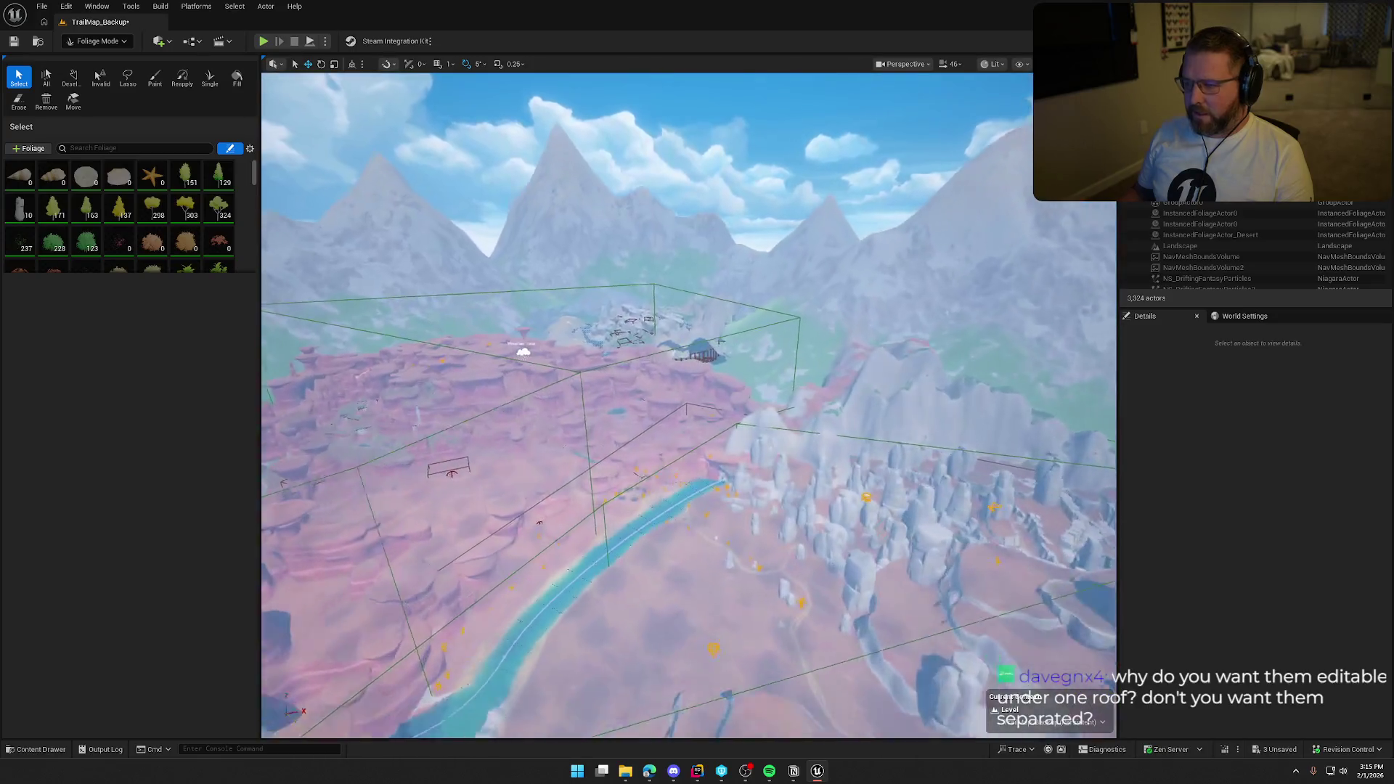
- Switch from Foliage Mode to Selection Mode and fly the view around the river area
{"action": "left_click", "coordinate": [93, 41]}
{"action": "left_click", "coordinate": [108, 78]}
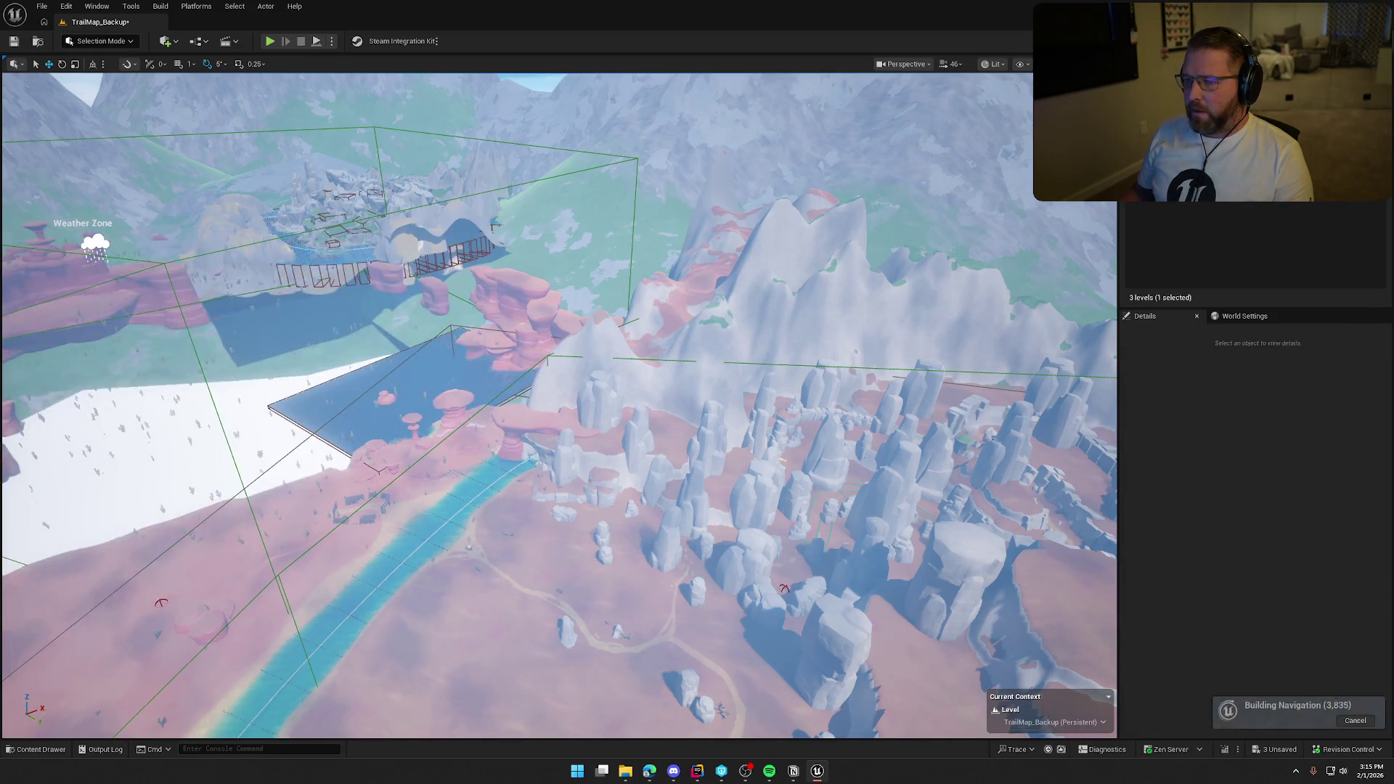
{"action": "scroll", "coordinate": [559, 405], "scroll_direction": "up", "scroll_amount": 3}
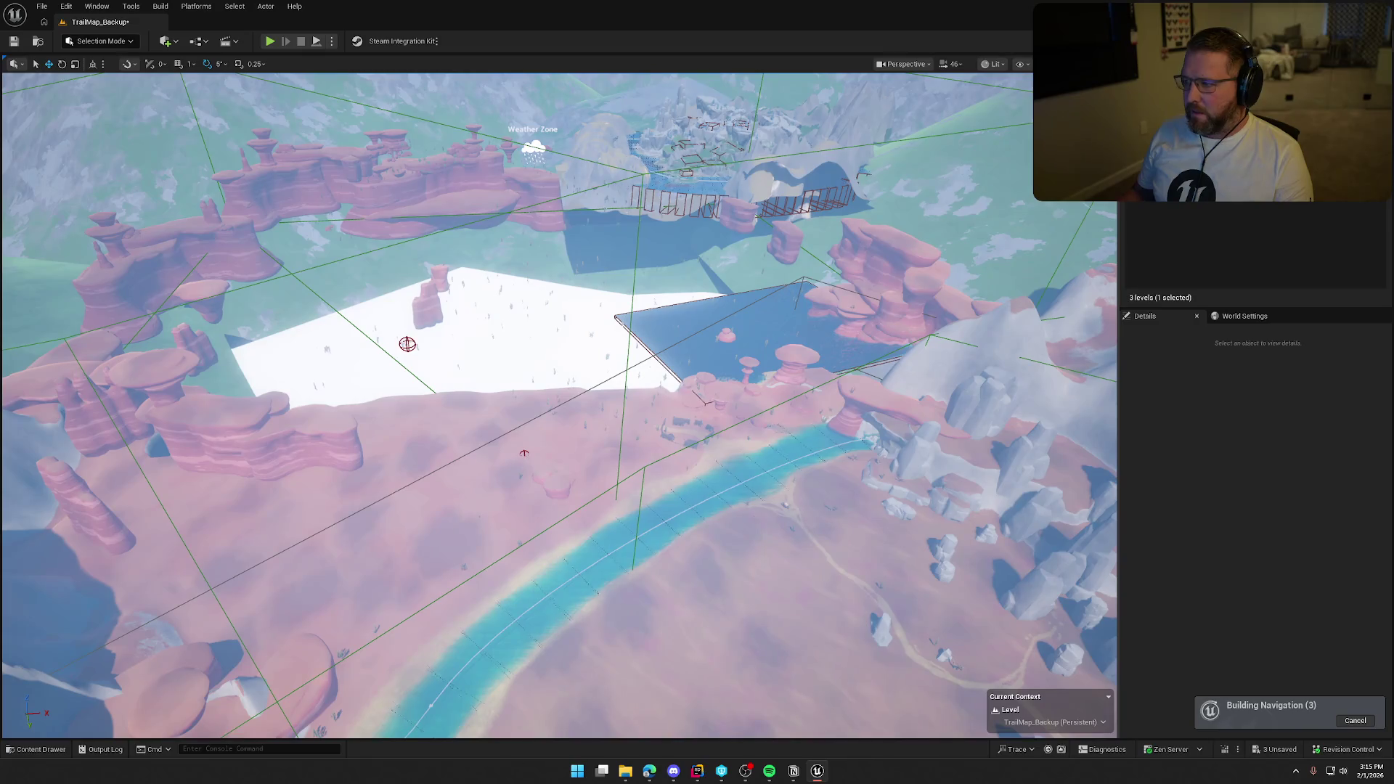
{"action": "scroll", "coordinate": [559, 405], "scroll_direction": "down", "scroll_amount": 5}
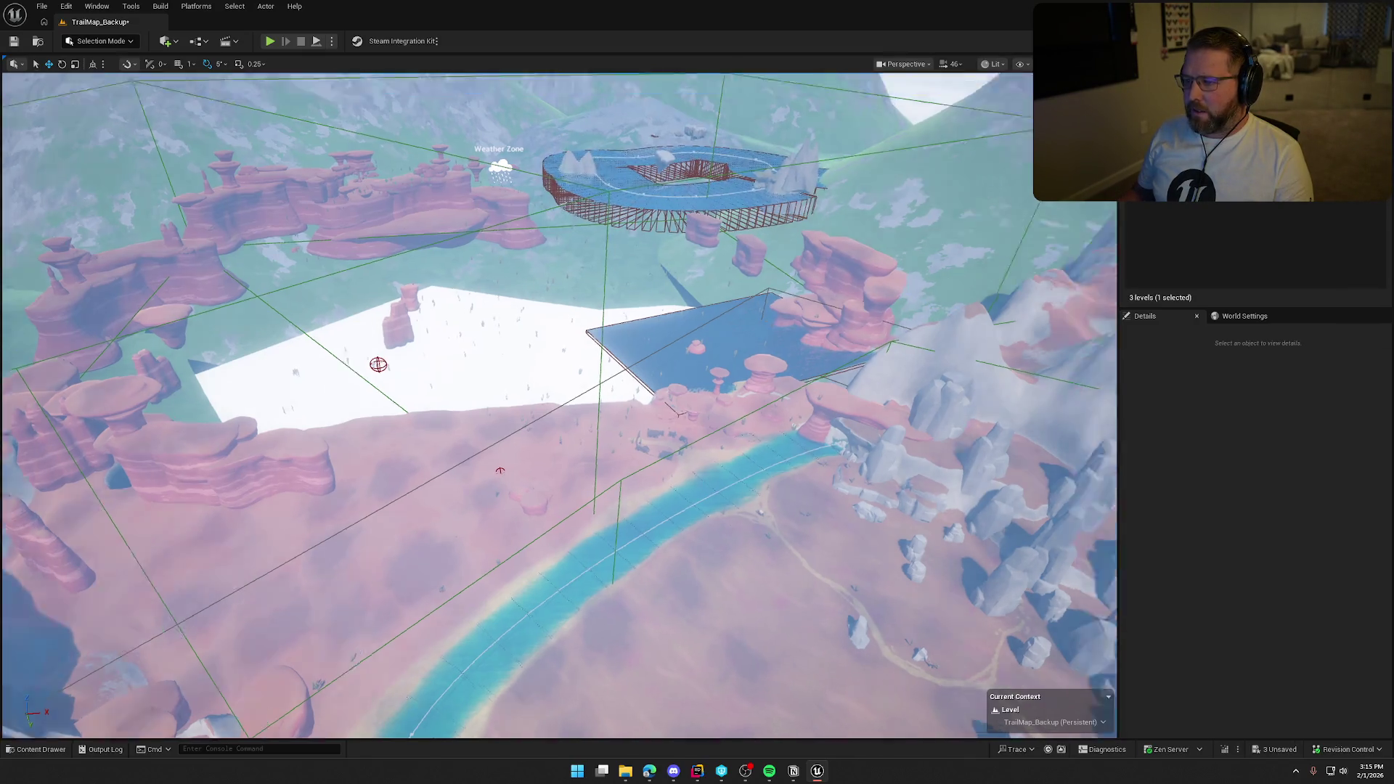
{"action": "scroll", "coordinate": [559, 405], "scroll_direction": "down", "scroll_amount": 3}
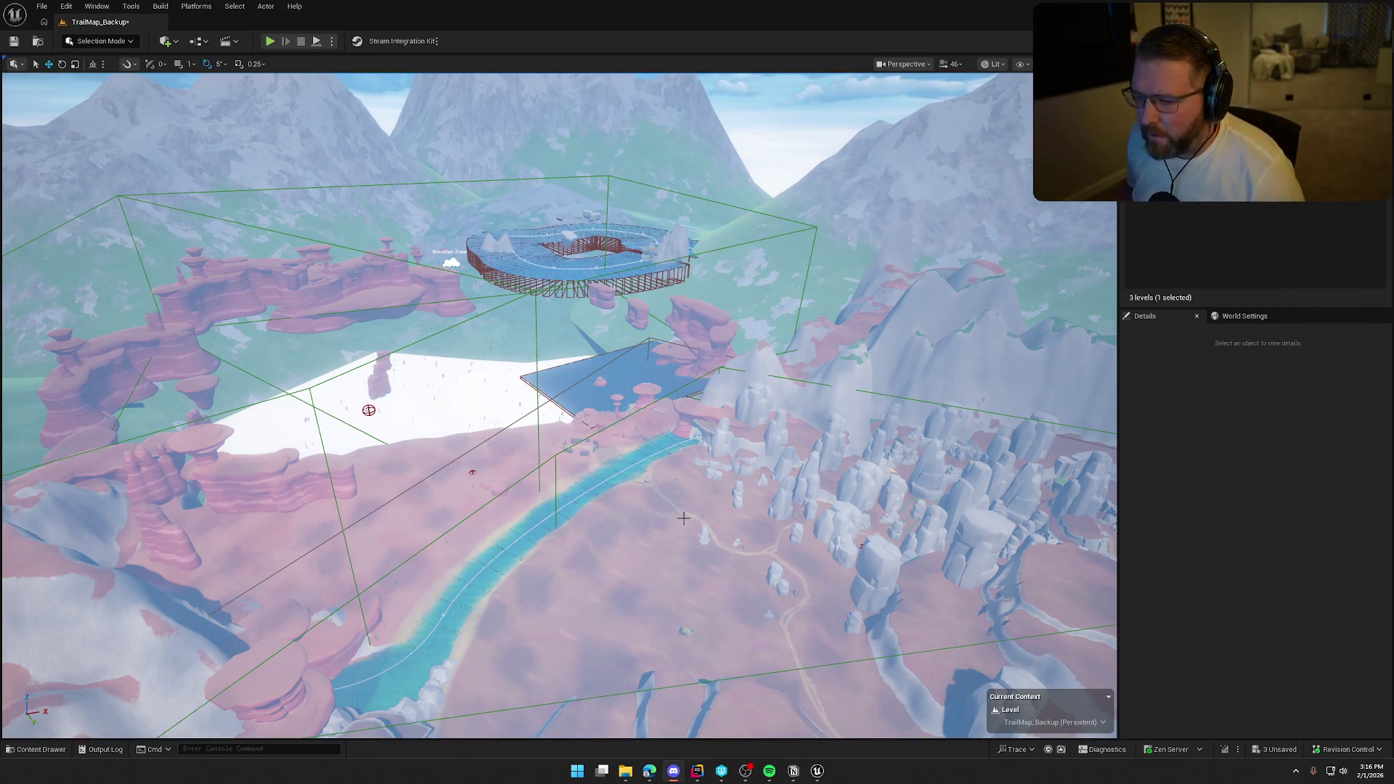
{"action": "mouse_move", "coordinate": [51, 695]}
{"action": "left_mouse_down"}
{"action": "mouse_move", "coordinate": [196, 674]}
{"action": "mouse_move", "coordinate": [236, 643]}
{"action": "left_mouse_up"}
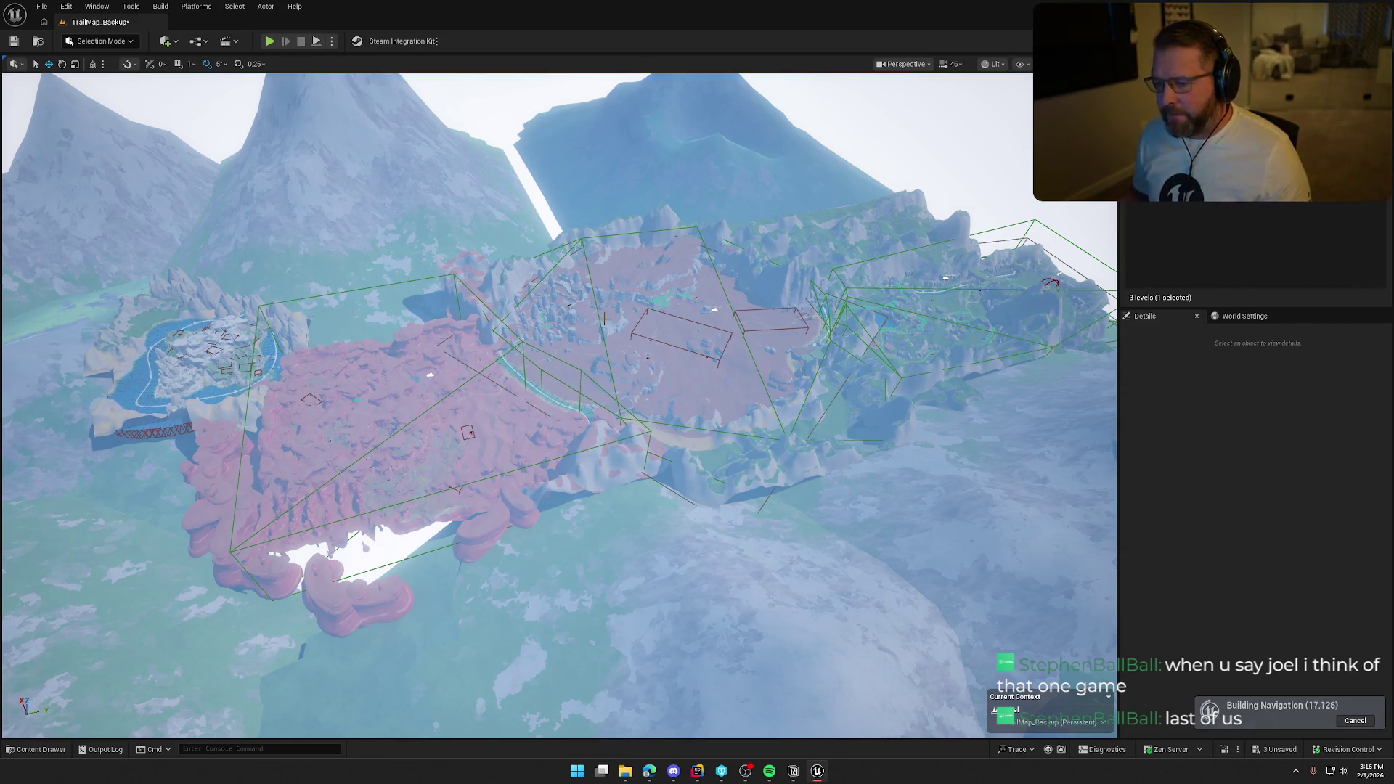
- Fly low over the pink western terrain and select the ForestPlains_Landscape actor
{"action": "scroll", "coordinate": [642, 356], "scroll_direction": "up", "scroll_amount": 3}
{"action": "scroll", "coordinate": [643, 356], "scroll_direction": "down", "scroll_amount": 3}
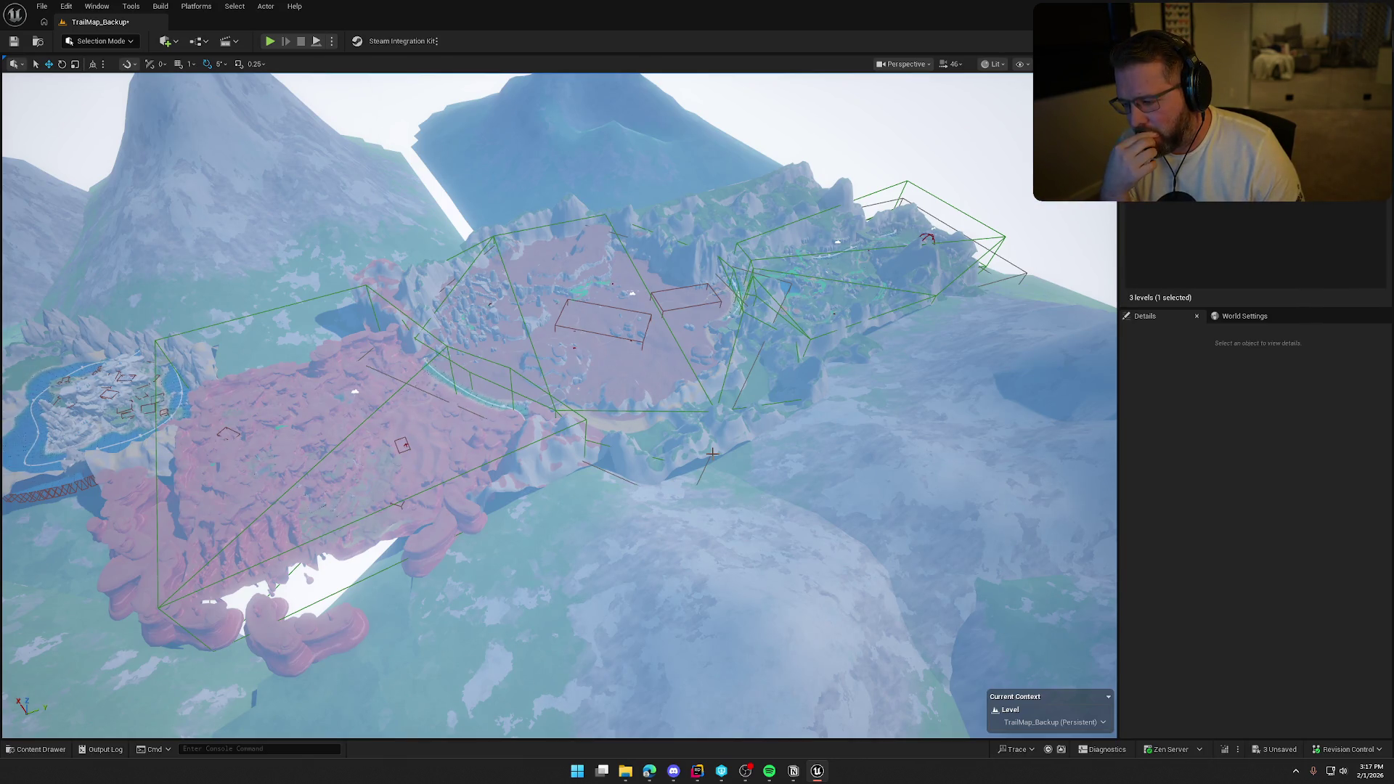
{"action": "mouse_move", "coordinate": [893, 407]}
{"action": "left_mouse_down"}
{"action": "mouse_move", "coordinate": [893, 447]}
{"action": "mouse_move", "coordinate": [892, 388]}
{"action": "mouse_move", "coordinate": [892, 447]}
{"action": "left_mouse_up"}
{"action": "mouse_move", "coordinate": [833, 347]}
{"action": "left_mouse_down"}
{"action": "mouse_move", "coordinate": [752, 347]}
{"action": "mouse_move", "coordinate": [832, 347]}
{"action": "left_mouse_up"}
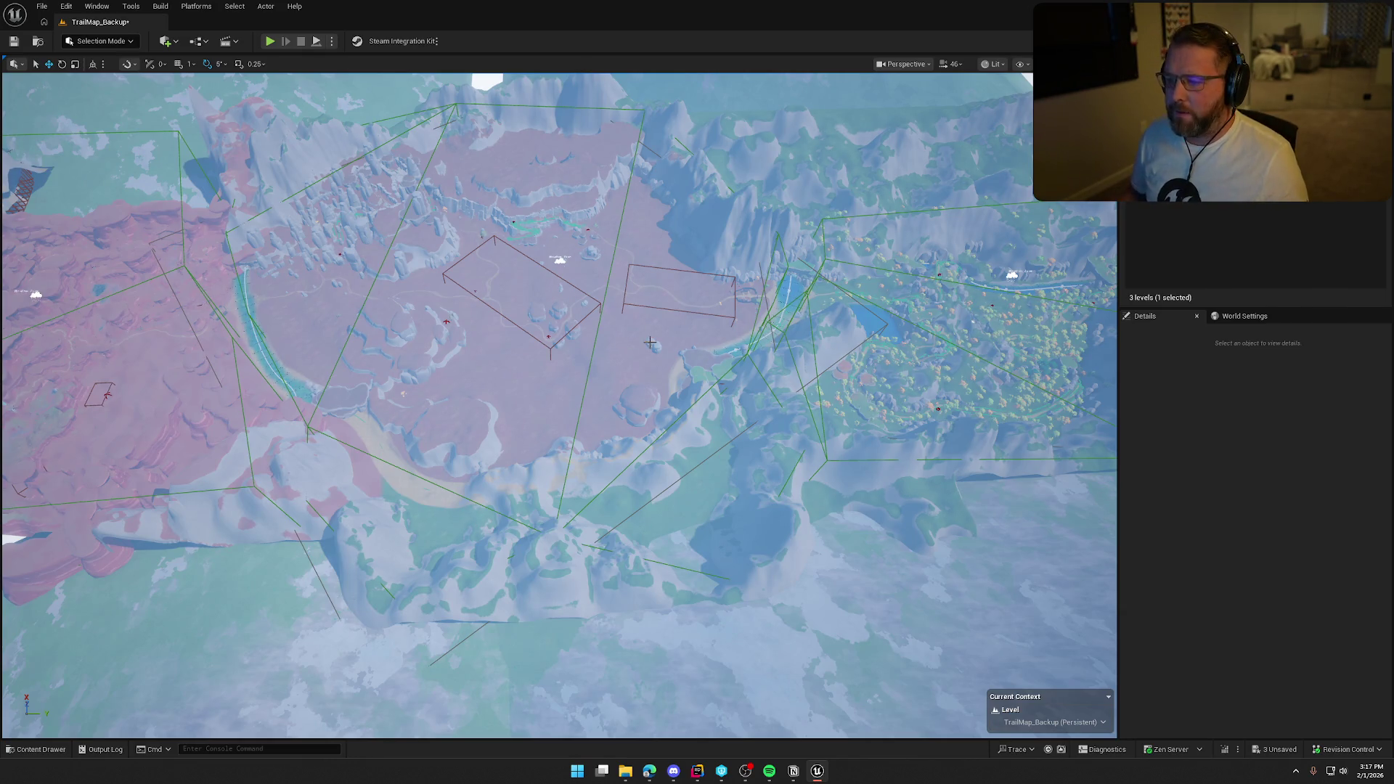
{"action": "left_click", "coordinate": [609, 351]}
{"action": "scroll", "coordinate": [660, 356], "scroll_direction": "down", "scroll_amount": 10}
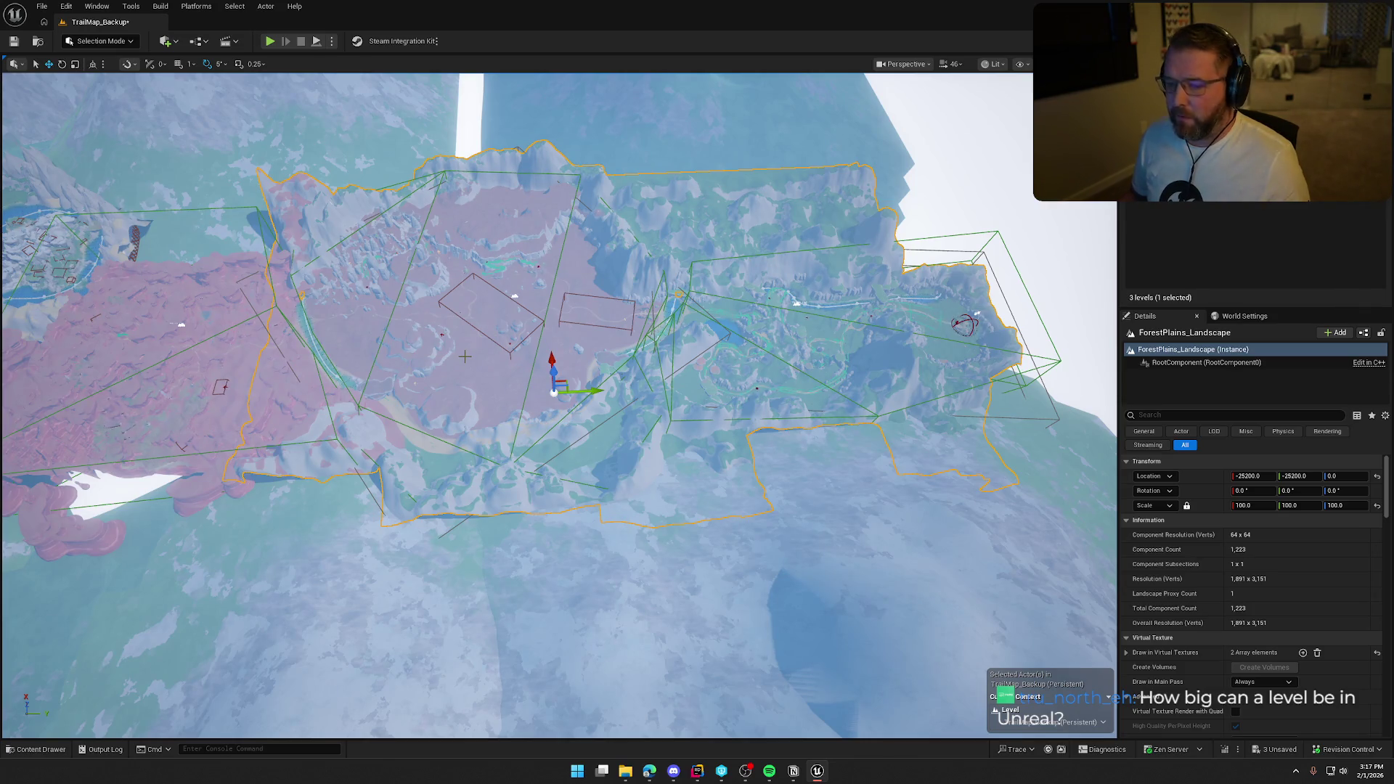
{"action": "left_click", "coordinate": [102, 41]}
- In Landscape Mode's Manage Select tool, mark diagonal components, then return to Selection Mode
{"action": "left_click", "coordinate": [113, 73]}
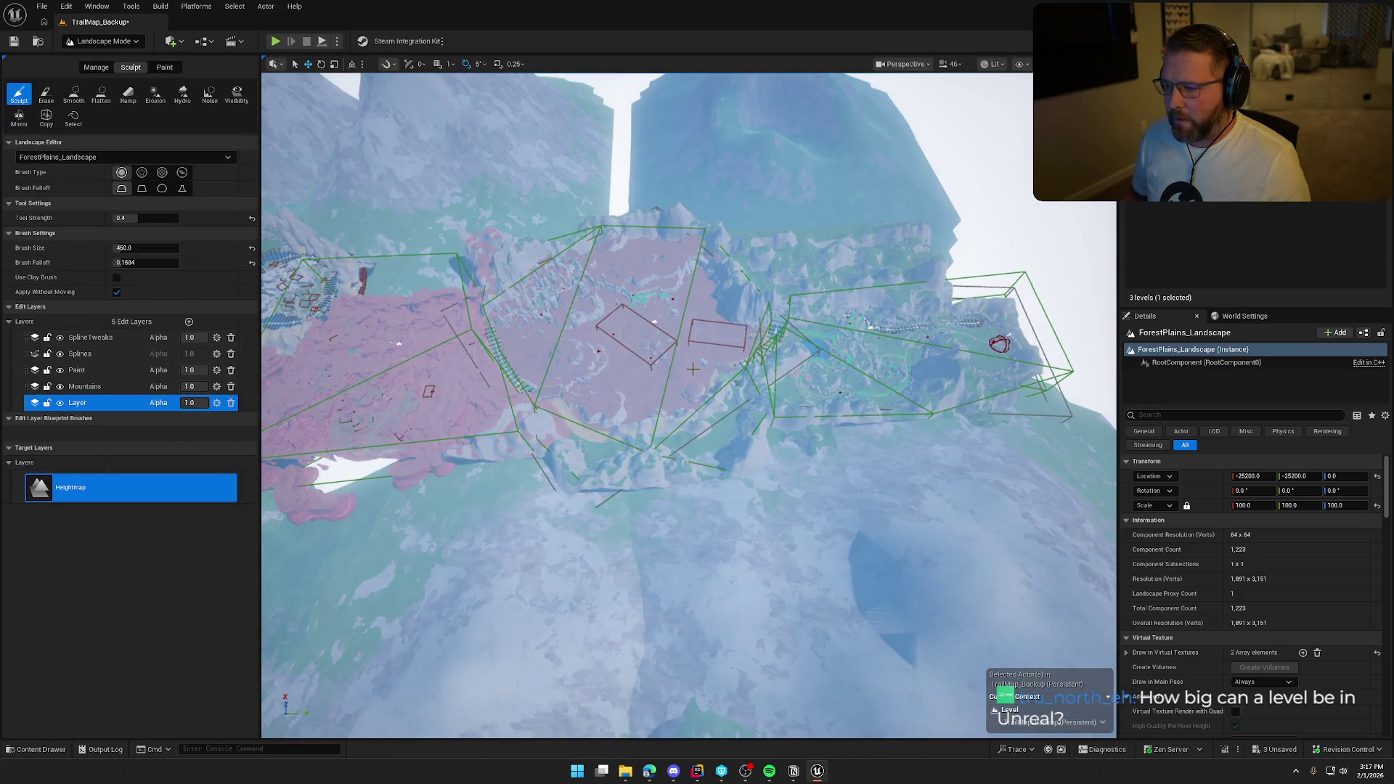
{"action": "scroll", "coordinate": [692, 369], "scroll_direction": "up", "scroll_amount": 6}
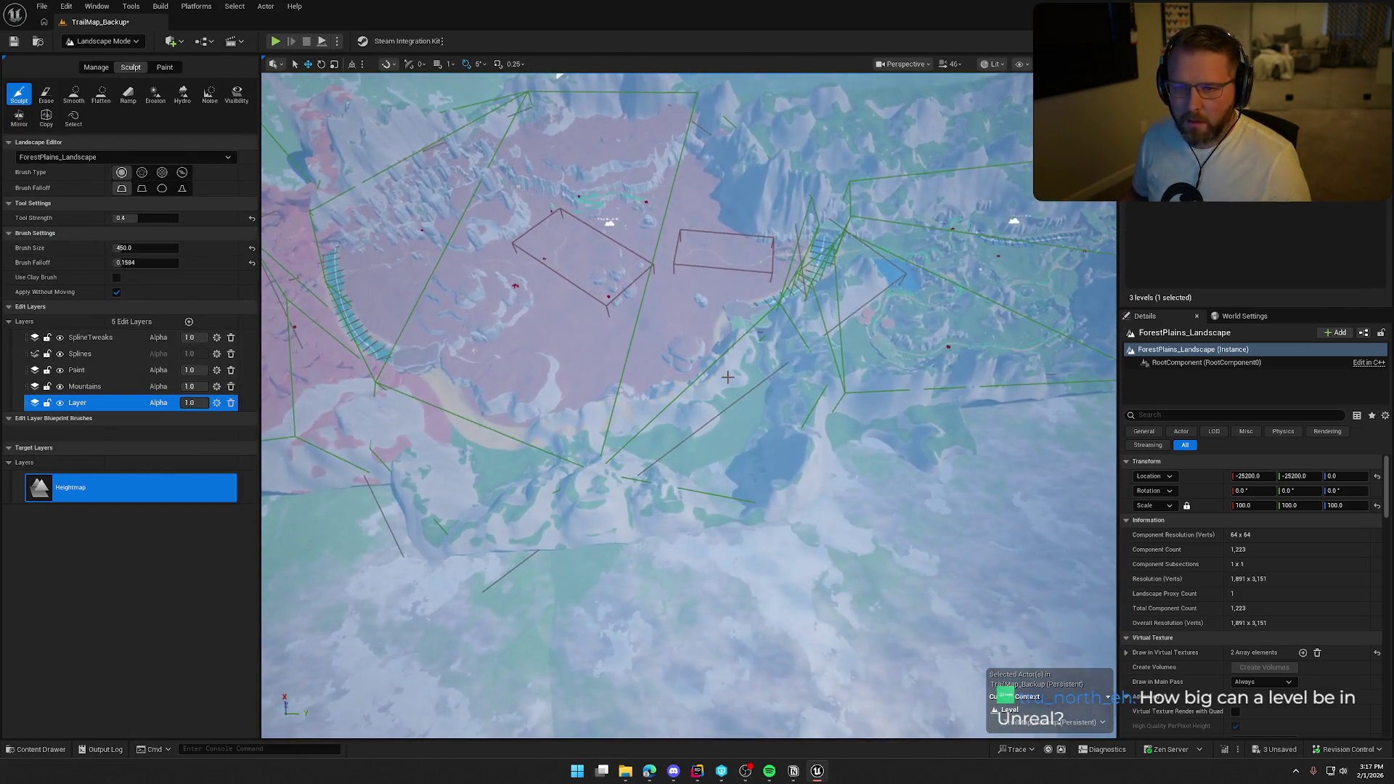
{"action": "left_click", "coordinate": [96, 67]}
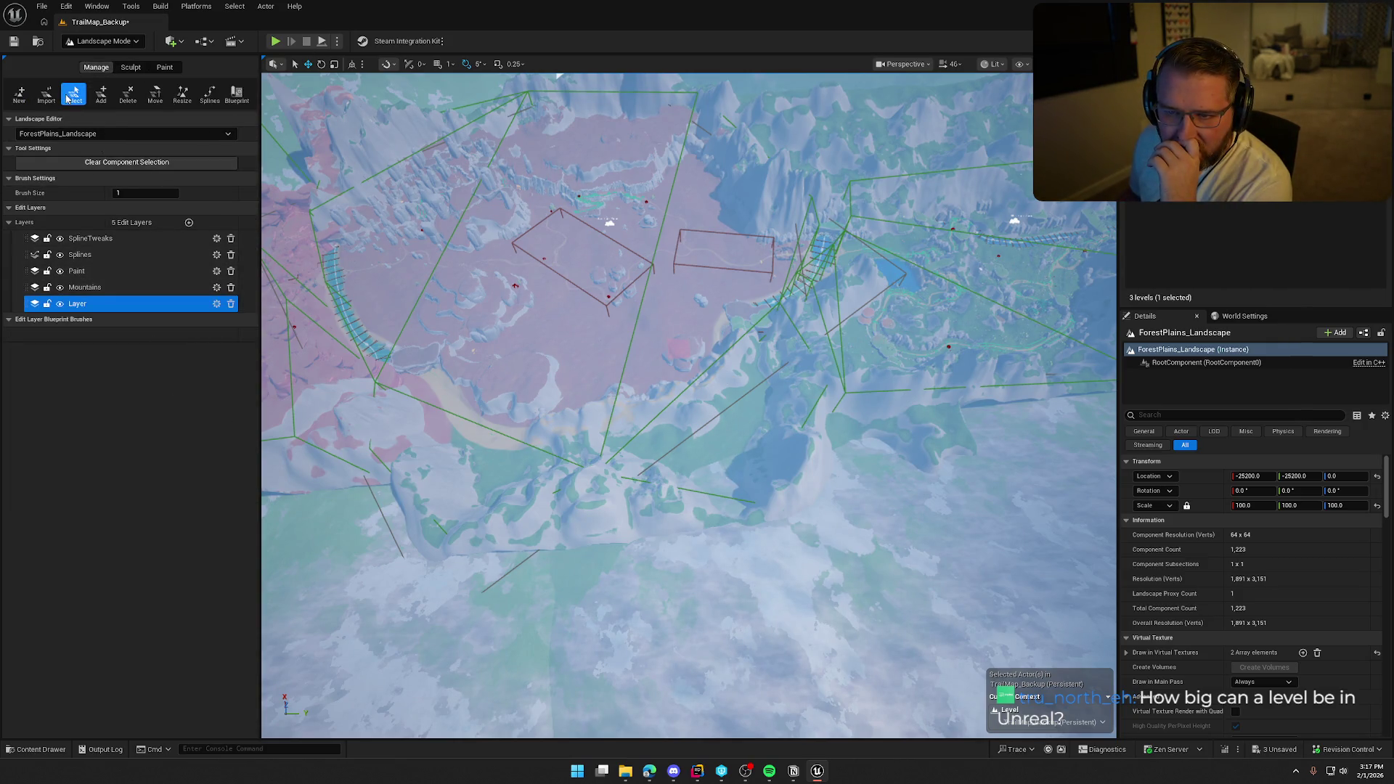
{"action": "left_click_drag", "start_coordinate": [502, 291], "coordinate": [462, 193]}
{"action": "left_click", "coordinate": [464, 196]}
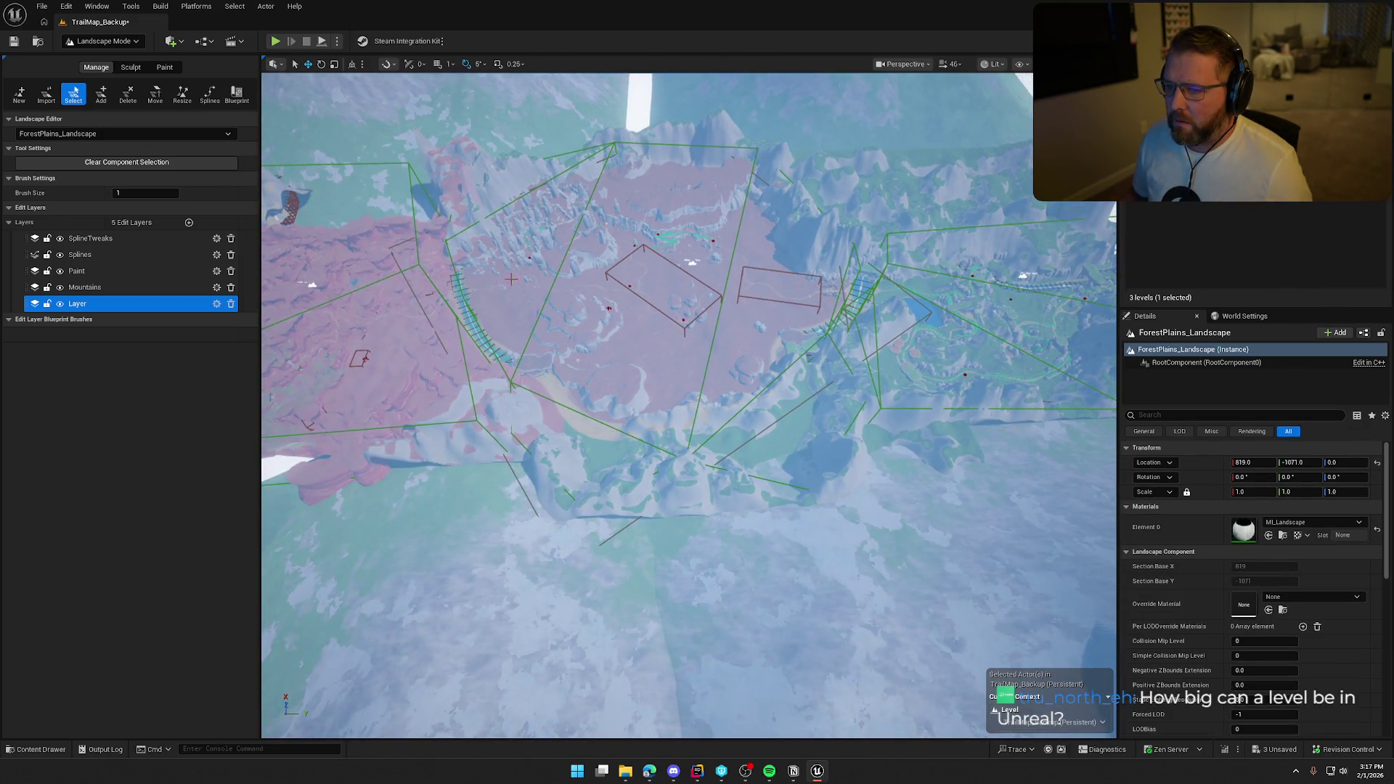
{"action": "left_click_drag", "start_coordinate": [512, 309], "coordinate": [617, 410]}
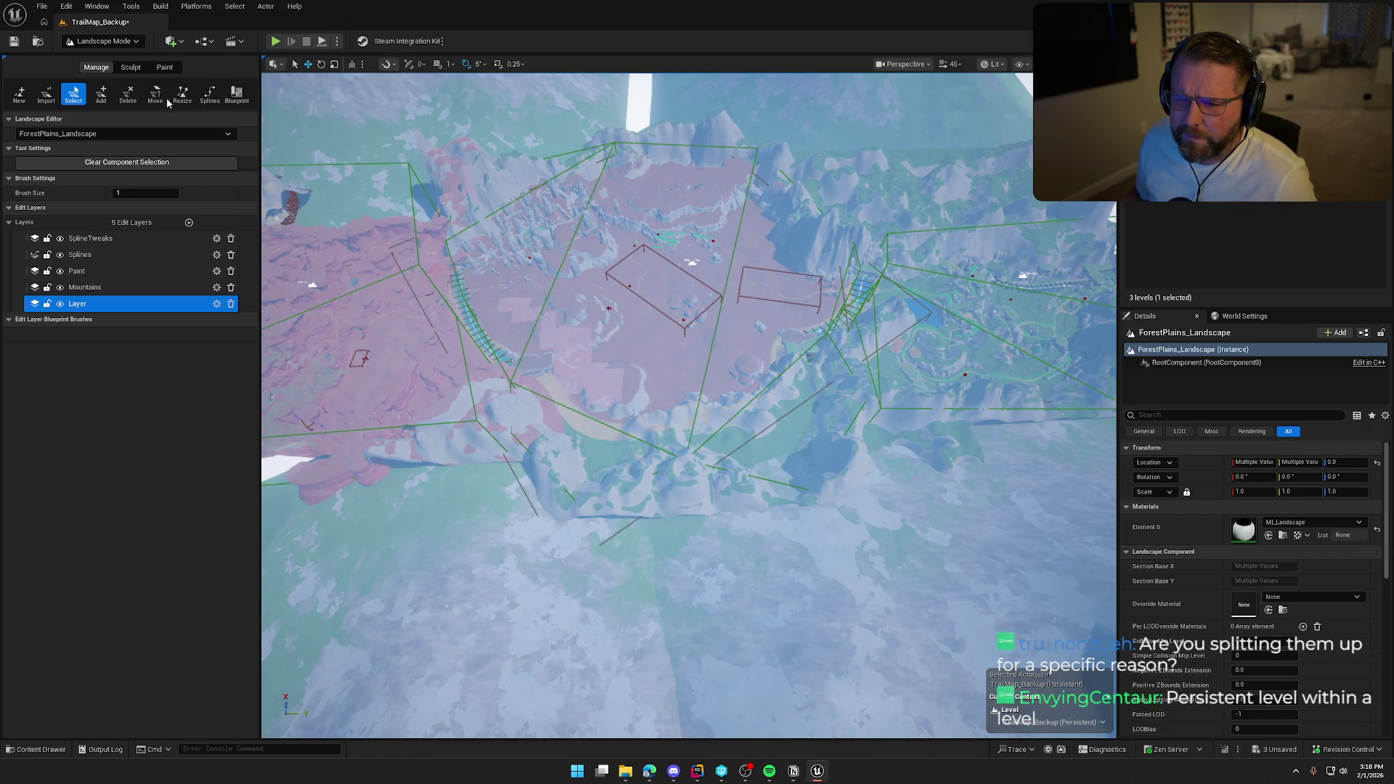
{"action": "left_click", "coordinate": [102, 41]}
{"action": "left_click", "coordinate": [102, 56]}
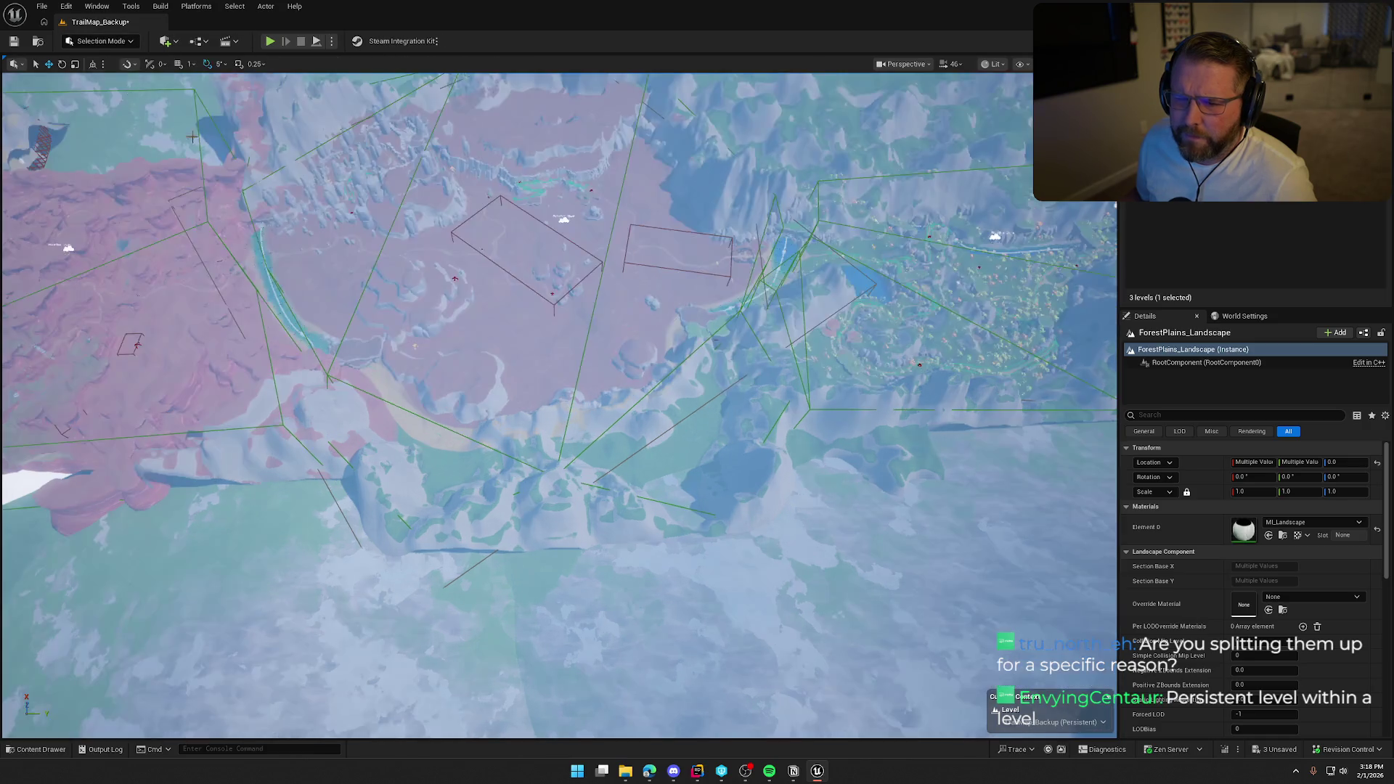
- Fly to the town area and open the TrailMap level from the Content Drawer
{"action": "left_click_drag", "start_coordinate": [161, 112], "coordinate": [161, 113]}
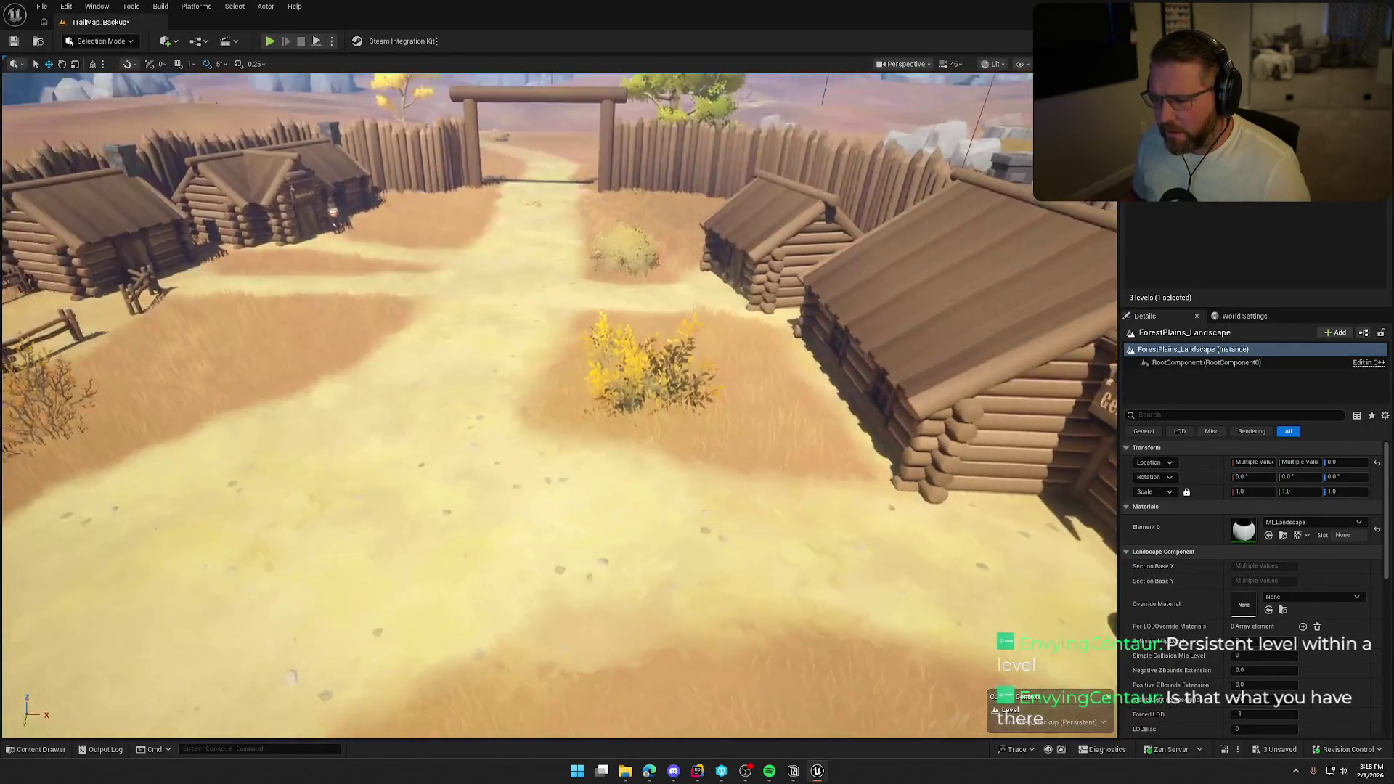
{"action": "key", "text": "ctrl+space"}
{"action": "double_click", "coordinate": [392, 556]}
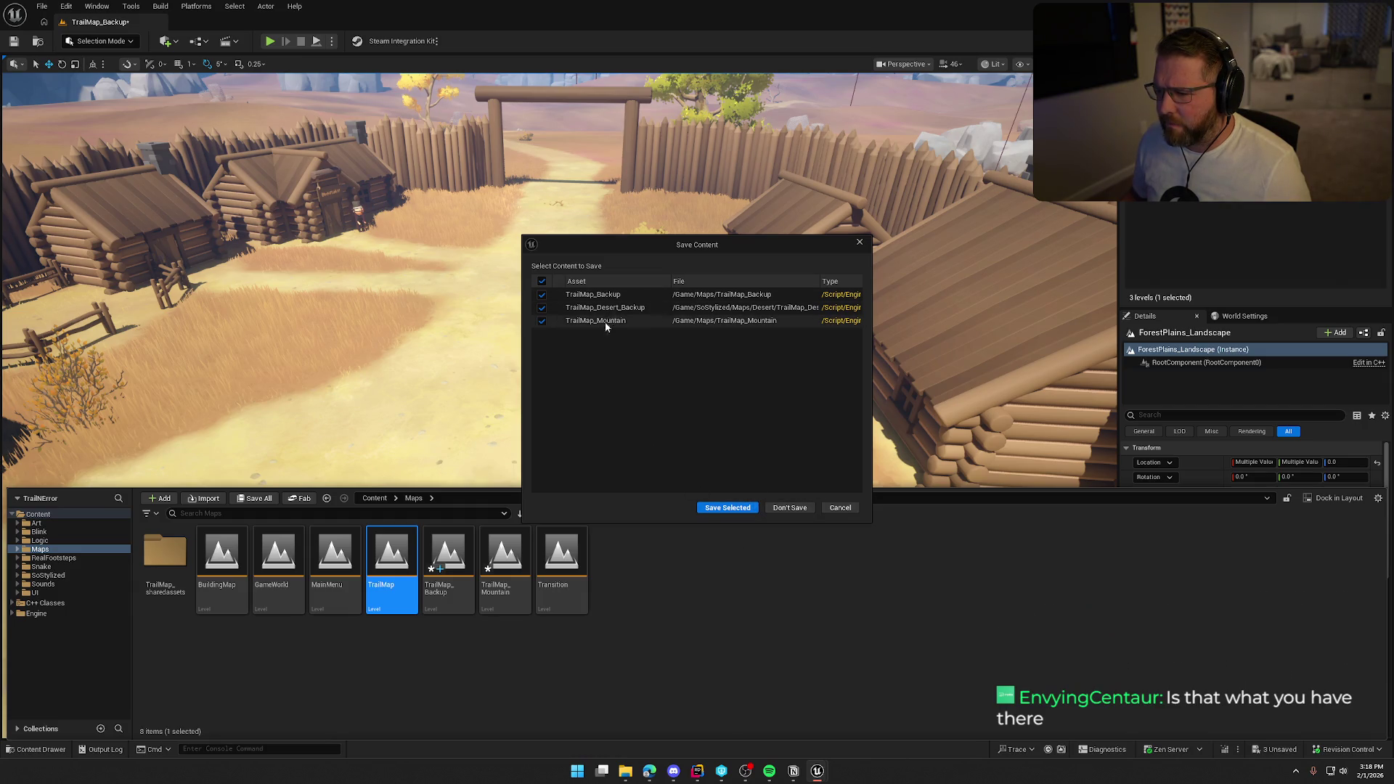
- Save the three modified levels, check out the two that require it, and close the content browser
{"action": "left_click", "coordinate": [735, 508]}
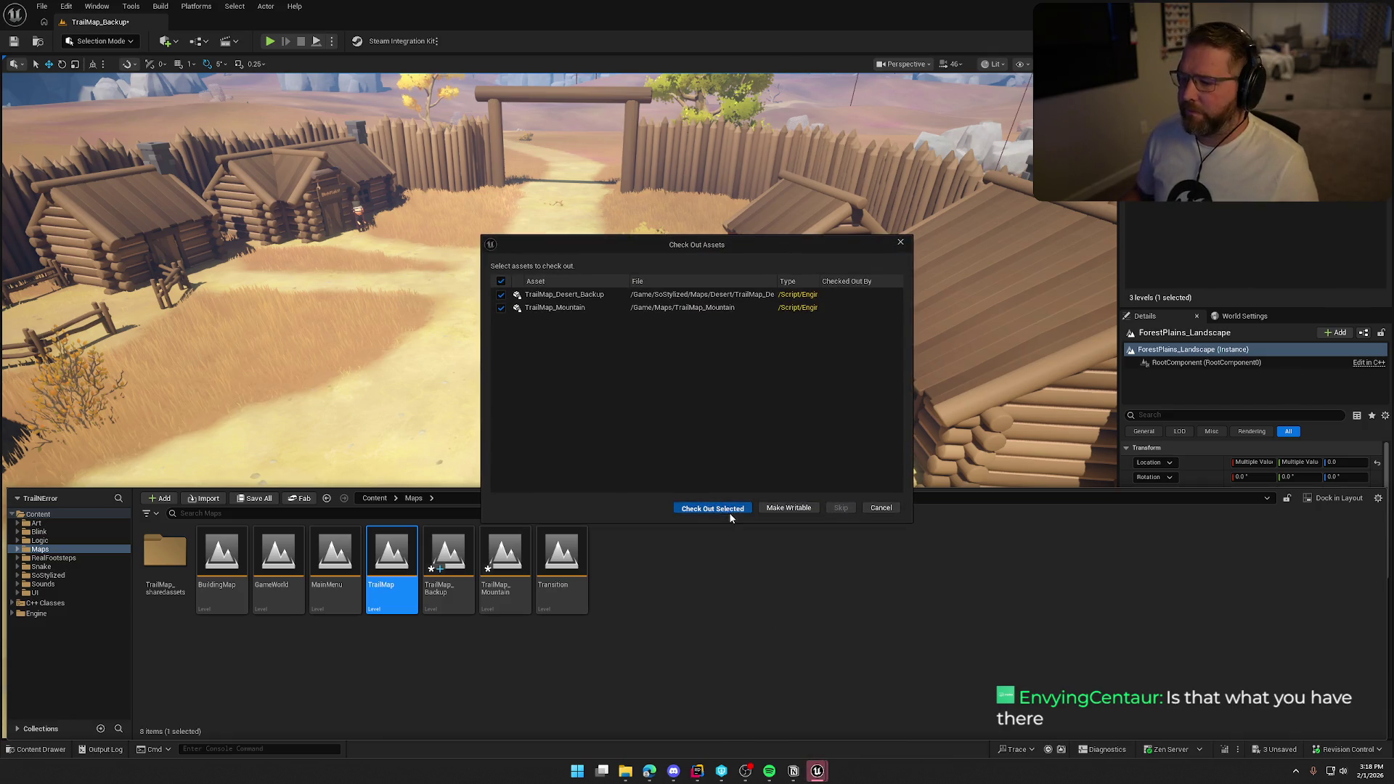
{"action": "left_click", "coordinate": [725, 513]}
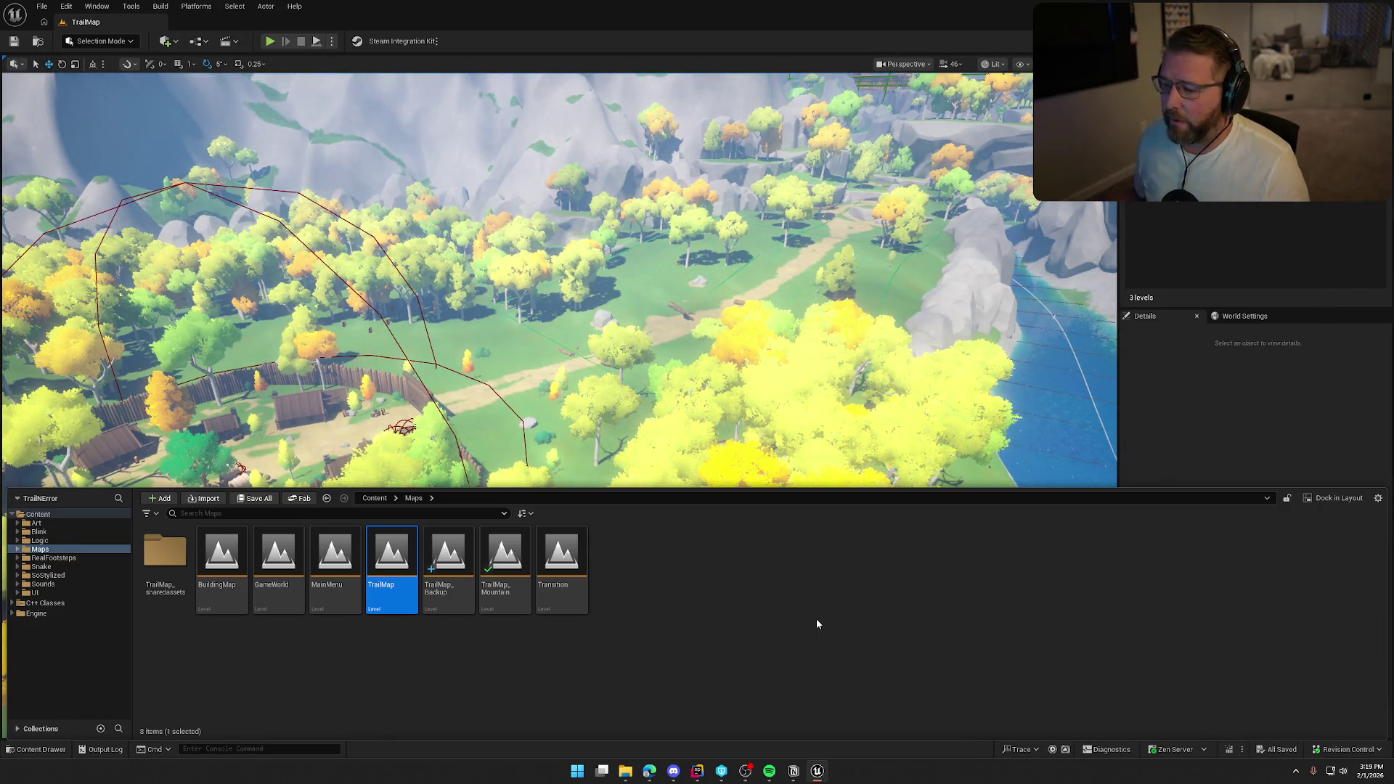
{"action": "left_click", "coordinate": [1260, 429]}
- Pull back to a wide aerial overview of TrailMap's palisade-walled fort
{"action": "mouse_move", "coordinate": [1010, 353]}
{"action": "left_mouse_down"}
{"action": "mouse_move", "coordinate": [1010, 436]}
{"action": "mouse_move", "coordinate": [1010, 360]}
{"action": "left_mouse_up"}
{"action": "scroll", "coordinate": [832, 415], "scroll_direction": "down", "scroll_amount": 10}
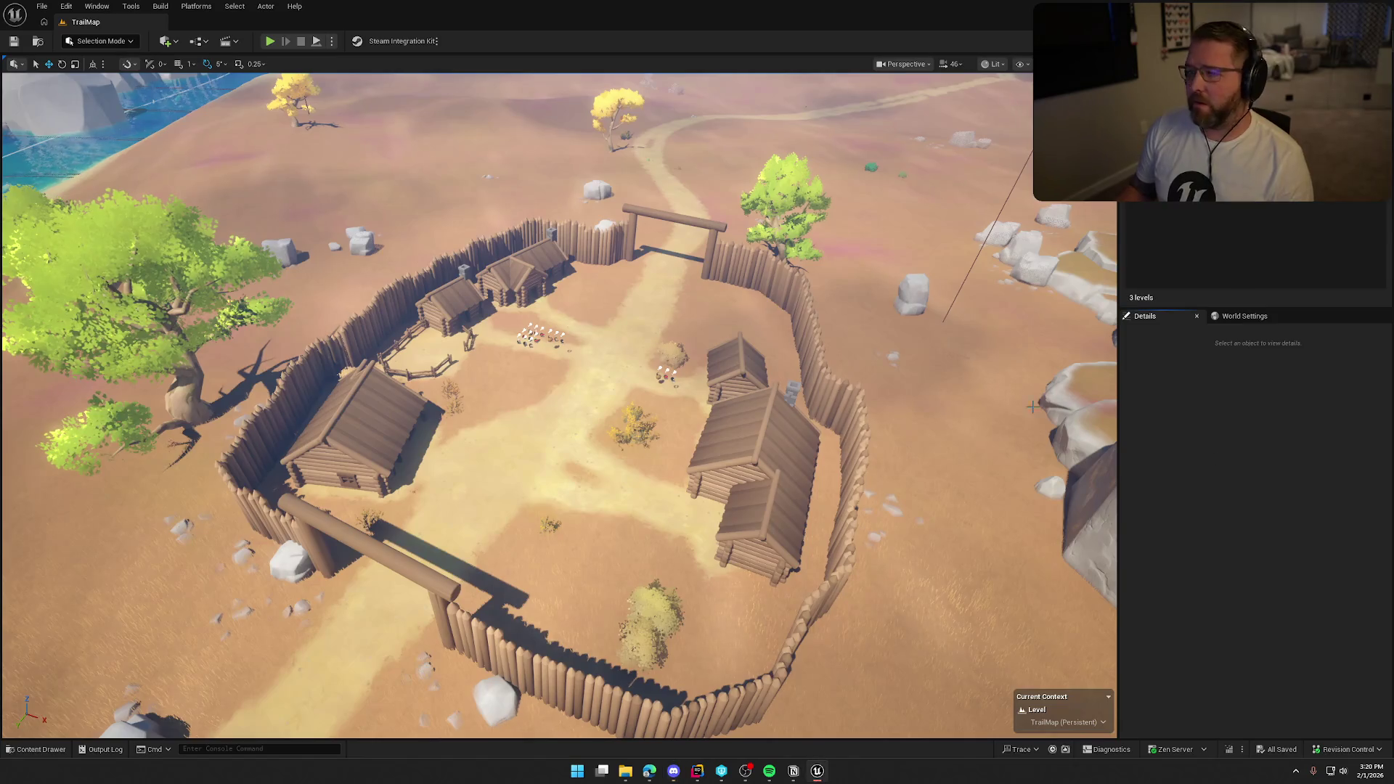
- Load the TrailMap_Backup level from the Maps folder in the Content Drawer
{"action": "left_click", "coordinate": [37, 749]}
{"action": "left_click", "coordinate": [441, 591]}
{"action": "double_click", "coordinate": [442, 590]}
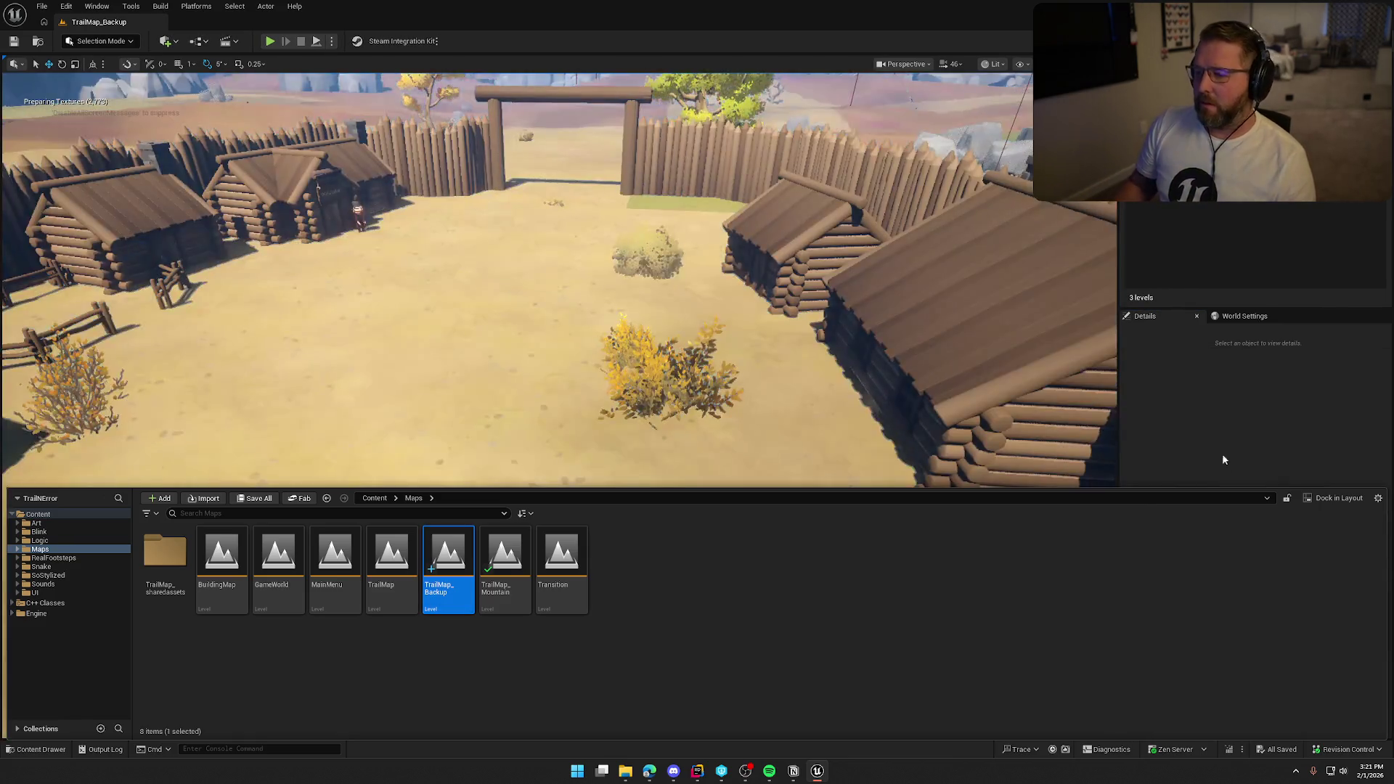
- Close the Content Drawer, select the actor group by the village fence, then deselect it
{"action": "left_click", "coordinate": [1222, 456]}
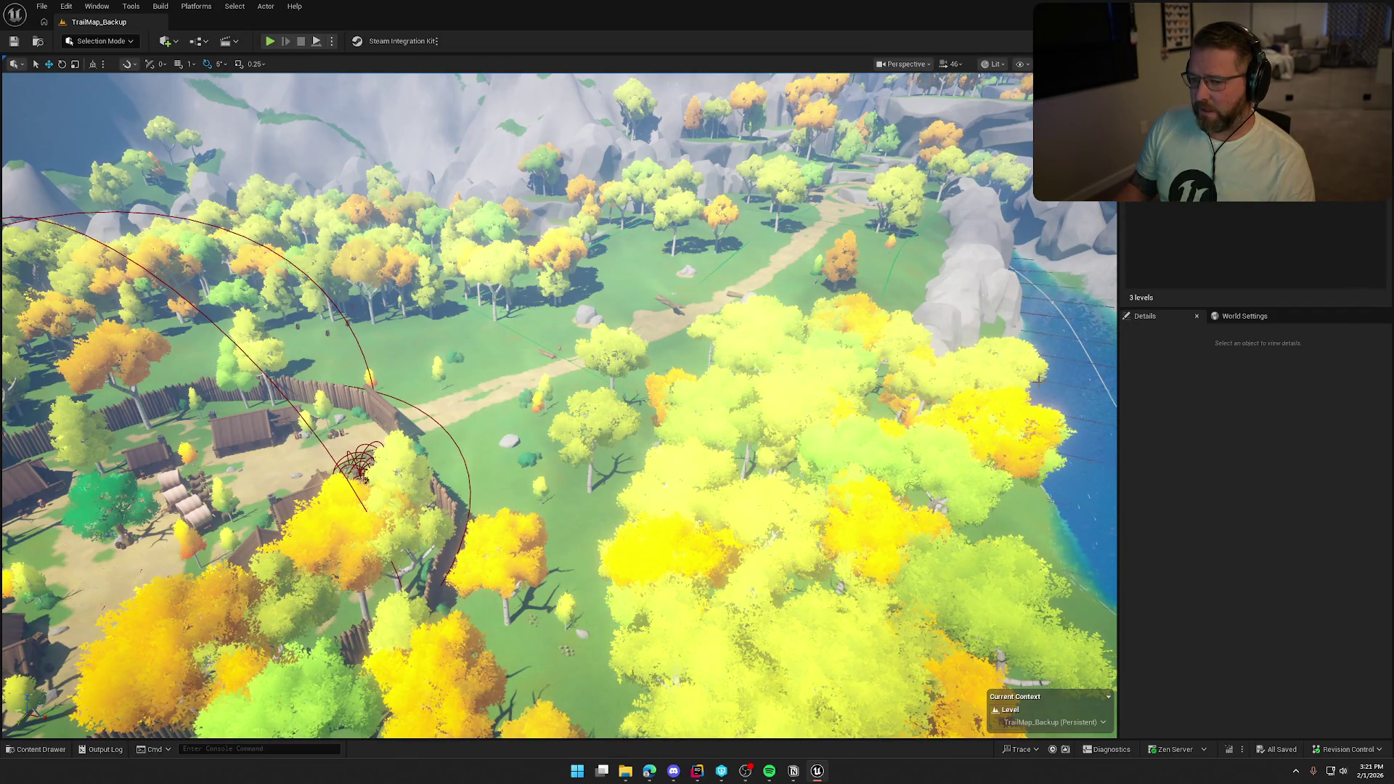
{"action": "left_click", "coordinate": [255, 429]}
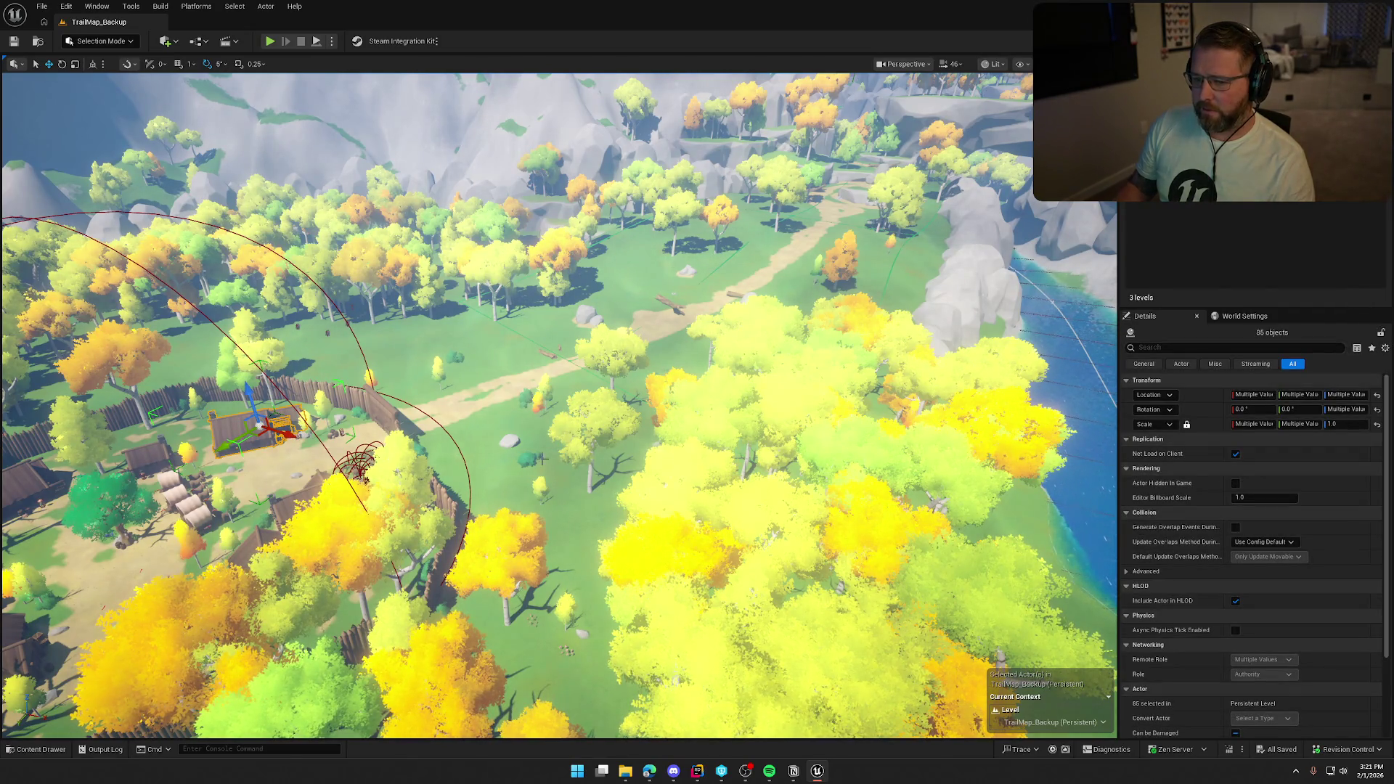
{"action": "key", "text": "Escape"}
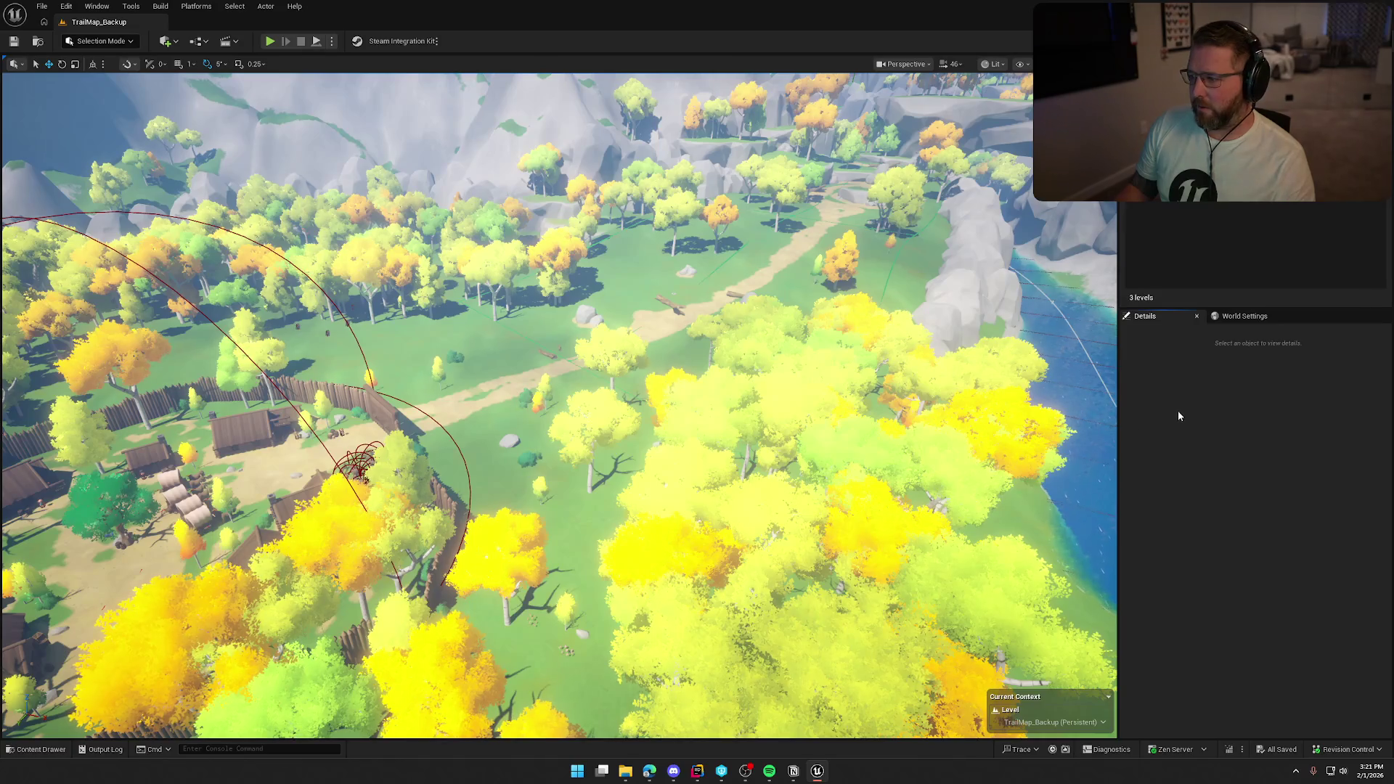
- Bring up the Content Drawer at the Content > Maps folder with Ctrl+Space
{"action": "key", "text": "ctrl+space"}
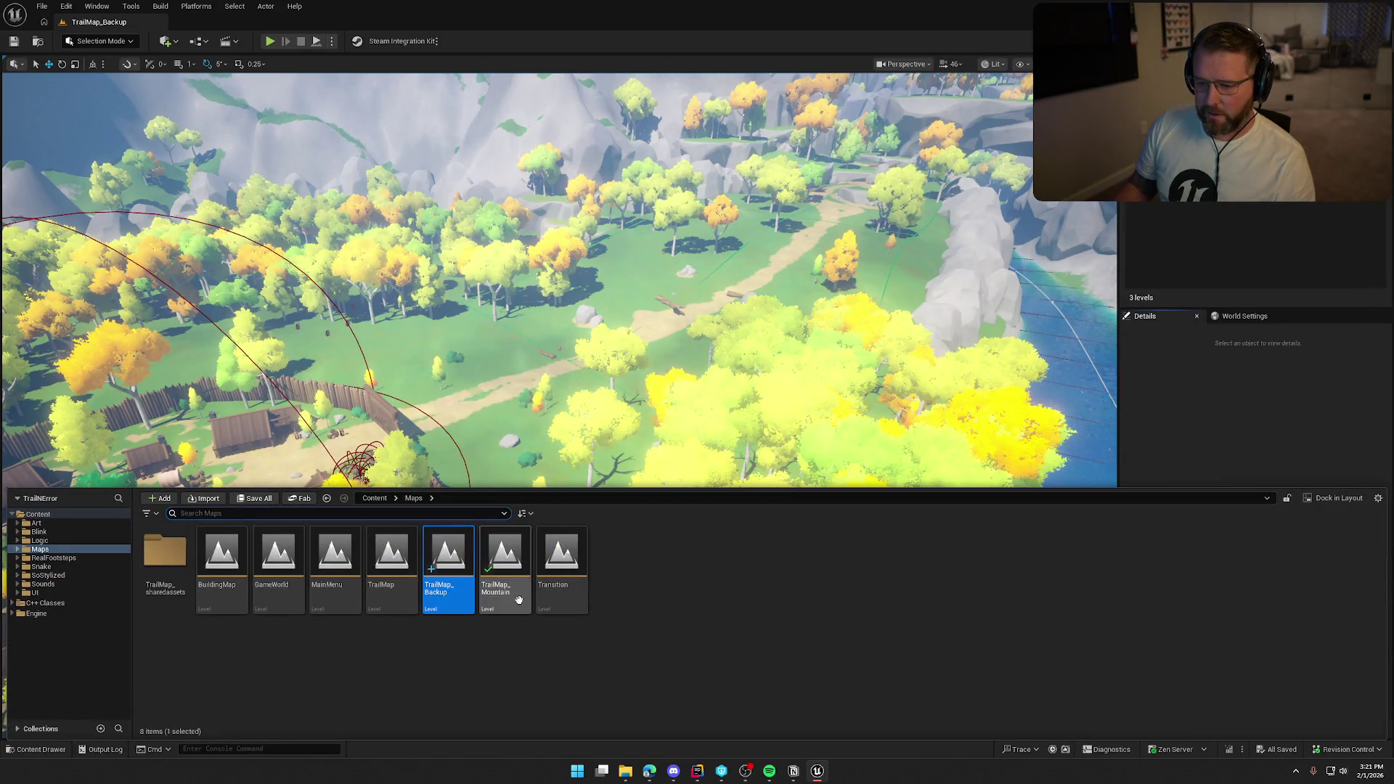
- Open the Transition level and bring the Maps folder back into view
{"action": "double_click", "coordinate": [551, 573]}
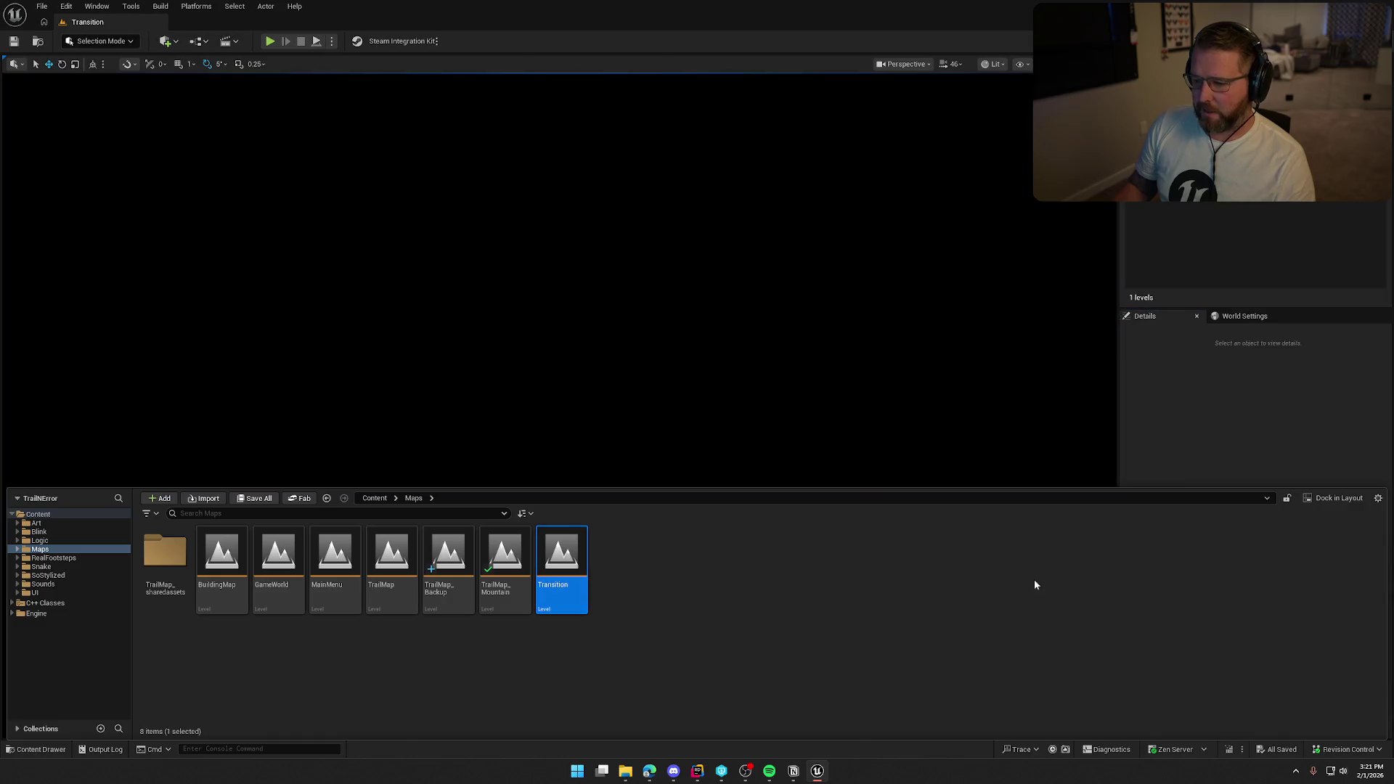
{"action": "key", "text": "ctrl+space"}
{"action": "left_click", "coordinate": [661, 658]}
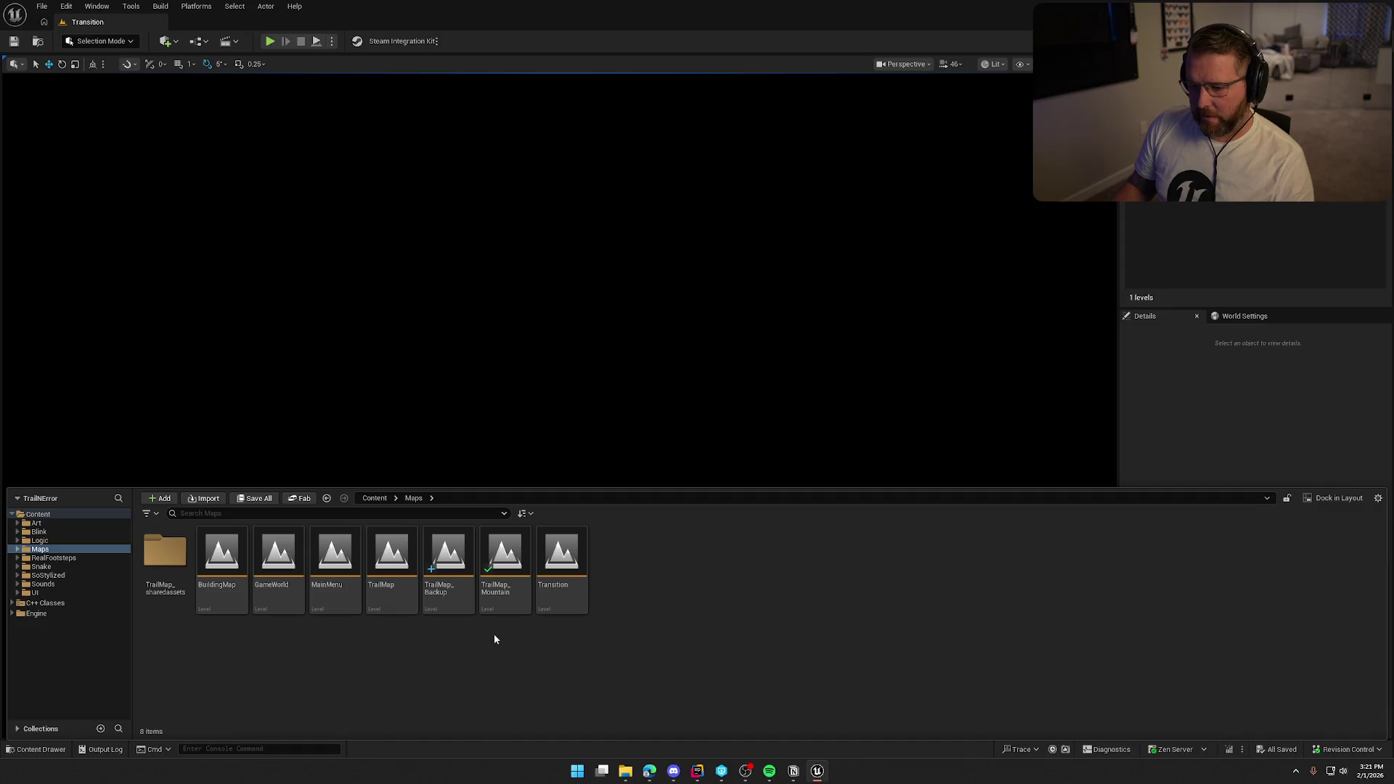
- Select the TrailMap level tile and start renaming it with F2
{"action": "left_click", "coordinate": [382, 557]}
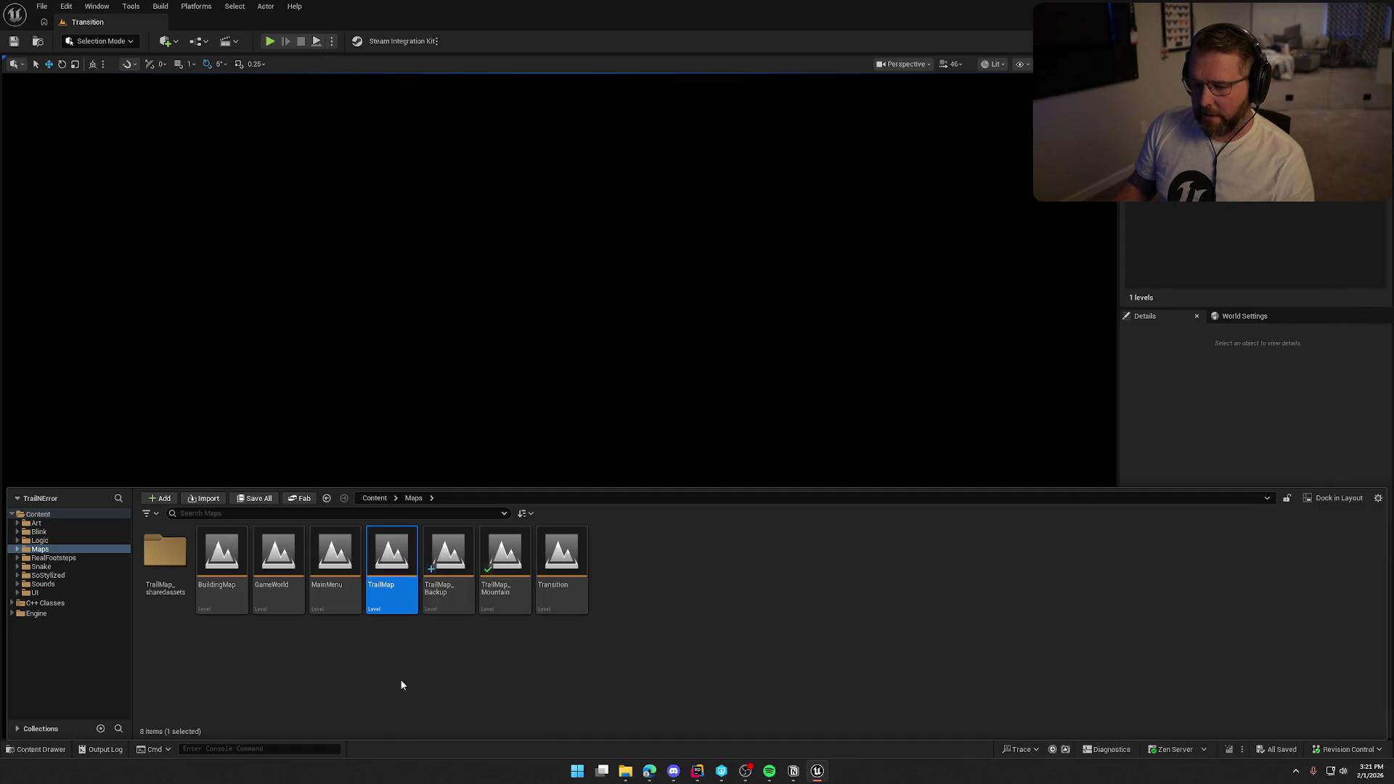
{"action": "left_click", "coordinate": [438, 608]}
{"action": "left_click", "coordinate": [411, 609]}
{"action": "left_click", "coordinate": [417, 646]}
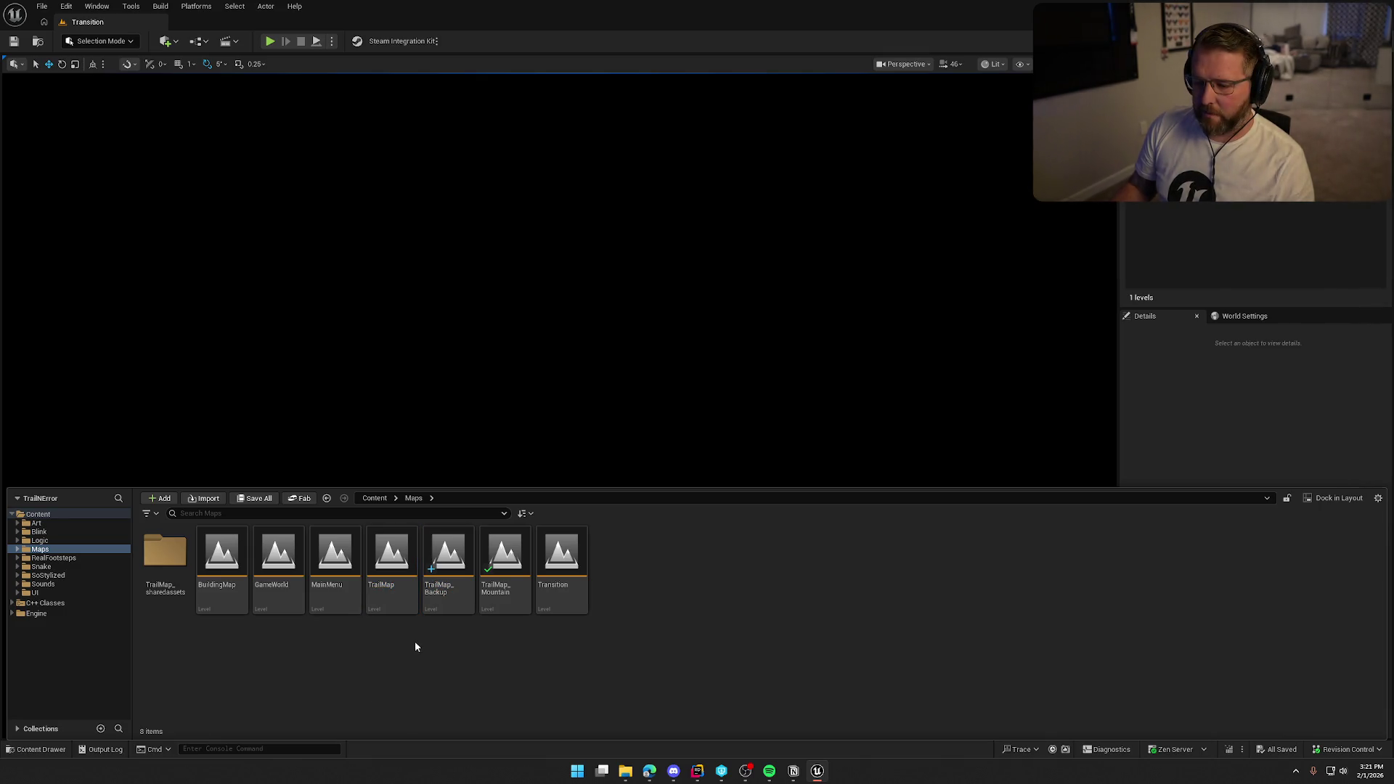
{"action": "left_click", "coordinate": [396, 594]}
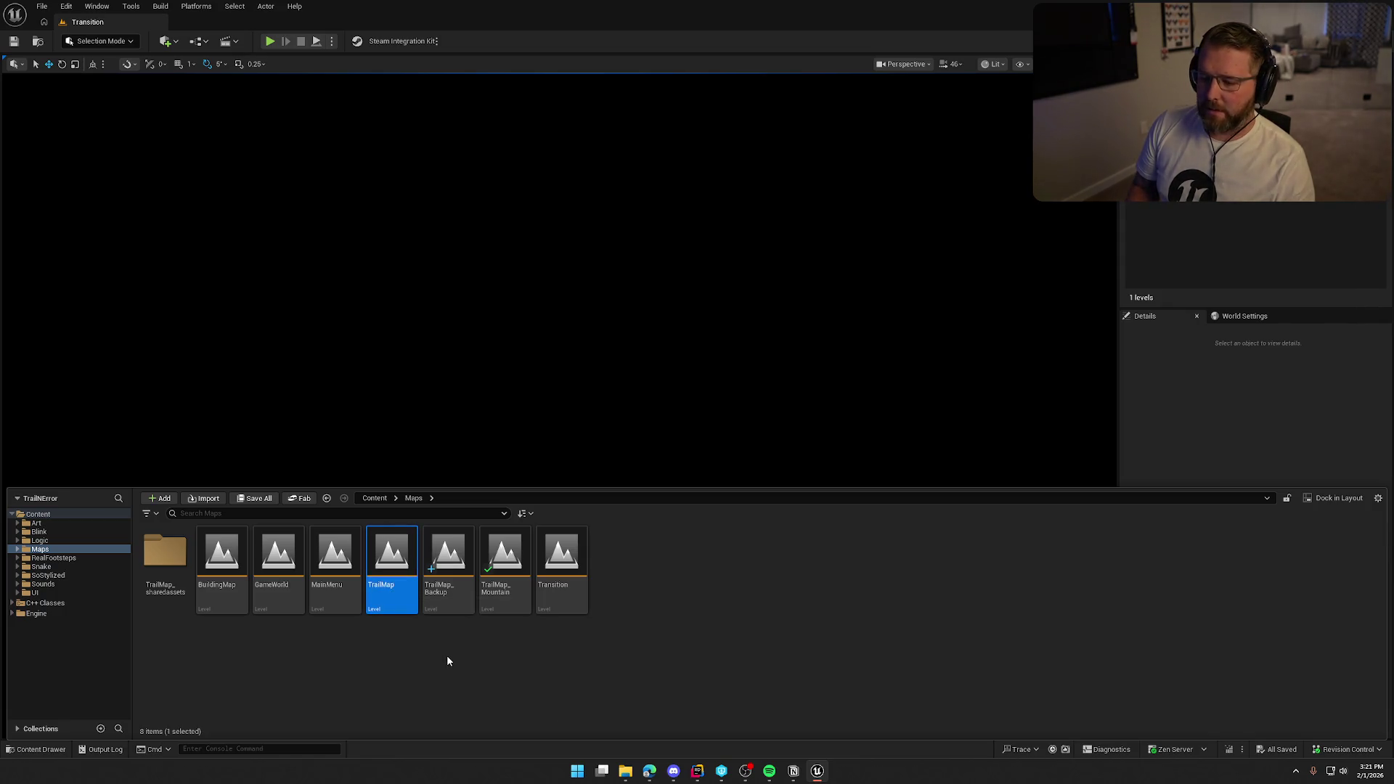
{"action": "key", "text": "F2"}
- Rename the TrailMap level to TrailMap_Delete, accept the warning, and check it out
{"action": "key", "text": "End"}
{"action": "type", "text": "_"}
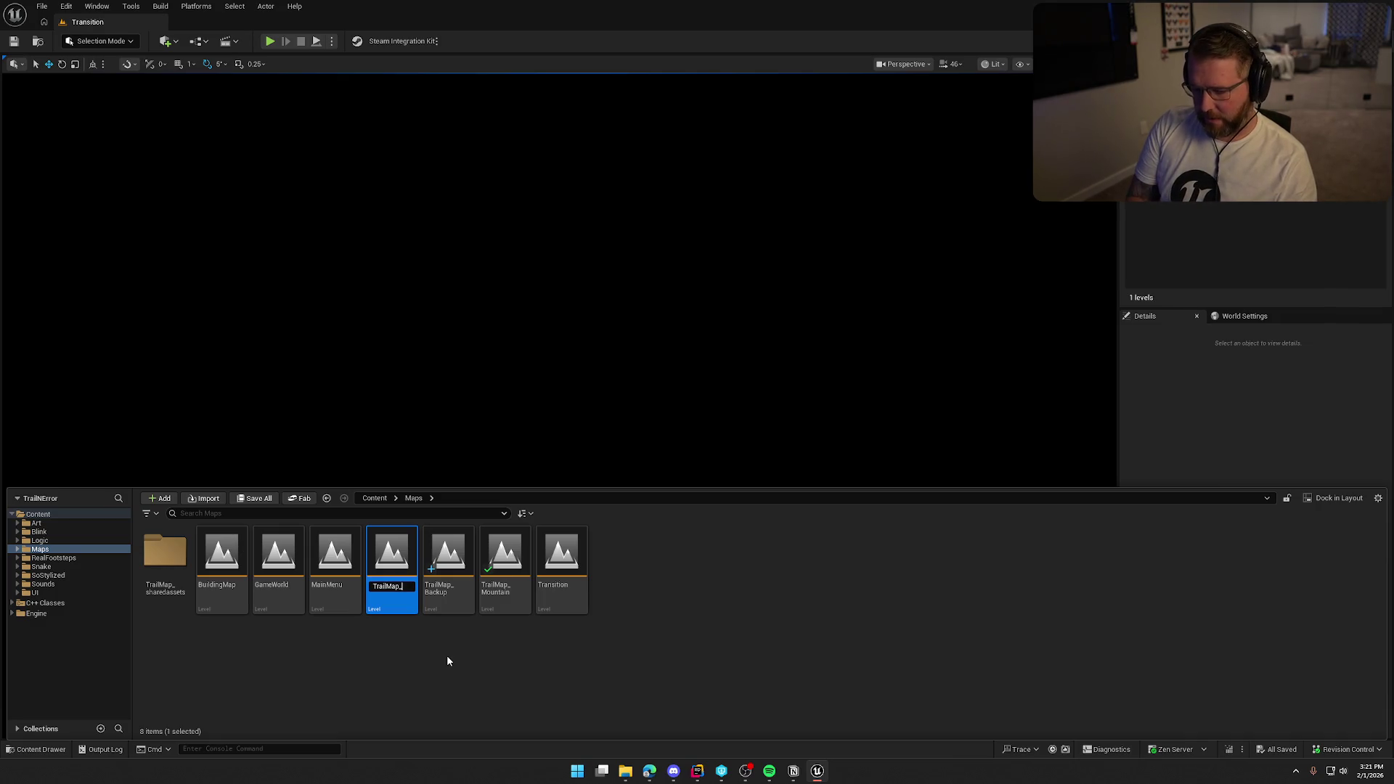
{"action": "type", "text": "Delete"}
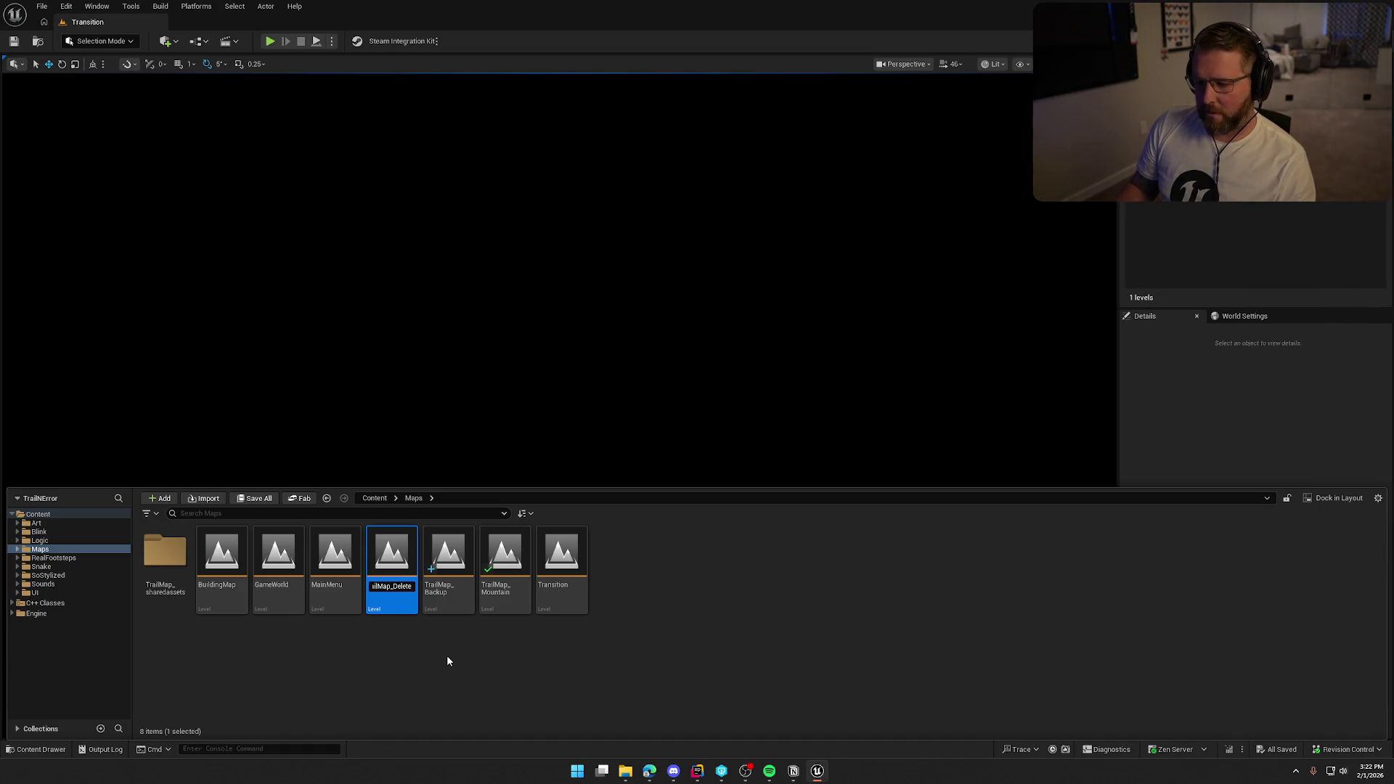
{"action": "key", "text": "Return"}
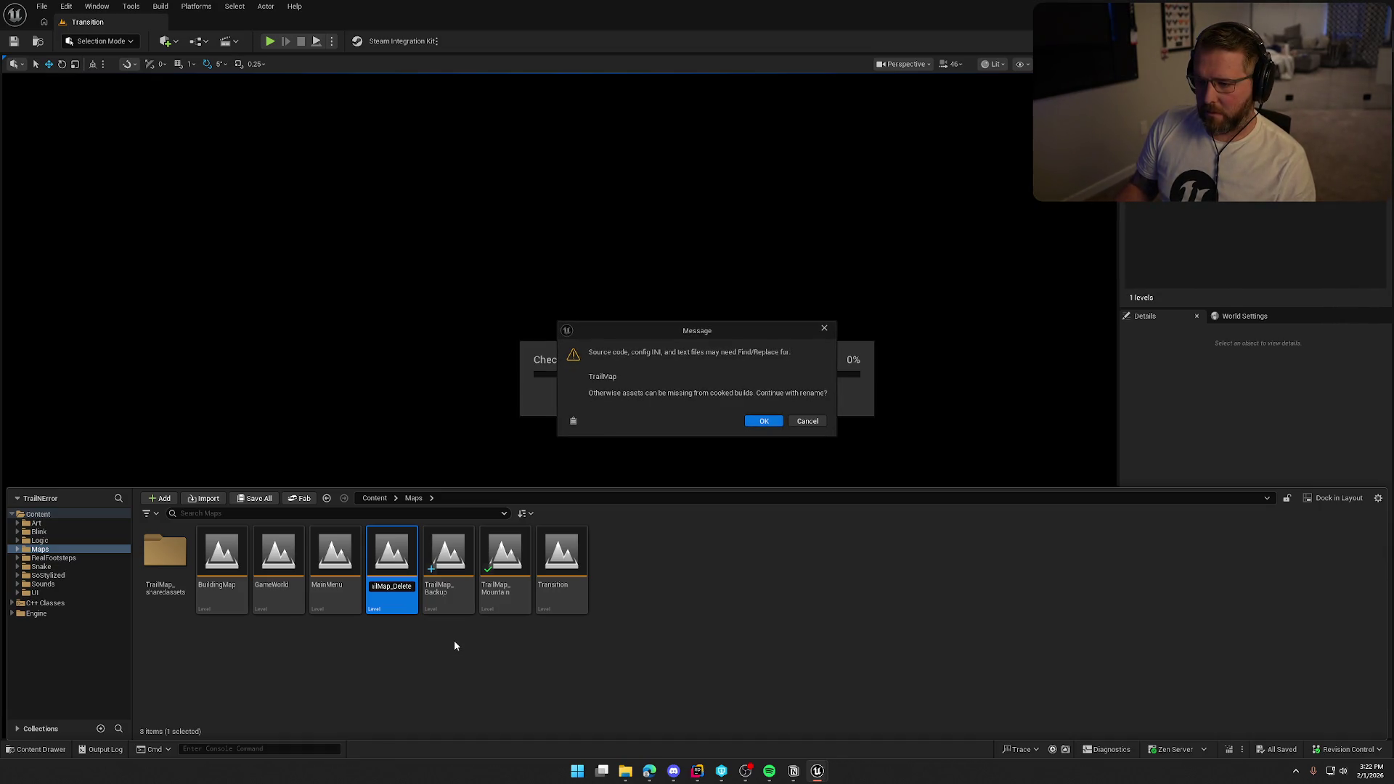
{"action": "left_click", "coordinate": [764, 421]}
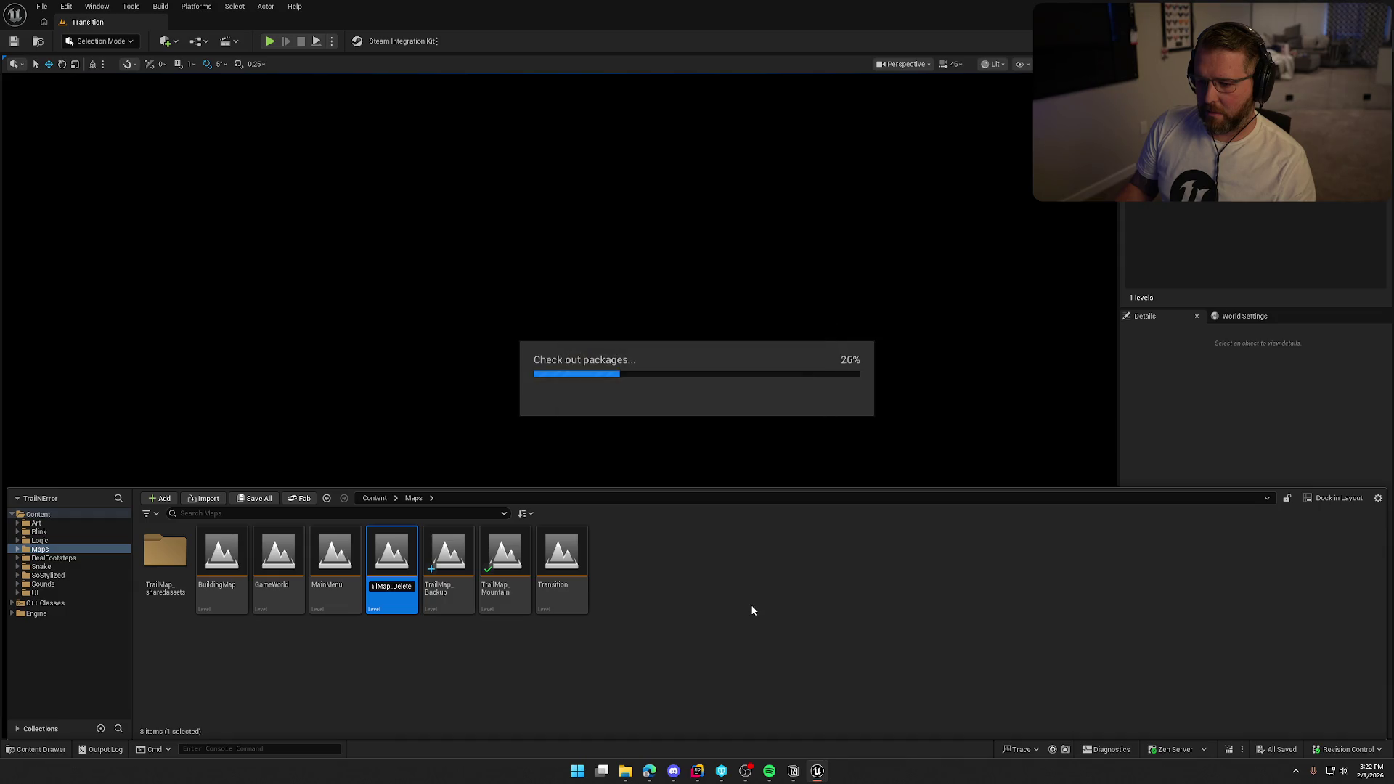
{"action": "left_click", "coordinate": [743, 506]}
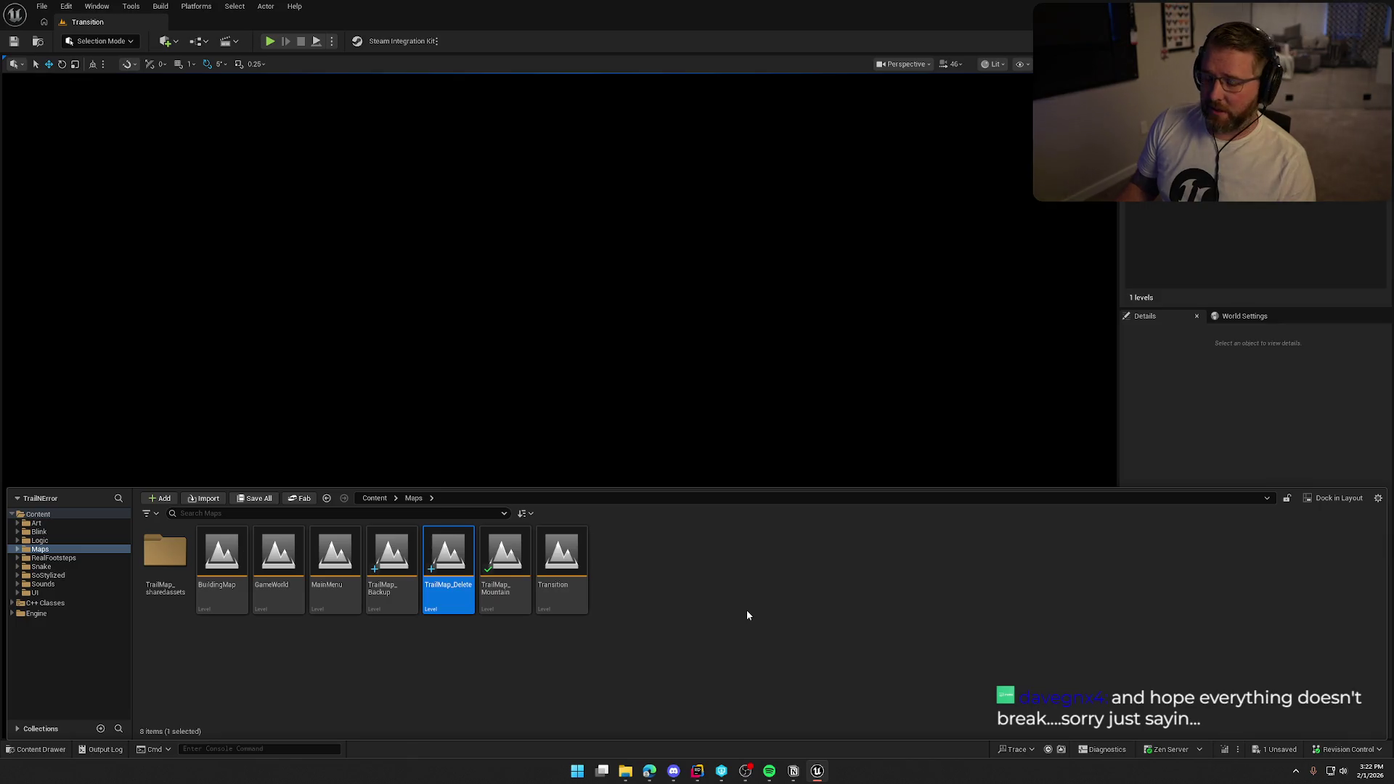
- Select the TrailMap_Backup level and begin editing its name
{"action": "left_click", "coordinate": [398, 655]}
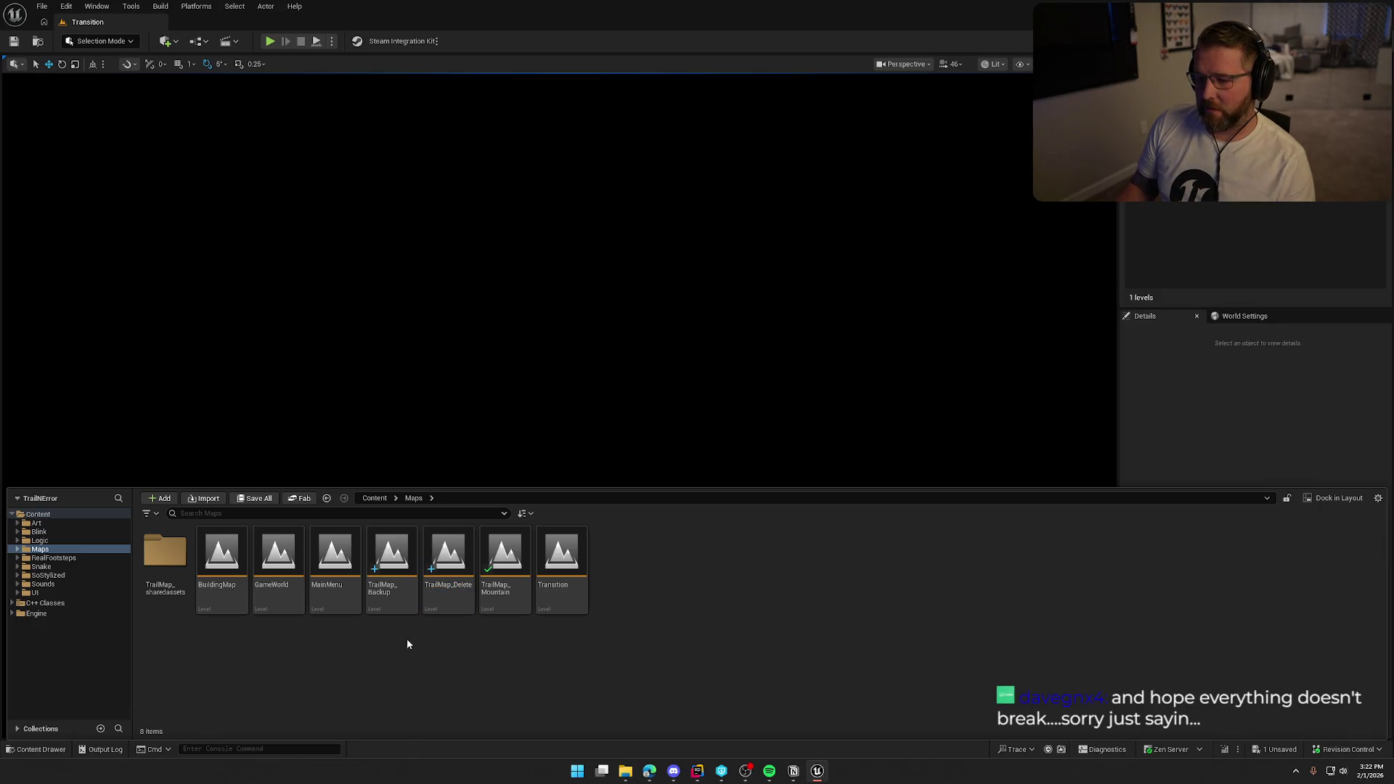
{"action": "left_click", "coordinate": [392, 573]}
{"action": "key", "text": "F2"}
{"action": "key", "text": "BackSpace"}
{"action": "key", "text": "BackSpace"}
{"action": "key", "text": "BackSpace"}
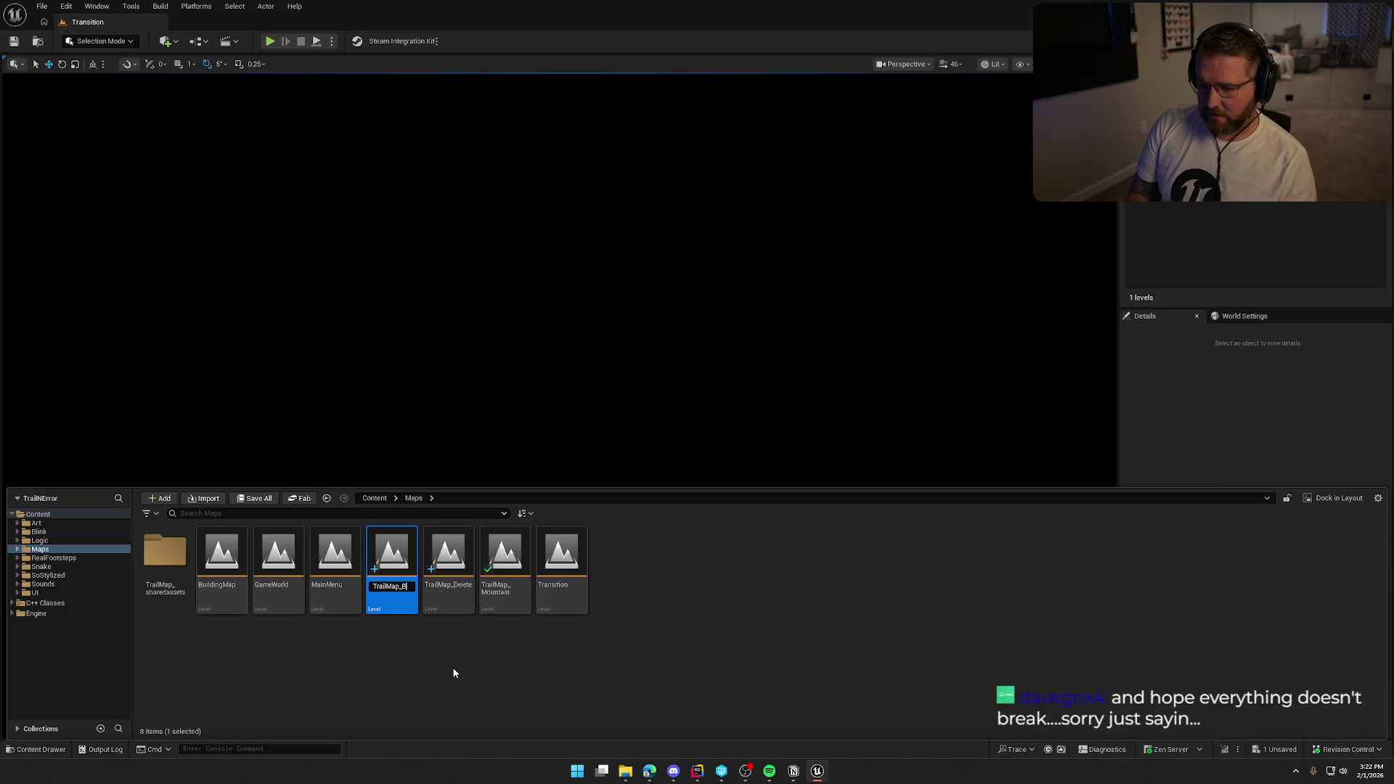
- Abandon the clashing TrailMap rename, close the Content Drawer and switch to Rider
{"action": "key", "text": "BackSpace"}
{"action": "left_click", "coordinate": [453, 673]}
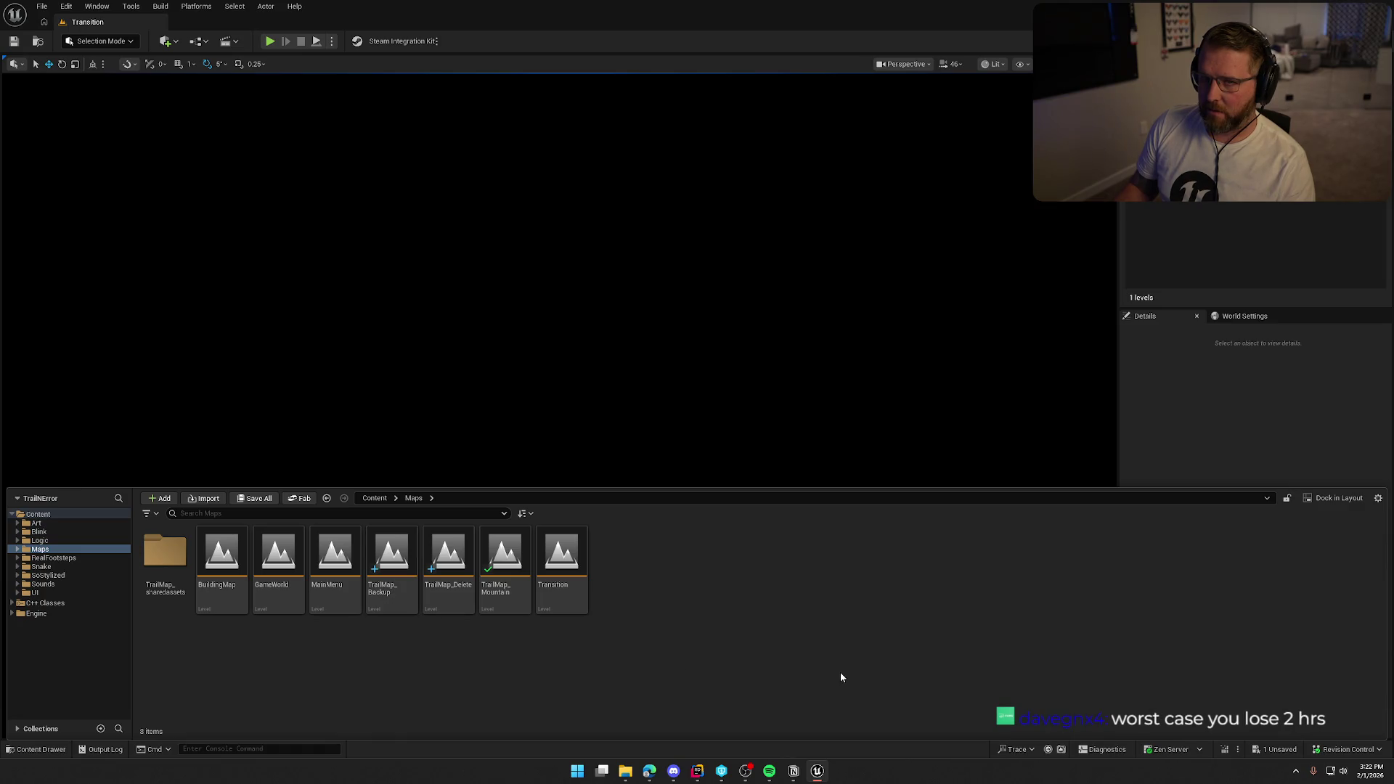
{"action": "left_click", "coordinate": [1223, 249]}
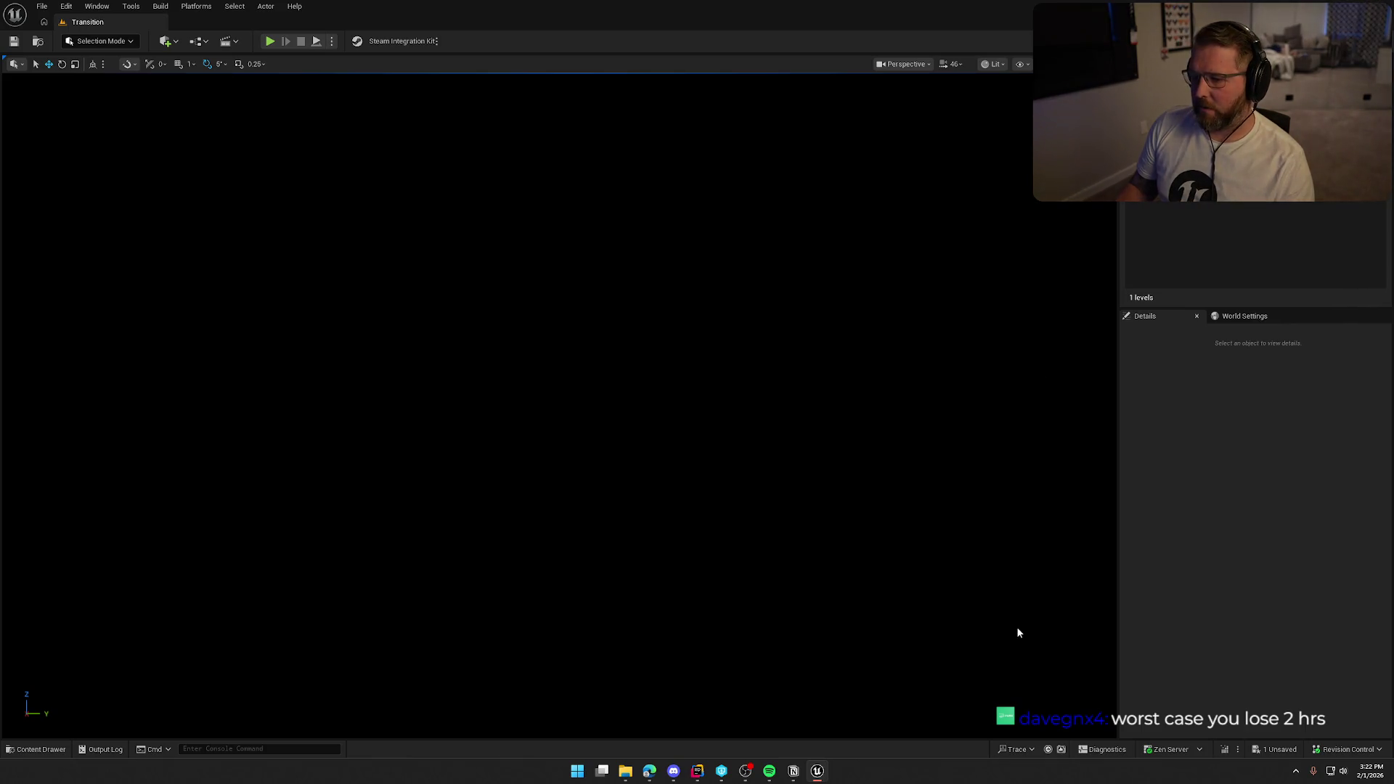
{"action": "left_click", "coordinate": [696, 508]}
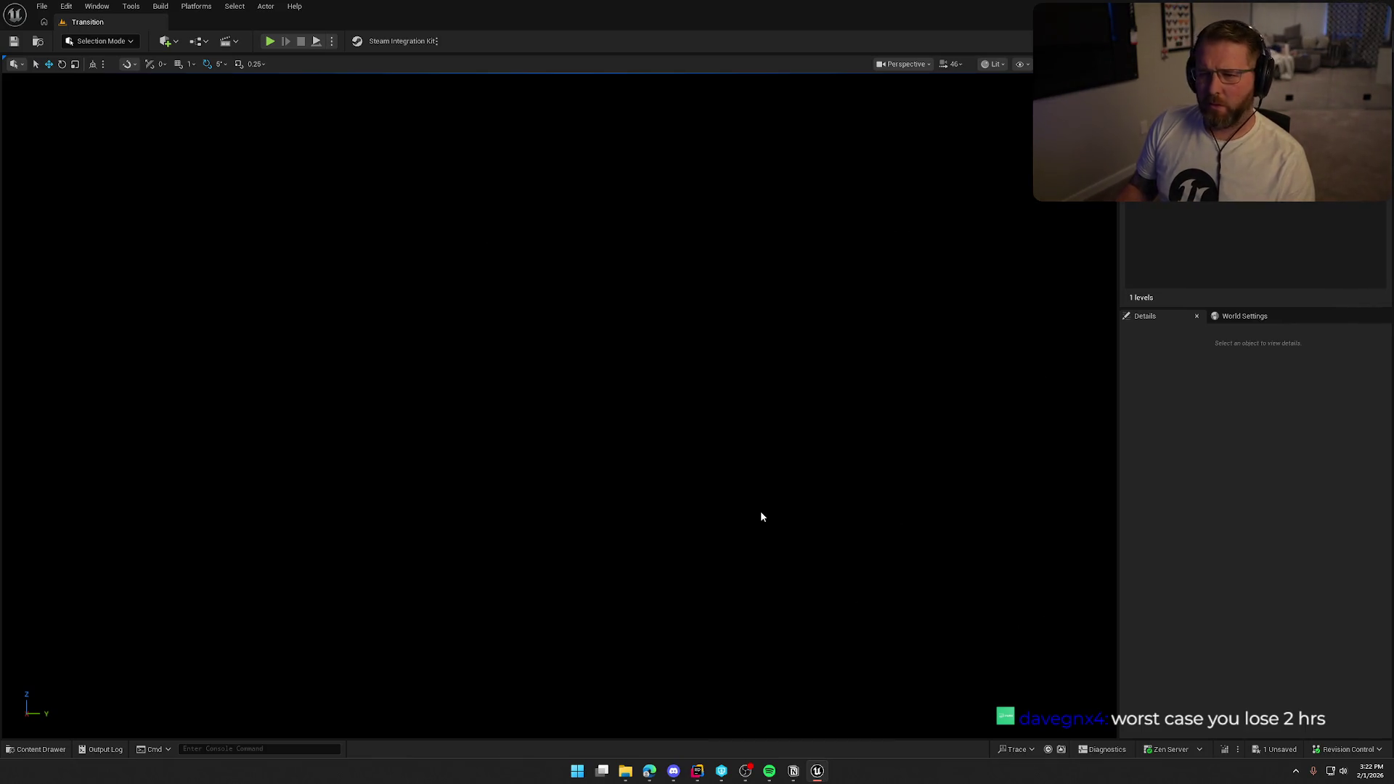
{"action": "key", "text": "alt+Tab"}
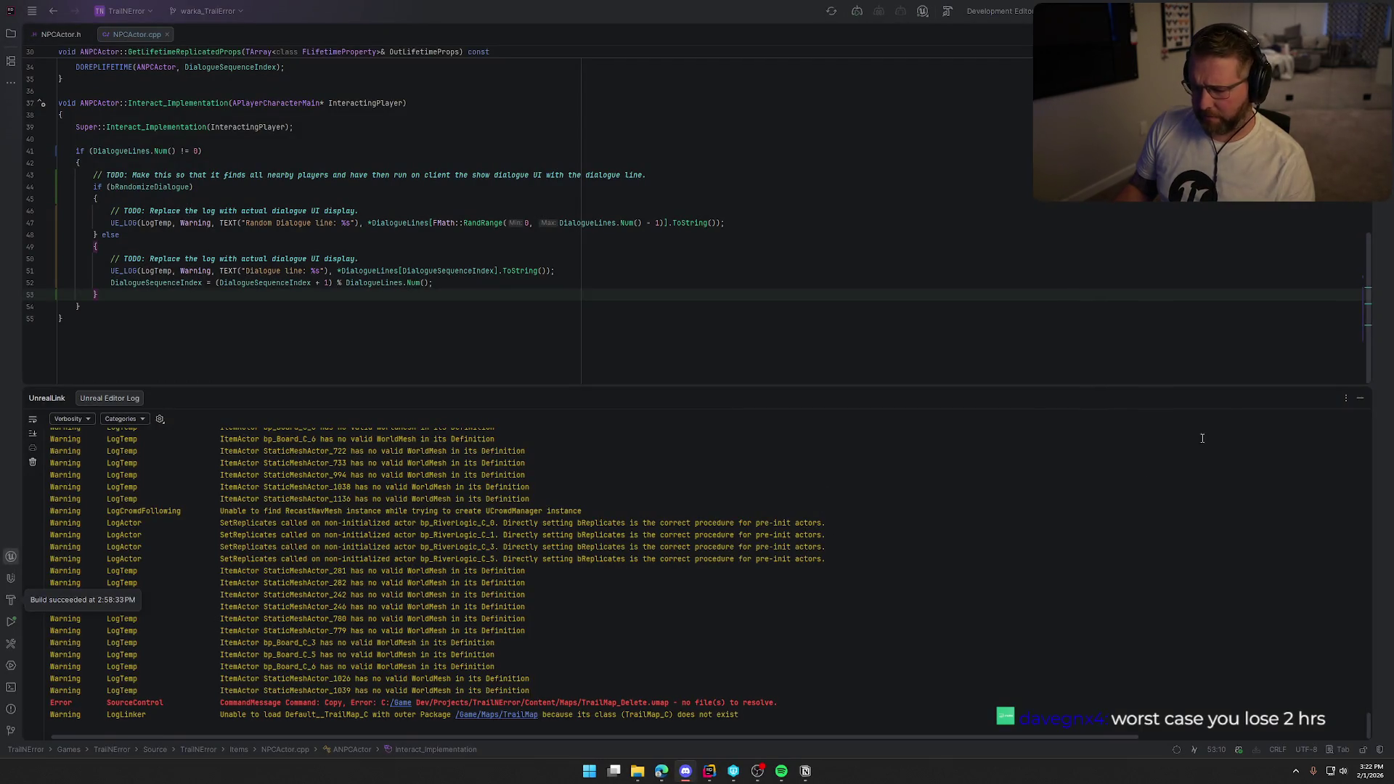
- Build the TrailNError project from NPCActor.cpp and relaunch Unreal Editor, hiding the log panels
{"action": "left_click", "coordinate": [1360, 398]}
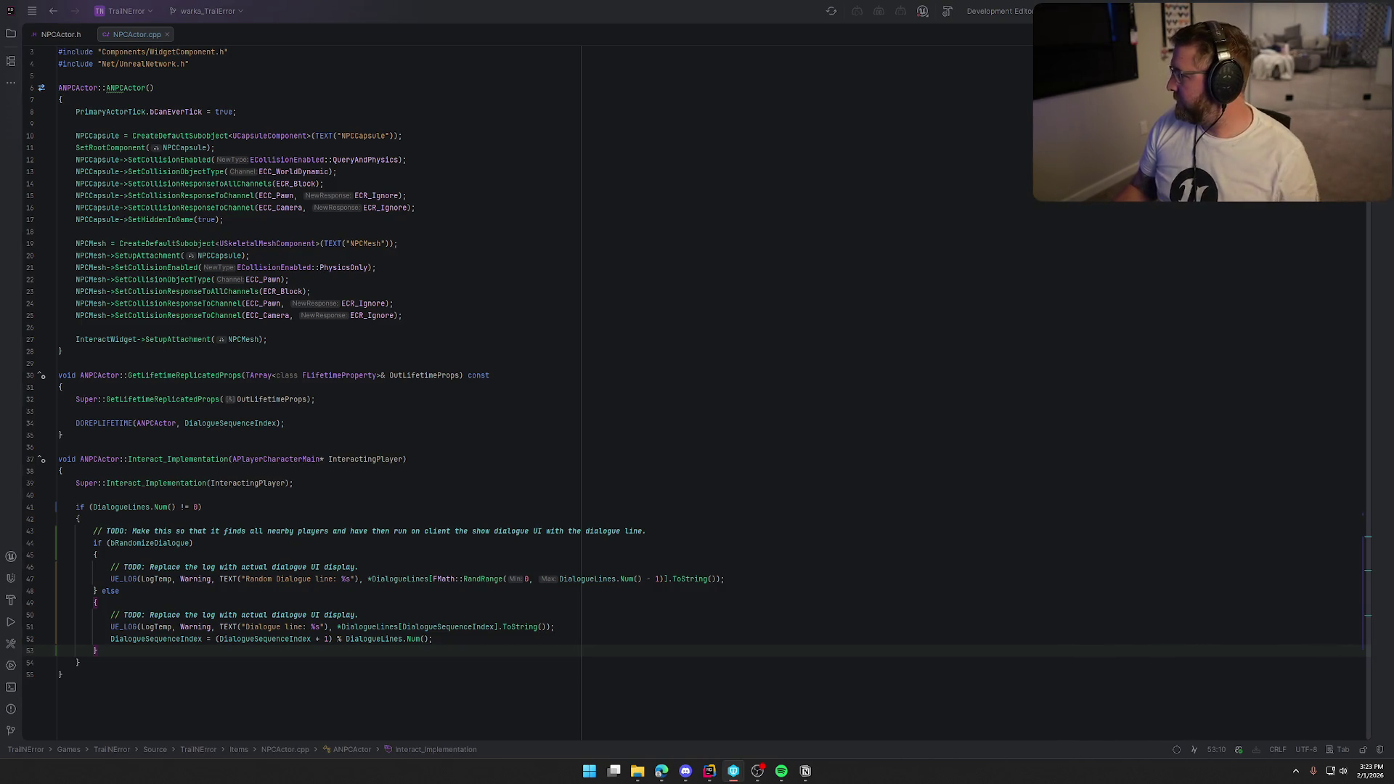
{"action": "left_click", "coordinate": [96, 650]}
{"action": "key", "text": "alt+Tab"}
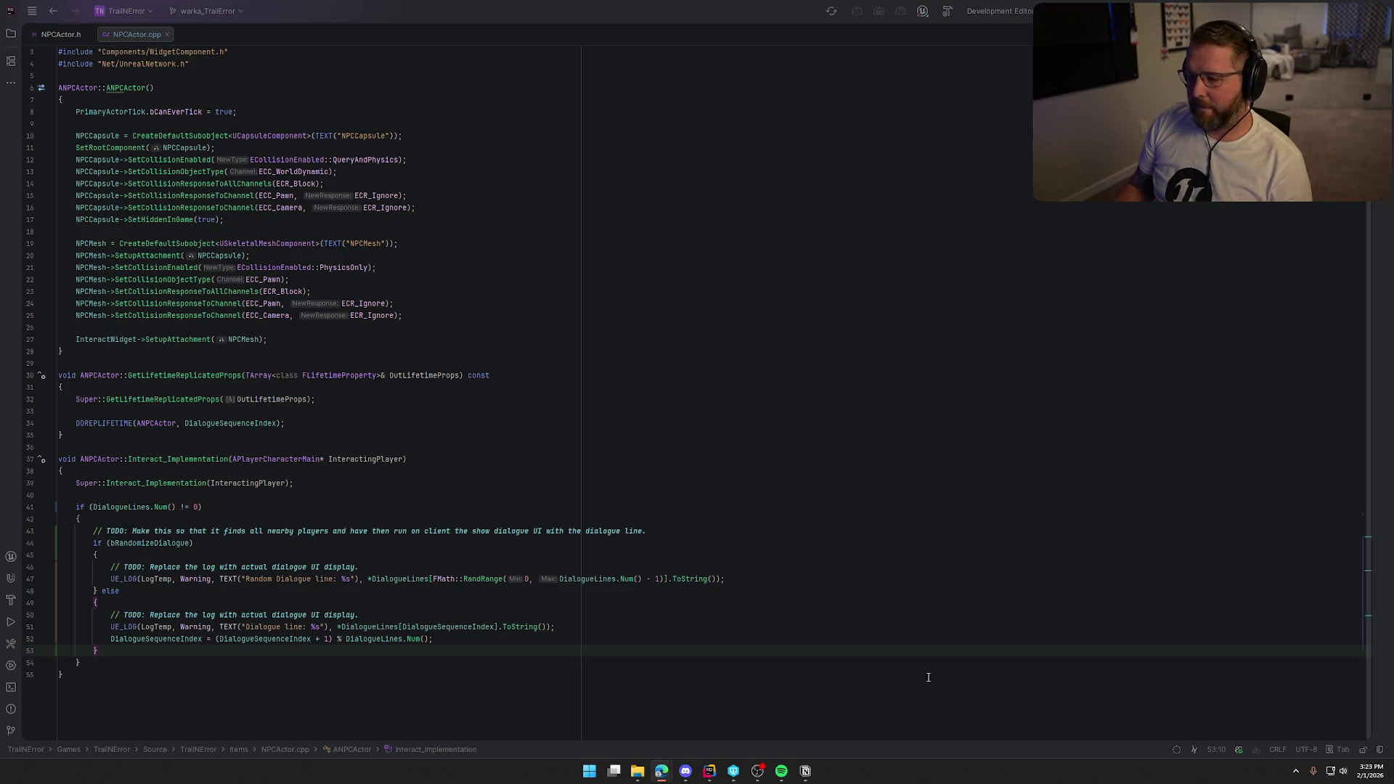
{"action": "key", "text": "alt+Tab"}
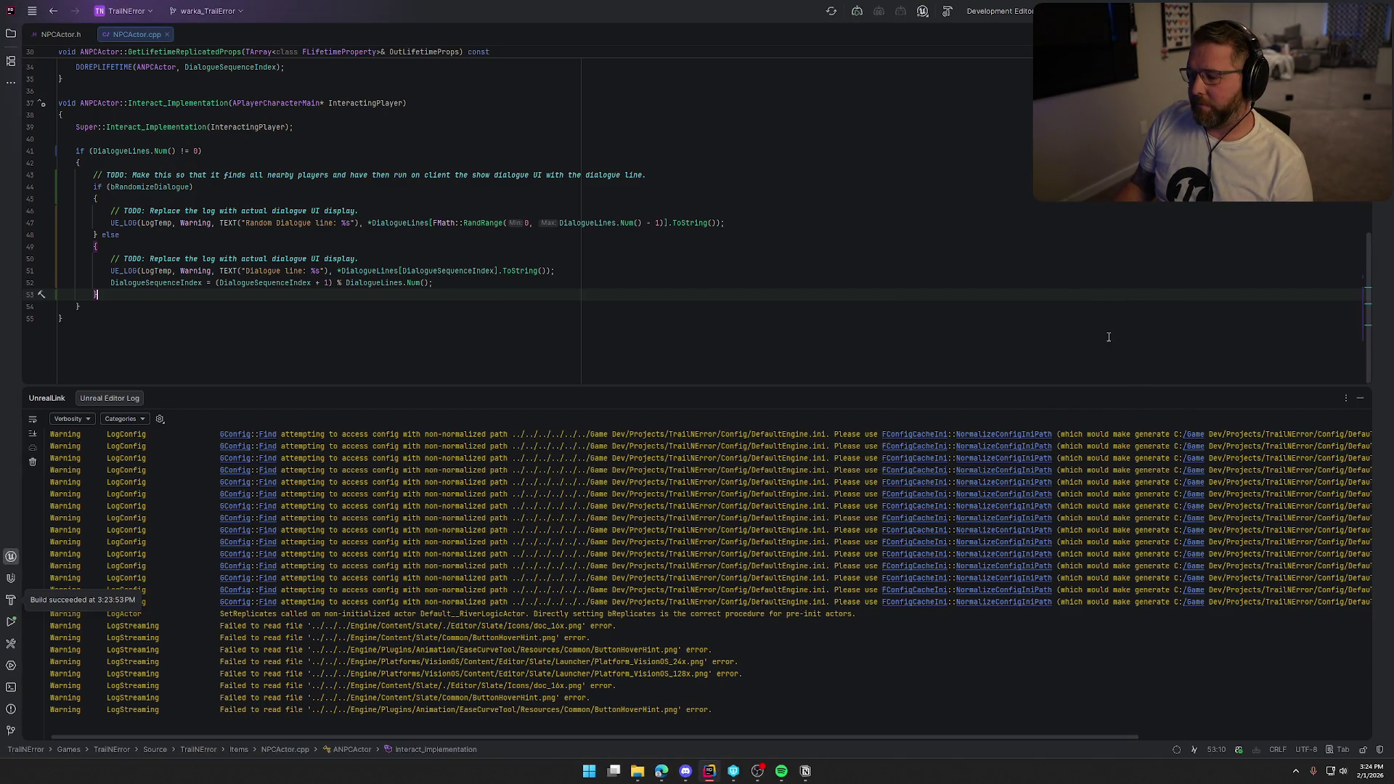
{"action": "left_click", "coordinate": [1360, 399]}
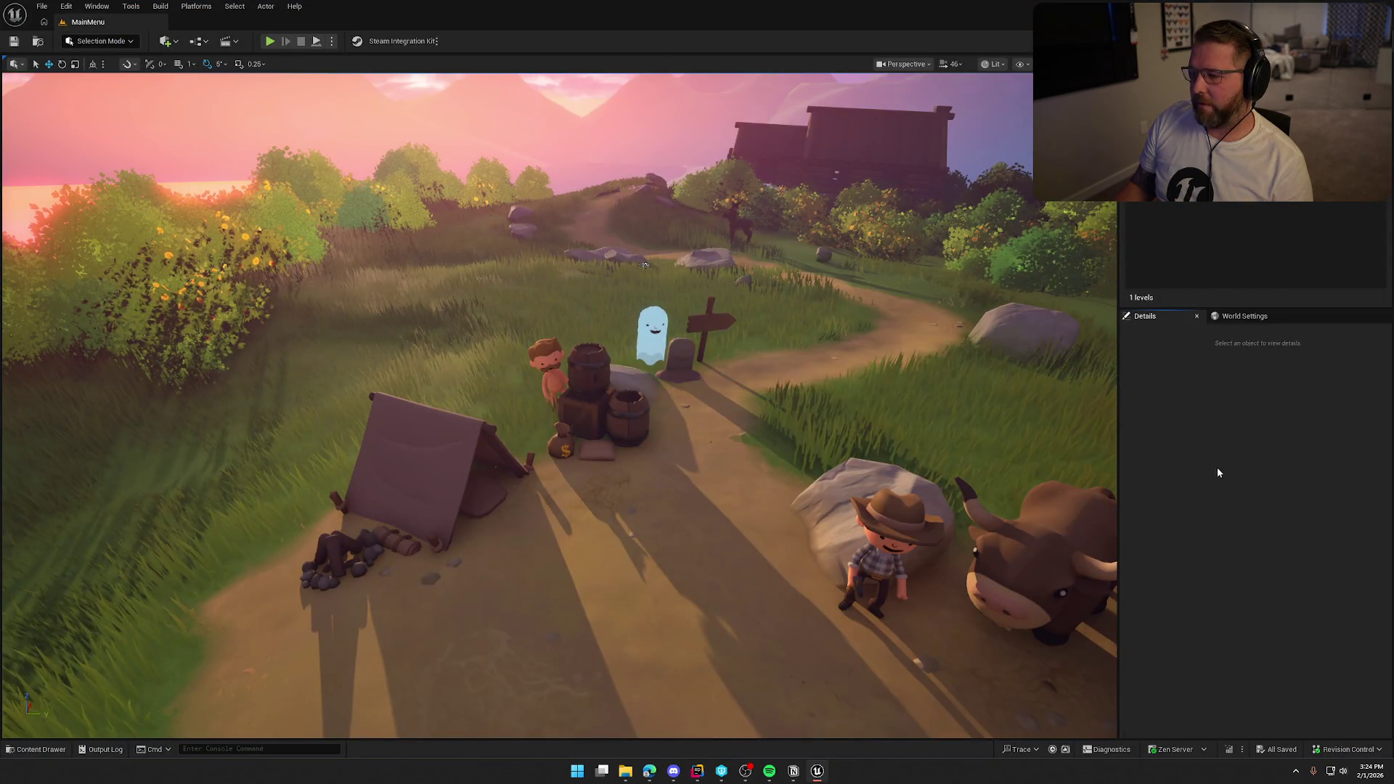
- Load TrailMap_Backup from Content/Maps through the Content Drawer
{"action": "key", "text": "ctrl+space"}
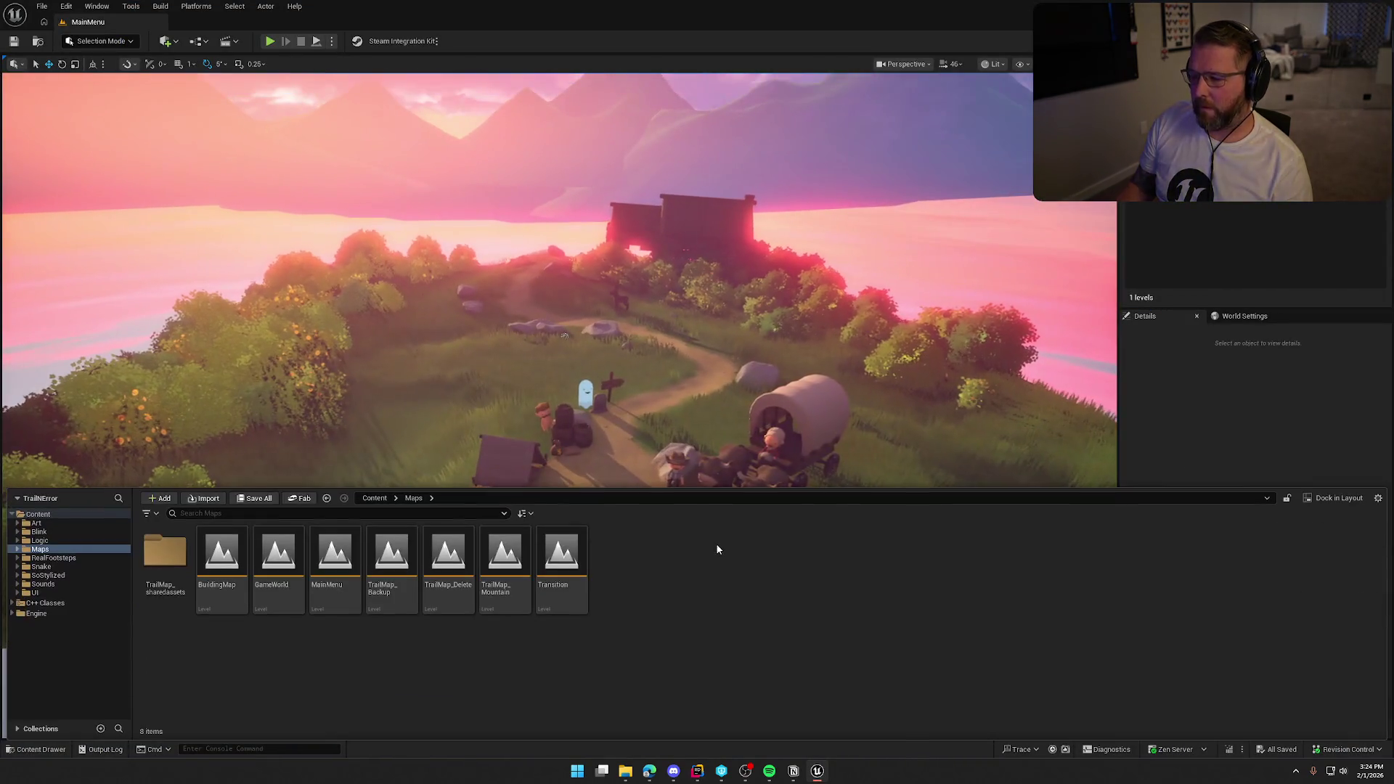
{"action": "double_click", "coordinate": [394, 590]}
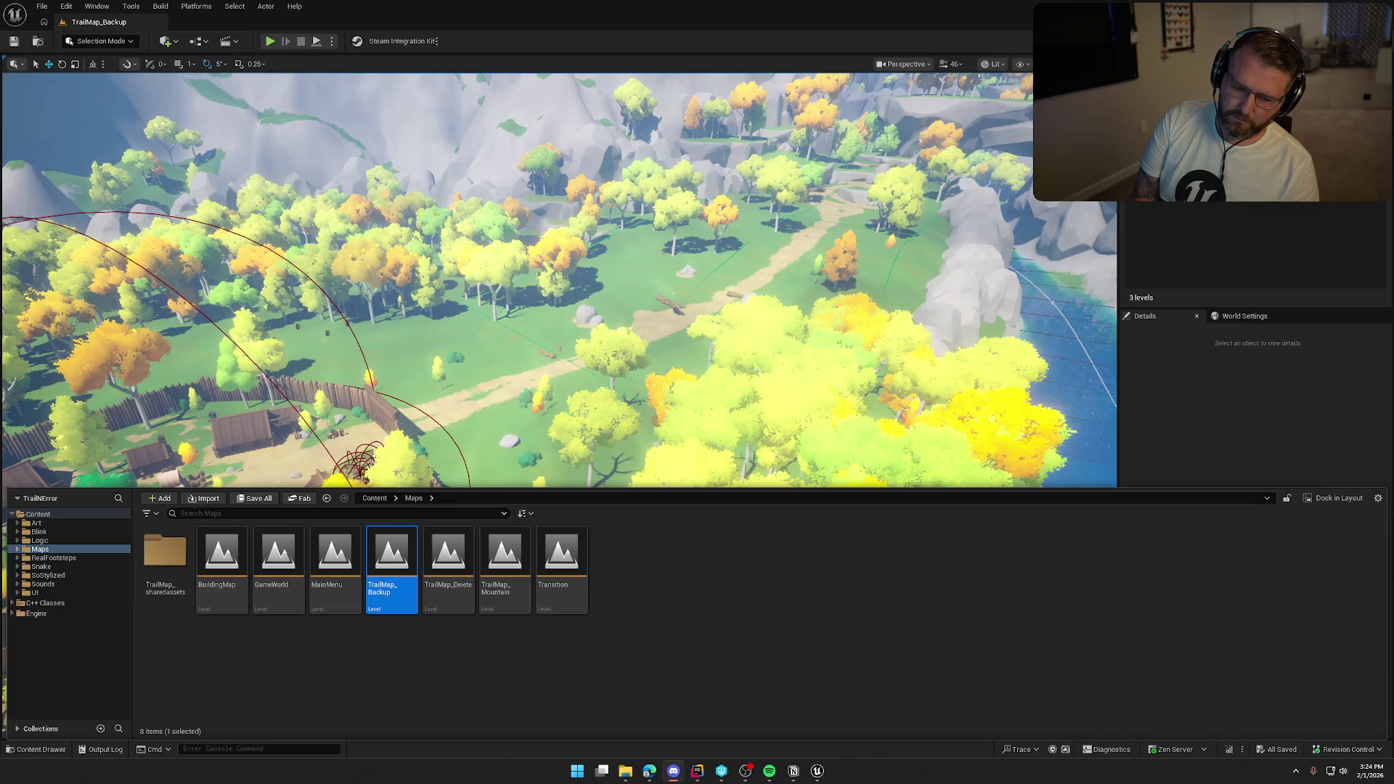
- Inspect TrailMap_Backup in the viewport, then try shortening its name to TrailMap
{"action": "left_click", "coordinate": [1226, 414]}
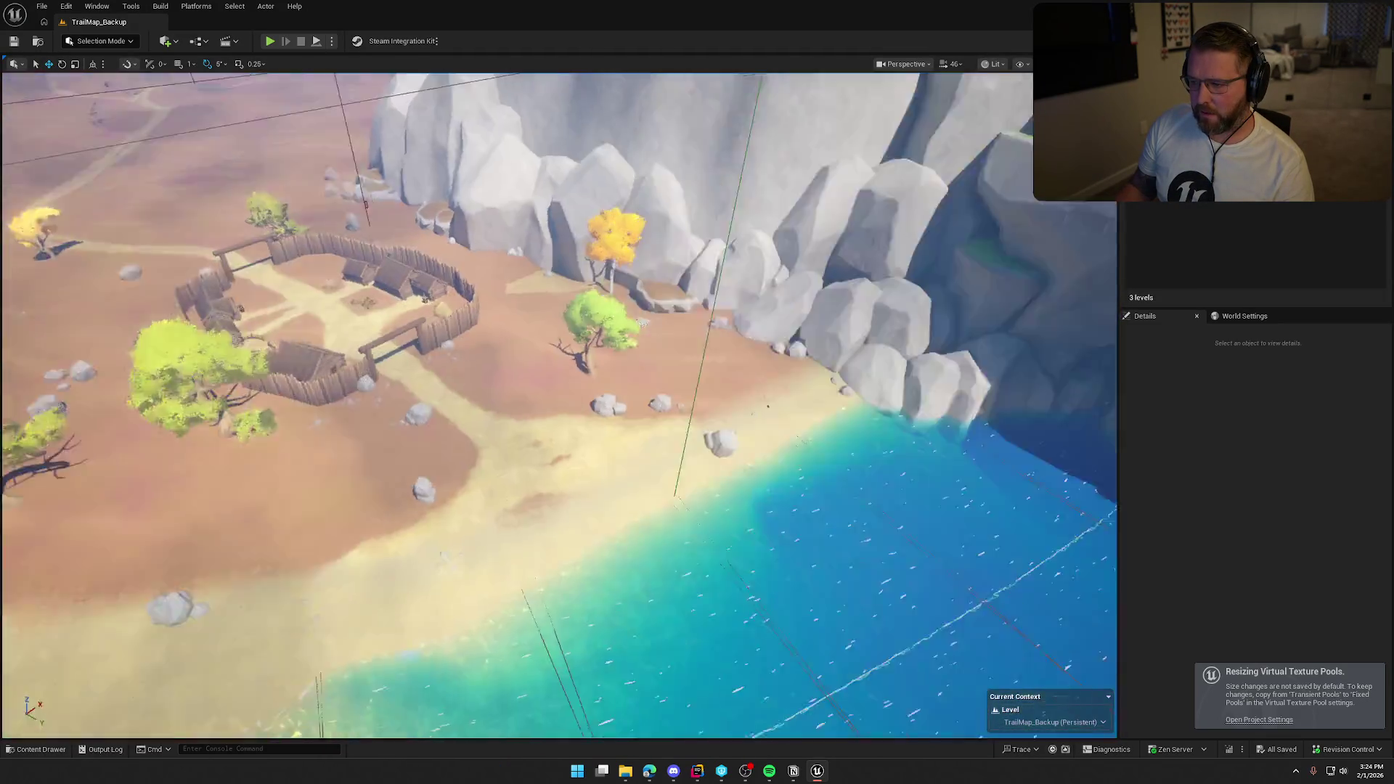
{"action": "key", "text": "ctrl+space"}
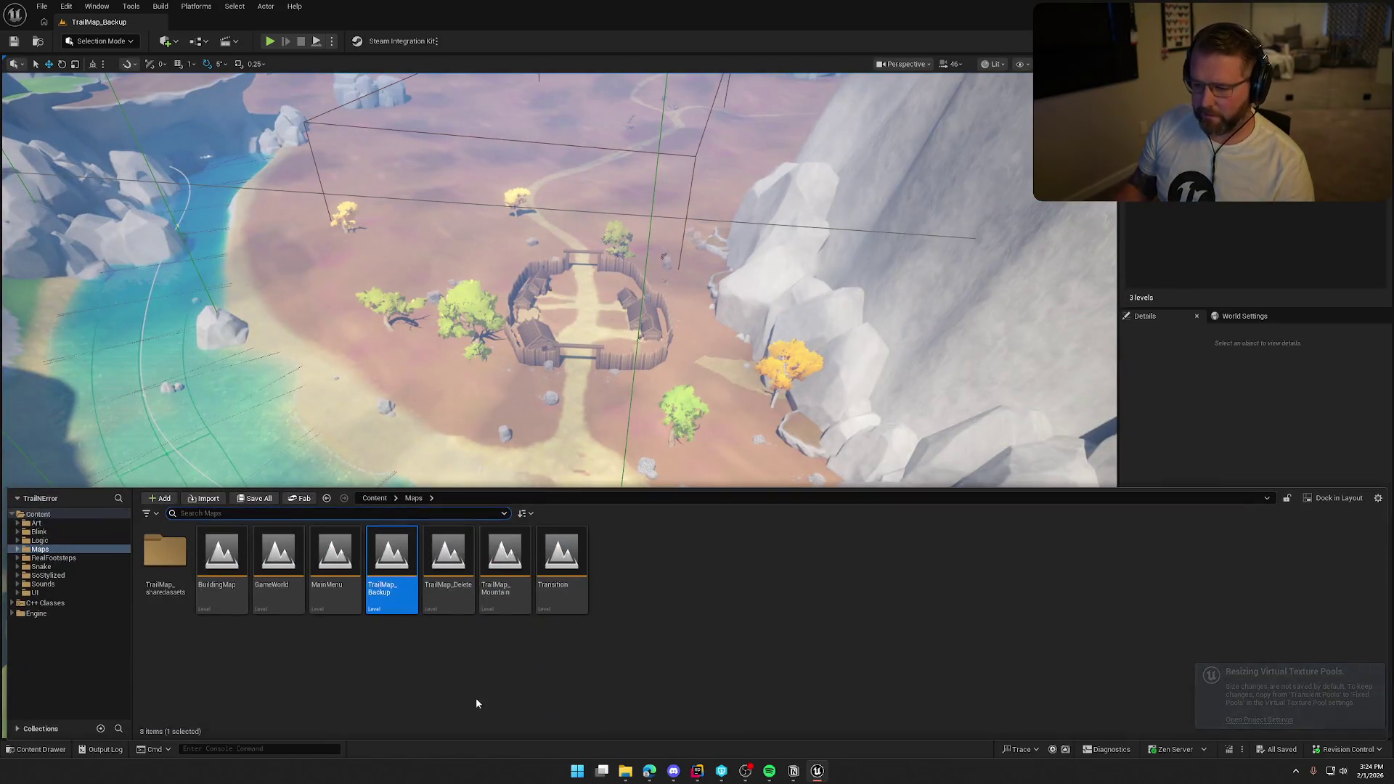
{"action": "key", "text": "F2"}
{"action": "key", "text": "BackSpace"}
{"action": "key", "text": "BackSpace"}
{"action": "key", "text": "BackSpace"}
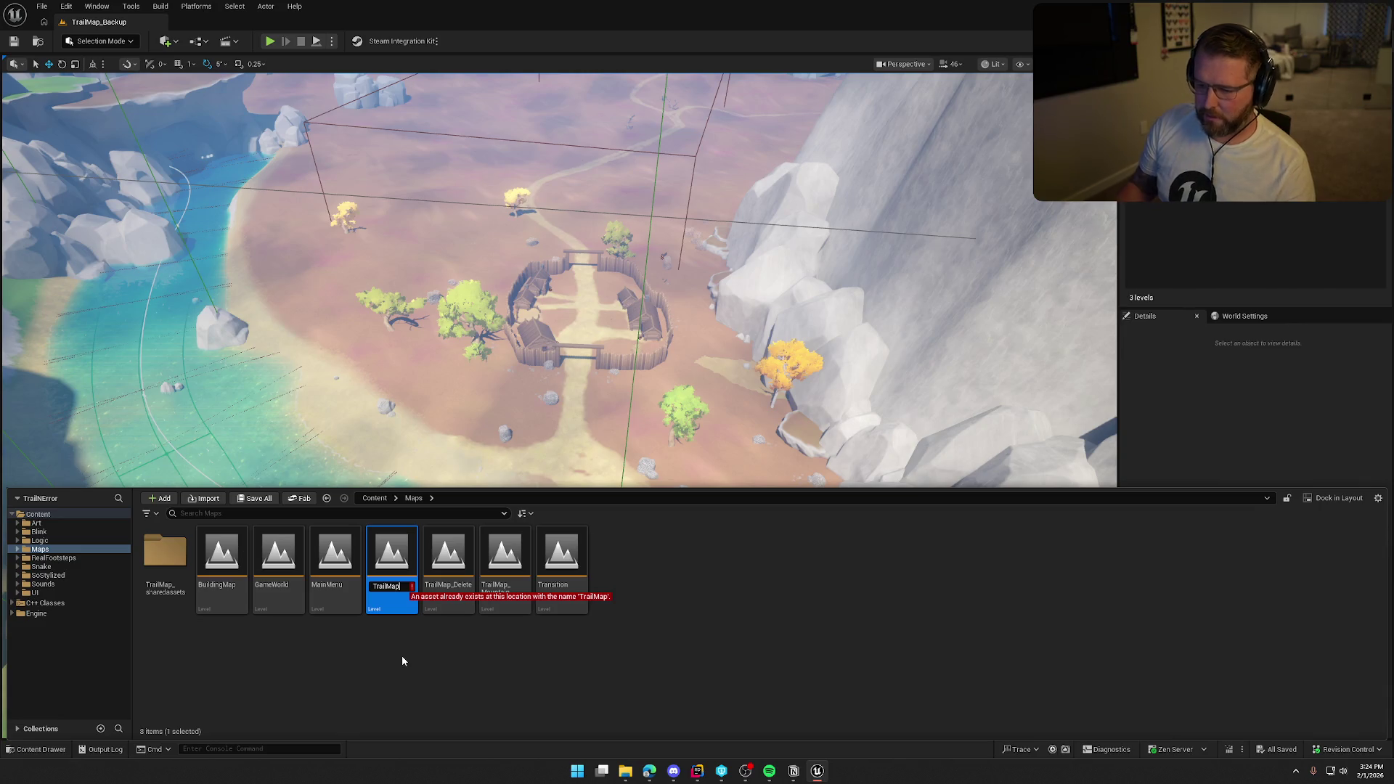
- Rename TrailMap_Backup to TrailMap, accept the warning and check the level out
{"action": "left_click", "coordinate": [402, 656]}
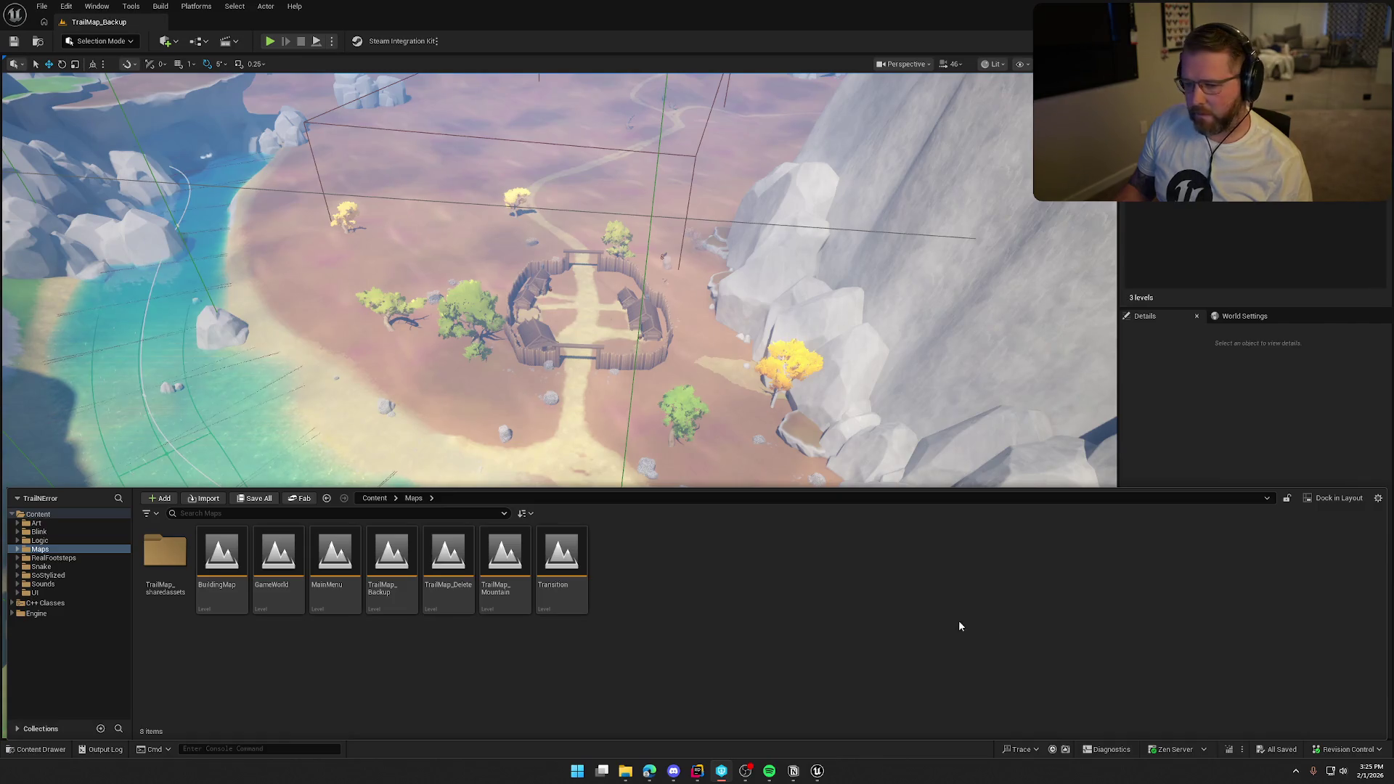
{"action": "left_click", "coordinate": [393, 574]}
{"action": "key", "text": "F2"}
{"action": "type", "text": "TrailMap"}
{"action": "key", "text": "Return"}
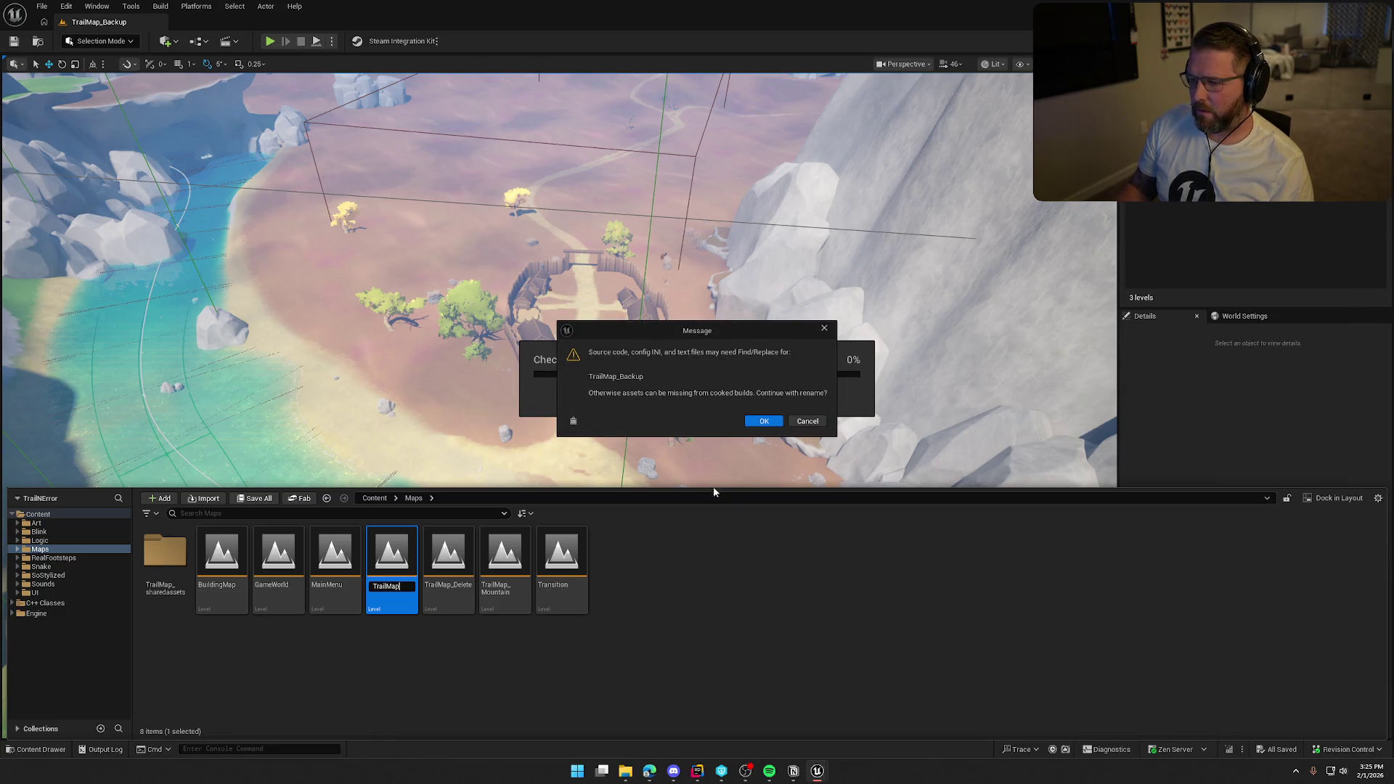
{"action": "left_click", "coordinate": [774, 424]}
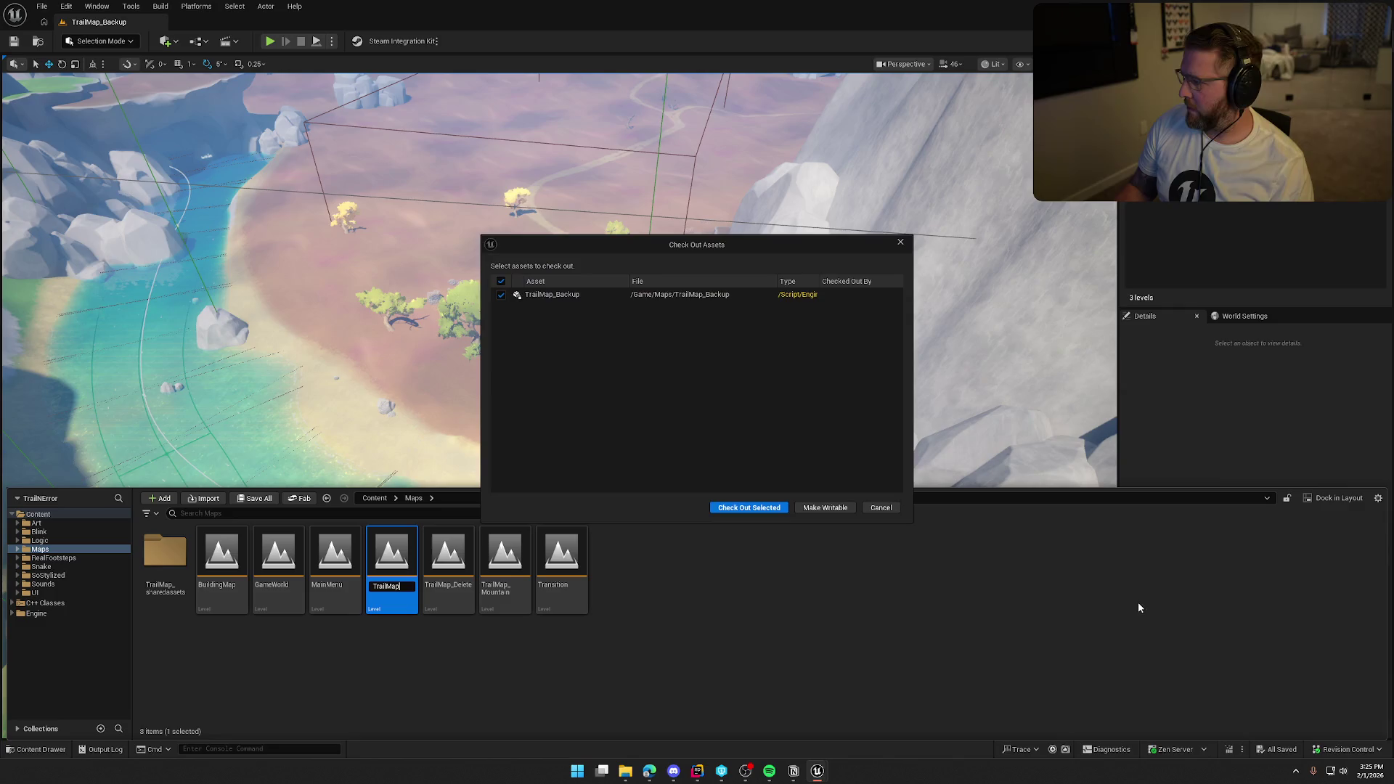
{"action": "key", "text": "Return"}
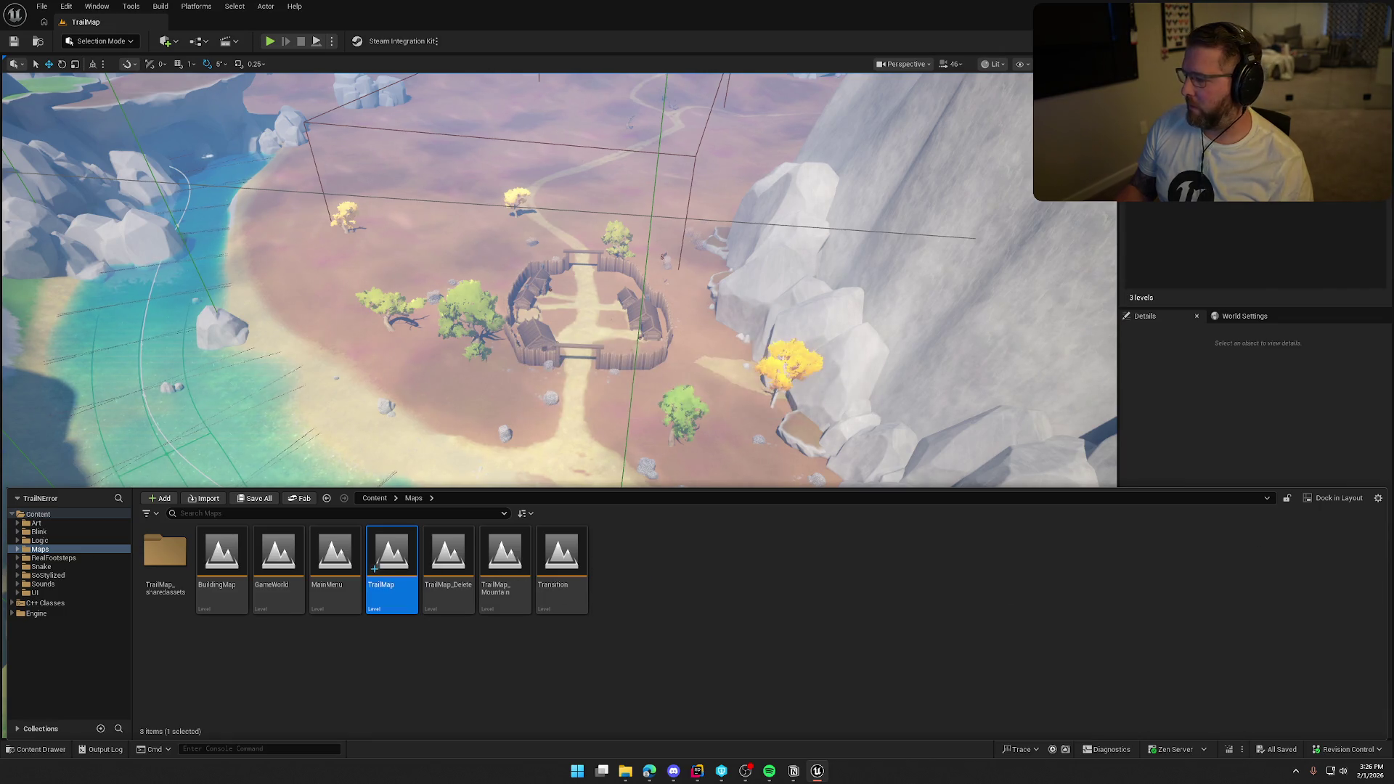
{"action": "key", "text": "alt+Tab"}
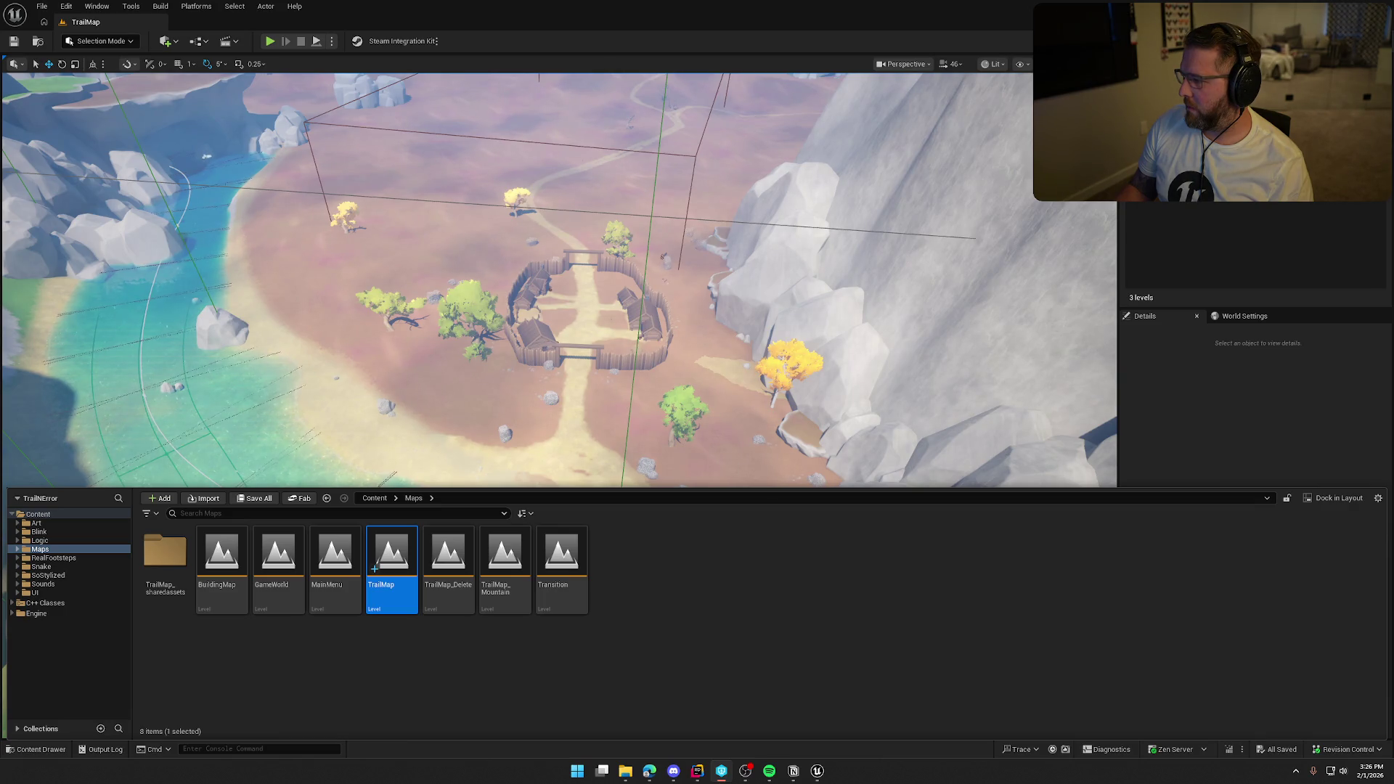
{"action": "key", "text": "alt+Tab"}
{"action": "left_click", "coordinate": [866, 618]}
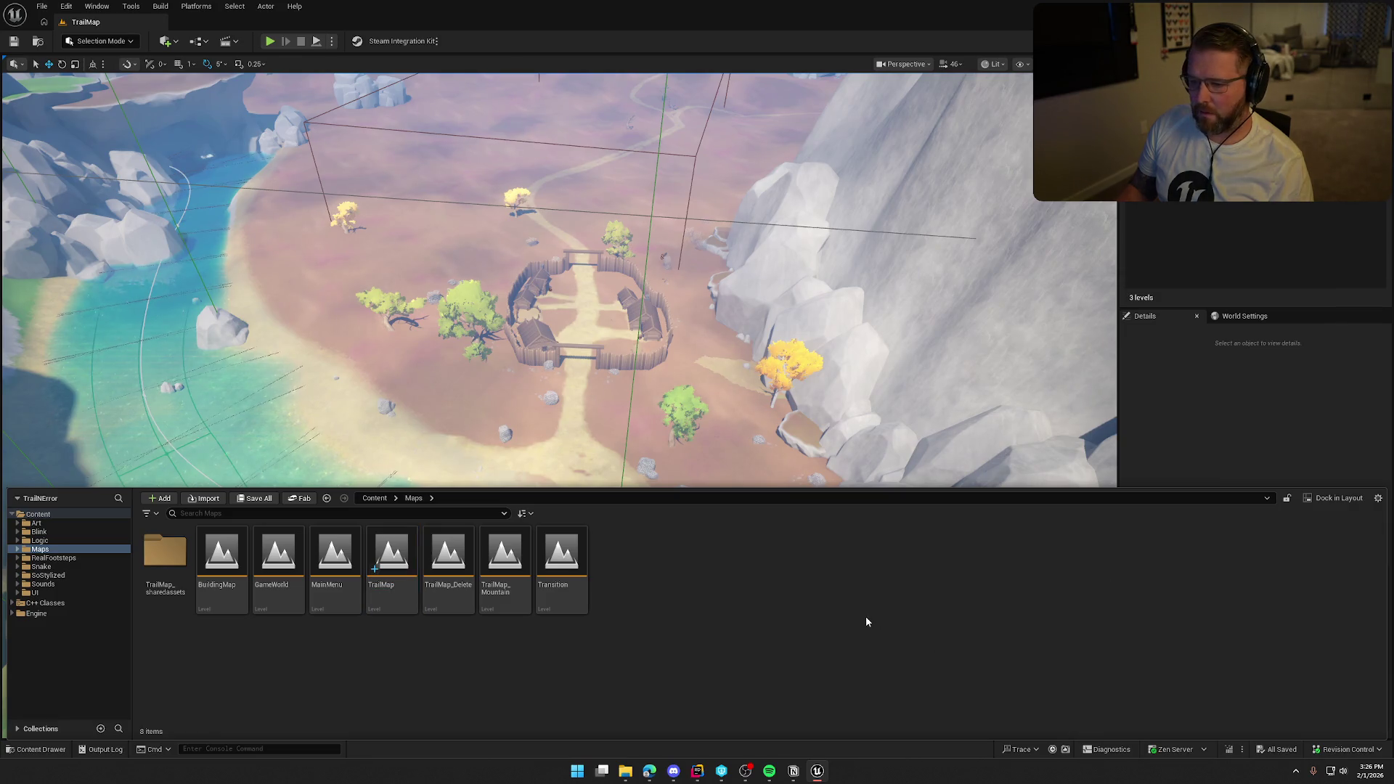
{"action": "left_click", "coordinate": [1172, 442]}
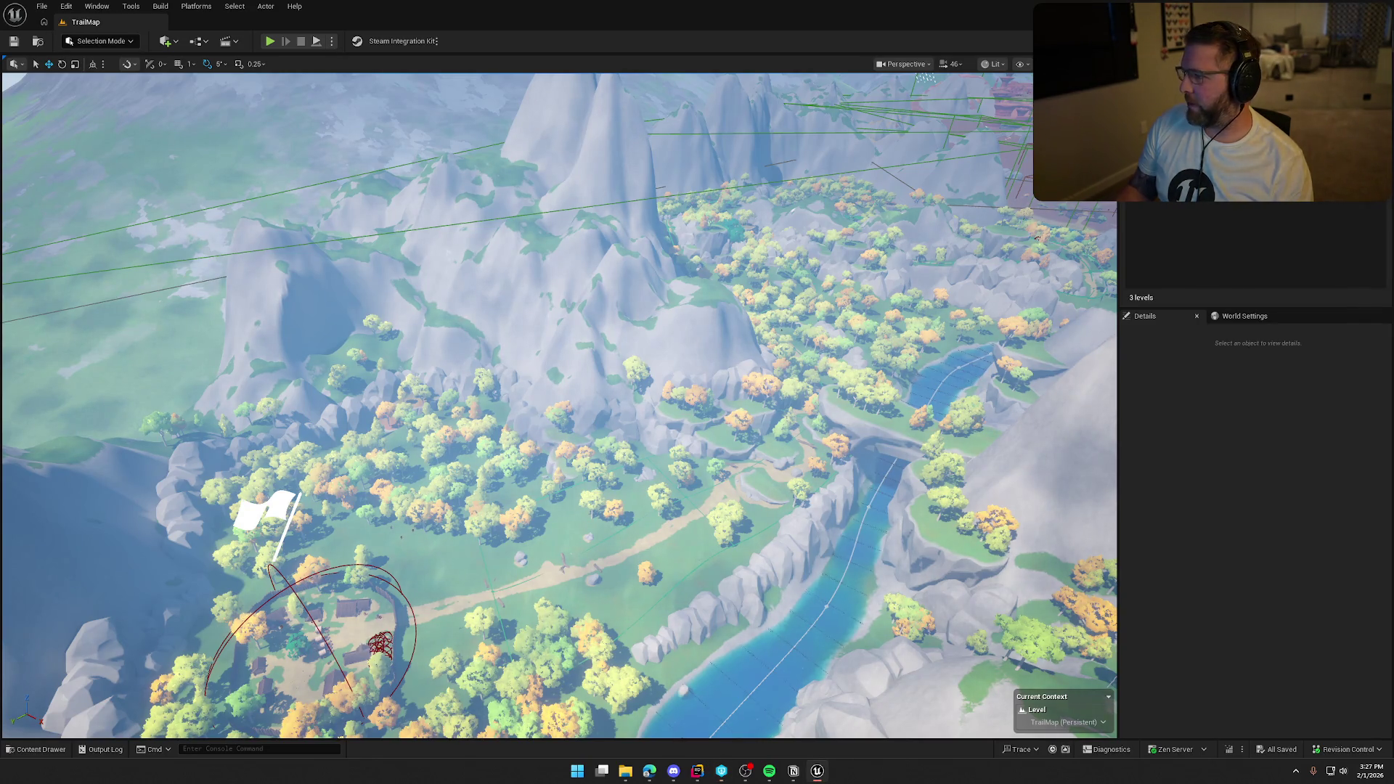
{"action": "key", "text": "ctrl+space"}
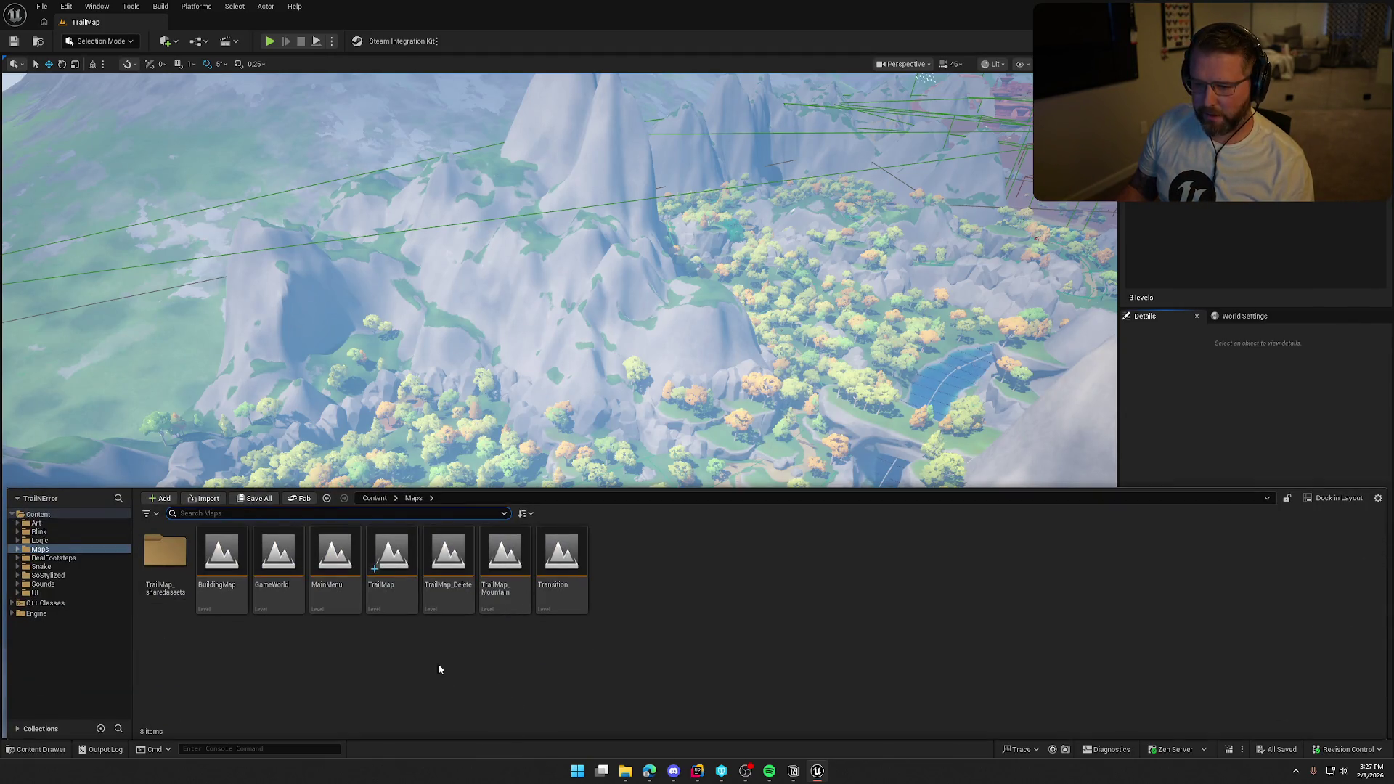
- Open the MainMenu level and the UI_MainMenu widget from the UI/MainMenu folder
{"action": "double_click", "coordinate": [335, 559]}
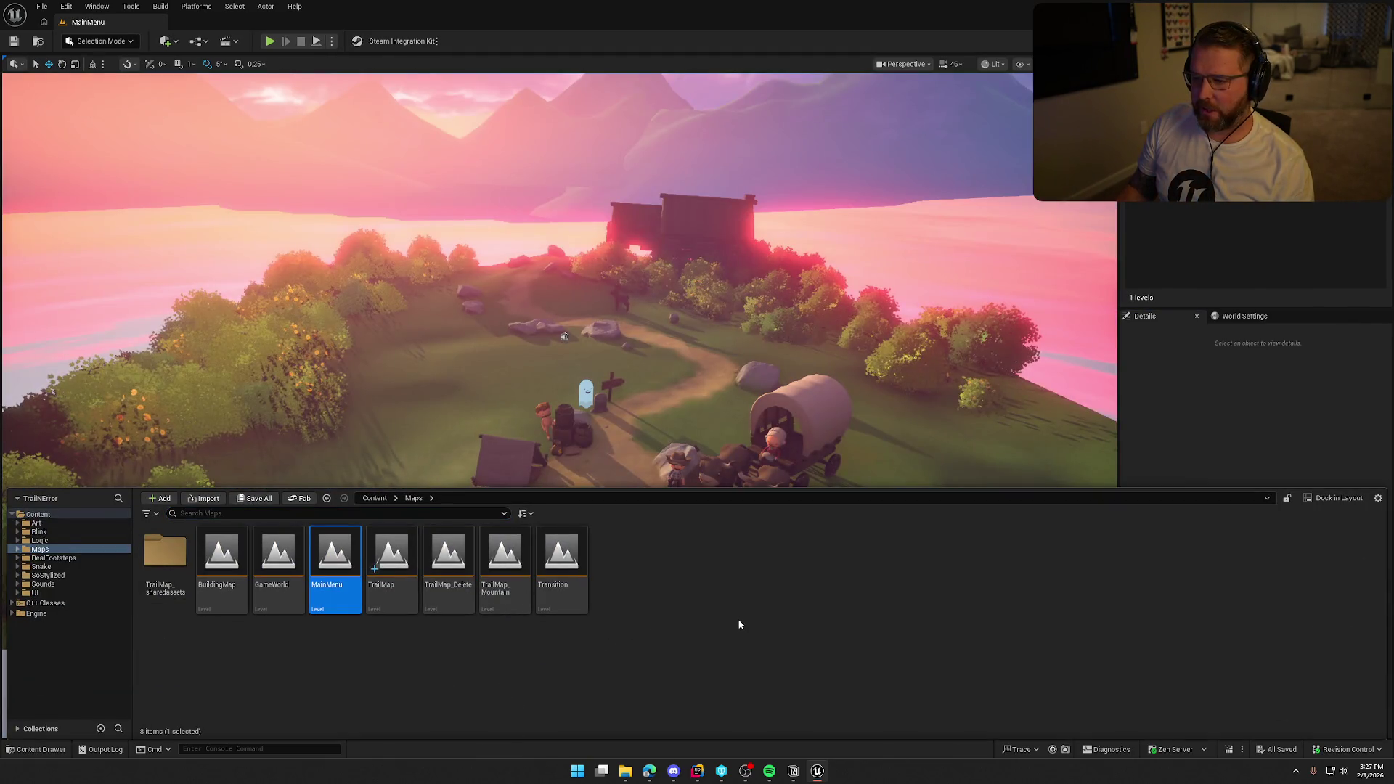
{"action": "left_click", "coordinate": [61, 594]}
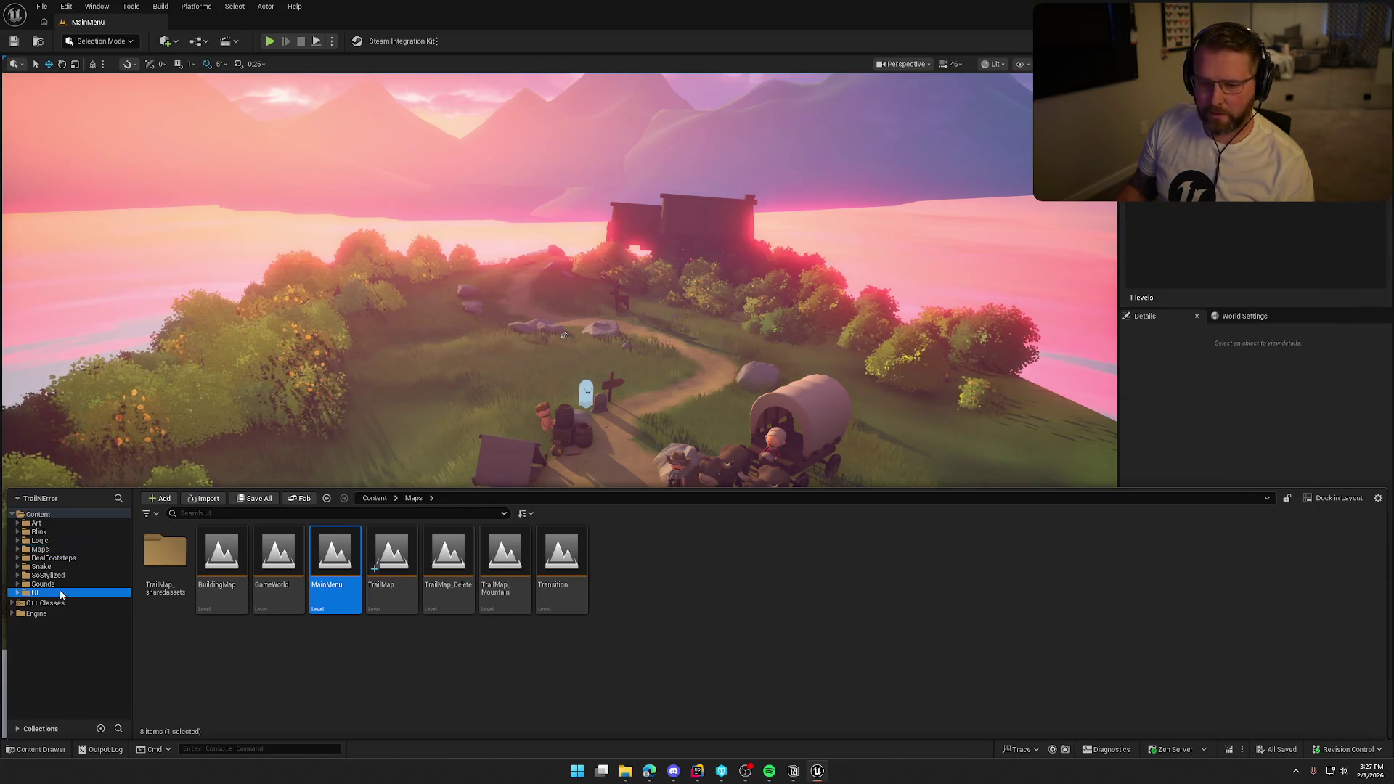
{"action": "double_click", "coordinate": [335, 563]}
{"action": "double_click", "coordinate": [164, 562]}
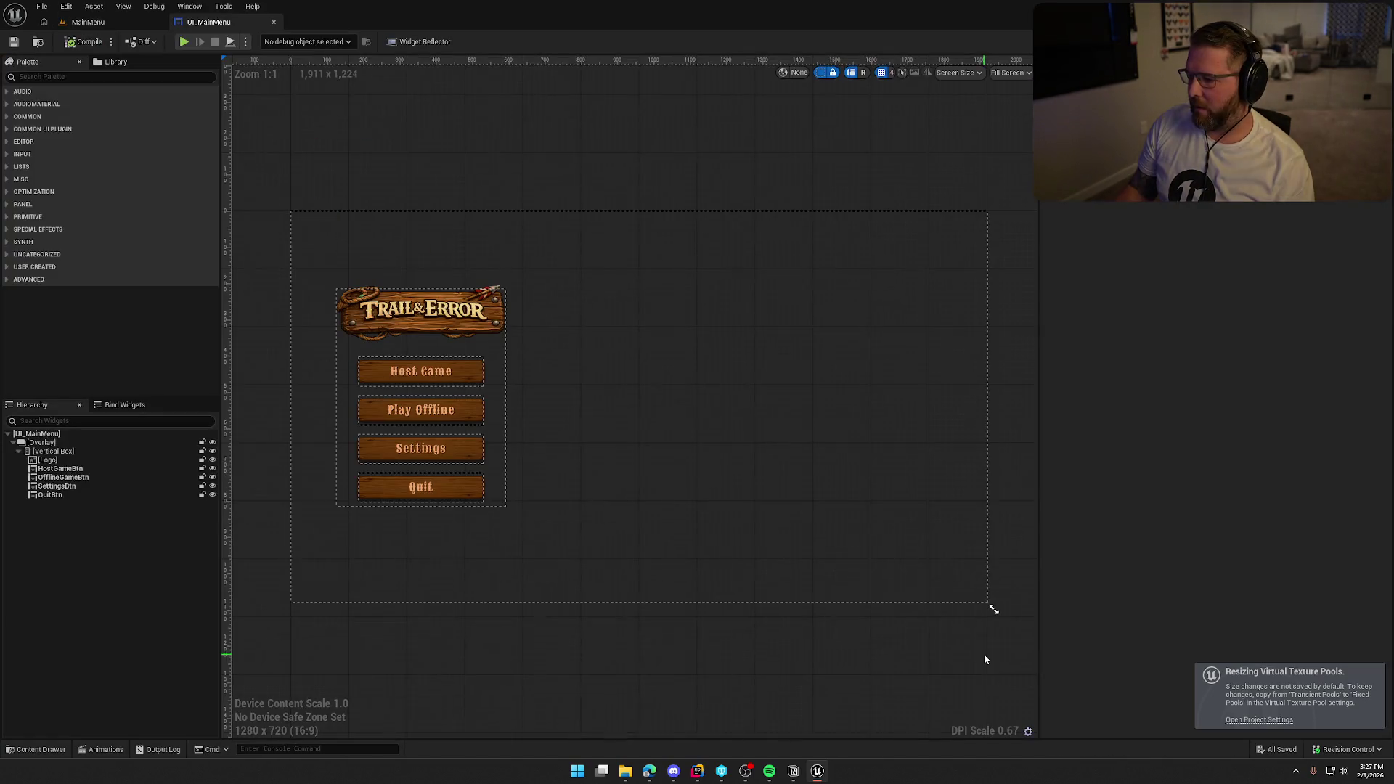
{"action": "left_click", "coordinate": [432, 402]}
{"action": "scroll", "coordinate": [1152, 529], "scroll_direction": "down", "scroll_amount": 10}
{"action": "scroll", "coordinate": [1149, 545], "scroll_direction": "down", "scroll_amount": 10}
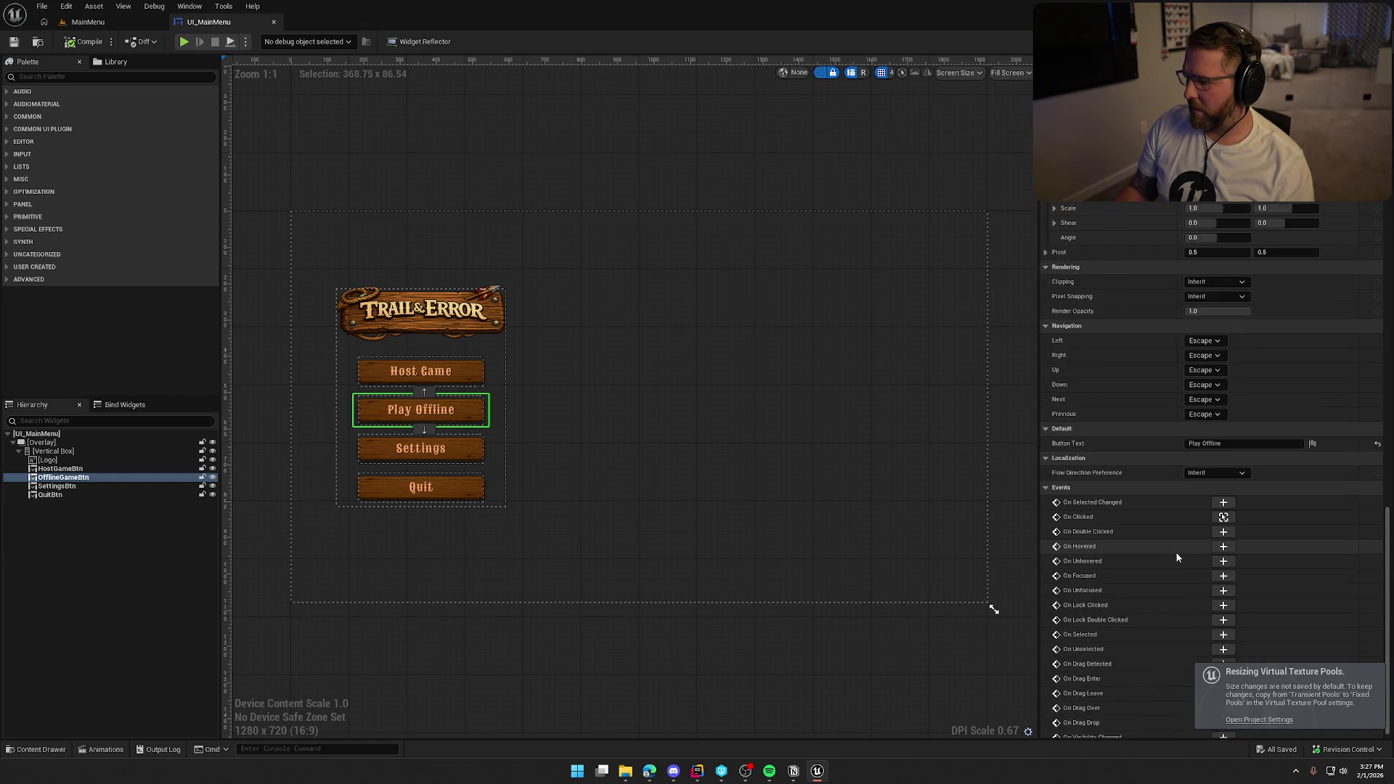
- Set the Play Offline Open Level node's Level to TrailMap and save the blueprint
{"action": "left_click", "coordinate": [1218, 521]}
{"action": "left_click_drag", "start_coordinate": [813, 451], "coordinate": [515, 419]}
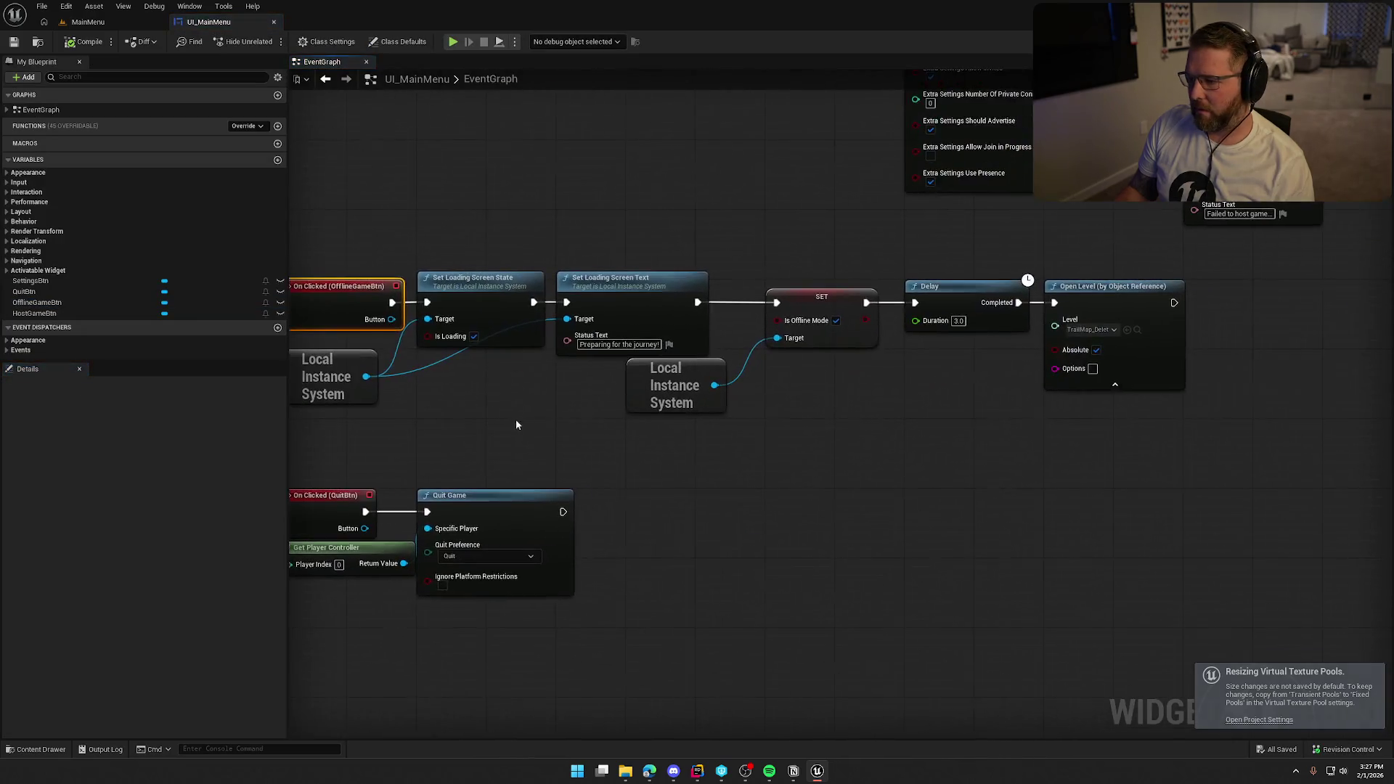
{"action": "left_click_drag", "start_coordinate": [838, 470], "coordinate": [692, 481]}
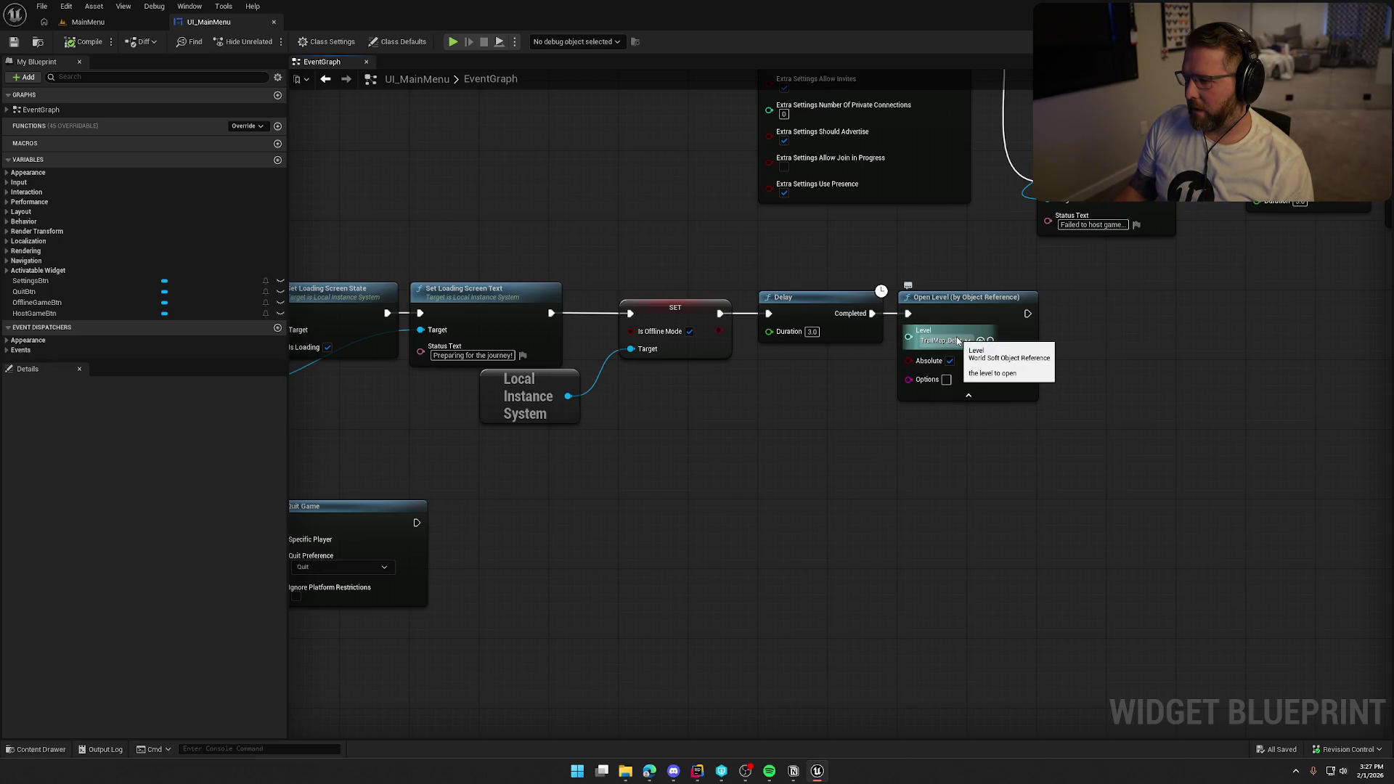
{"action": "left_click", "coordinate": [943, 340]}
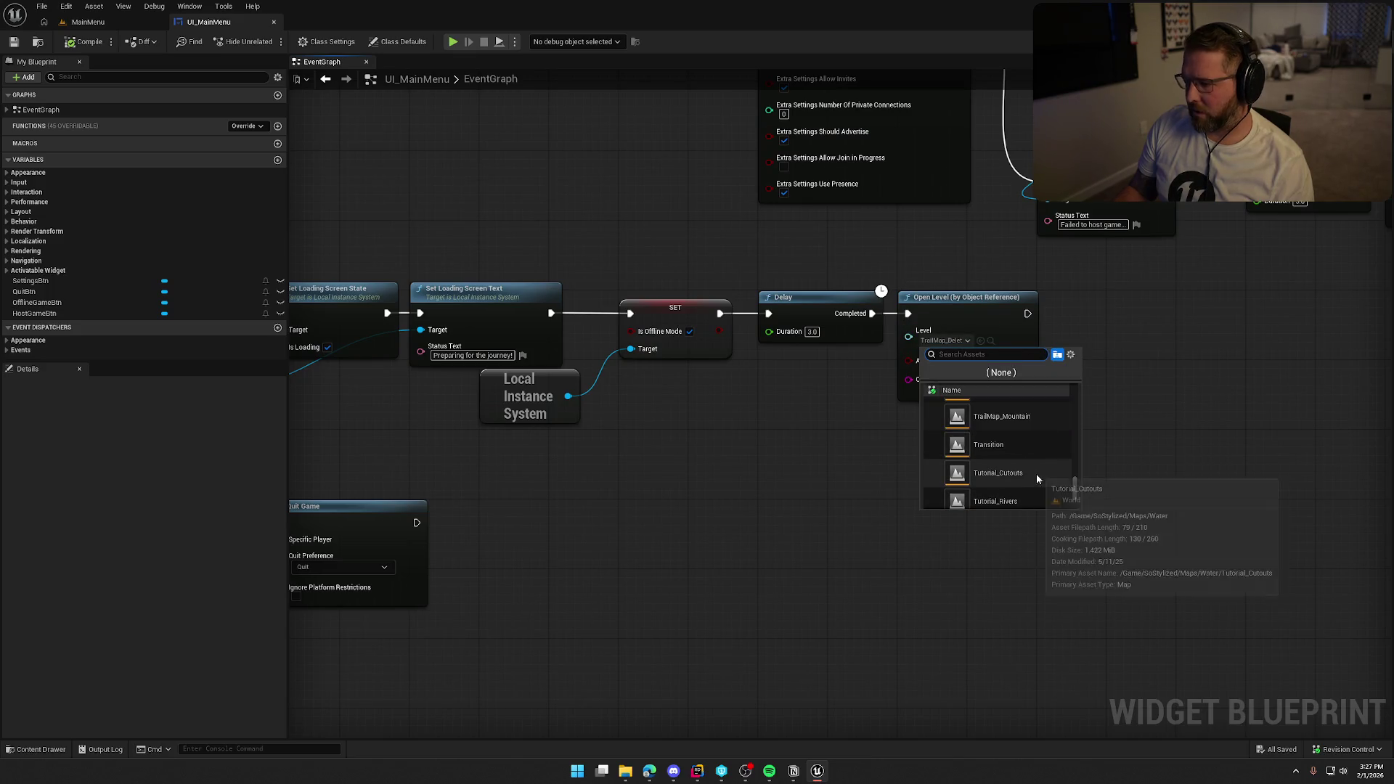
{"action": "left_click", "coordinate": [1016, 439]}
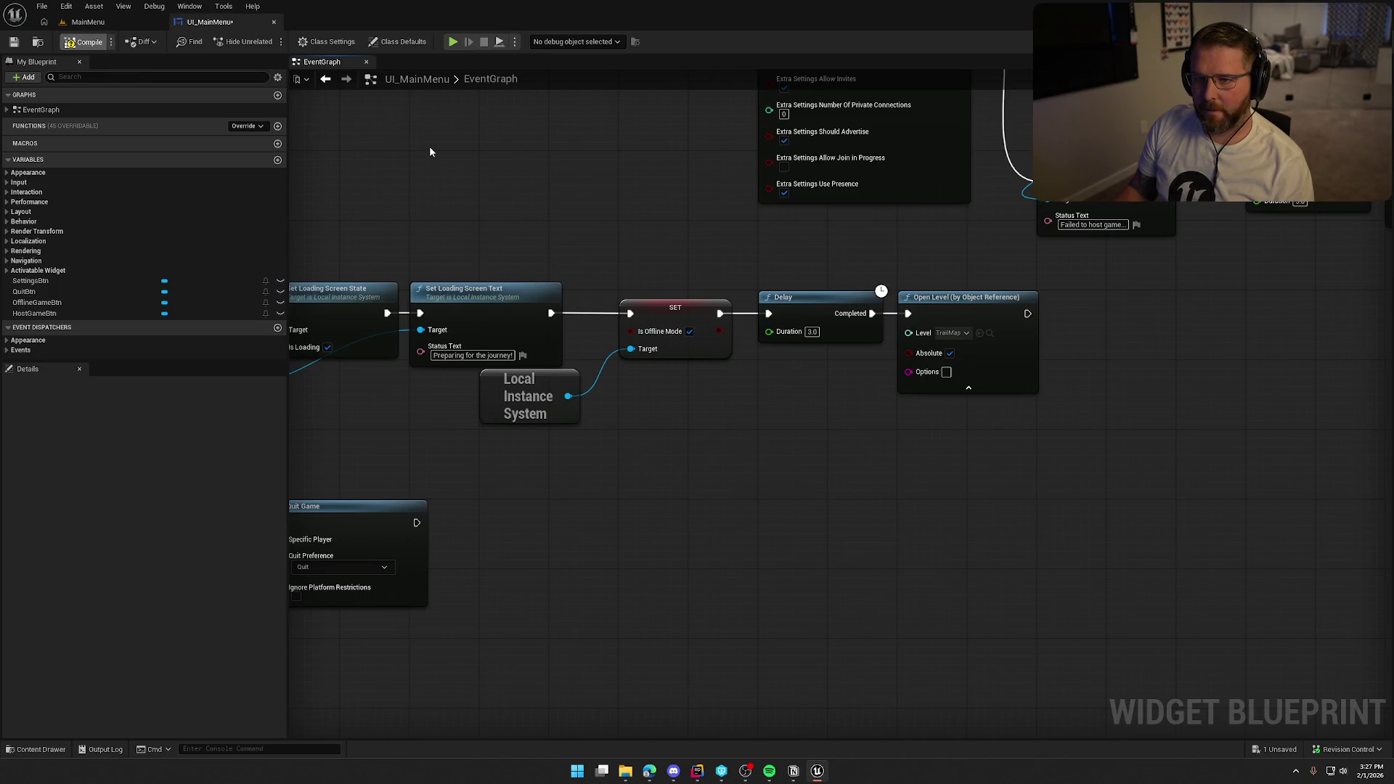
{"action": "key", "text": "ctrl+s"}
{"action": "left_click", "coordinate": [743, 498]}
- Set the hosted-game Open Level node's Level to TrailMap and save again
{"action": "left_click_drag", "start_coordinate": [1249, 325], "coordinate": [707, 520]}
{"action": "left_click", "coordinate": [824, 203]}
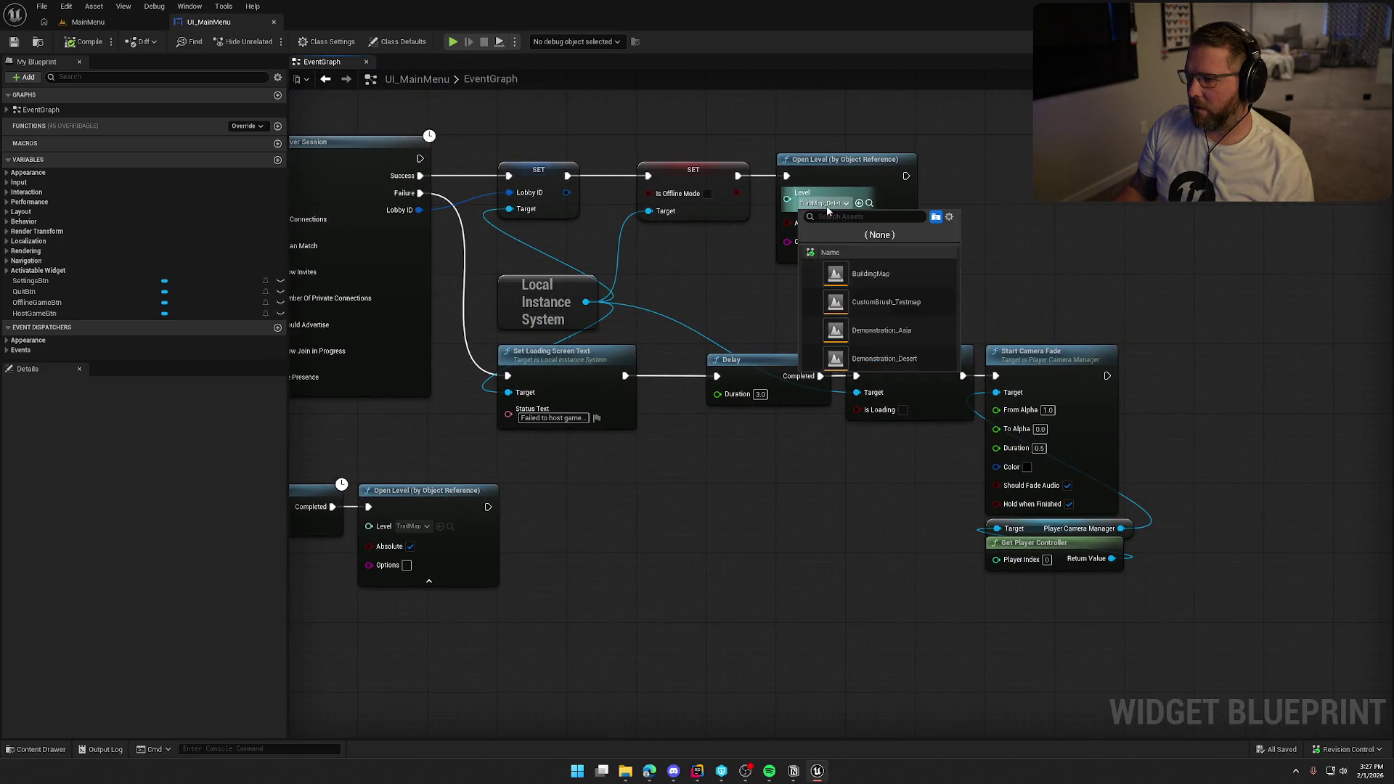
{"action": "left_click", "coordinate": [876, 312]}
{"action": "key", "text": "ctrl+s"}
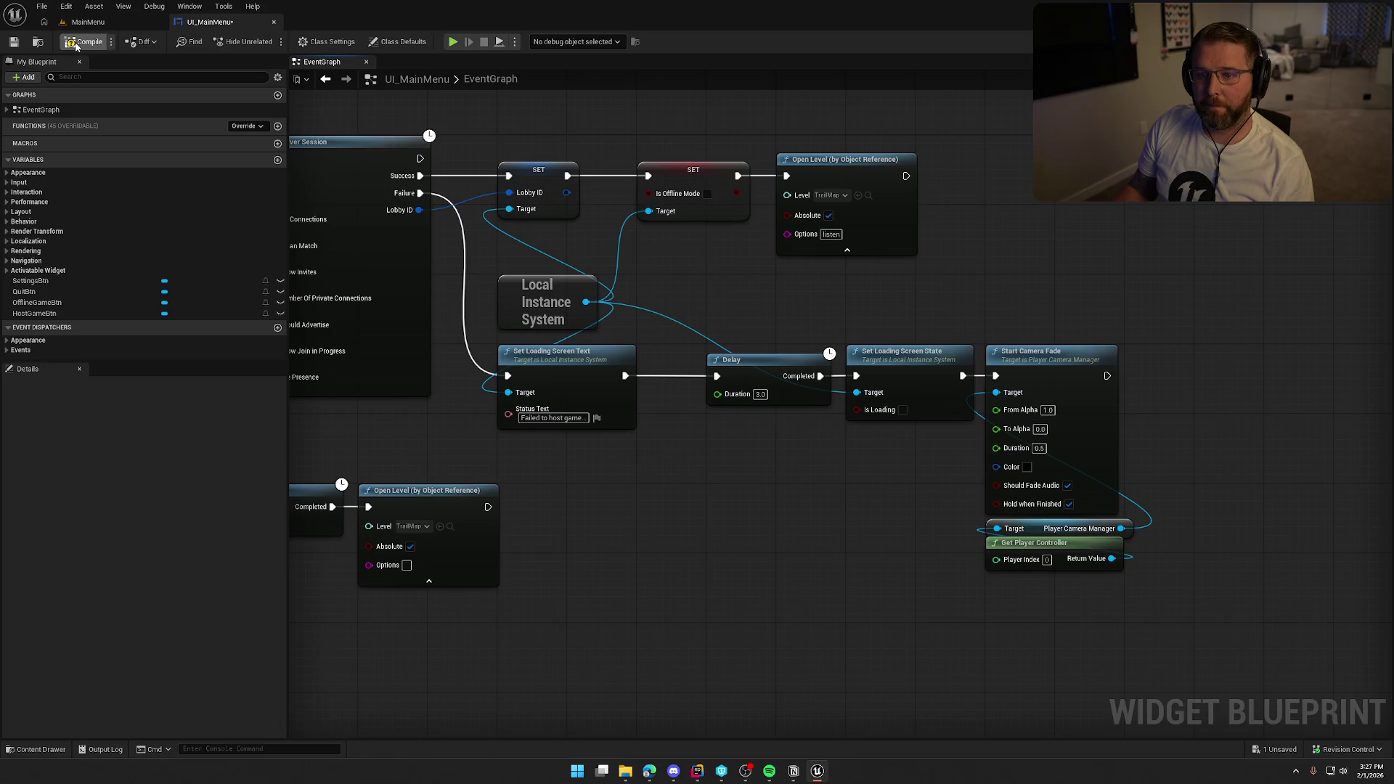
{"action": "mouse_move", "coordinate": [659, 527]}
{"action": "left_mouse_down"}
{"action": "mouse_move", "coordinate": [742, 512]}
{"action": "mouse_move", "coordinate": [833, 538]}
{"action": "left_mouse_up"}
{"action": "key", "text": "ctrl+space"}
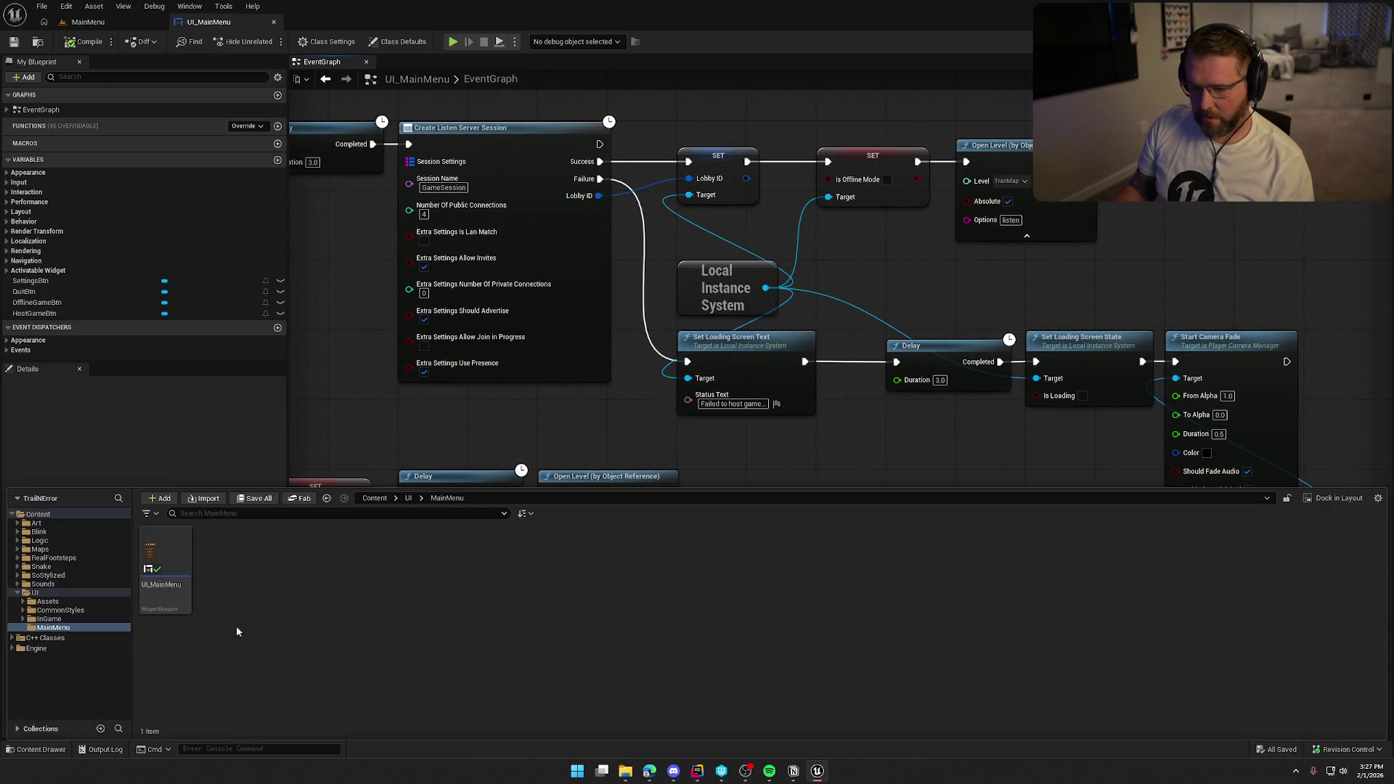
- Force delete the TrailMap_Delete level asset from the Maps folder
{"action": "left_click", "coordinate": [40, 549]}
{"action": "left_click", "coordinate": [448, 567]}
{"action": "key", "text": "Delete"}
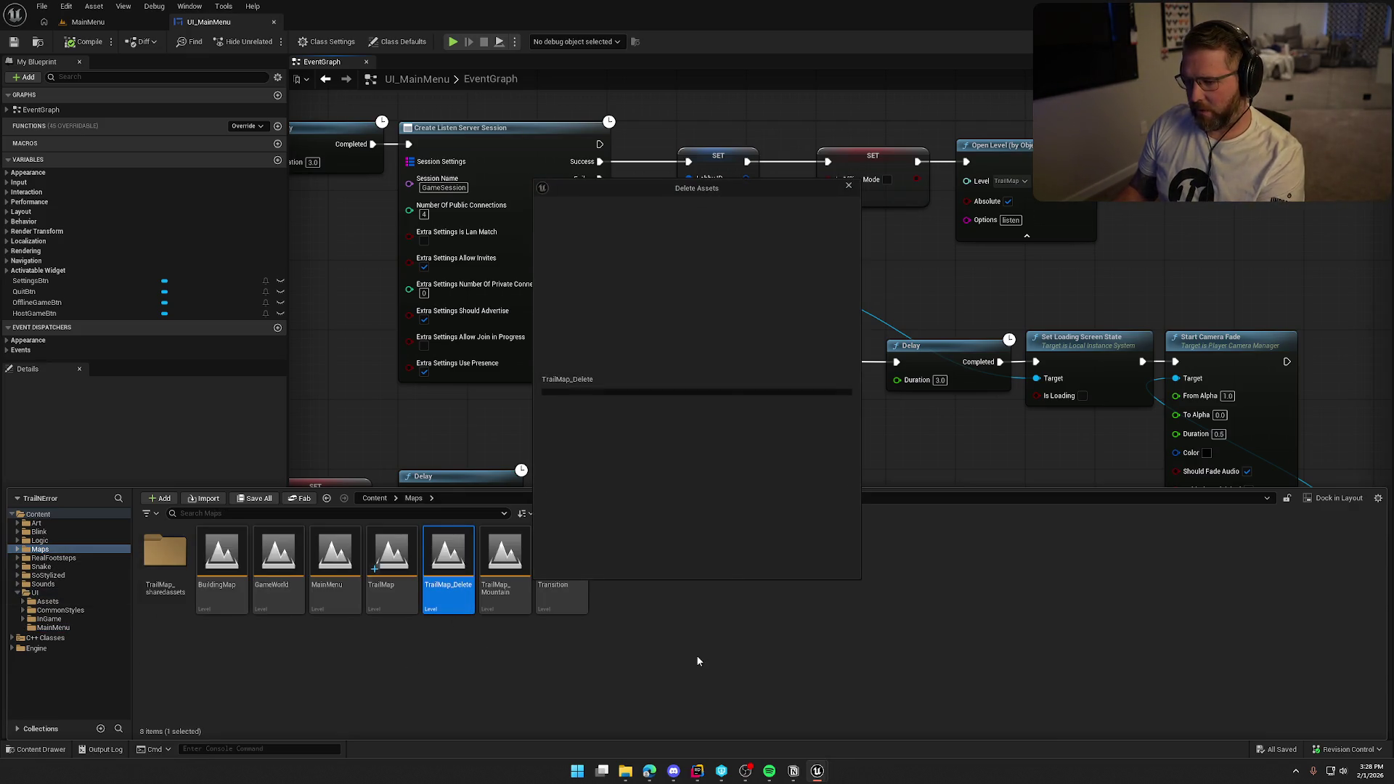
{"action": "left_click", "coordinate": [621, 562]}
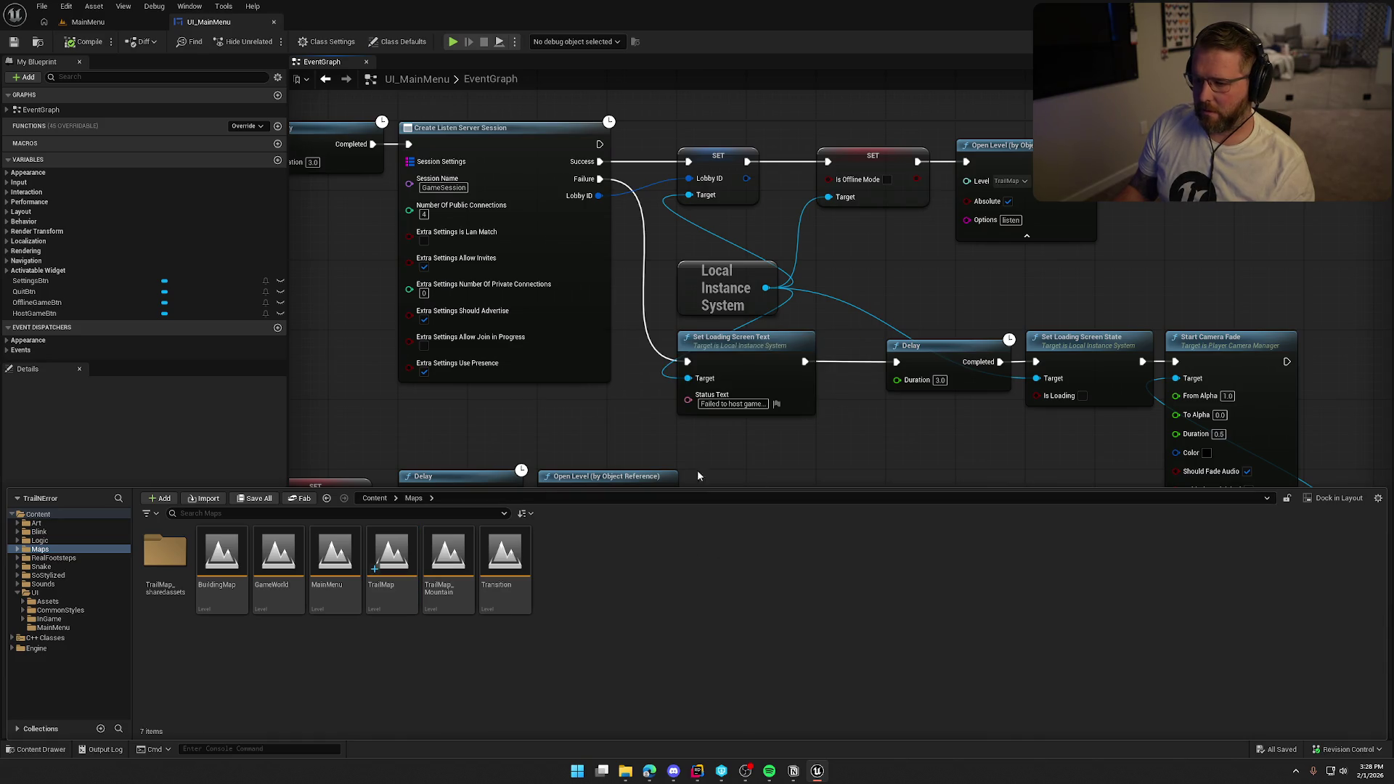
- Close the UI_MainMenu blueprint tab and select the TrailMap level asset
{"action": "left_click_drag", "start_coordinate": [658, 446], "coordinate": [764, 405]}
{"action": "left_click", "coordinate": [226, 24]}
{"action": "middle_click", "coordinate": [227, 23]}
{"action": "left_click", "coordinate": [387, 552]}
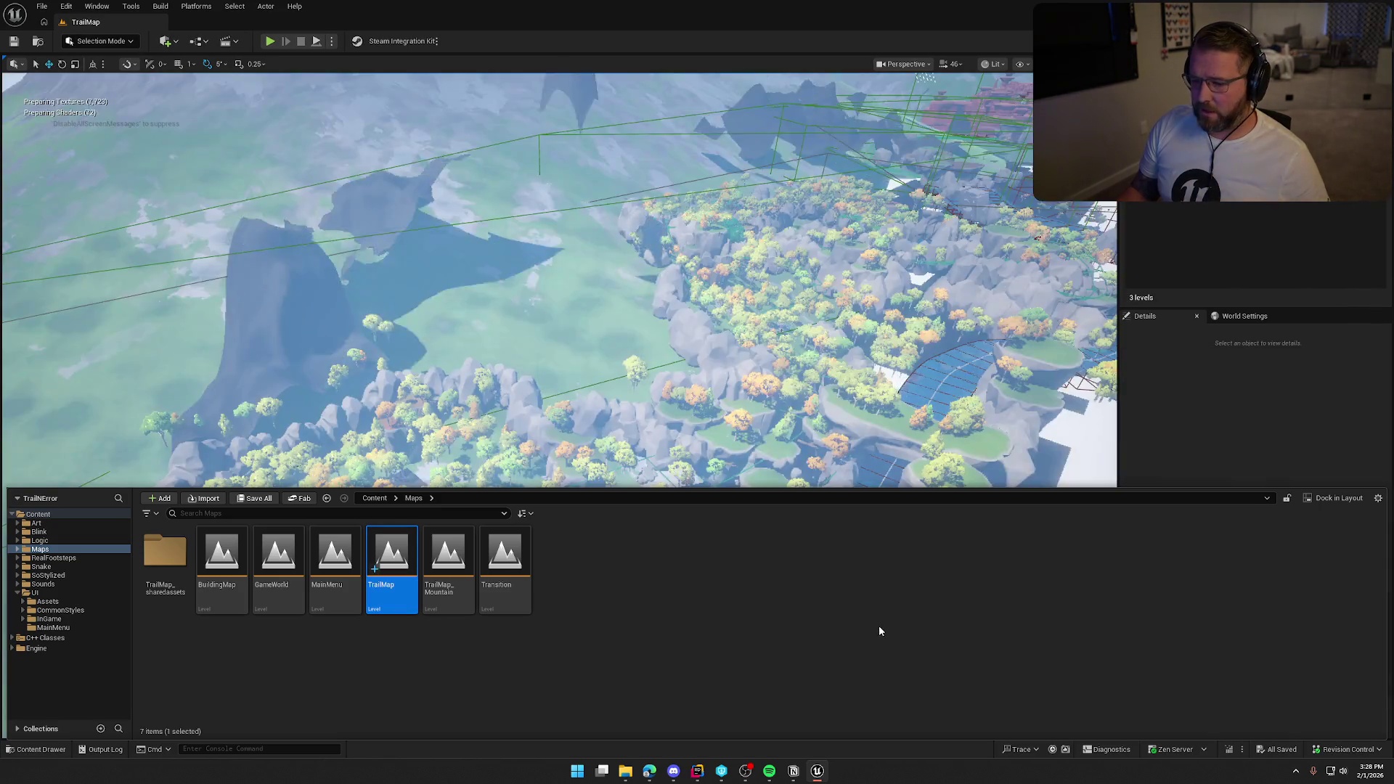
{"action": "mouse_move", "coordinate": [387, 546]}
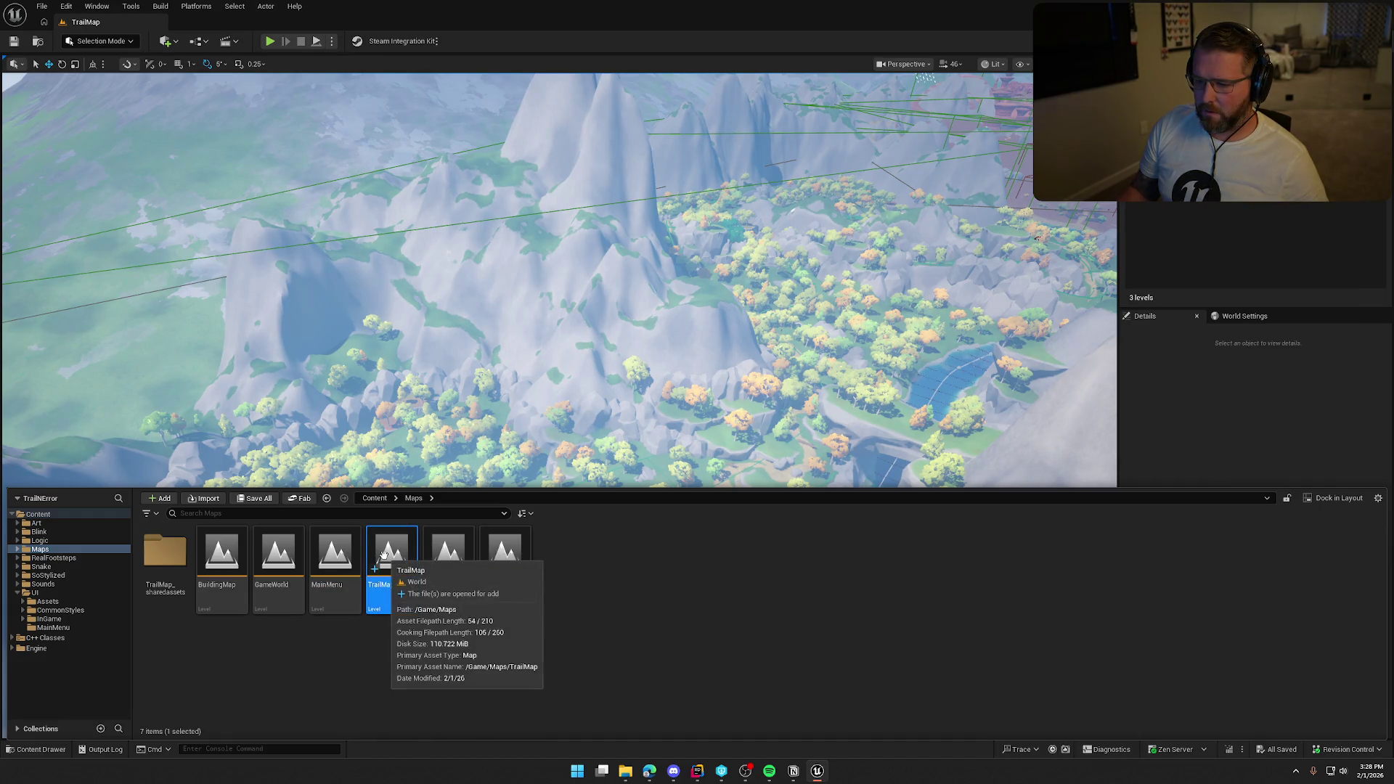
- Refresh TrailMap's revision control state from its Revision Control menu, then hide the content browser
{"action": "right_click", "coordinate": [389, 552]}
{"action": "mouse_move", "coordinate": [490, 476]}
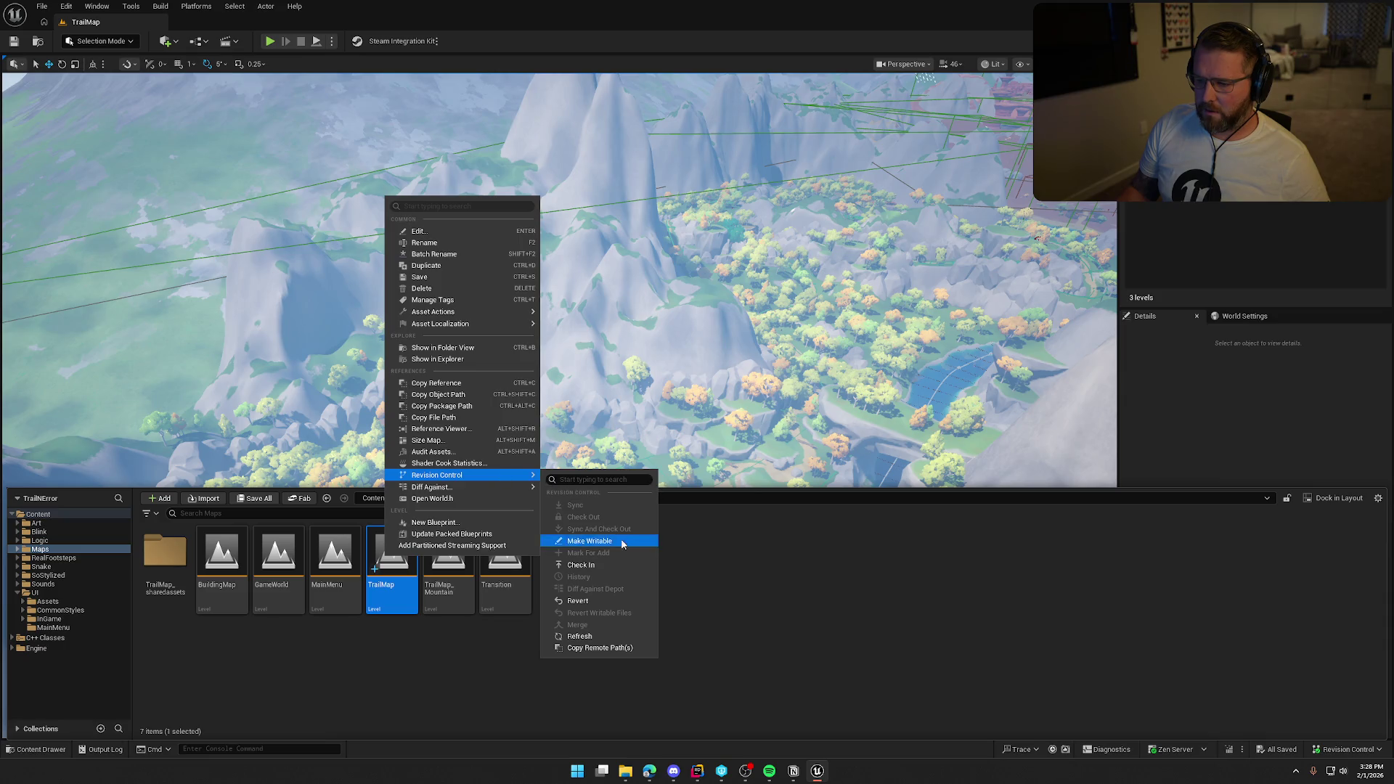
{"action": "left_click", "coordinate": [610, 634]}
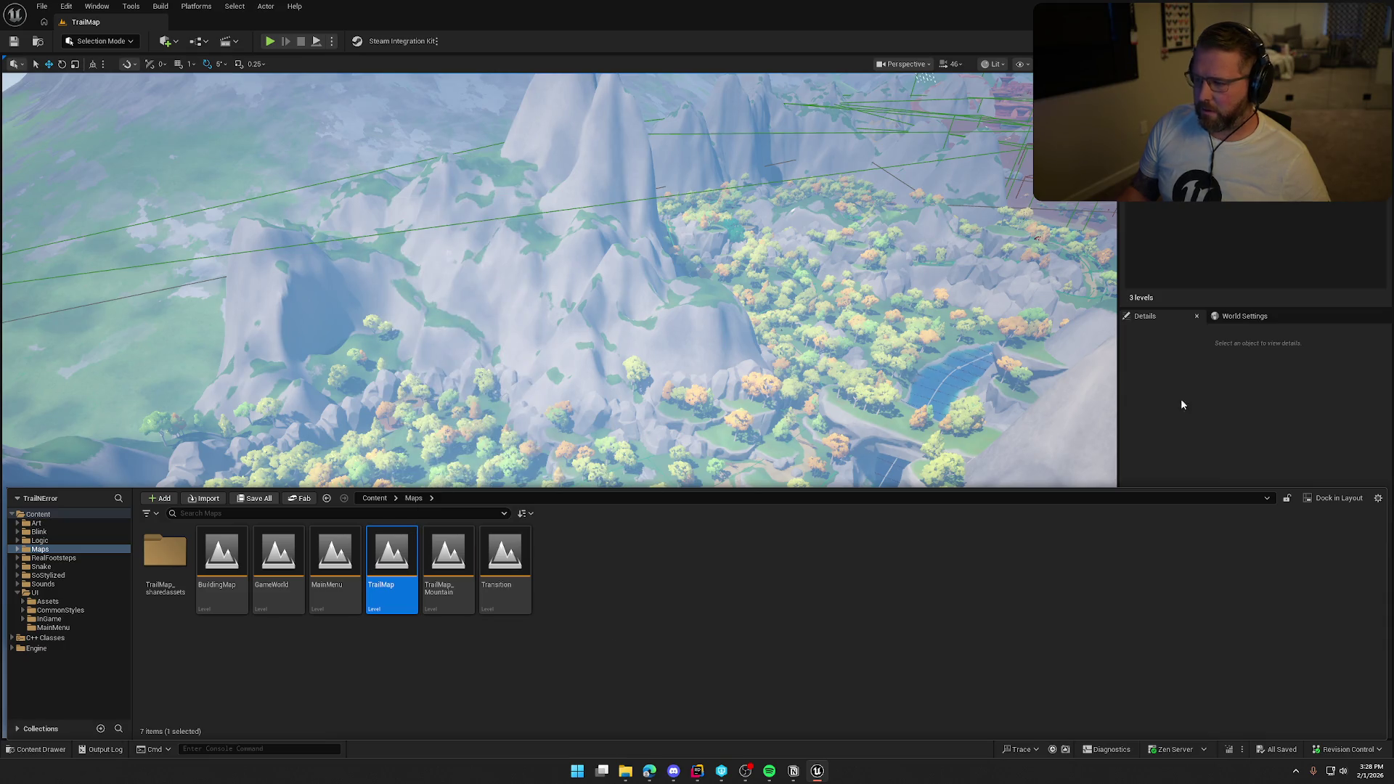
{"action": "left_click", "coordinate": [1233, 482]}
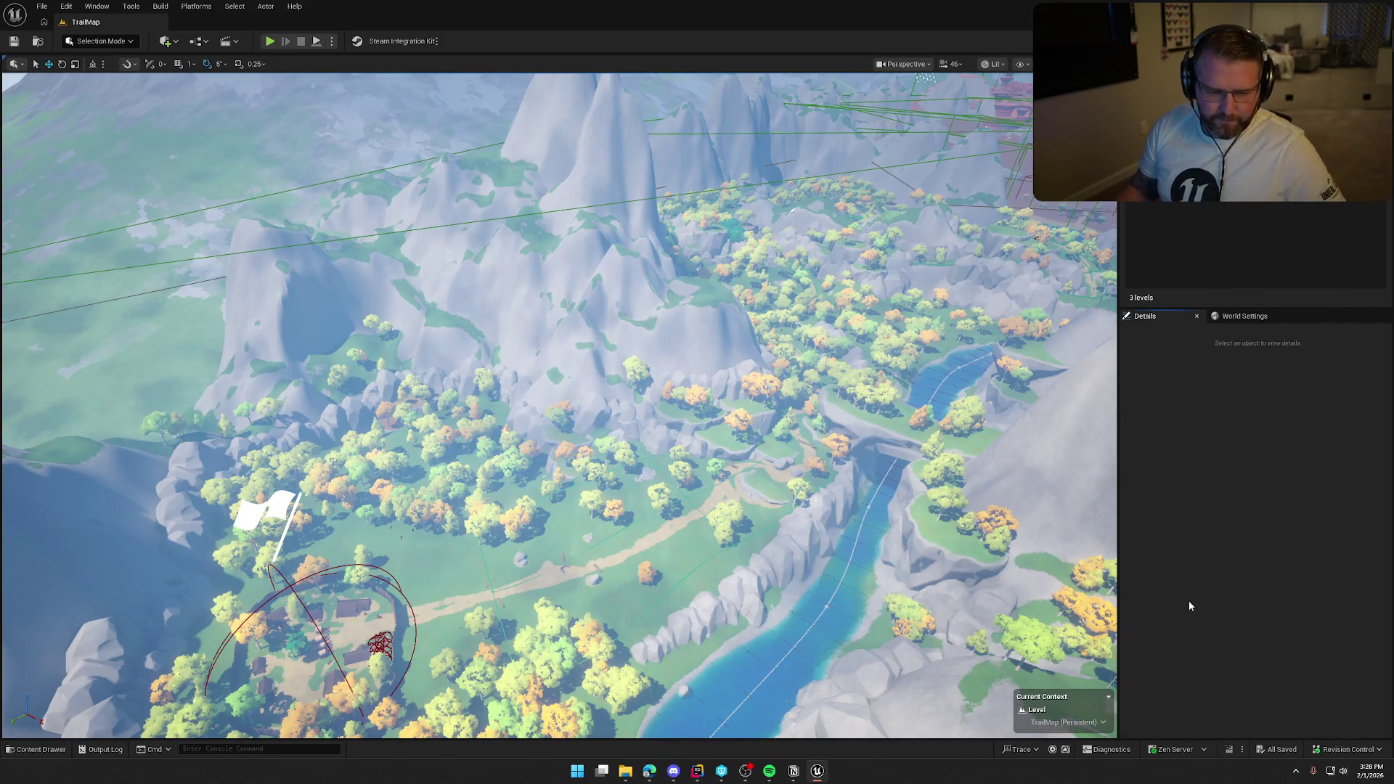
- Fly the camera over the river valley and village toward the cabin in game view
{"action": "left_click_drag", "start_coordinate": [845, 417], "coordinate": [845, 417]}
{"action": "key", "text": "g"}
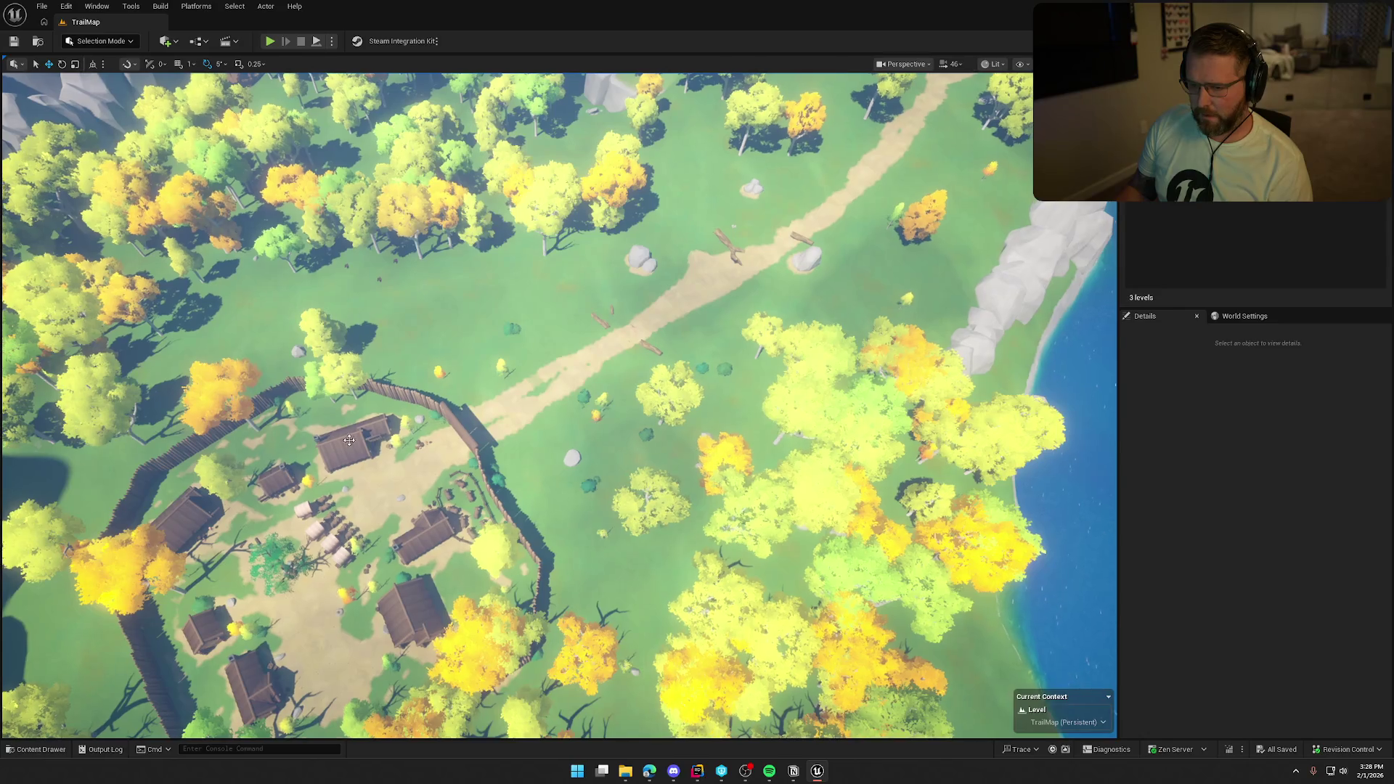
{"action": "left_click", "coordinate": [424, 436]}
{"action": "left_click_drag", "start_coordinate": [436, 436], "coordinate": [436, 436]}
{"action": "left_click_drag", "start_coordinate": [695, 213], "coordinate": [696, 212]}
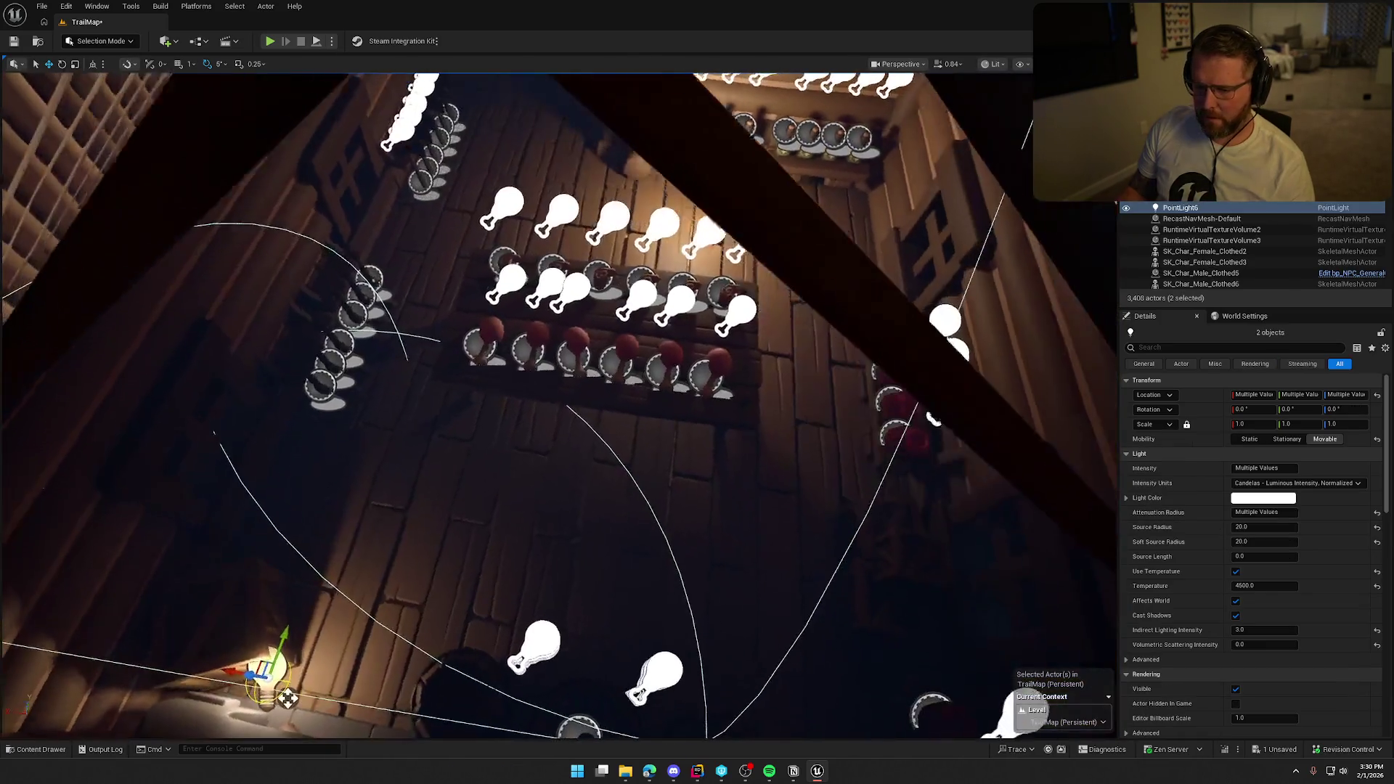
{"action": "mouse_move", "coordinate": [246, 638]}
{"action": "left_mouse_down"}
{"action": "mouse_move", "coordinate": [429, 544]}
{"action": "mouse_move", "coordinate": [591, 309]}
{"action": "mouse_move", "coordinate": [619, 298]}
{"action": "left_mouse_up"}
{"action": "left_click_drag", "start_coordinate": [650, 361], "coordinate": [650, 361]}
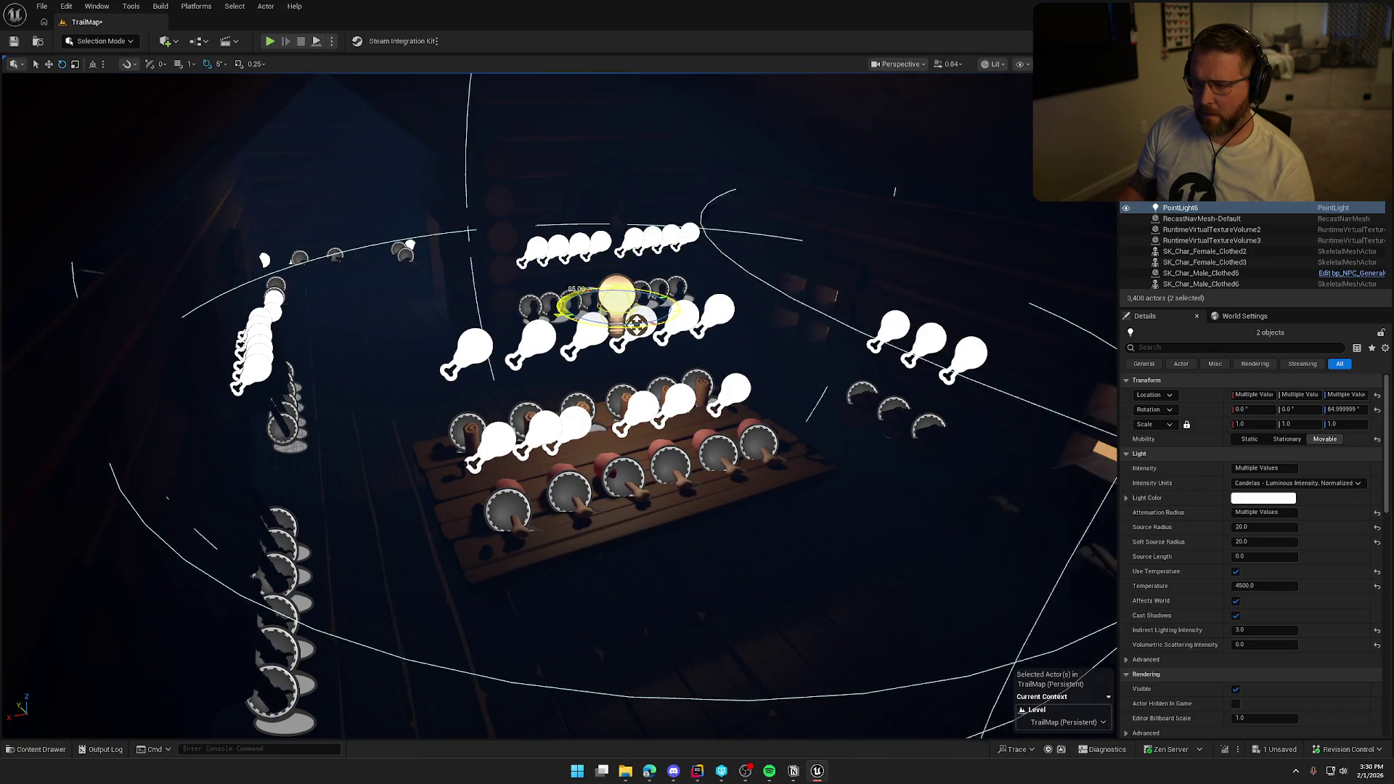
- Frame the attic point lights and rotate them to about 140° so the second sits over the table
{"action": "key", "text": "f"}
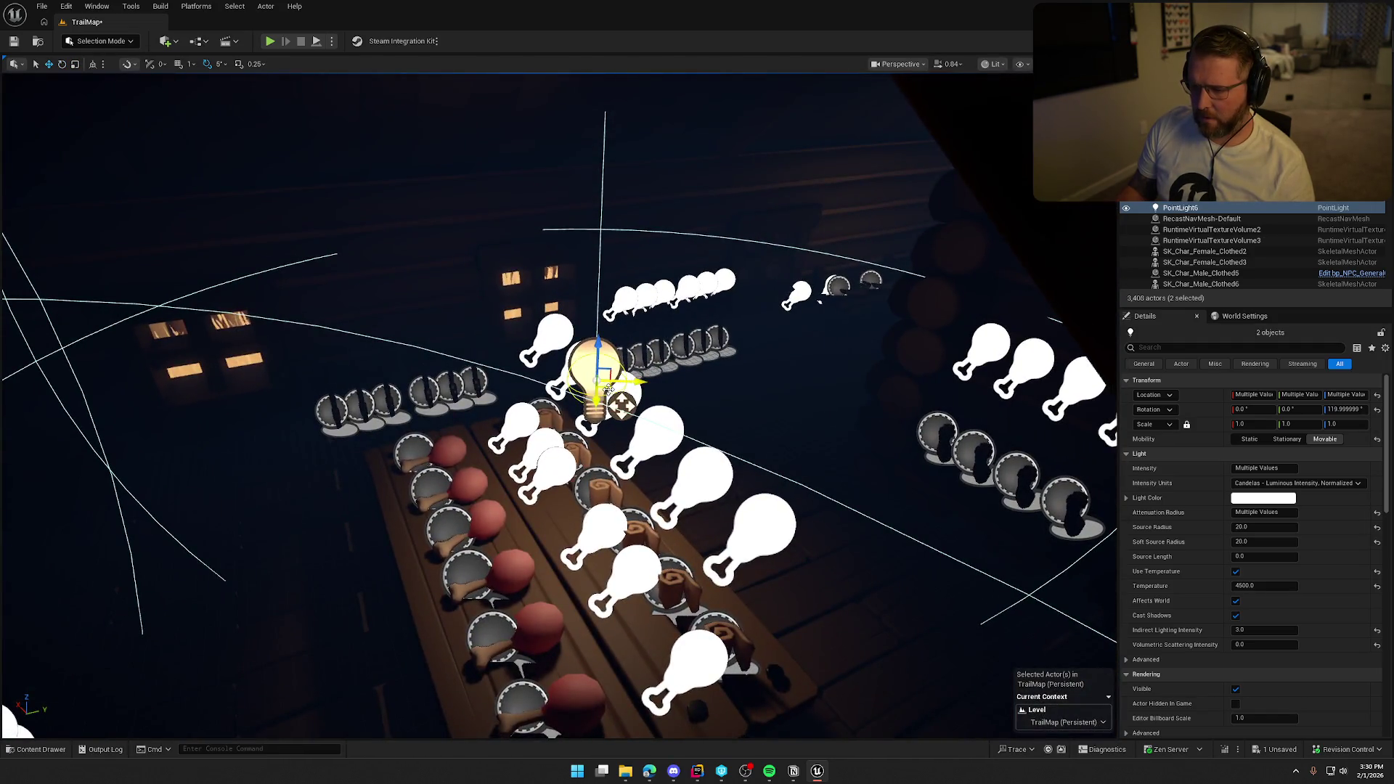
{"action": "scroll", "coordinate": [607, 390], "scroll_direction": "up", "scroll_amount": 10}
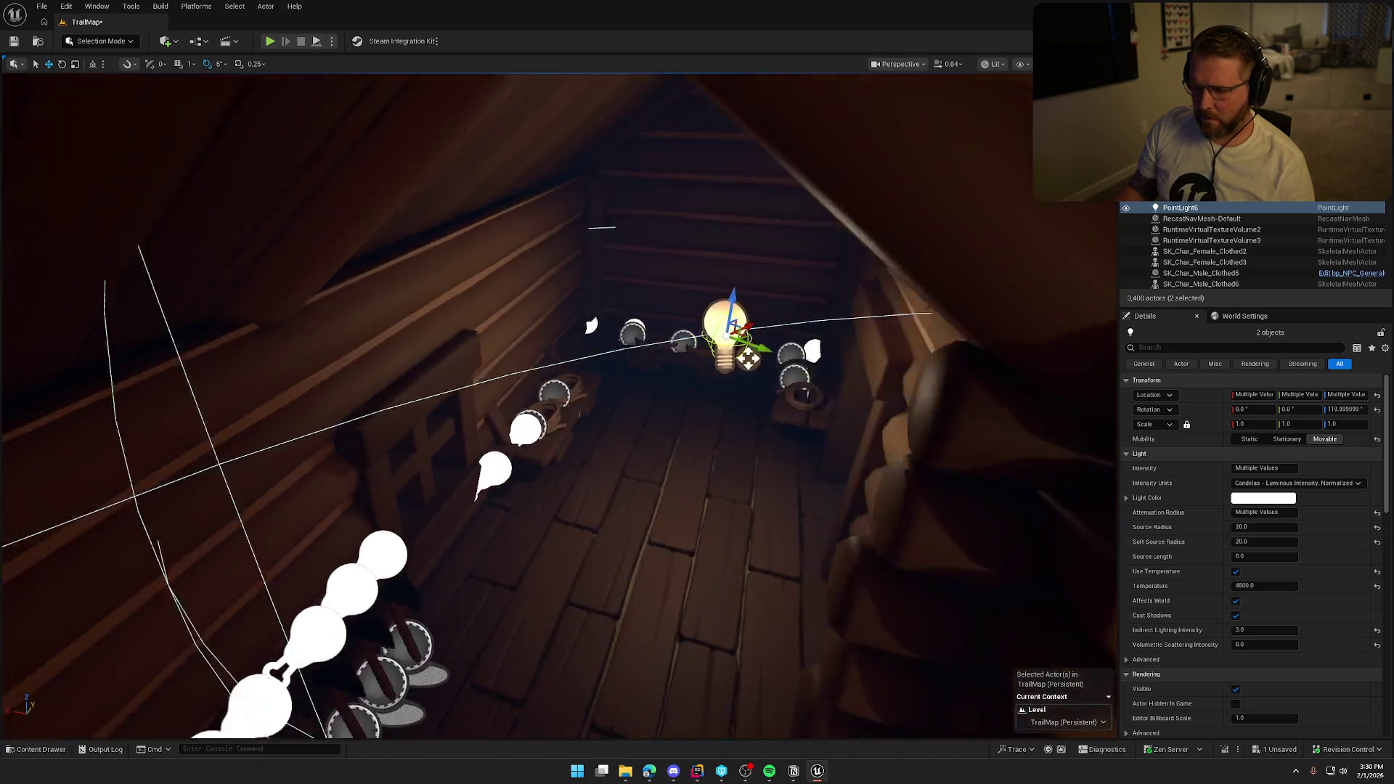
{"action": "mouse_move", "coordinate": [608, 390]}
{"action": "left_mouse_down"}
{"action": "mouse_move", "coordinate": [508, 363]}
{"action": "mouse_move", "coordinate": [494, 305]}
{"action": "mouse_move", "coordinate": [509, 436]}
{"action": "mouse_move", "coordinate": [692, 296]}
{"action": "left_mouse_up"}
{"action": "mouse_move", "coordinate": [530, 369]}
{"action": "left_mouse_down"}
{"action": "mouse_move", "coordinate": [493, 367]}
{"action": "mouse_move", "coordinate": [531, 367]}
{"action": "mouse_move", "coordinate": [701, 301]}
{"action": "left_mouse_up"}
{"action": "mouse_move", "coordinate": [615, 405]}
{"action": "left_mouse_down"}
{"action": "mouse_move", "coordinate": [566, 392]}
{"action": "mouse_move", "coordinate": [625, 421]}
{"action": "mouse_move", "coordinate": [595, 407]}
{"action": "mouse_move", "coordinate": [616, 405]}
{"action": "left_mouse_up"}
{"action": "mouse_move", "coordinate": [913, 314]}
{"action": "left_mouse_down"}
{"action": "mouse_move", "coordinate": [678, 338]}
{"action": "mouse_move", "coordinate": [603, 367]}
{"action": "left_mouse_up"}
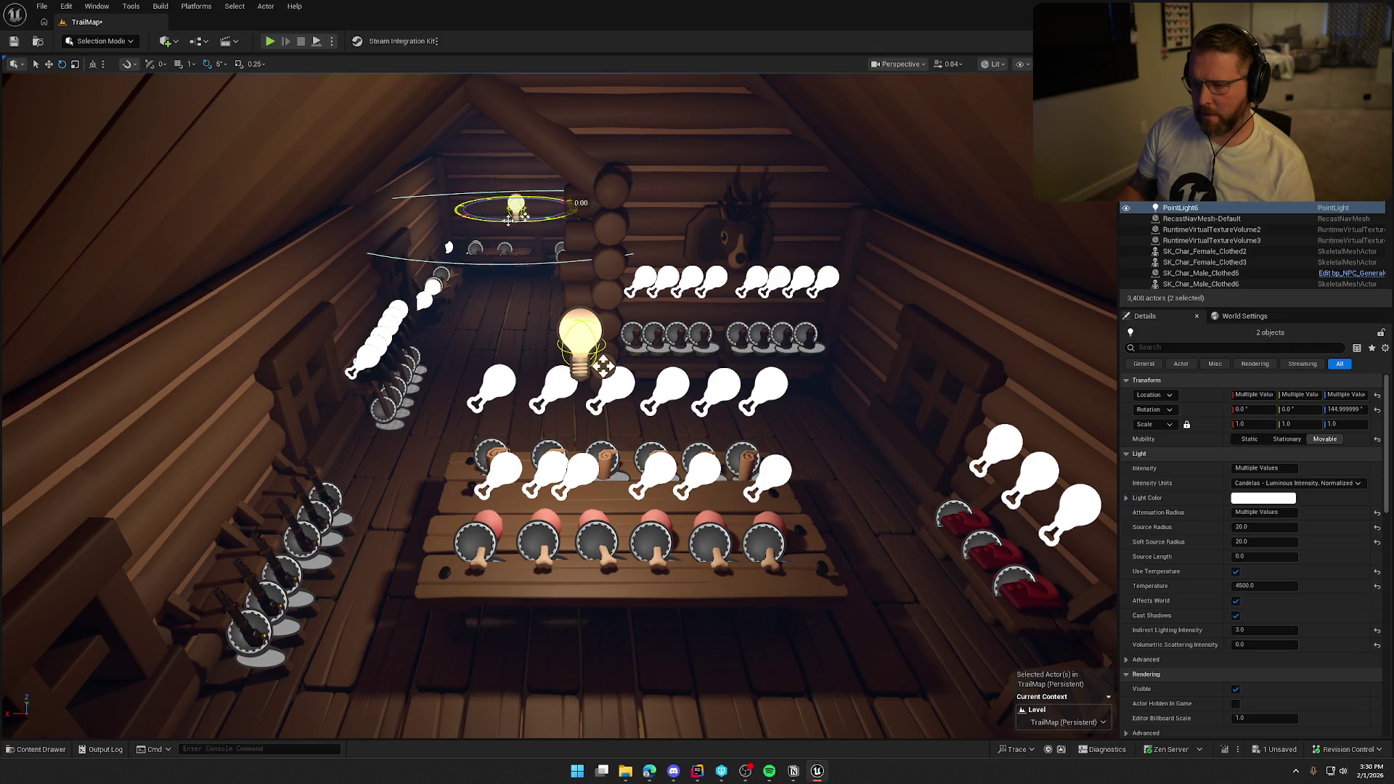
{"action": "left_click_drag", "start_coordinate": [508, 220], "coordinate": [498, 220]}
{"action": "mouse_move", "coordinate": [568, 306]}
{"action": "left_mouse_down"}
{"action": "mouse_move", "coordinate": [524, 222]}
{"action": "mouse_move", "coordinate": [493, 207]}
{"action": "left_mouse_up"}
- Select the cabin's floor, walls and furniture together with the point light
{"action": "key", "text": "w"}
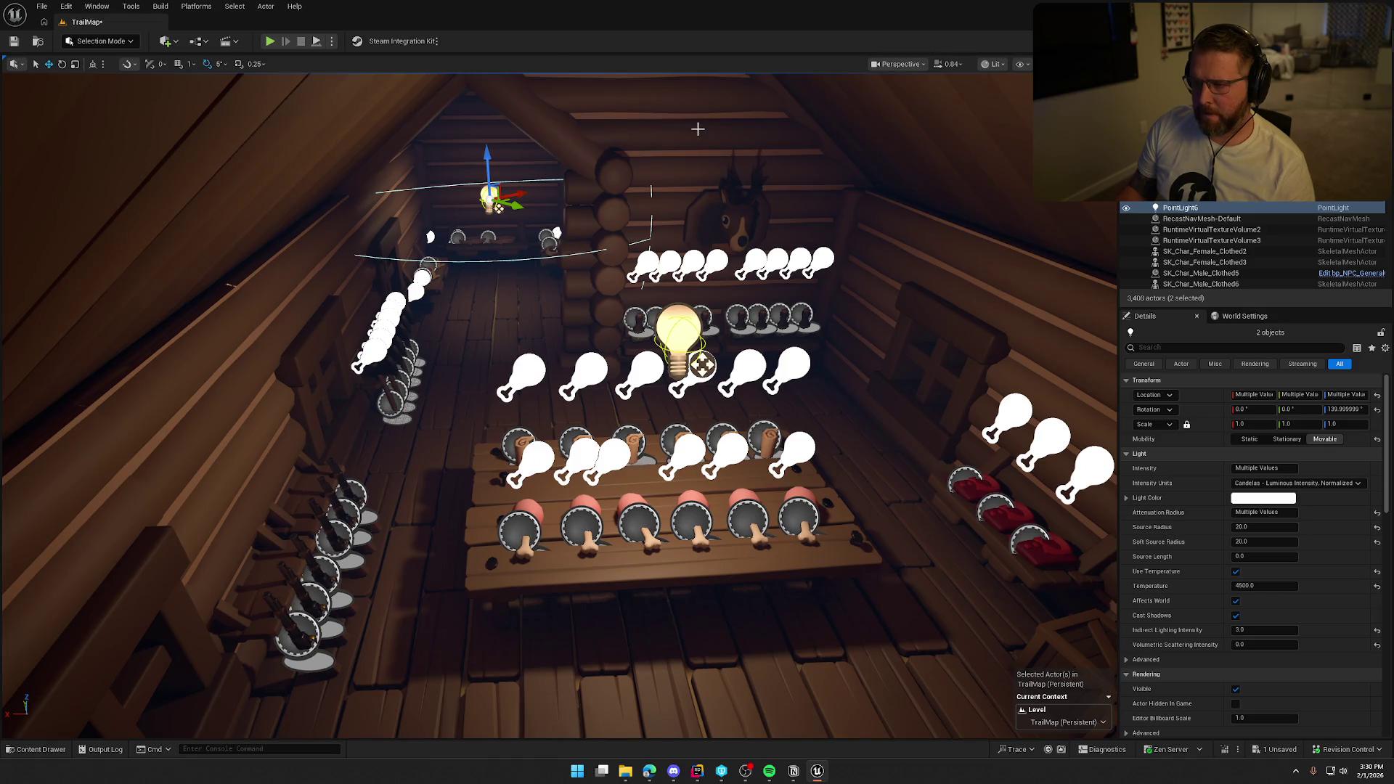
{"action": "left_click", "coordinate": [681, 251]}
{"action": "left_click", "coordinate": [688, 325], "text": "ctrl"}
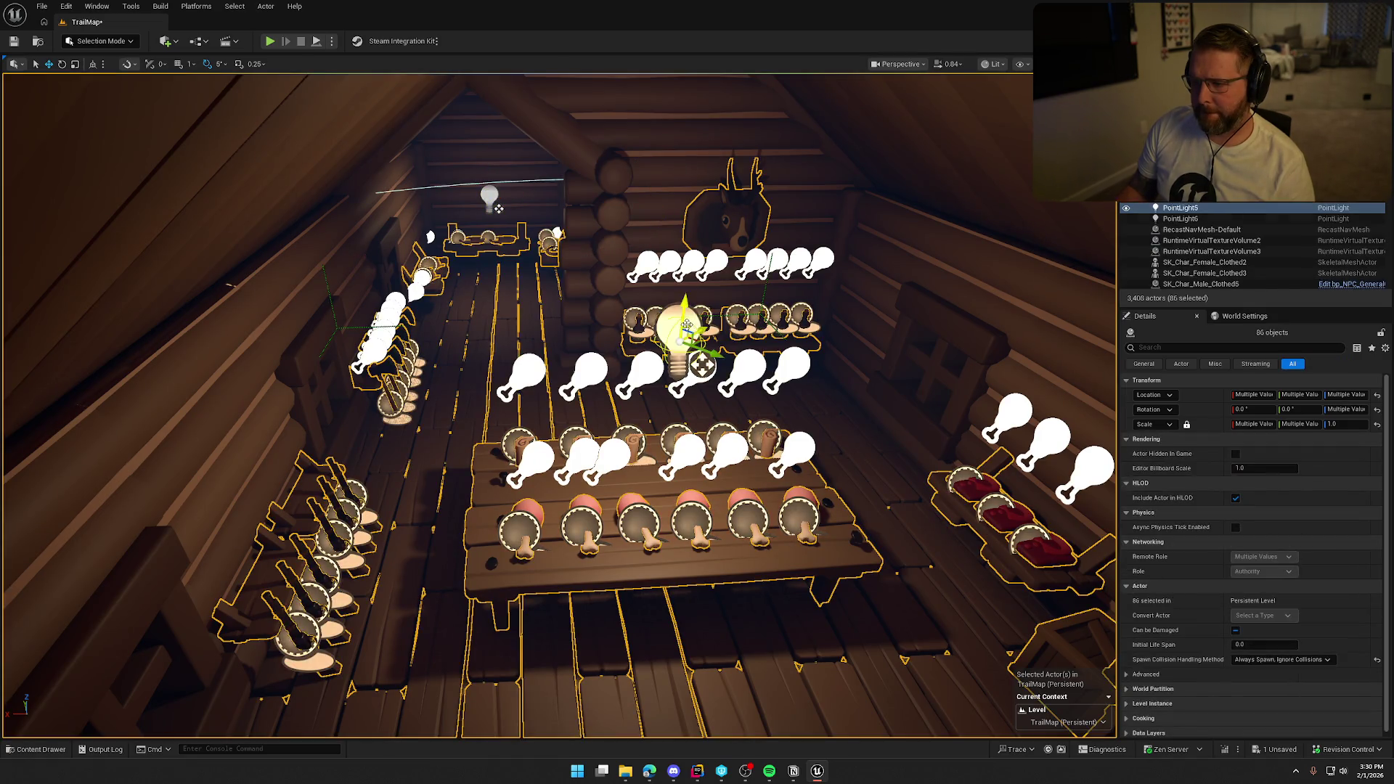
- Group the selected floor, walls, furniture and both point lights into GroupActor2
{"action": "right_click", "coordinate": [493, 195]}
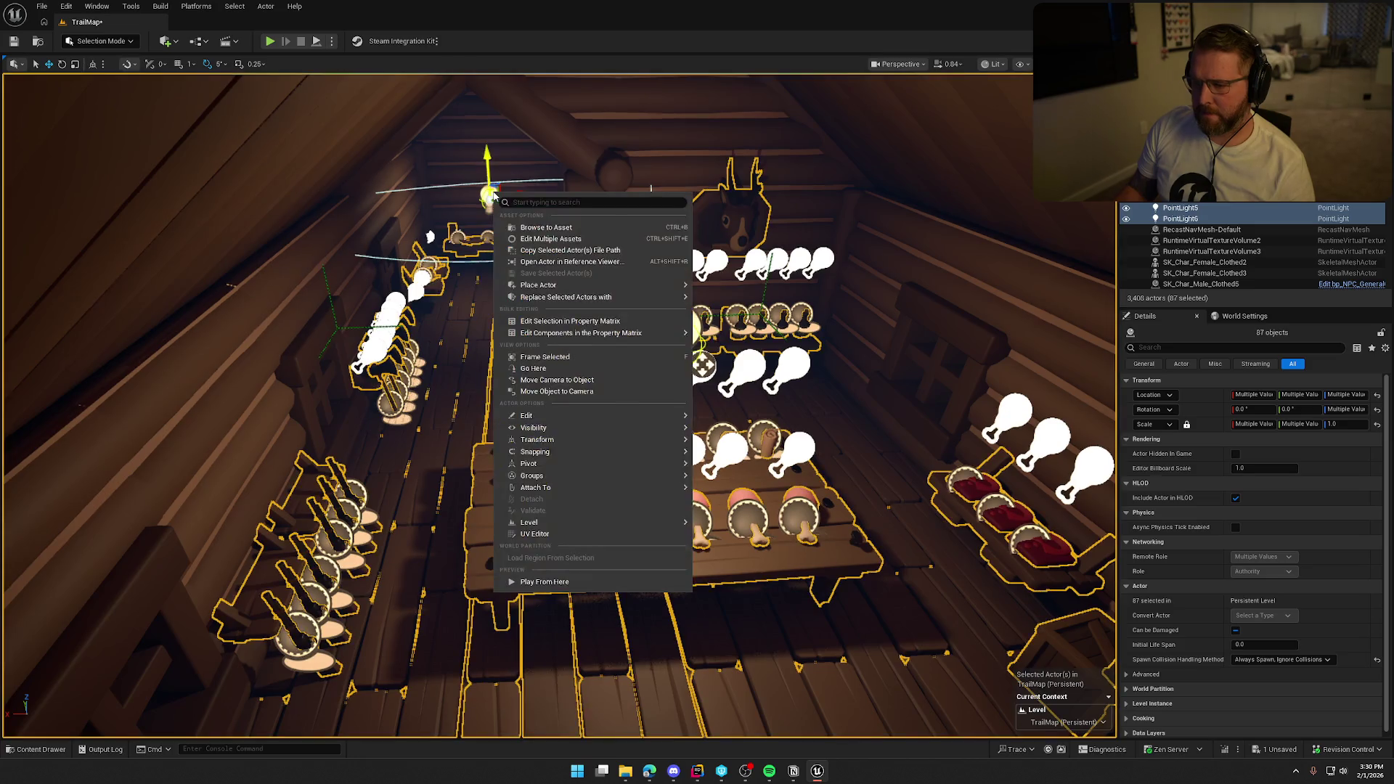
{"action": "left_click", "coordinate": [717, 482]}
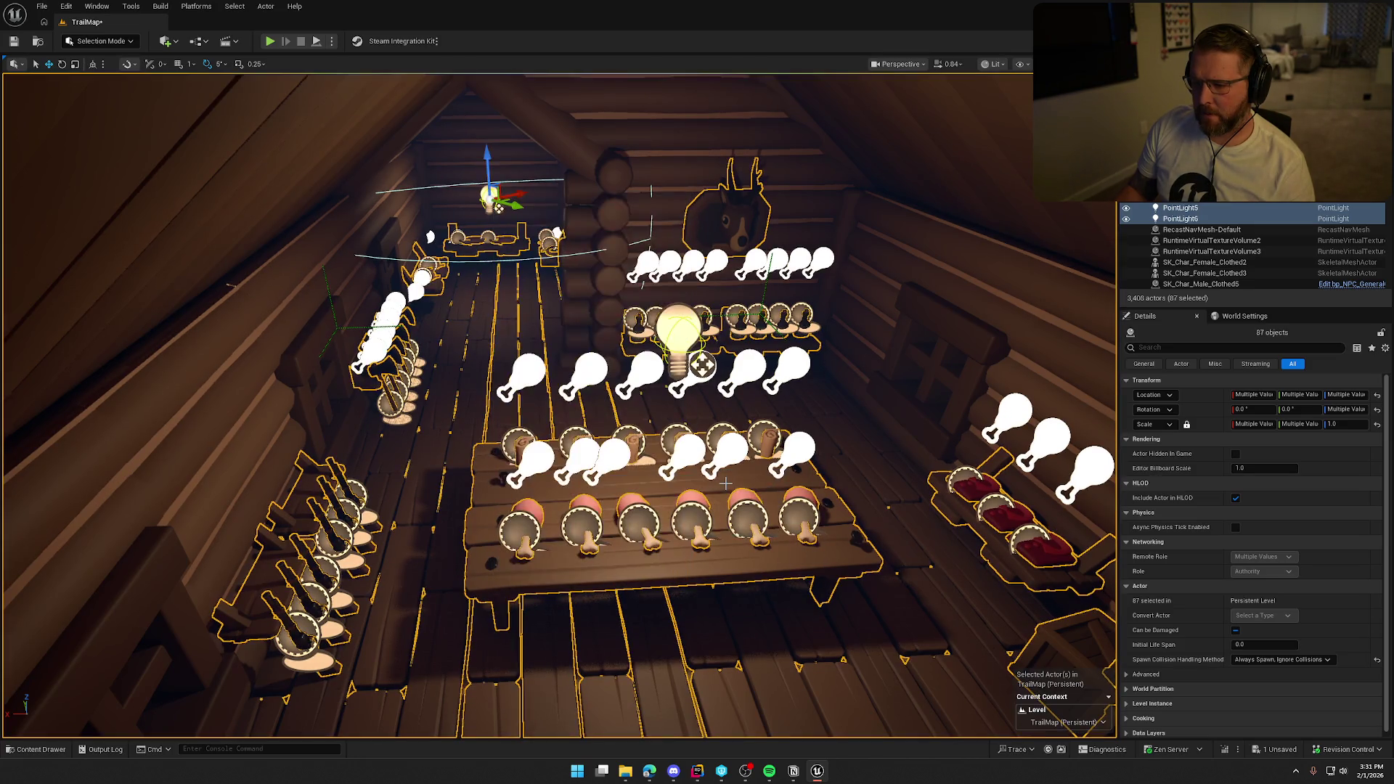
{"action": "right_click", "coordinate": [485, 194]}
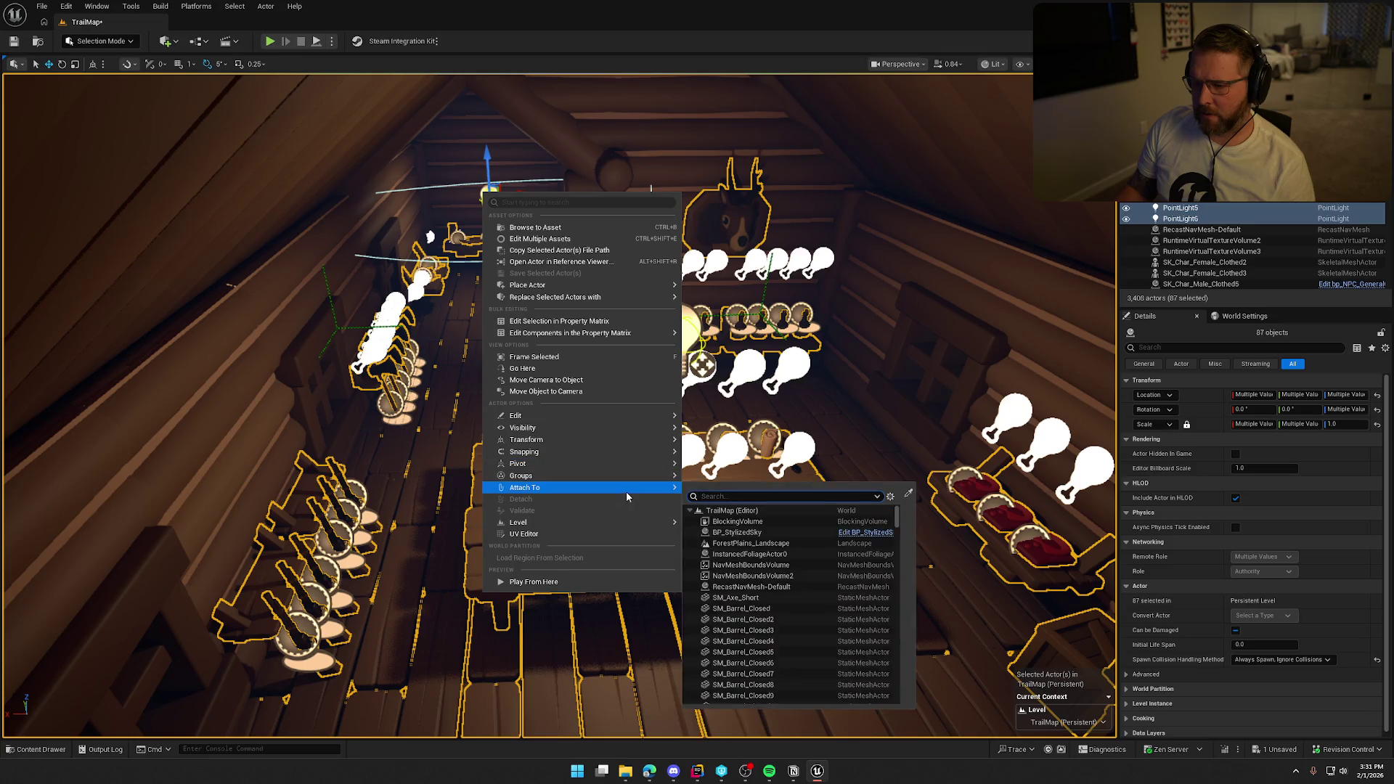
{"action": "mouse_move", "coordinate": [631, 483]}
{"action": "left_click", "coordinate": [697, 493]}
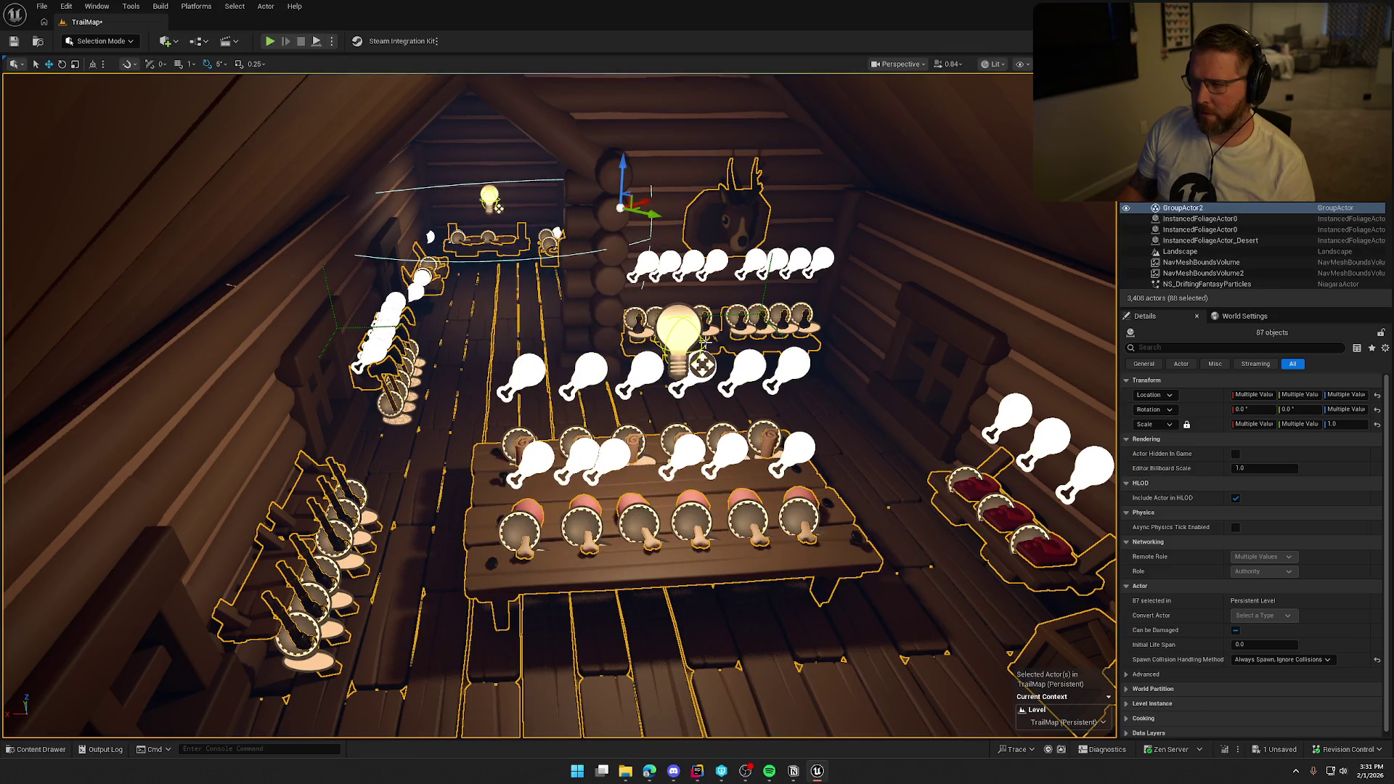
{"action": "key", "text": "f"}
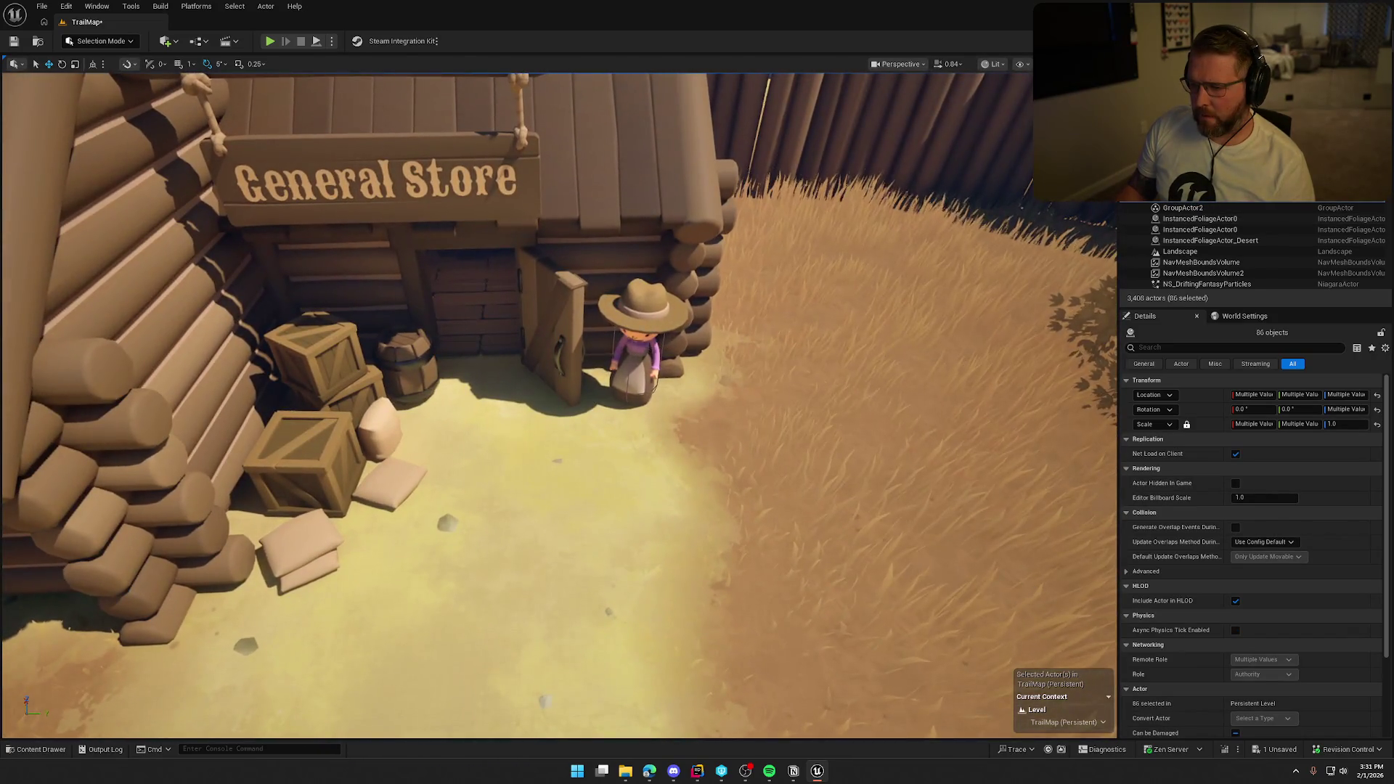
- Move the cowboy NPC out in front of the General Store and save TrailMap
{"action": "left_click", "coordinate": [643, 374]}
{"action": "left_click_drag", "start_coordinate": [645, 361], "coordinate": [661, 405]}
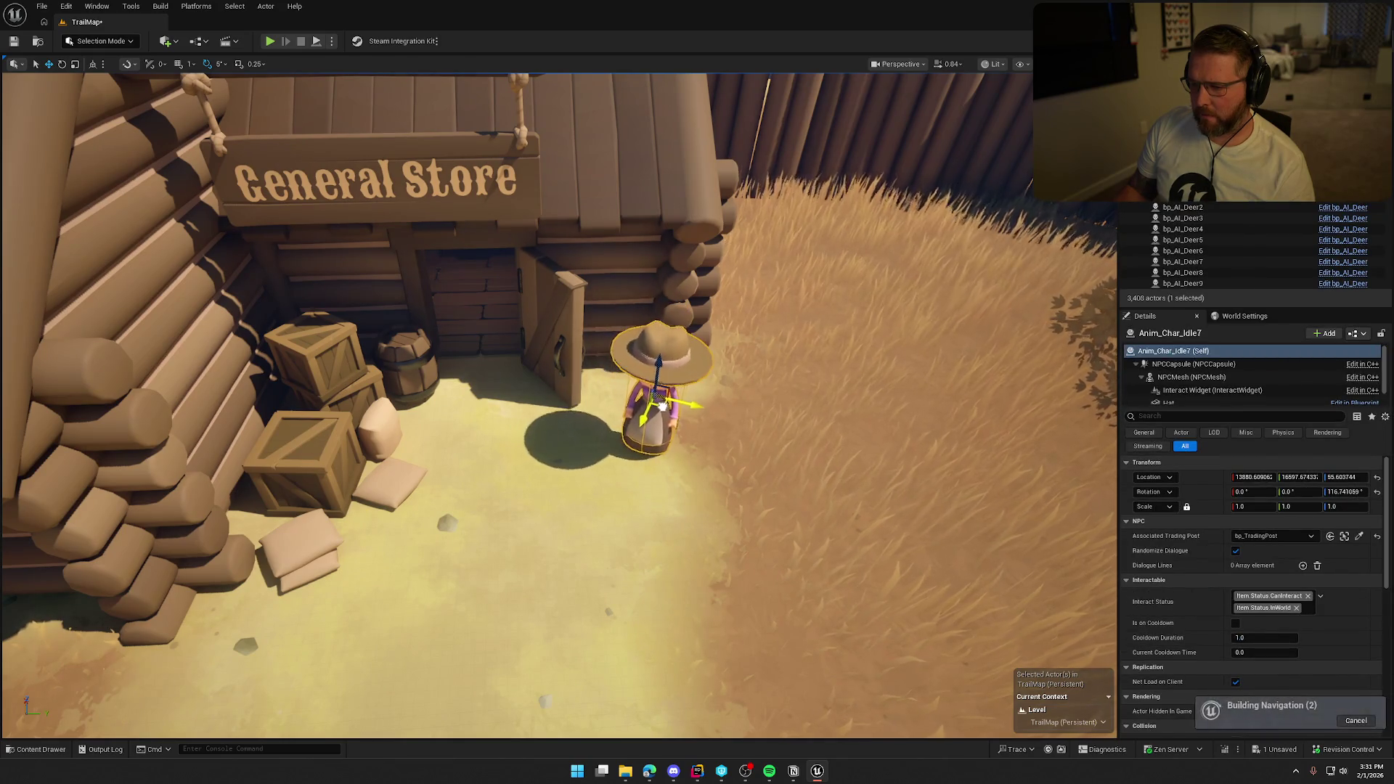
{"action": "key", "text": "Escape"}
{"action": "key", "text": "ctrl+s"}
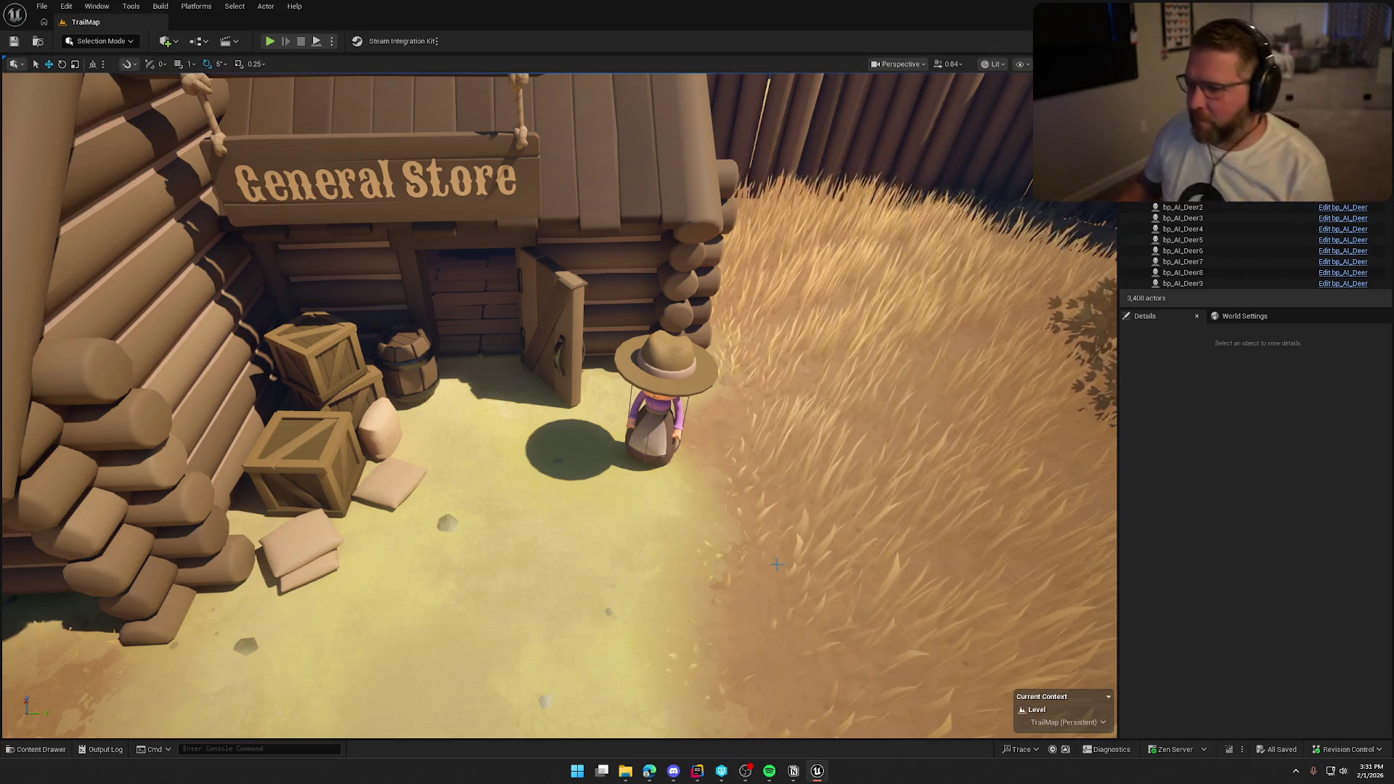
- Select the NPC by the fence, rotate it, then switch the editor to Landscape mode
{"action": "mouse_move", "coordinate": [808, 384]}
{"action": "left_mouse_down"}
{"action": "mouse_move", "coordinate": [809, 406]}
{"action": "mouse_move", "coordinate": [770, 422]}
{"action": "mouse_move", "coordinate": [748, 393]}
{"action": "mouse_move", "coordinate": [653, 401]}
{"action": "mouse_move", "coordinate": [624, 363]}
{"action": "mouse_move", "coordinate": [603, 371]}
{"action": "mouse_move", "coordinate": [661, 379]}
{"action": "left_mouse_up"}
{"action": "left_click", "coordinate": [640, 361]}
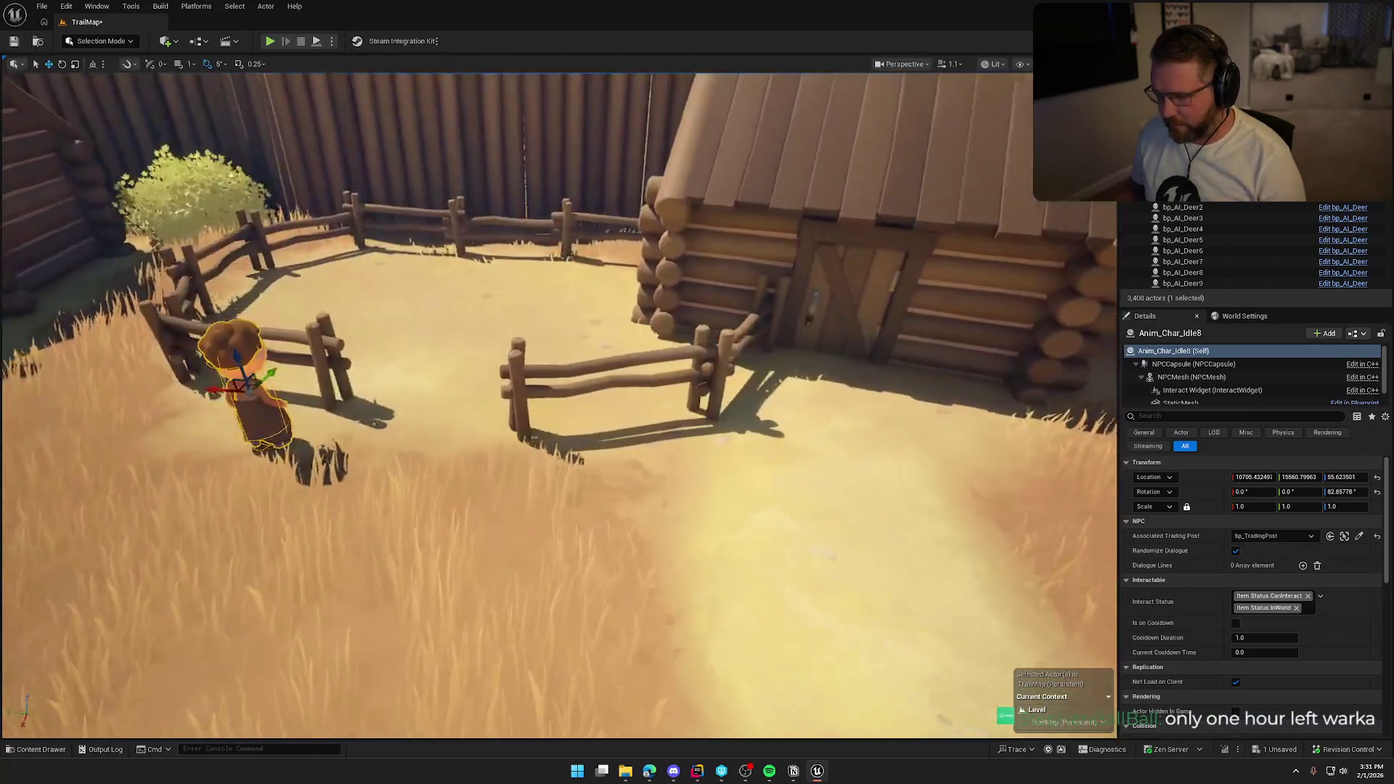
{"action": "key", "text": "e"}
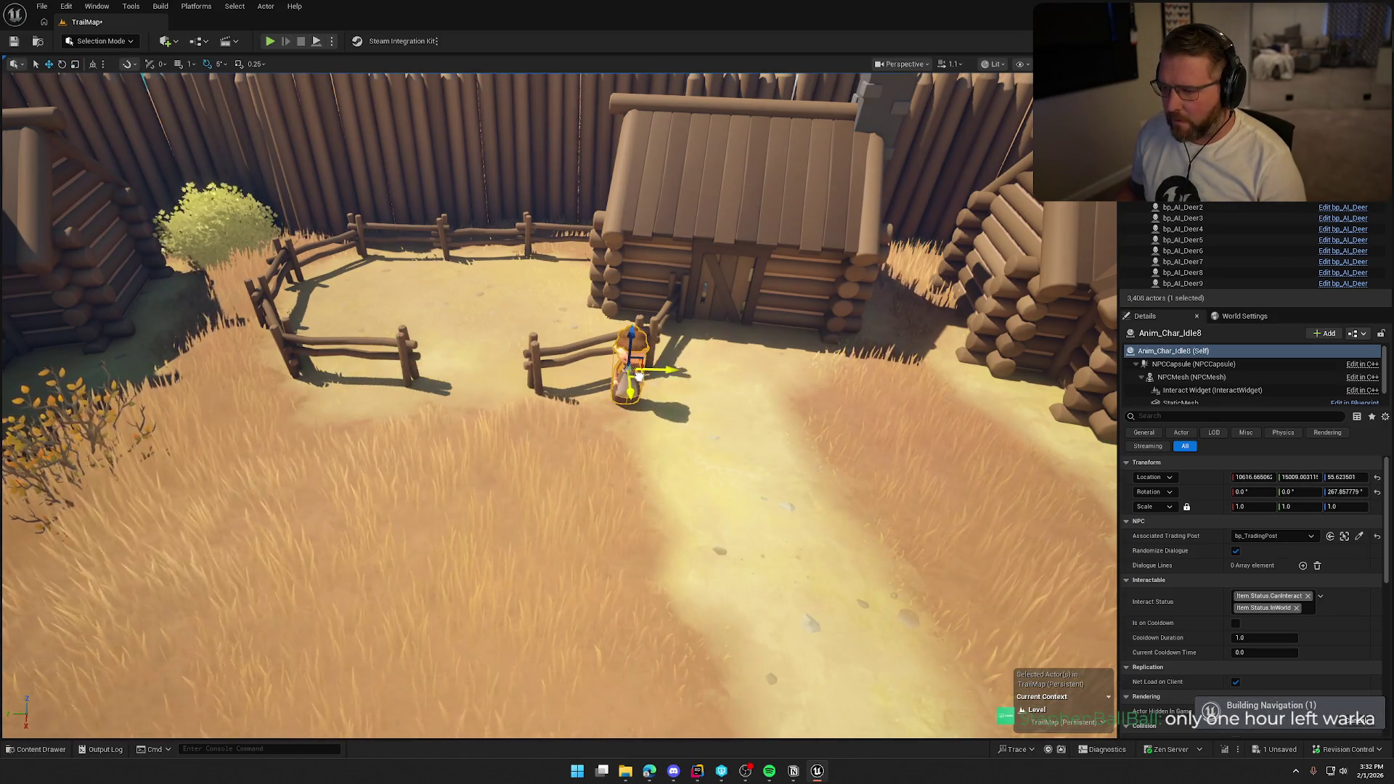
{"action": "key", "text": "Escape"}
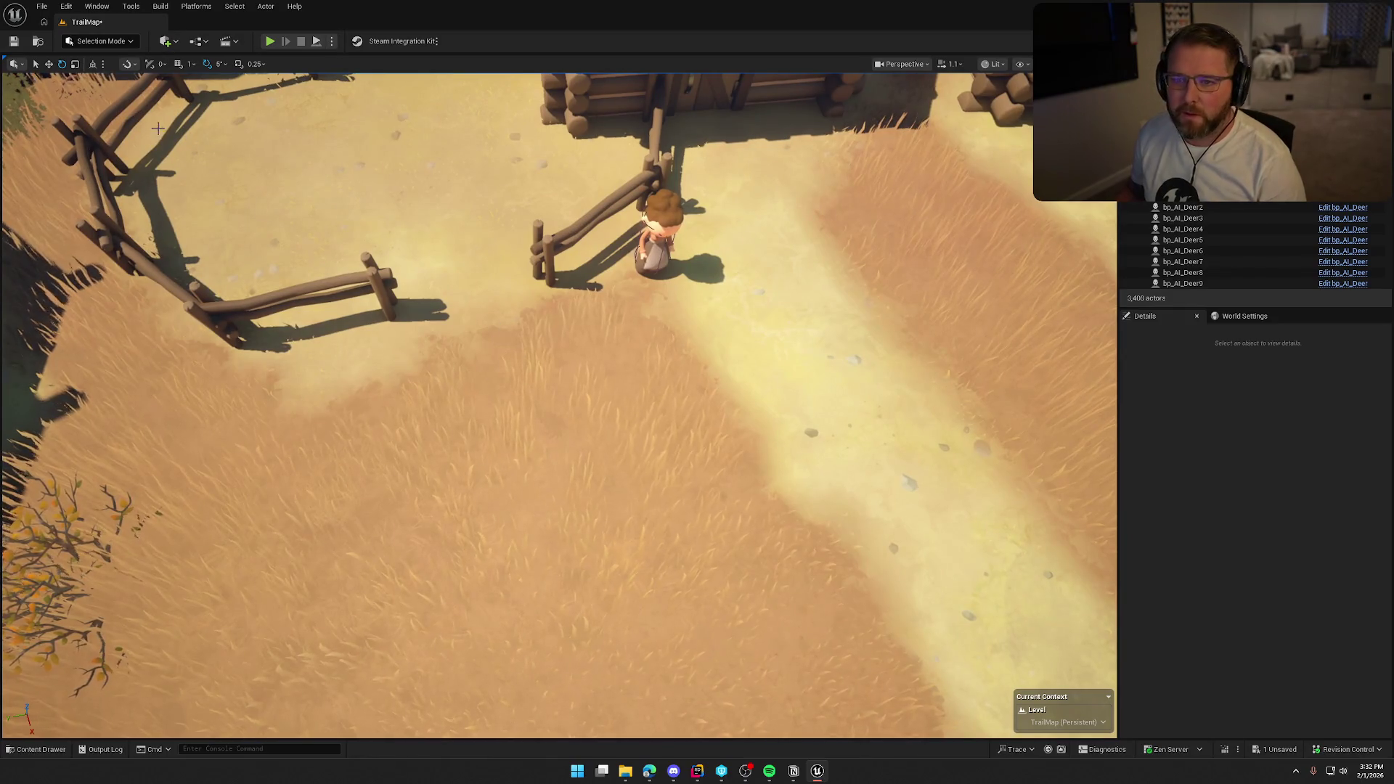
{"action": "left_click", "coordinate": [100, 41]}
{"action": "left_click", "coordinate": [107, 72]}
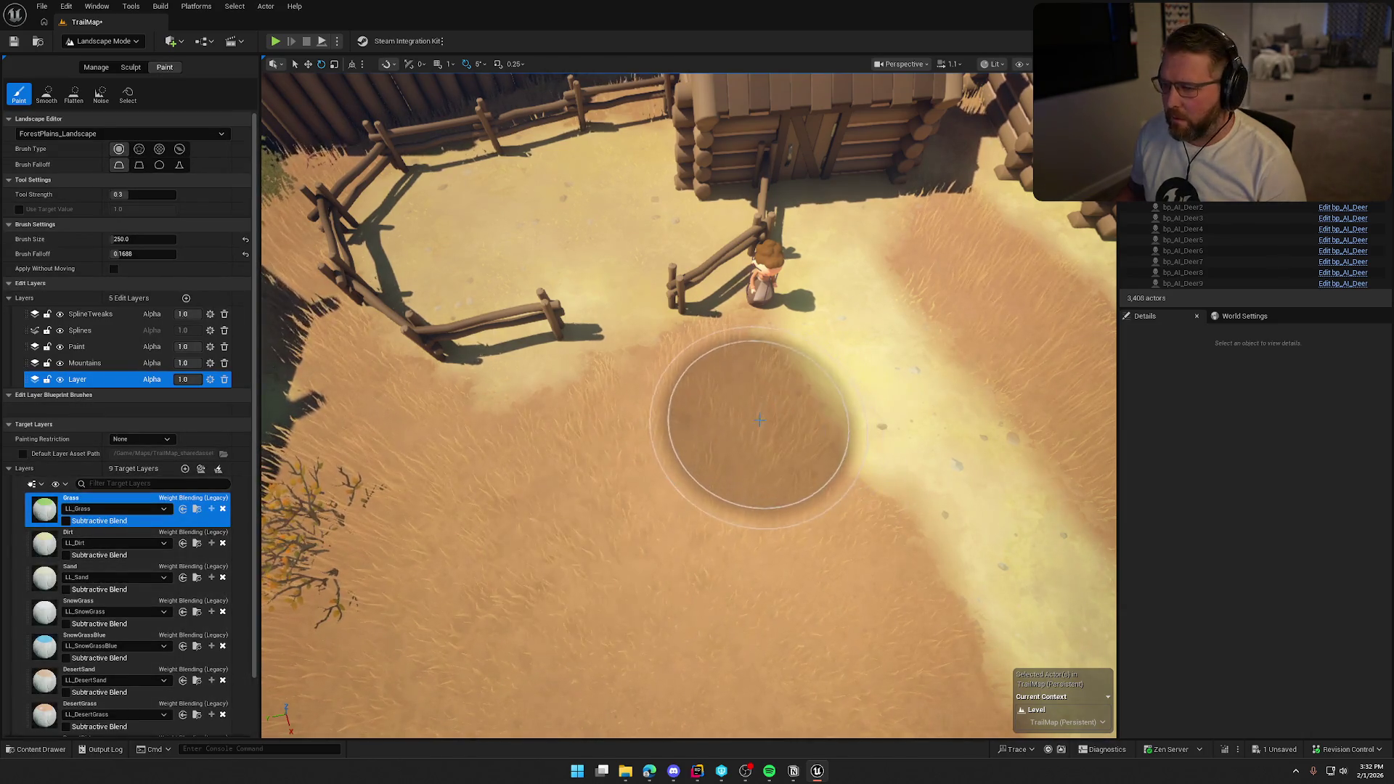
- Paint yellow PlainsGrass over the brown patch, using the Paint edit layer
{"action": "scroll", "coordinate": [73, 698], "scroll_direction": "down", "scroll_amount": 3}
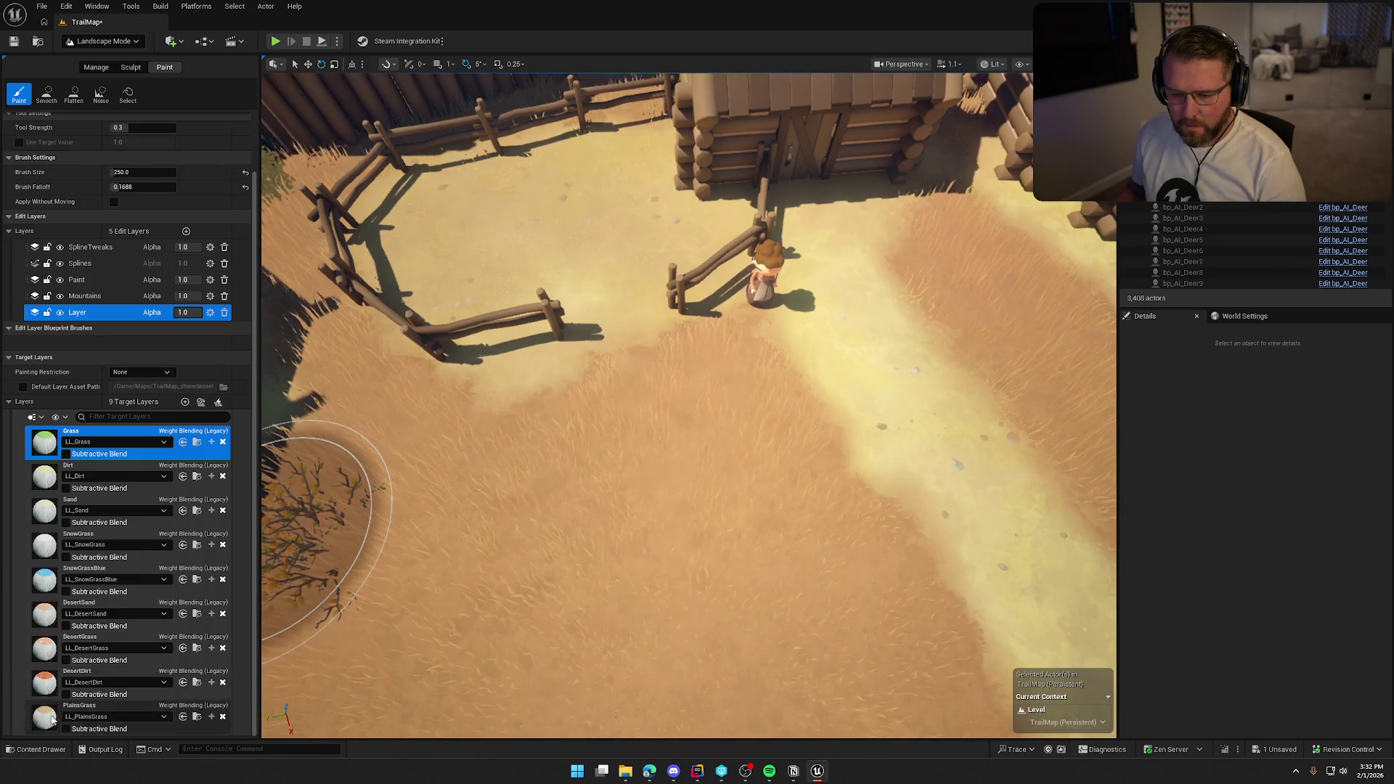
{"action": "left_click", "coordinate": [80, 715]}
{"action": "mouse_move", "coordinate": [591, 365]}
{"action": "left_mouse_down"}
{"action": "mouse_move", "coordinate": [660, 414]}
{"action": "mouse_move", "coordinate": [722, 358]}
{"action": "mouse_move", "coordinate": [691, 427]}
{"action": "mouse_move", "coordinate": [714, 413]}
{"action": "left_mouse_up"}
{"action": "left_click_drag", "start_coordinate": [772, 457], "coordinate": [847, 498]}
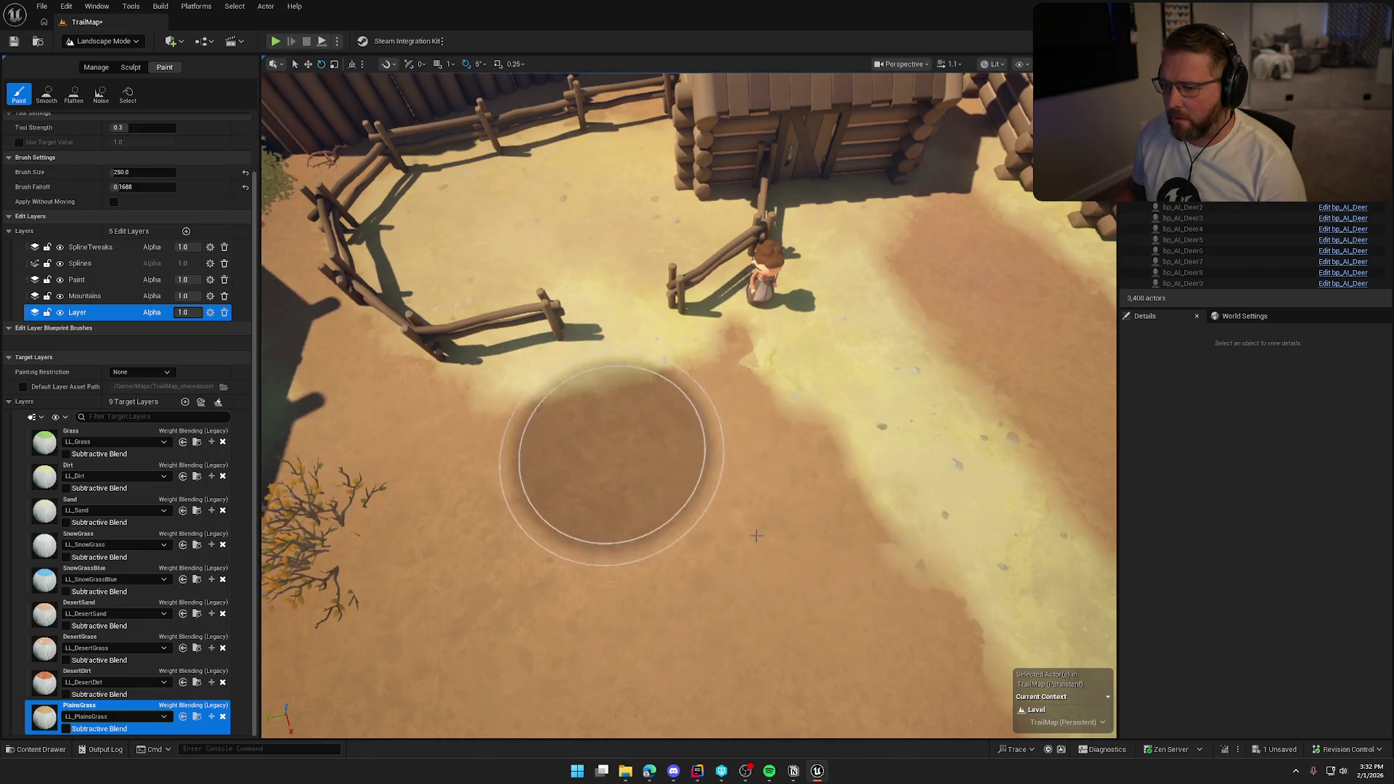
{"action": "left_click", "coordinate": [77, 280]}
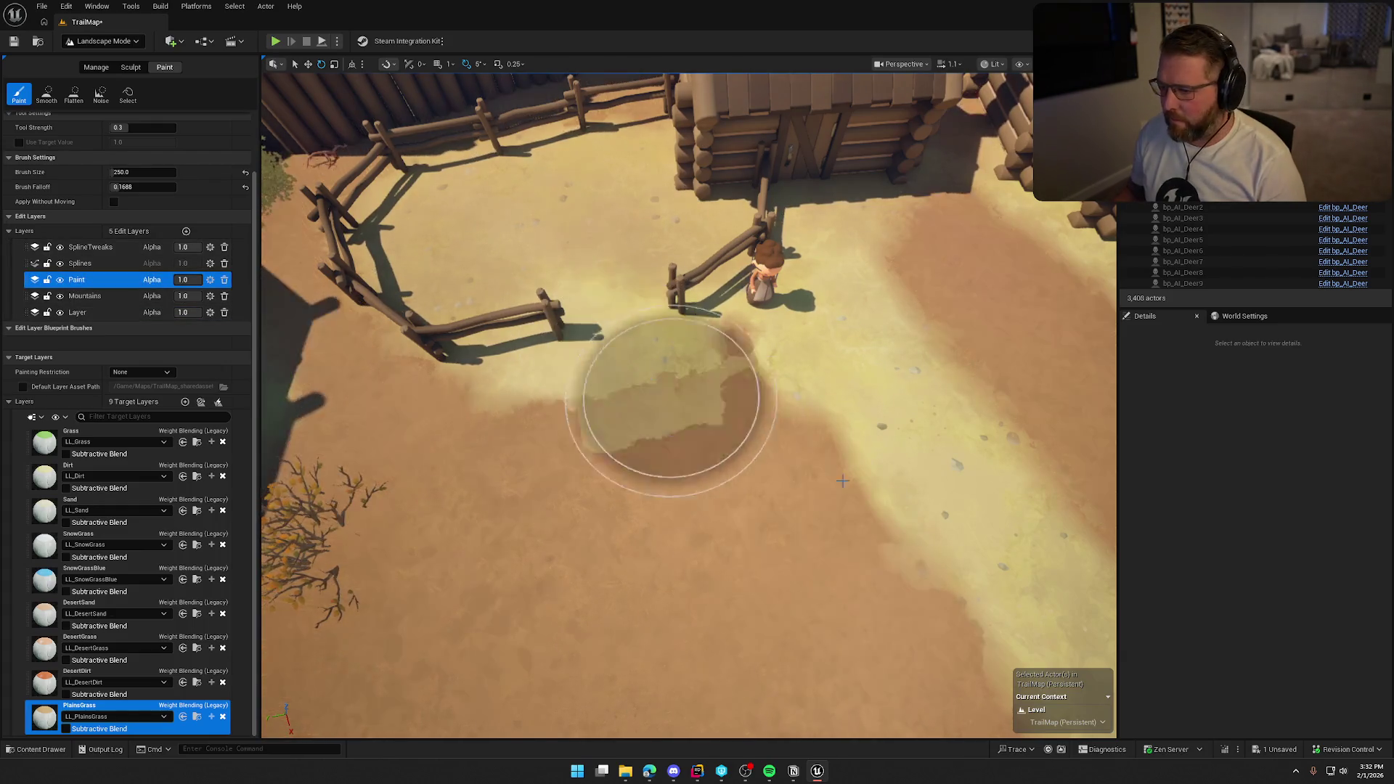
{"action": "mouse_move", "coordinate": [855, 545]}
{"action": "left_mouse_down"}
{"action": "mouse_move", "coordinate": [747, 513]}
{"action": "mouse_move", "coordinate": [917, 610]}
{"action": "left_mouse_up"}
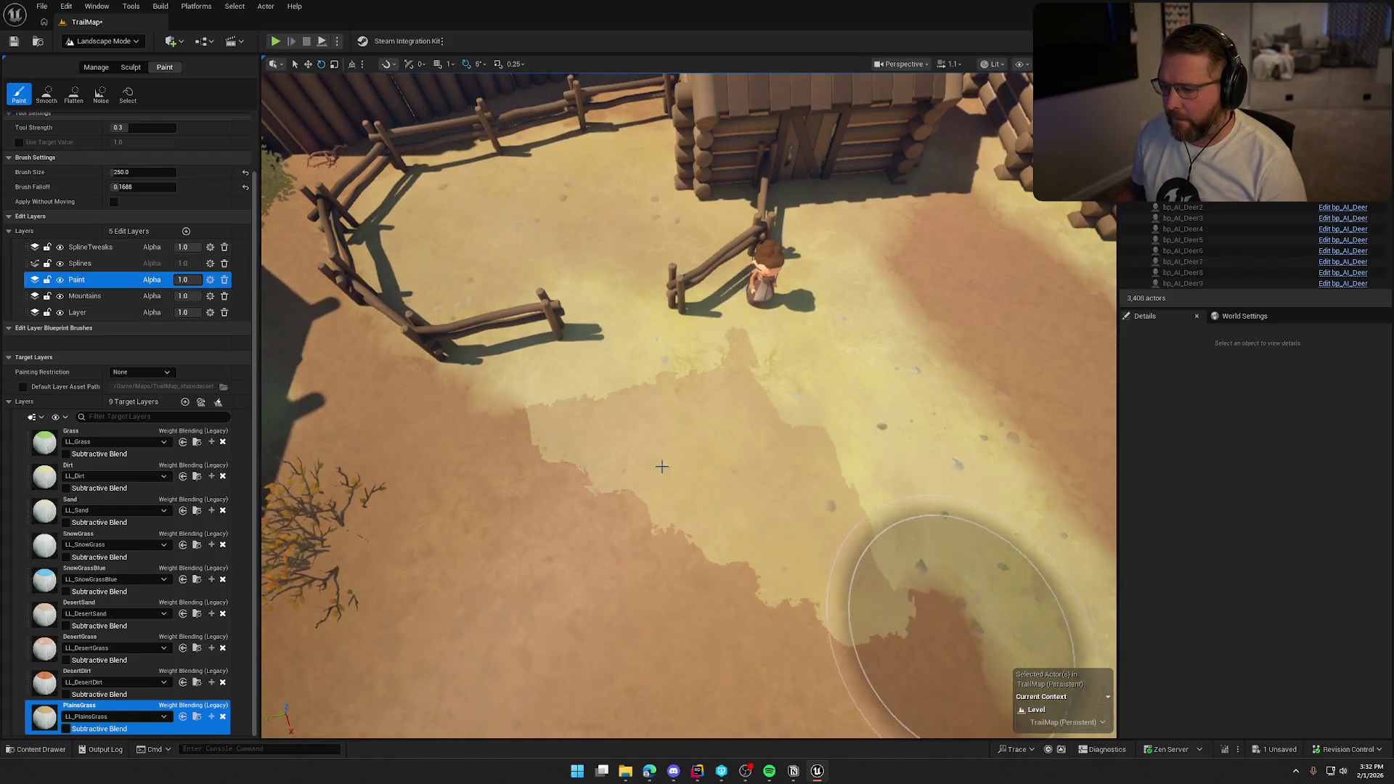
- Paint light Dirt across the brown grass patch, then return to Selection Mode
{"action": "left_click", "coordinate": [45, 477]}
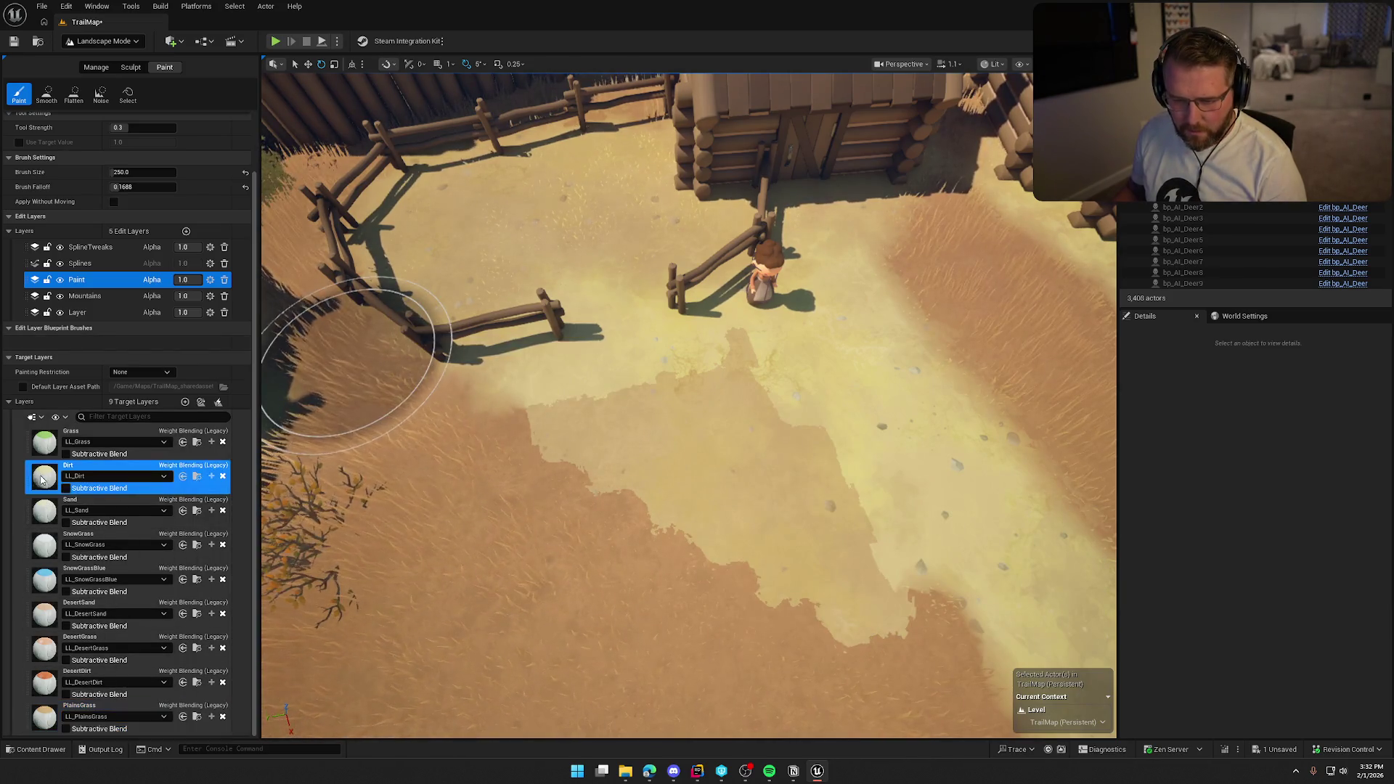
{"action": "mouse_move", "coordinate": [840, 591]}
{"action": "left_mouse_down"}
{"action": "mouse_move", "coordinate": [762, 483]}
{"action": "mouse_move", "coordinate": [581, 393]}
{"action": "left_mouse_up"}
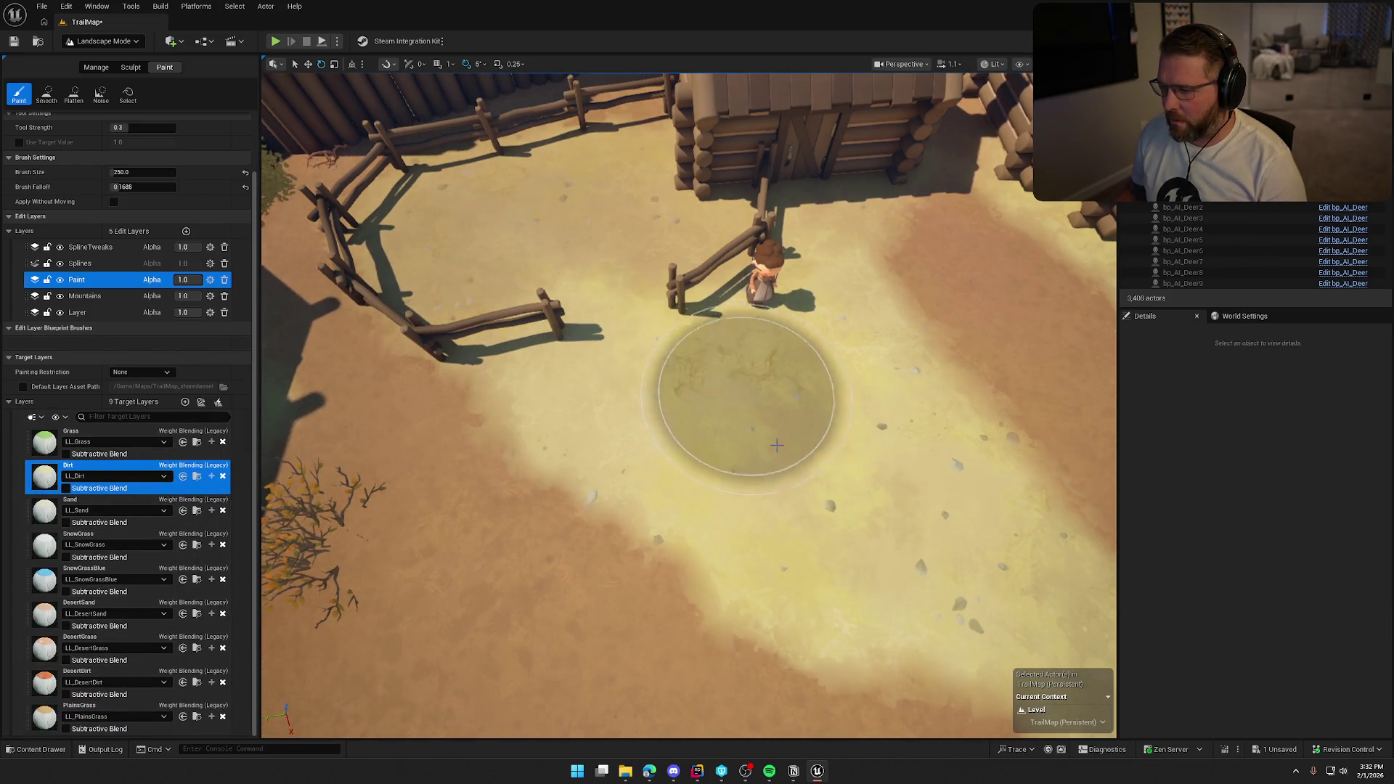
{"action": "left_click_drag", "start_coordinate": [981, 591], "coordinate": [908, 436]}
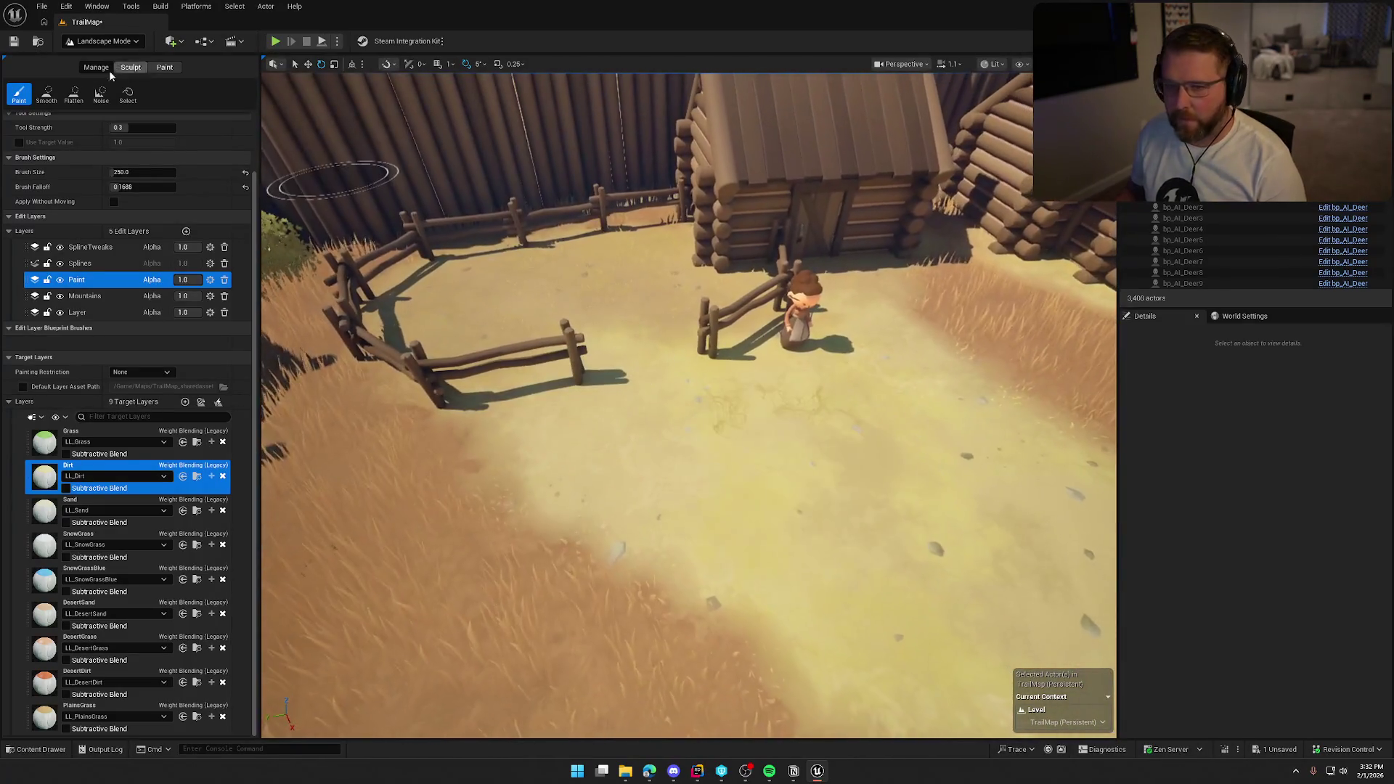
{"action": "left_click", "coordinate": [102, 41]}
{"action": "left_click", "coordinate": [101, 58]}
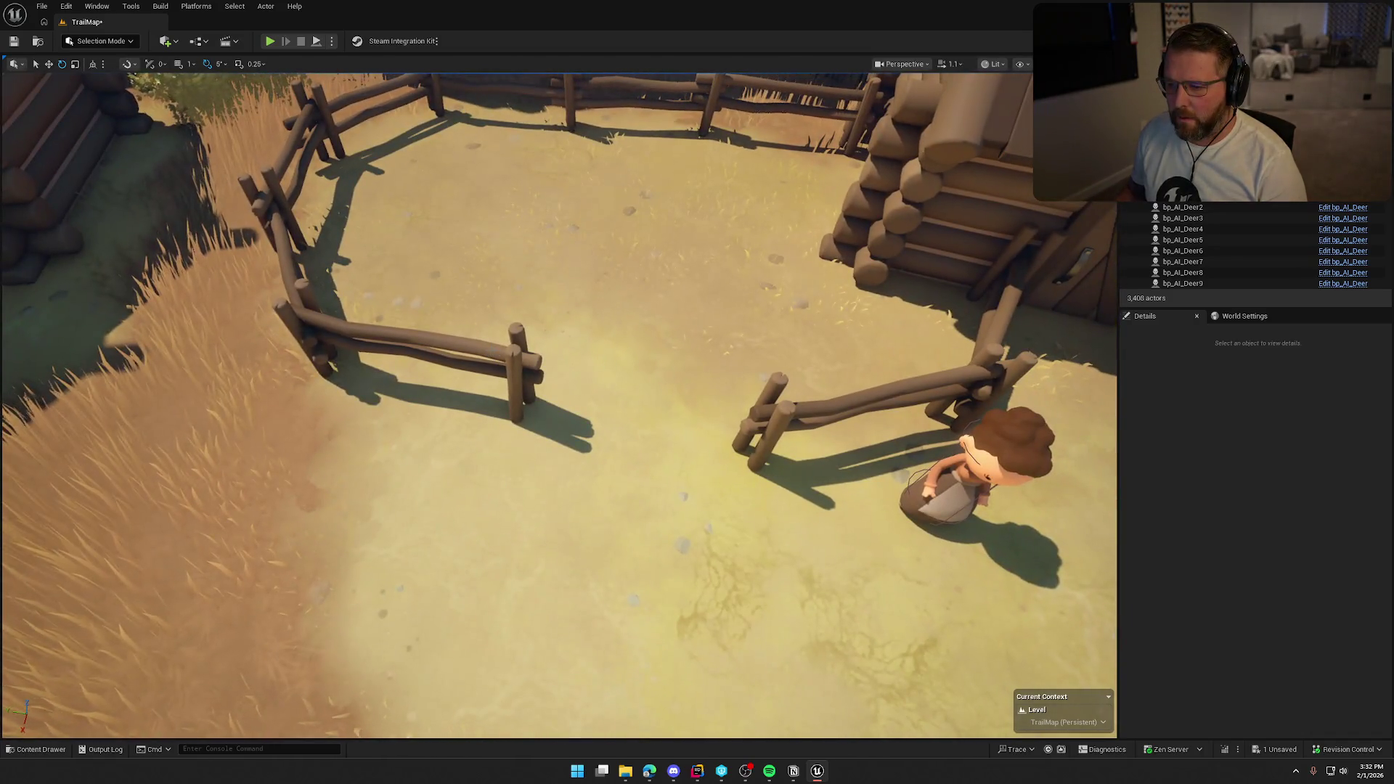
- Rotate the SM_Fence_21 and SM_Fence_22 pair about 50 degrees and save the level
{"action": "left_click", "coordinate": [435, 349]}
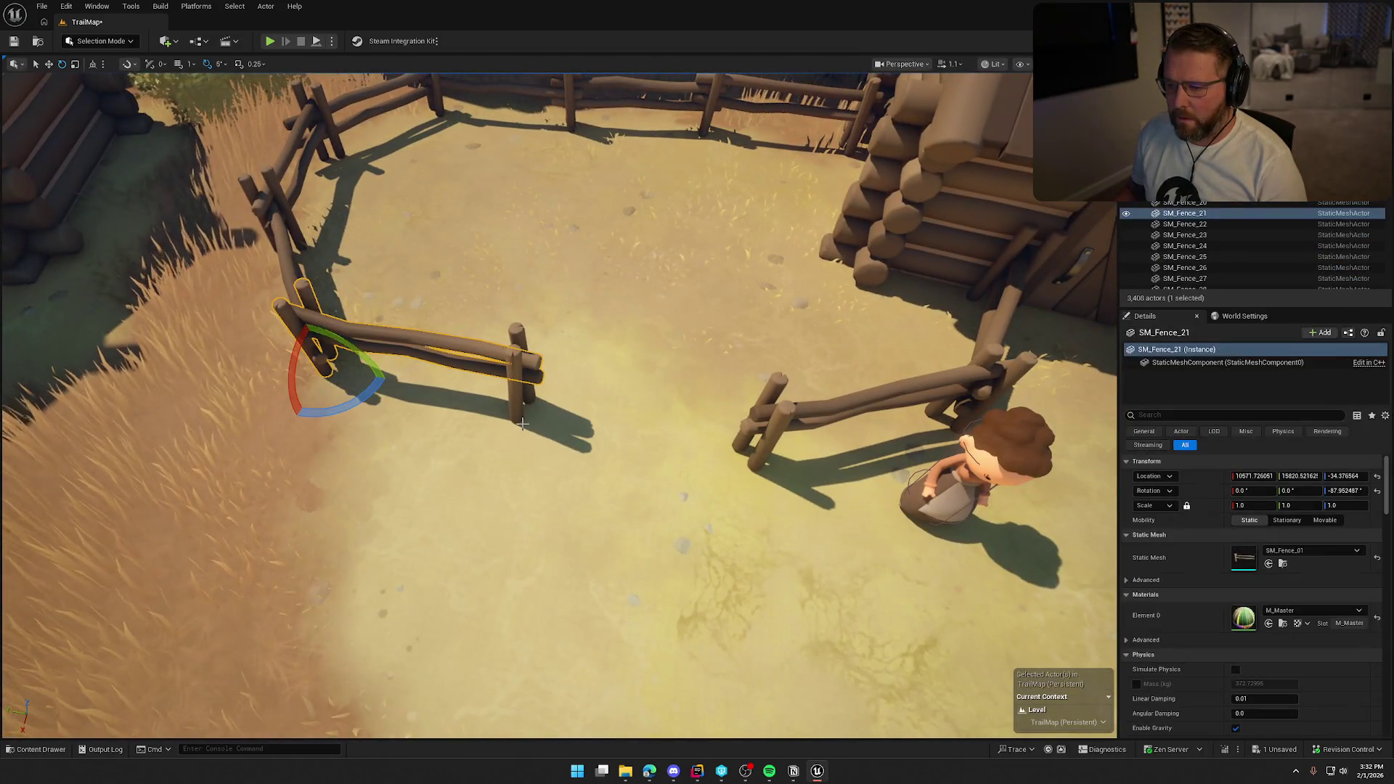
{"action": "key", "text": "f"}
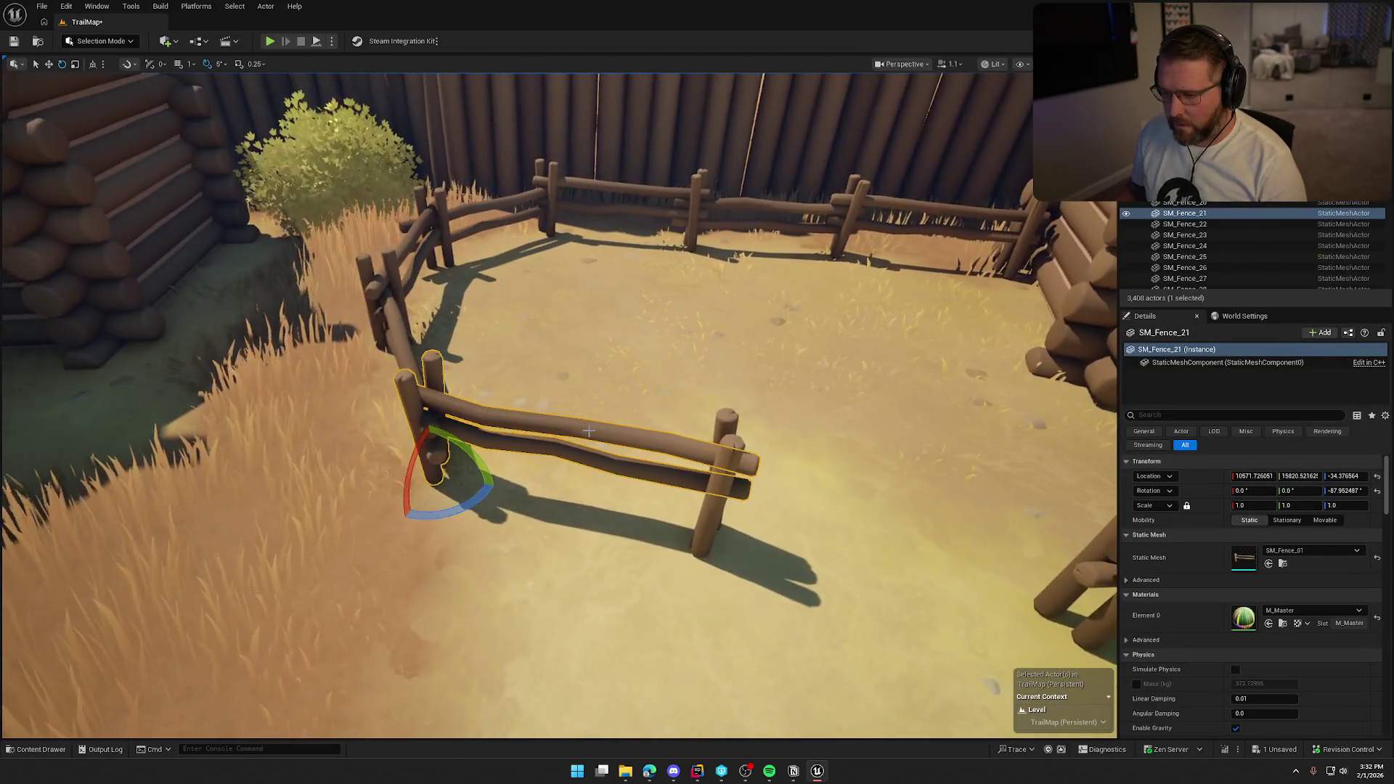
{"action": "left_click", "coordinate": [615, 430]}
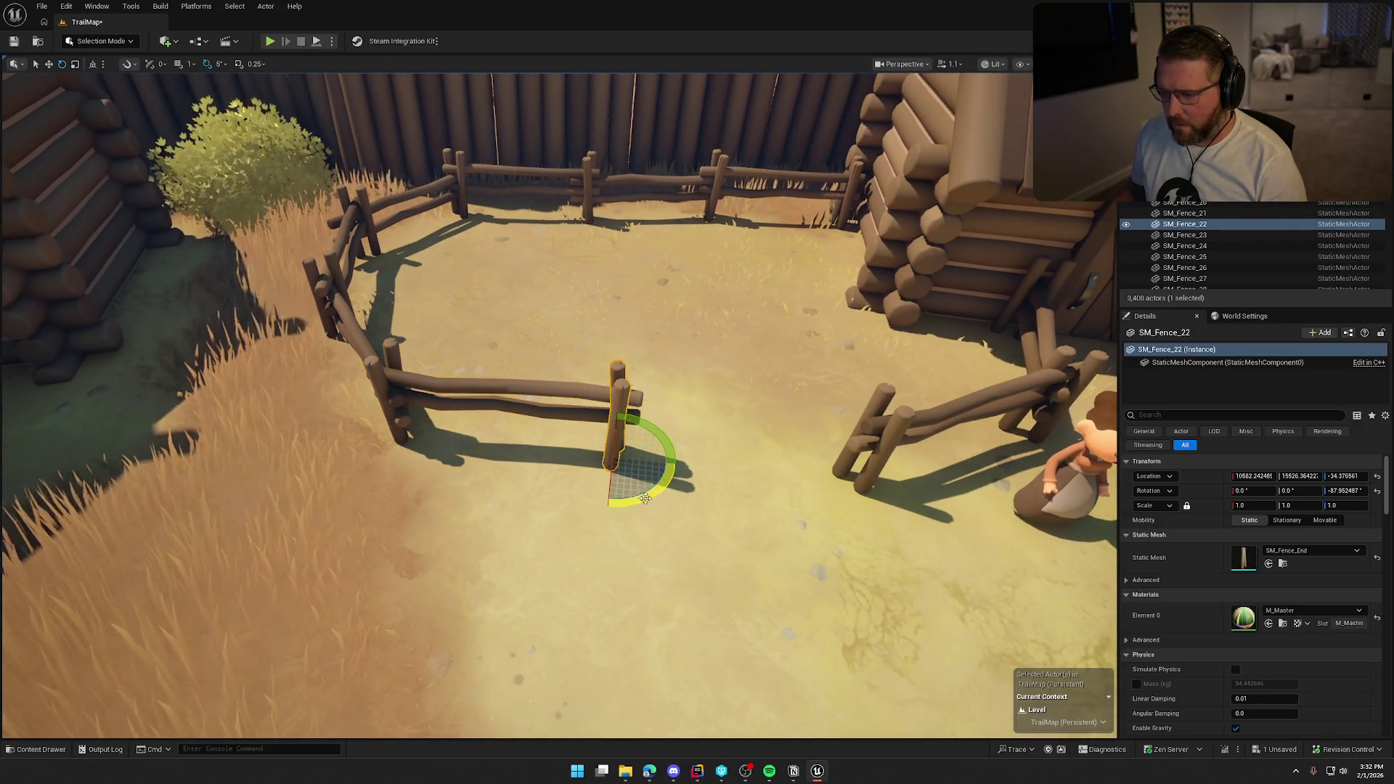
{"action": "left_click", "coordinate": [573, 390], "text": "ctrl"}
{"action": "left_click_drag", "start_coordinate": [434, 466], "coordinate": [600, 429]}
{"action": "scroll", "coordinate": [600, 429], "scroll_direction": "down", "scroll_amount": 5}
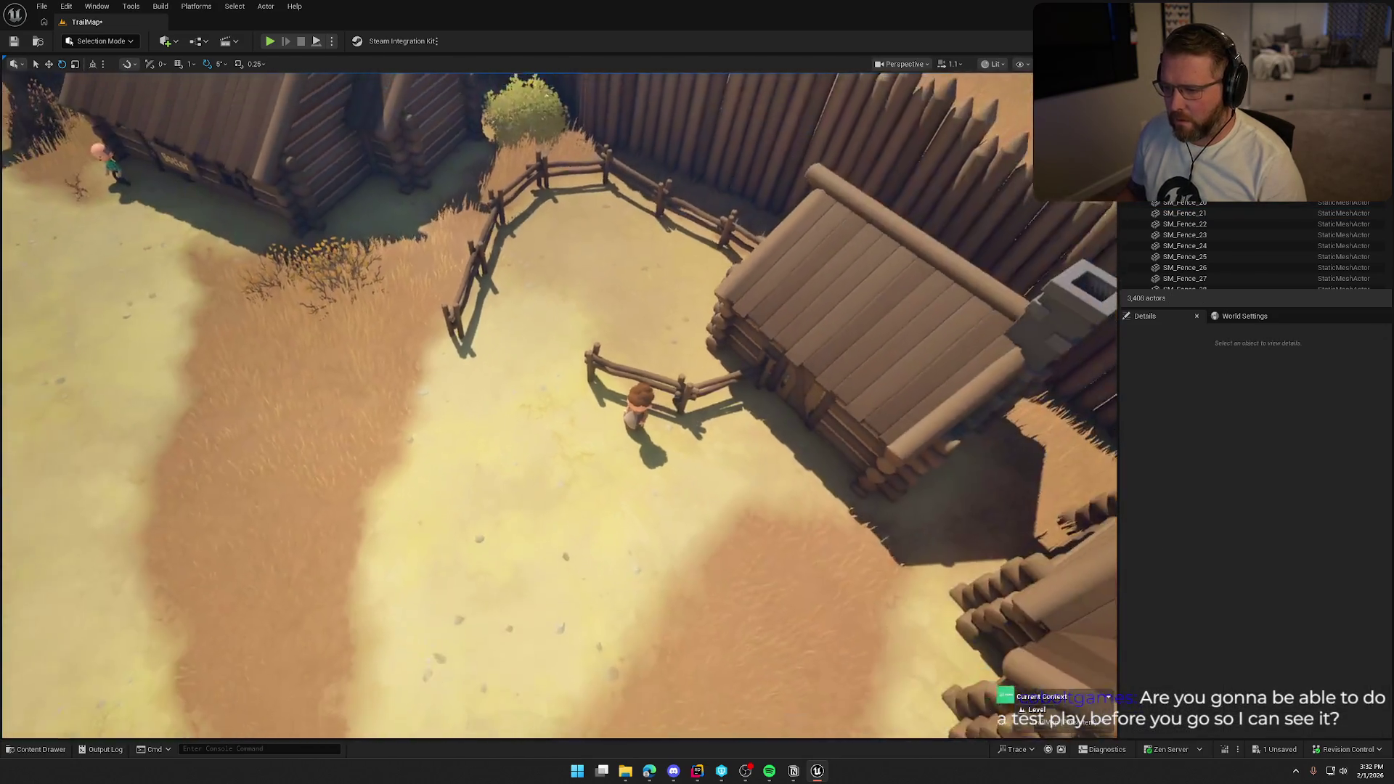
{"action": "key", "text": "ctrl+s"}
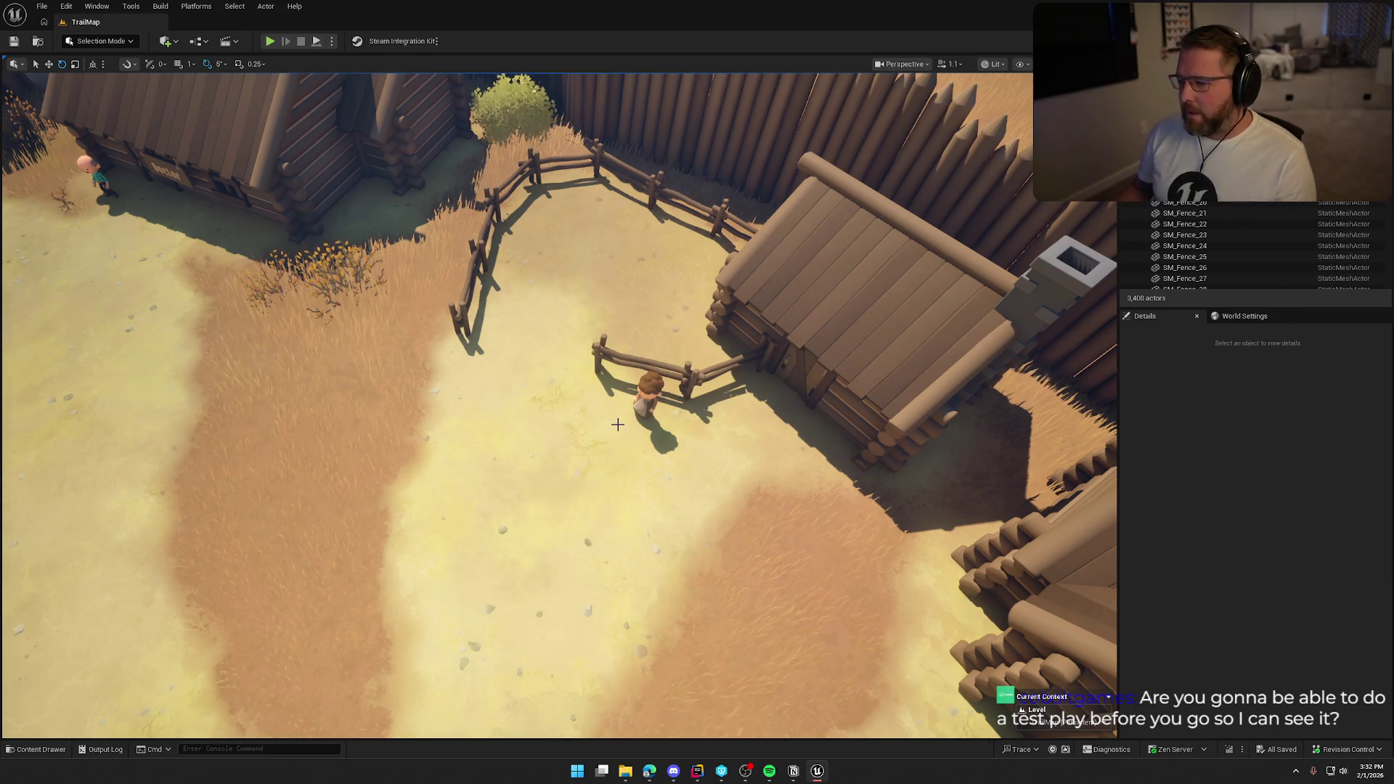
- Move SM_Fence_23 right and down, turn it to a new angle, and save the level
{"action": "left_click_drag", "start_coordinate": [635, 437], "coordinate": [613, 377]}
{"action": "left_click_drag", "start_coordinate": [552, 479], "coordinate": [536, 453]}
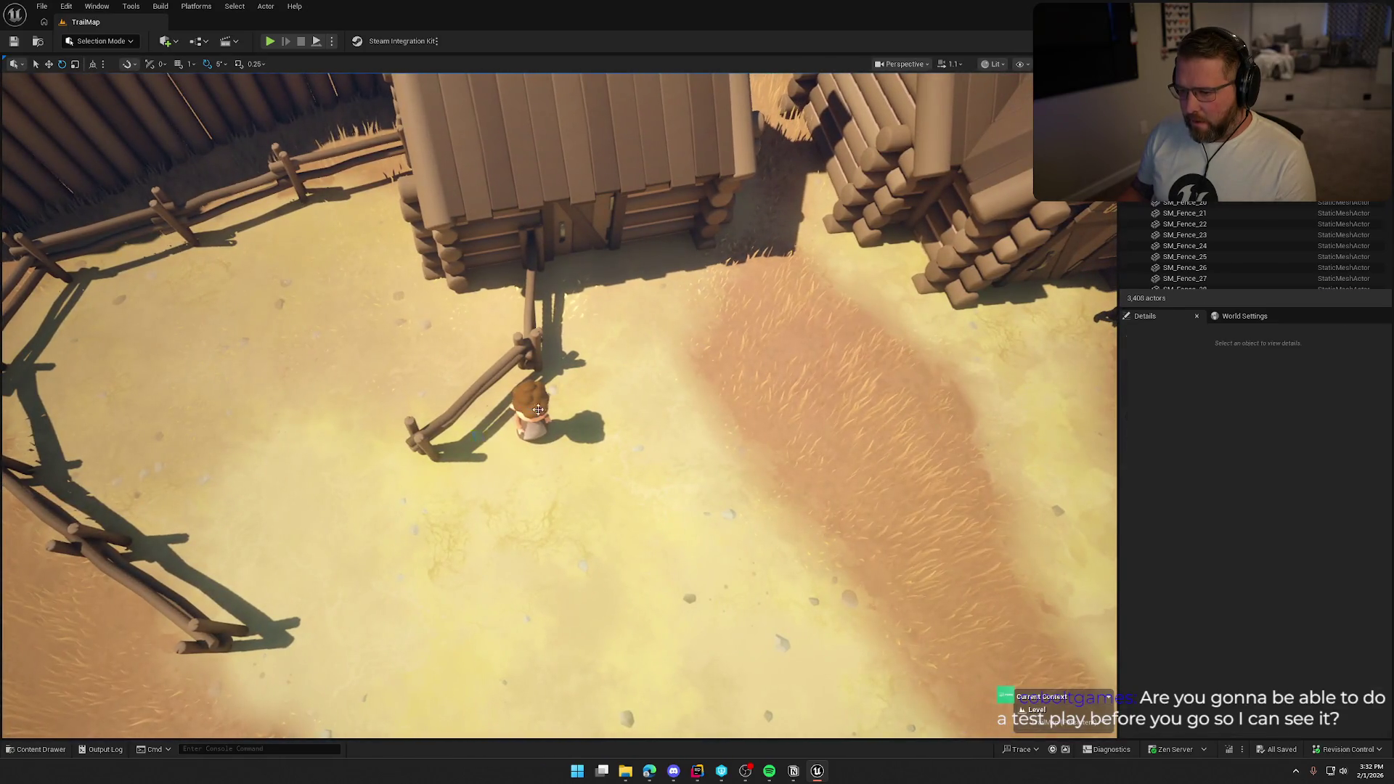
{"action": "left_click", "coordinate": [535, 452]}
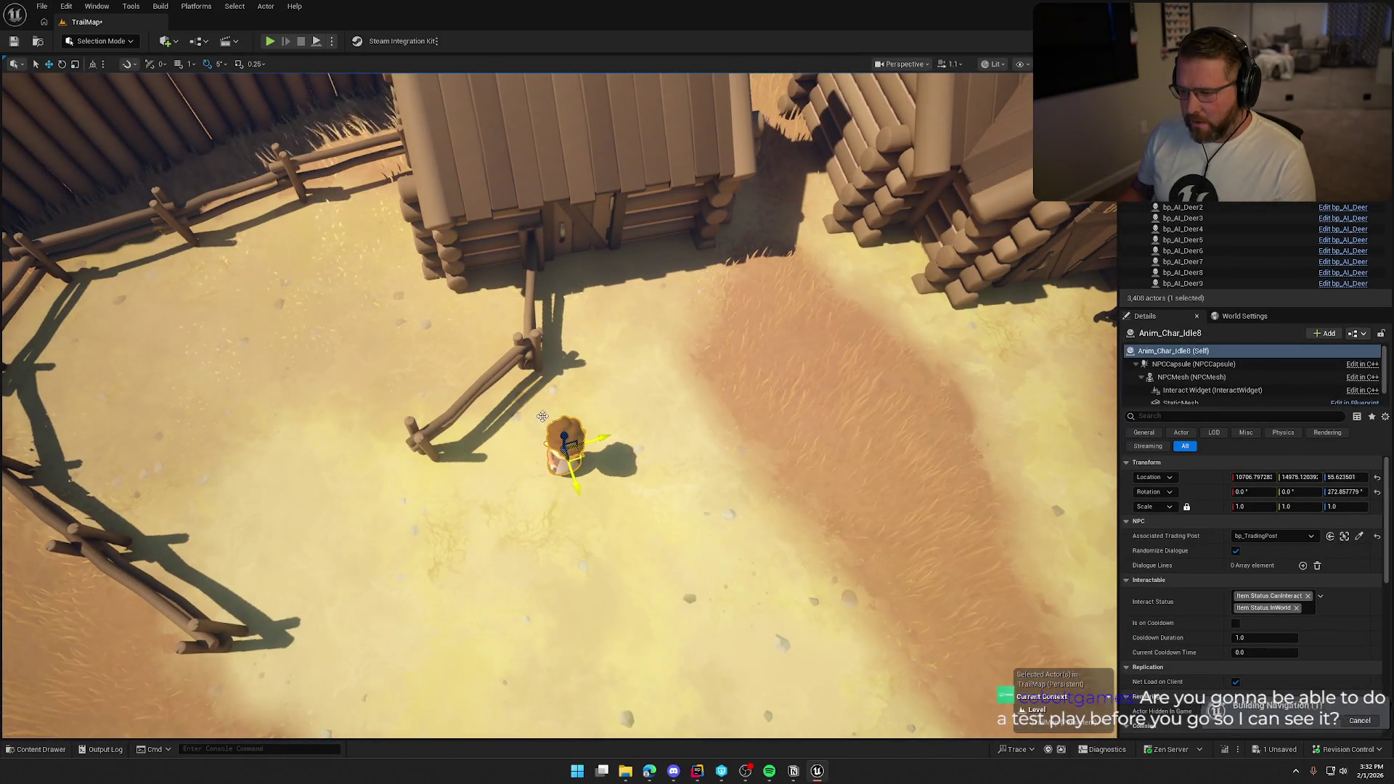
{"action": "left_click", "coordinate": [468, 407]}
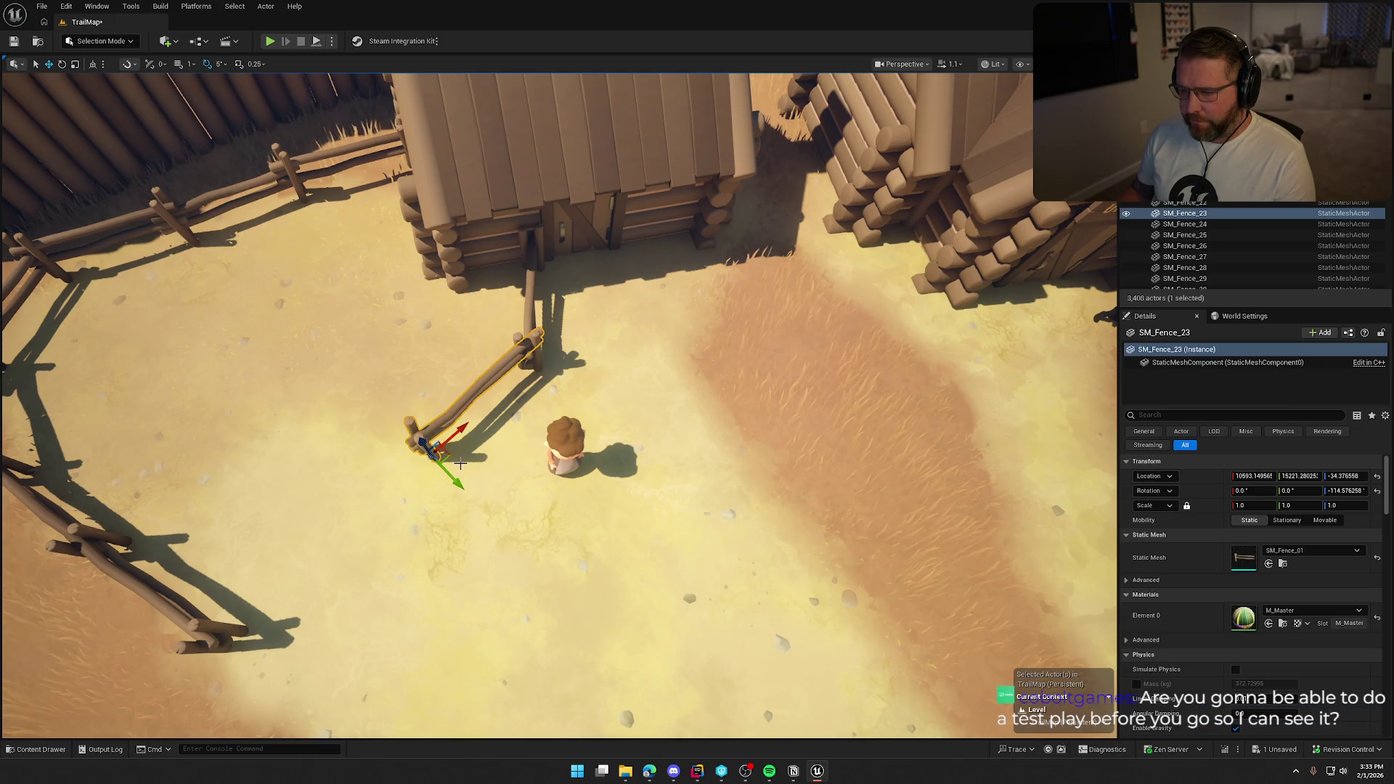
{"action": "left_click_drag", "start_coordinate": [446, 465], "coordinate": [492, 502]}
{"action": "key", "text": "e"}
{"action": "mouse_move", "coordinate": [509, 556]}
{"action": "left_mouse_down"}
{"action": "mouse_move", "coordinate": [539, 465]}
{"action": "mouse_move", "coordinate": [510, 451]}
{"action": "left_mouse_up"}
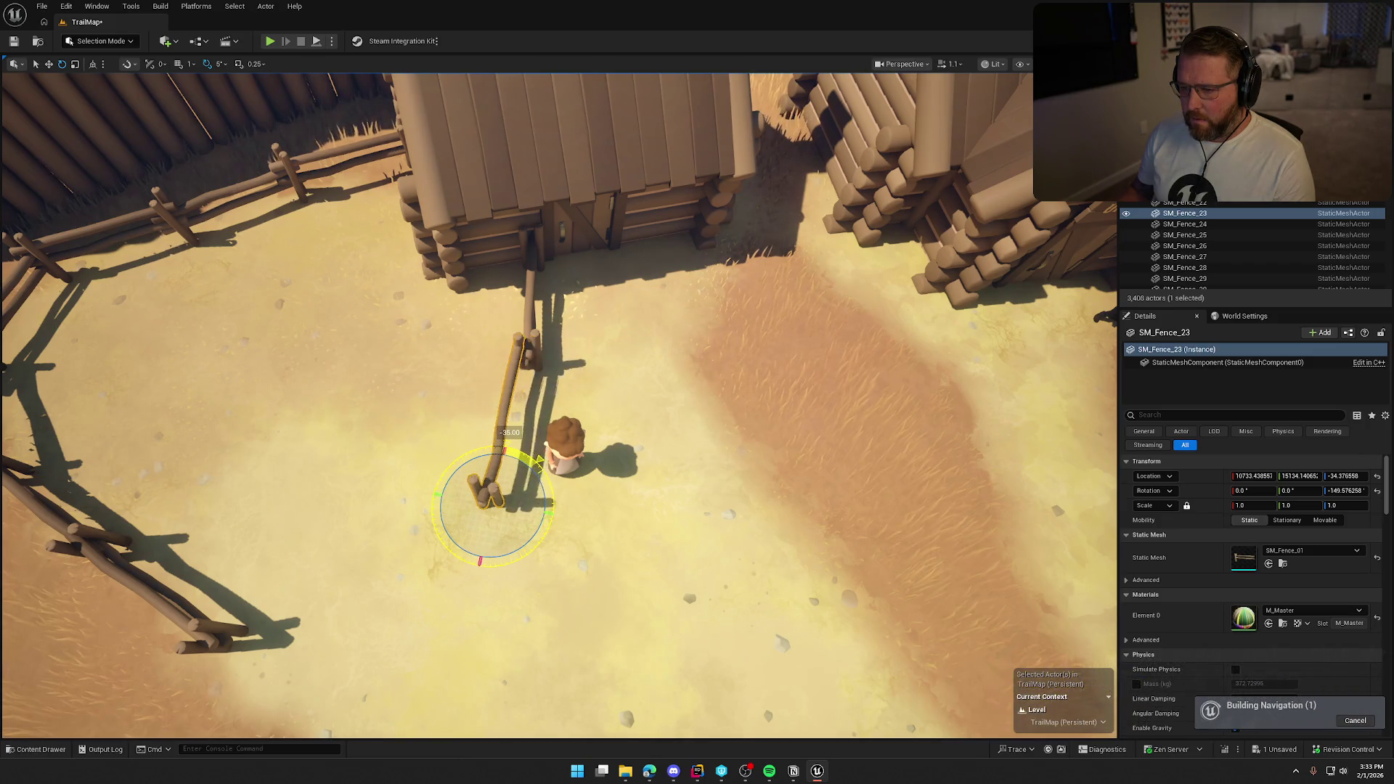
{"action": "left_click", "coordinate": [553, 561]}
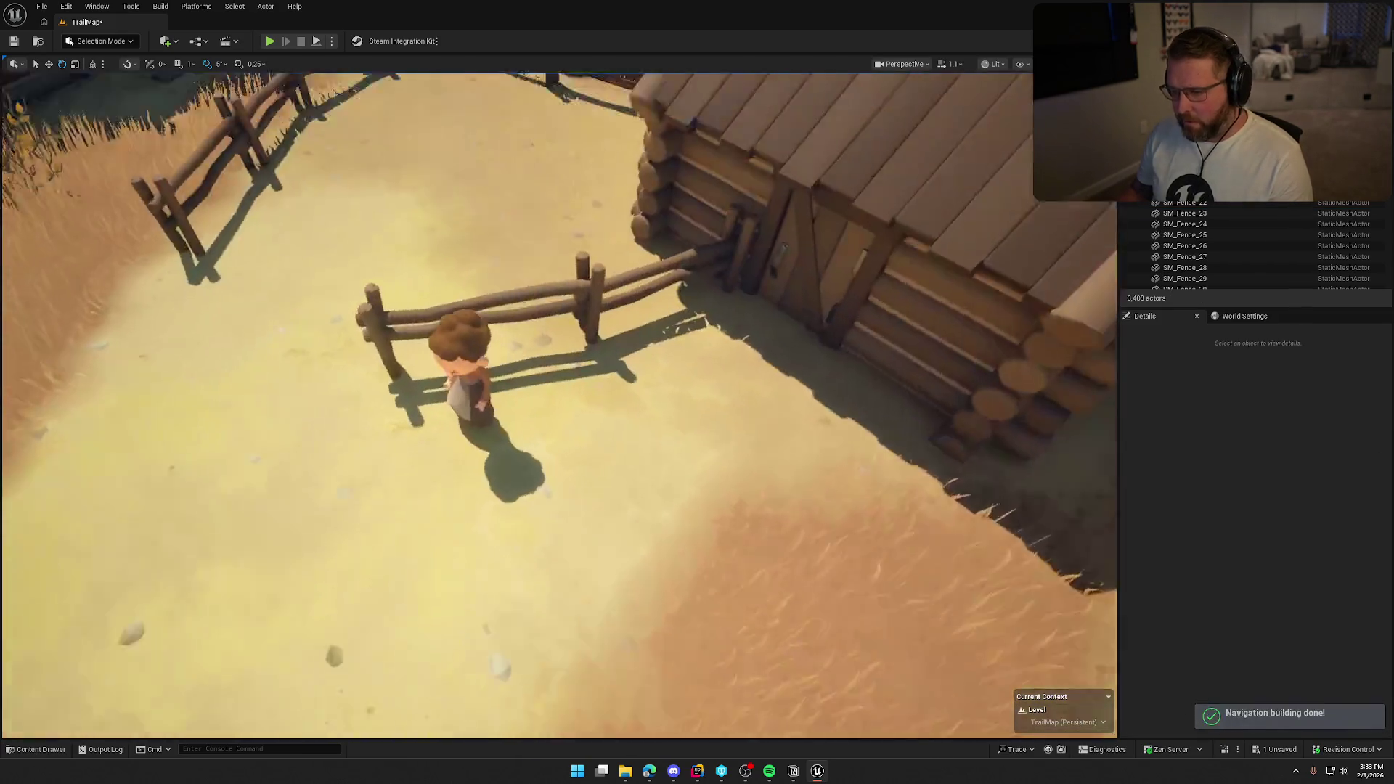
{"action": "key", "text": "ctrl+s"}
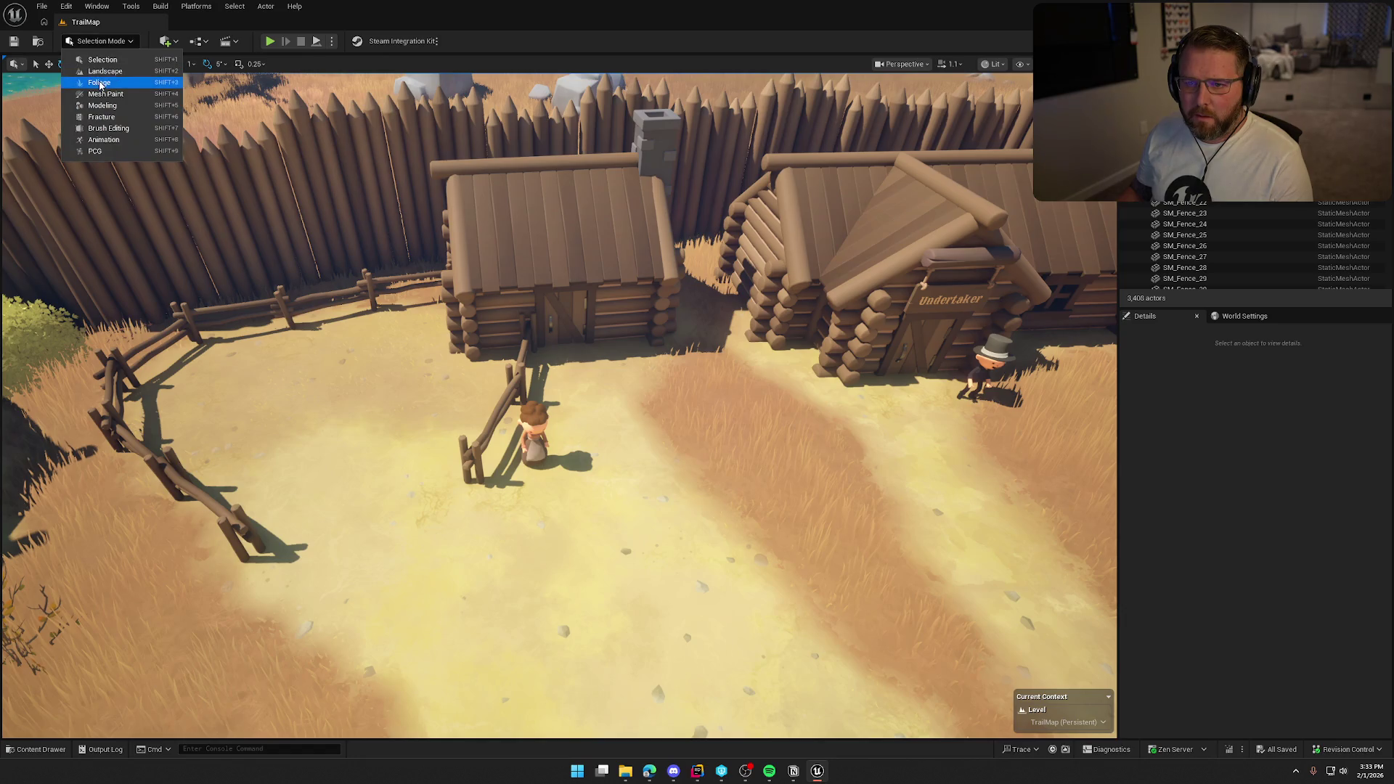
- In Landscape mode, paint PlainsGrass sand over the grassy lower-left ground
{"action": "key", "text": "shift+2"}
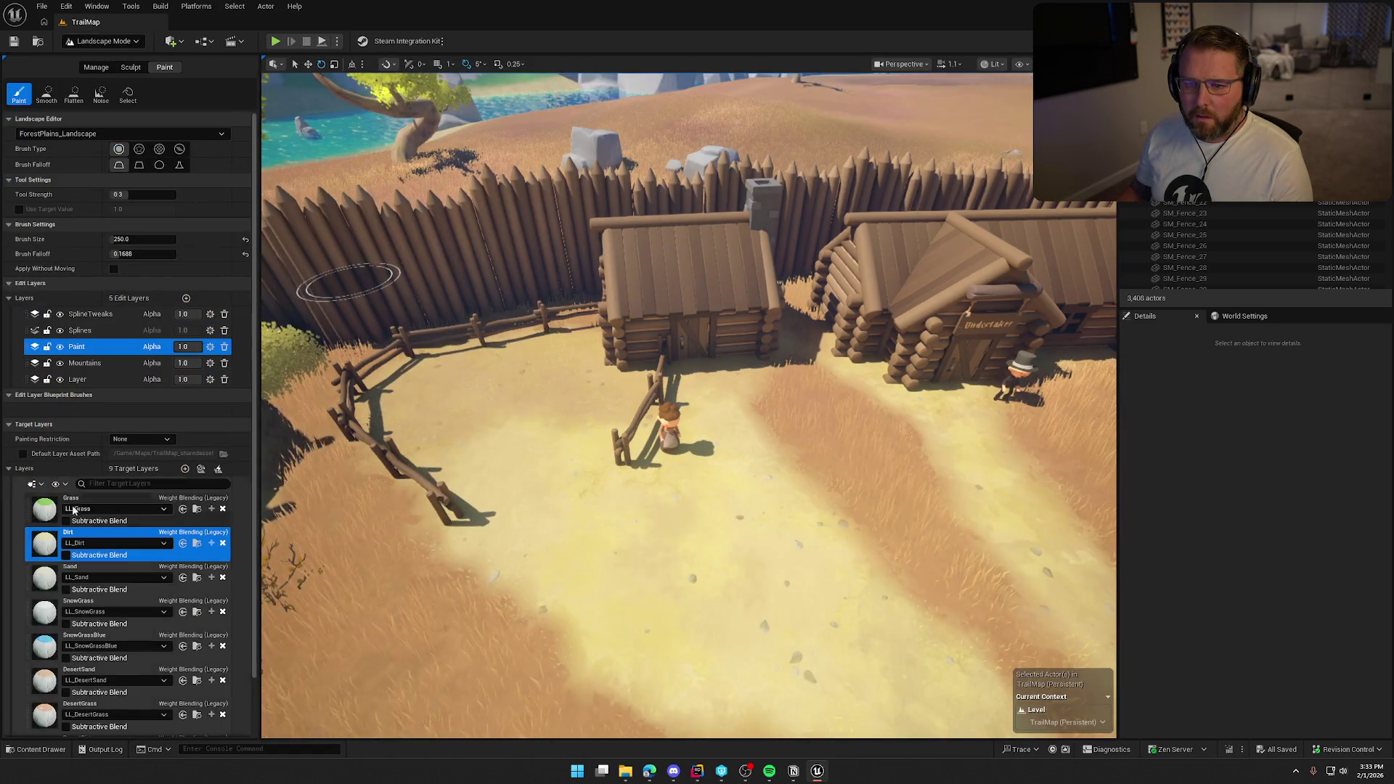
{"action": "scroll", "coordinate": [131, 581], "scroll_direction": "down", "scroll_amount": 2}
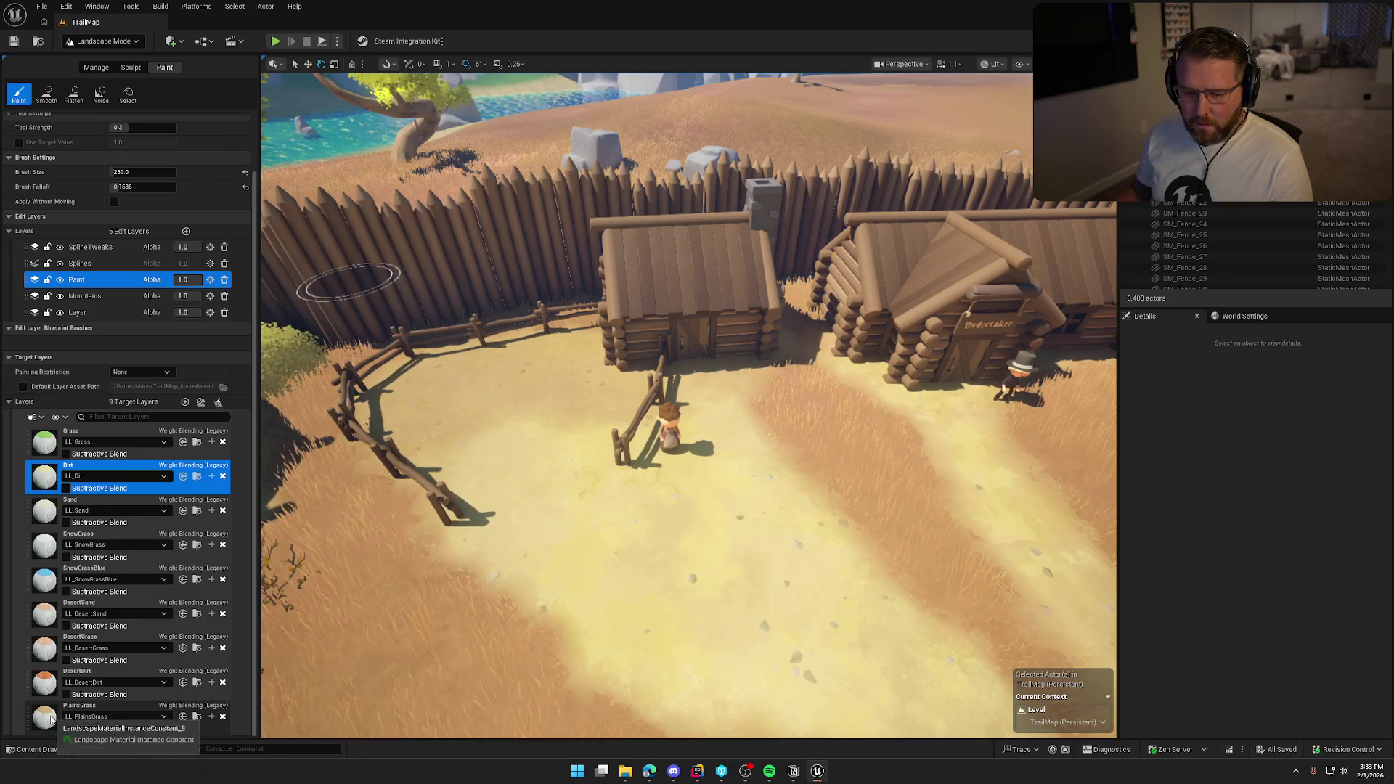
{"action": "left_click", "coordinate": [80, 715]}
{"action": "mouse_move", "coordinate": [277, 554]}
{"action": "left_mouse_down"}
{"action": "mouse_move", "coordinate": [467, 451]}
{"action": "mouse_move", "coordinate": [513, 367]}
{"action": "left_mouse_up"}
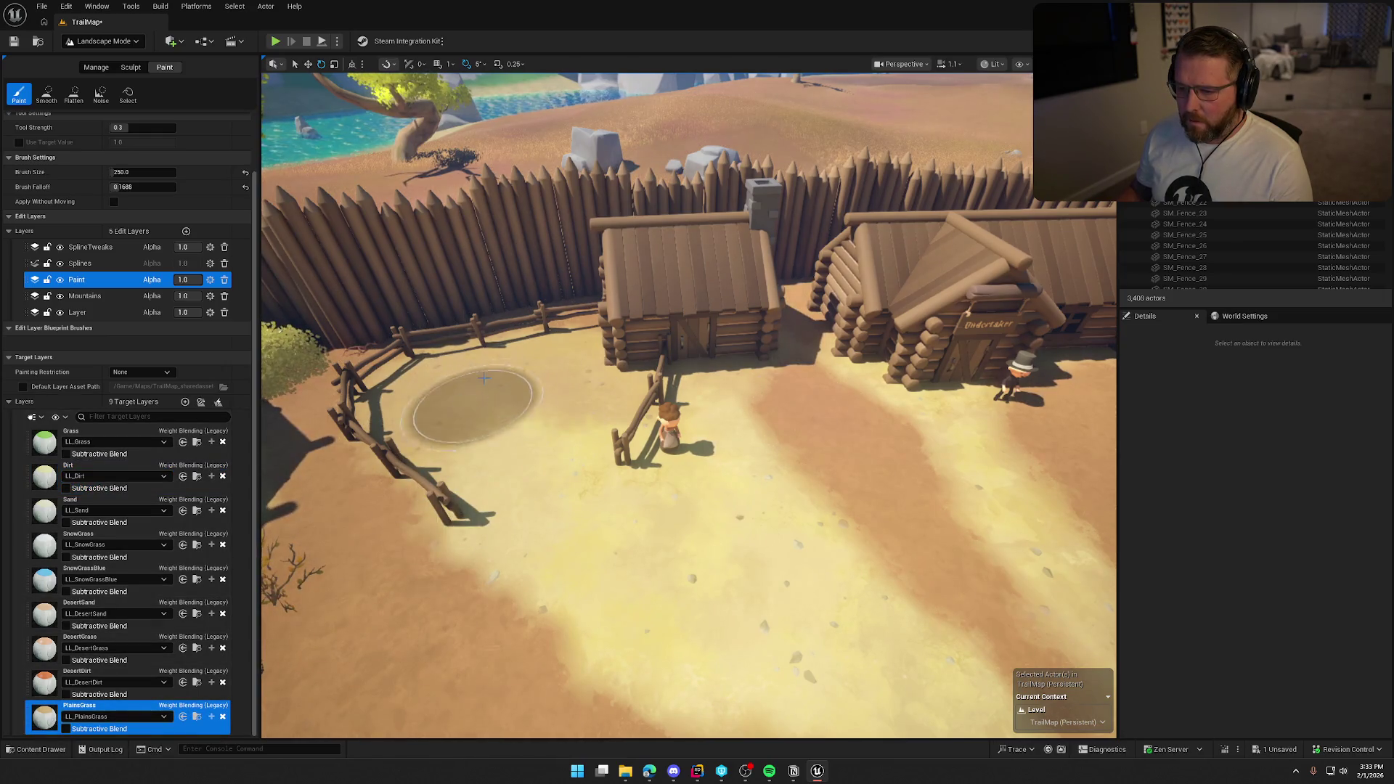
- Lighten the ground left of the corral on the Layer edit layer, then return to Selection Mode
{"action": "left_click", "coordinate": [80, 313]}
{"action": "mouse_move", "coordinate": [553, 402]}
{"action": "left_mouse_down"}
{"action": "mouse_move", "coordinate": [422, 377]}
{"action": "mouse_move", "coordinate": [560, 348]}
{"action": "left_mouse_up"}
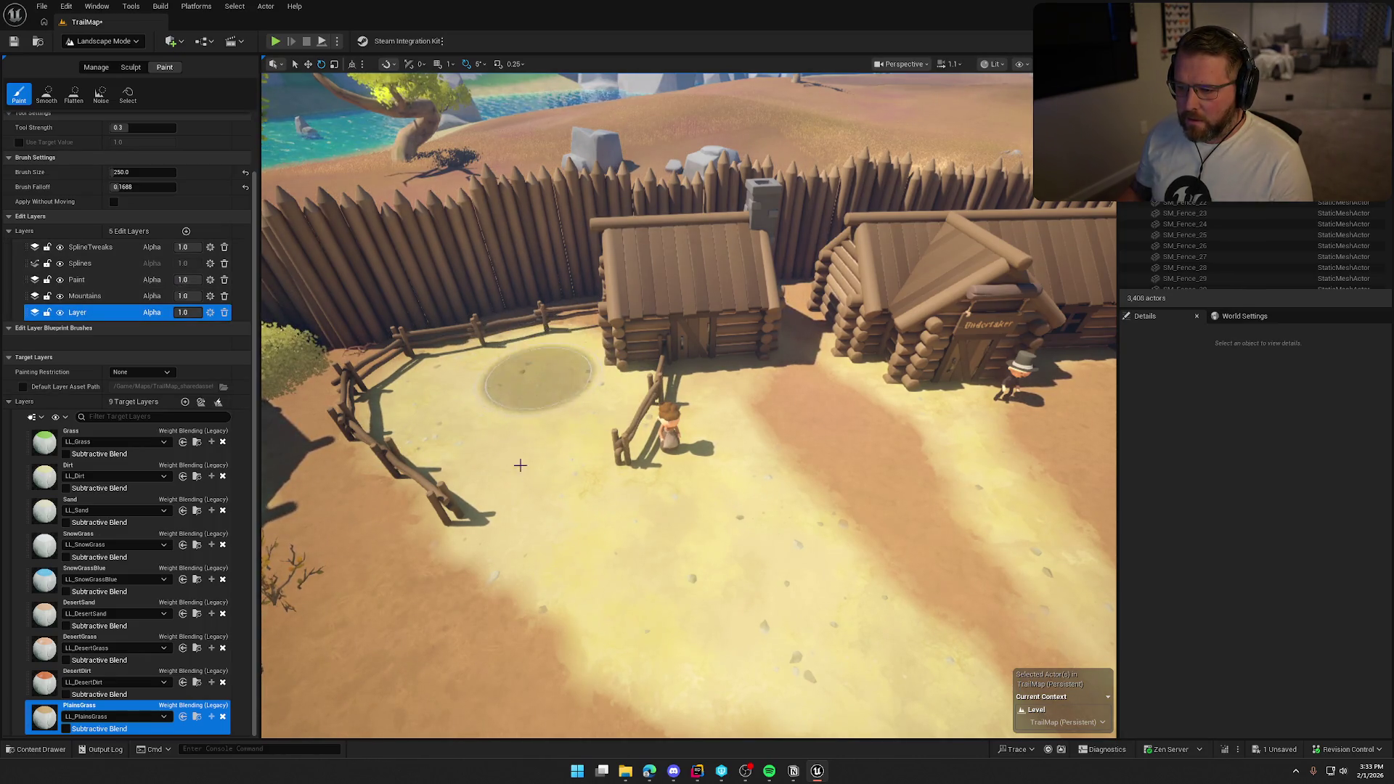
{"action": "key", "text": "w"}
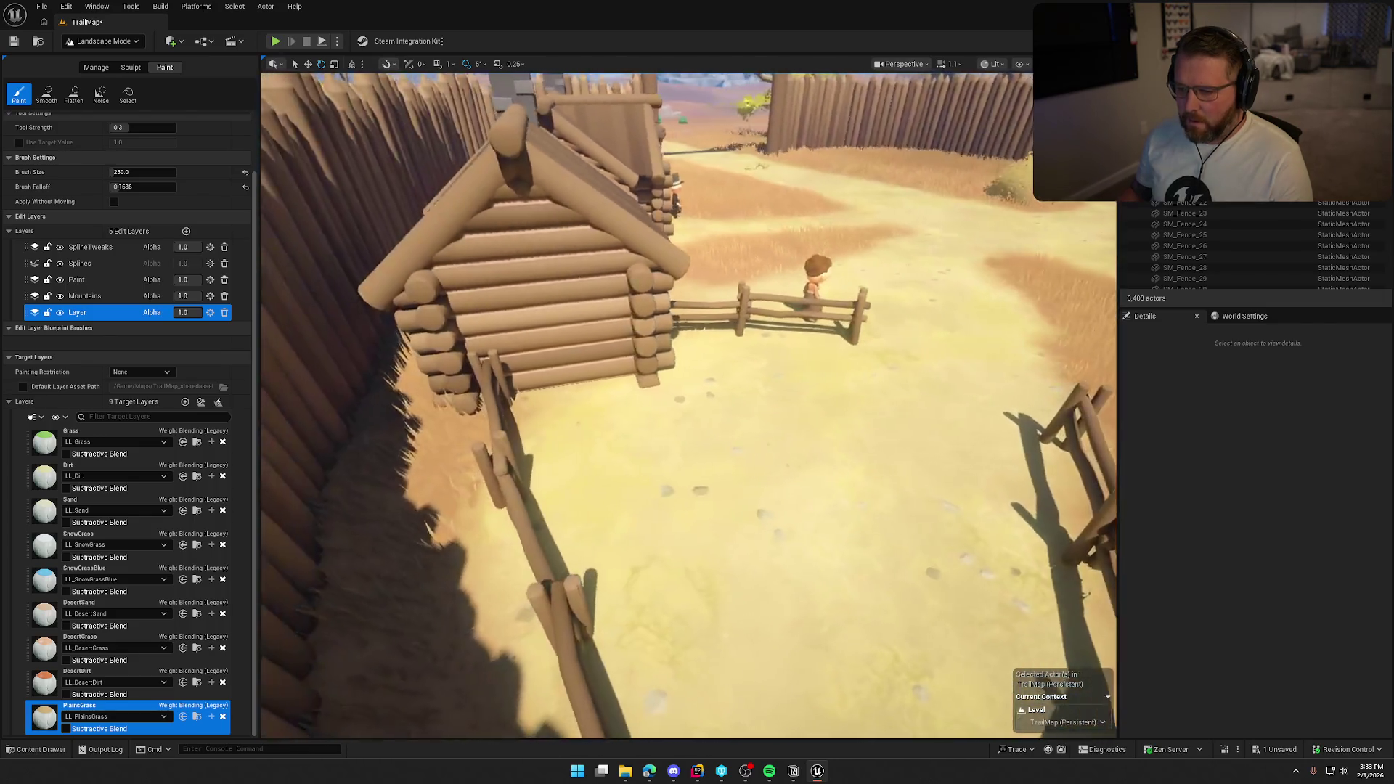
{"action": "key", "text": "s"}
{"action": "left_click", "coordinate": [102, 41]}
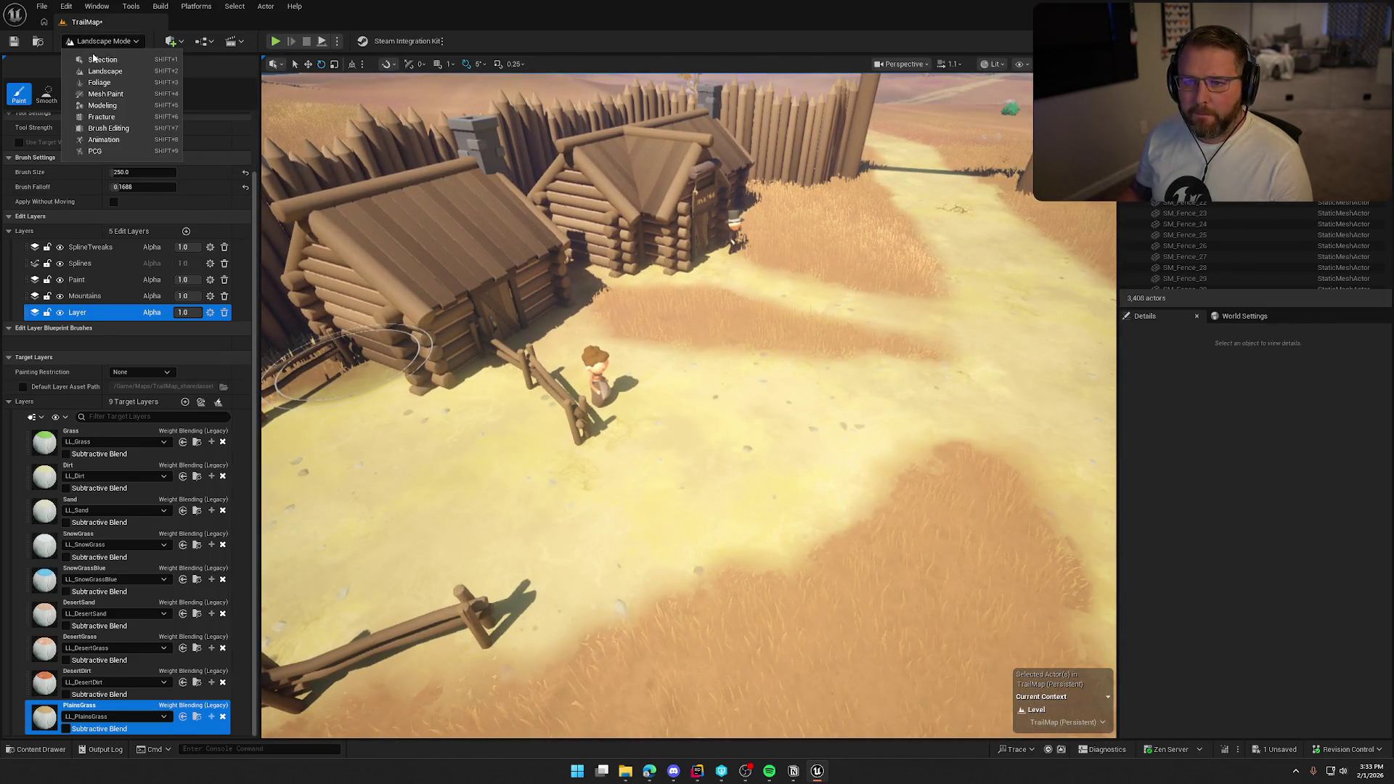
{"action": "left_click", "coordinate": [130, 61]}
- Select the Stable sign, slide it along the wall and raise it higher
{"action": "key", "text": "s"}
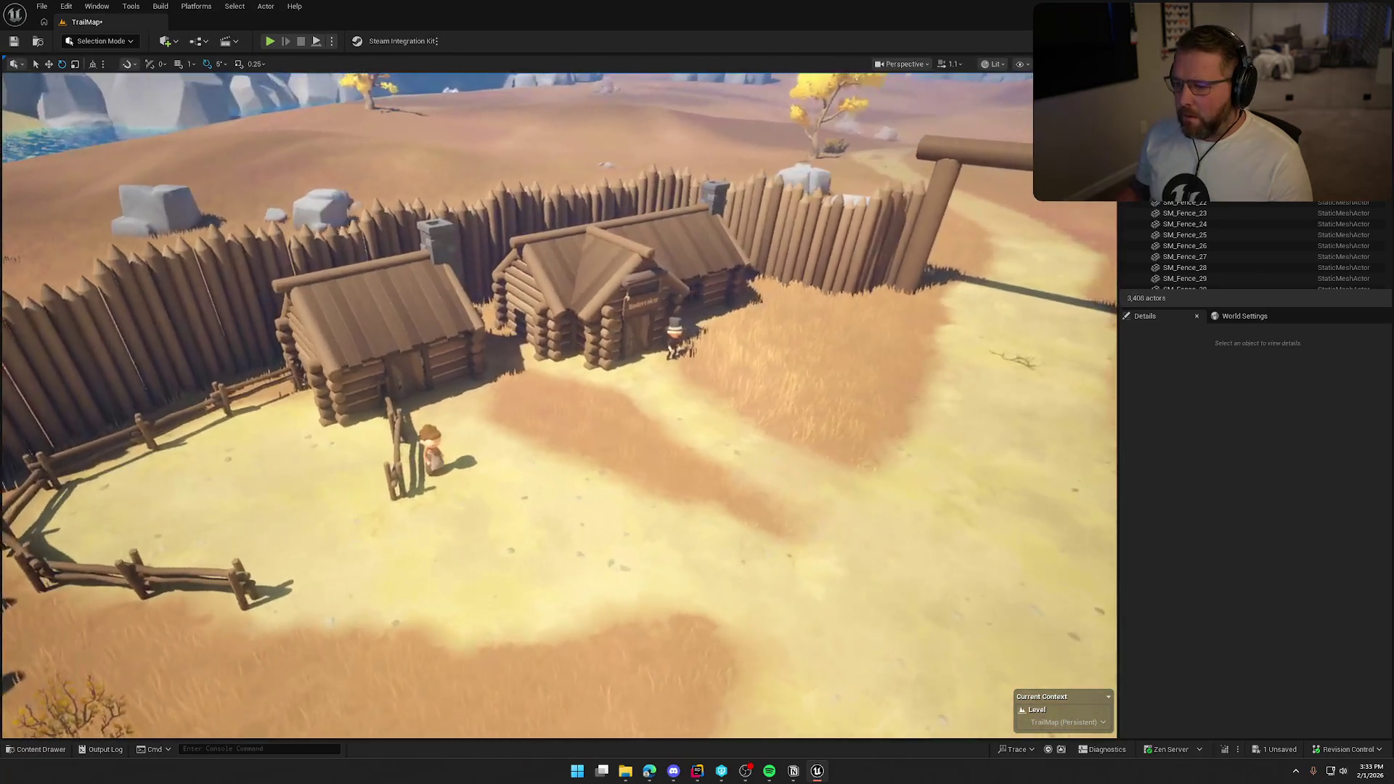
{"action": "key", "text": "w"}
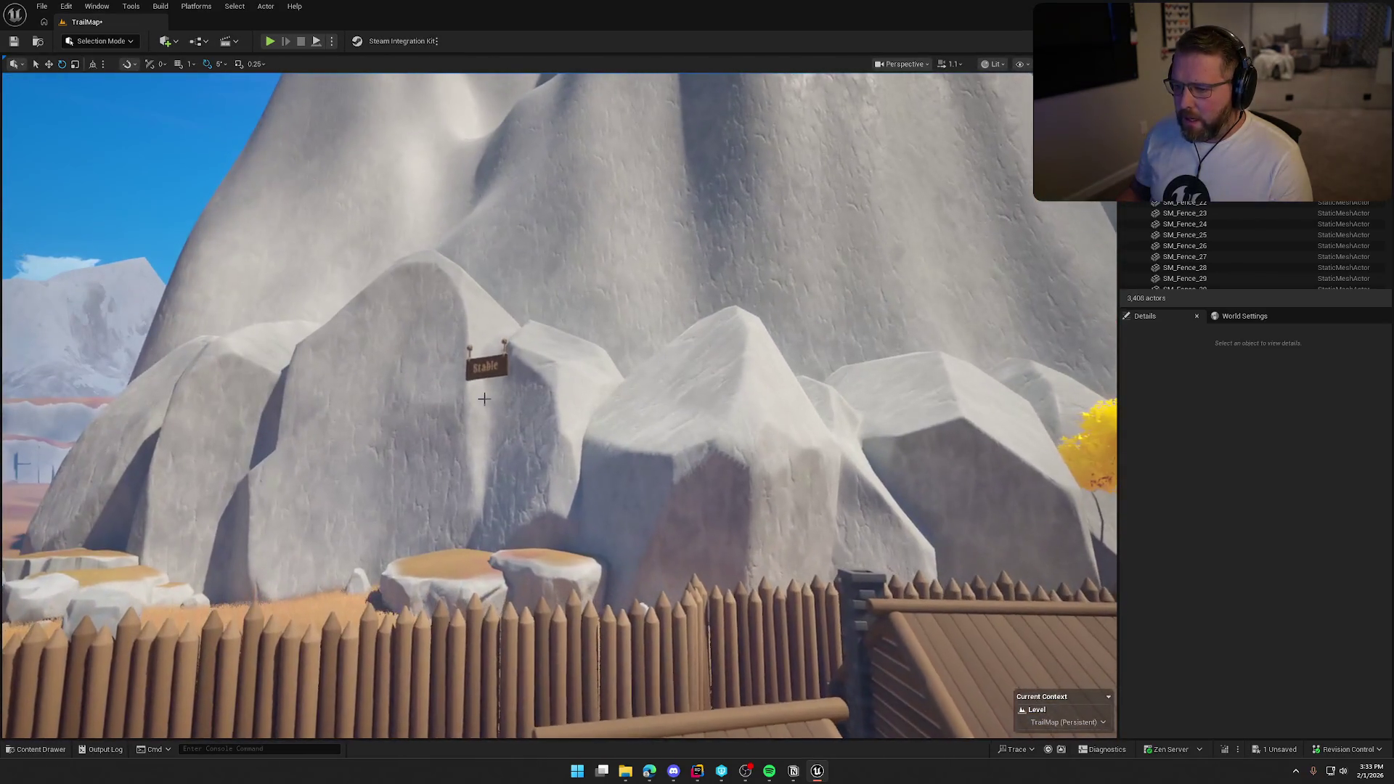
{"action": "left_click", "coordinate": [486, 367]}
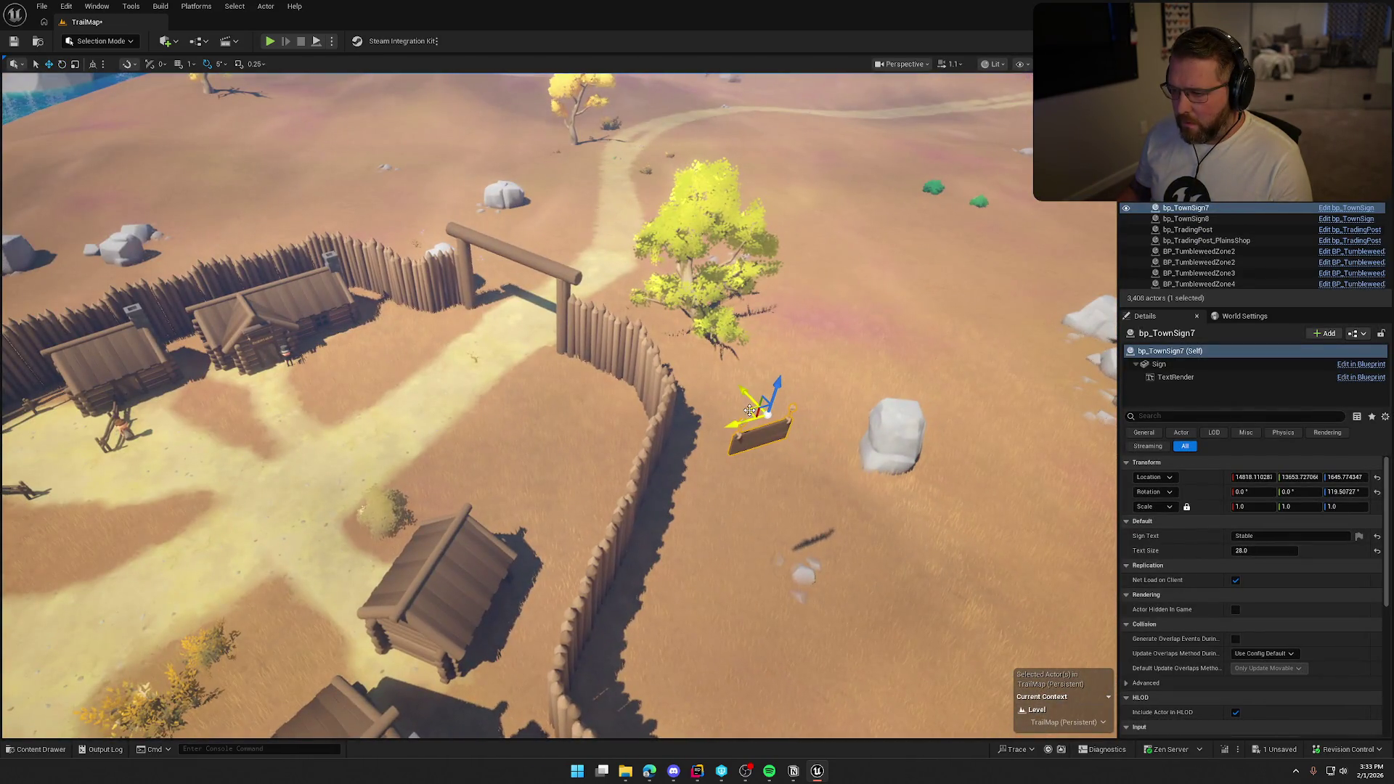
{"action": "left_click_drag", "start_coordinate": [750, 410], "coordinate": [637, 420]}
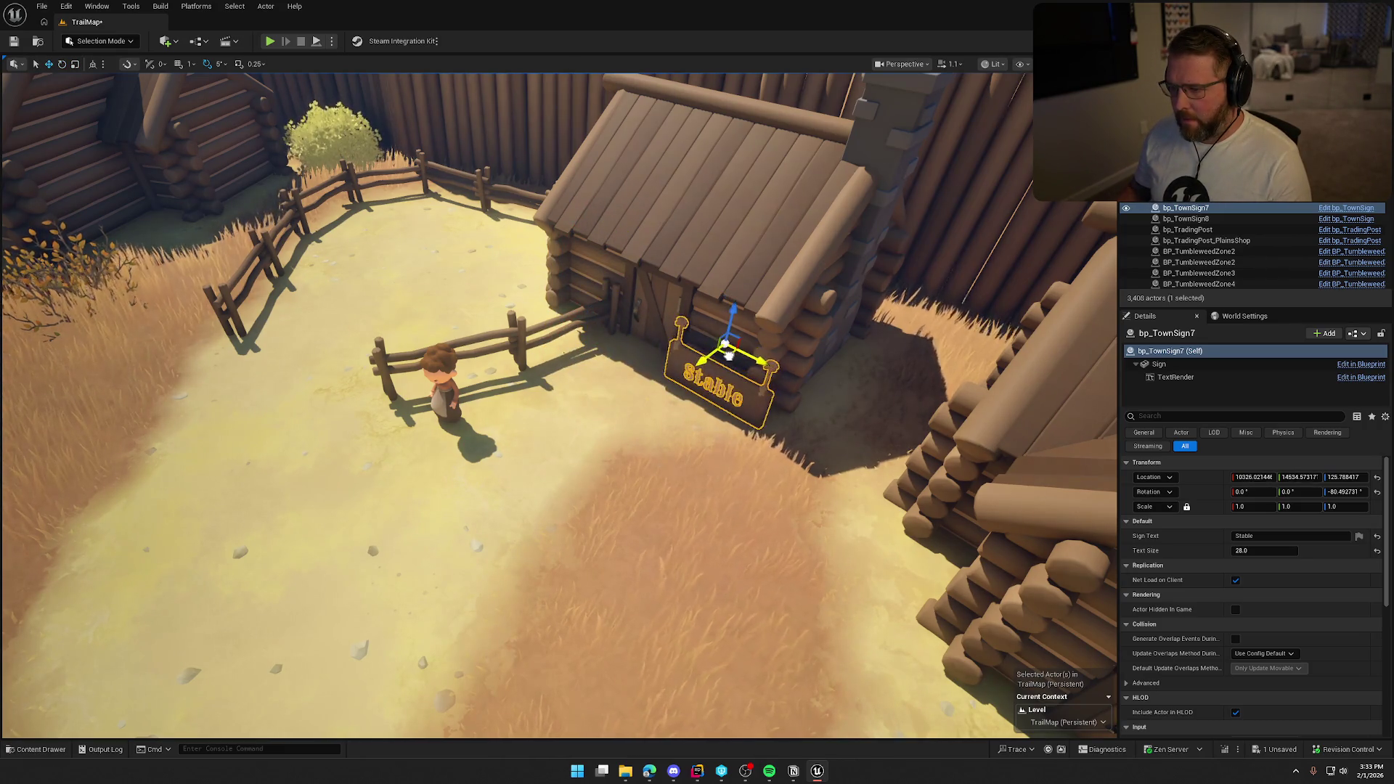
{"action": "left_click_drag", "start_coordinate": [726, 355], "coordinate": [761, 331]}
{"action": "left_click_drag", "start_coordinate": [766, 232], "coordinate": [766, 196]}
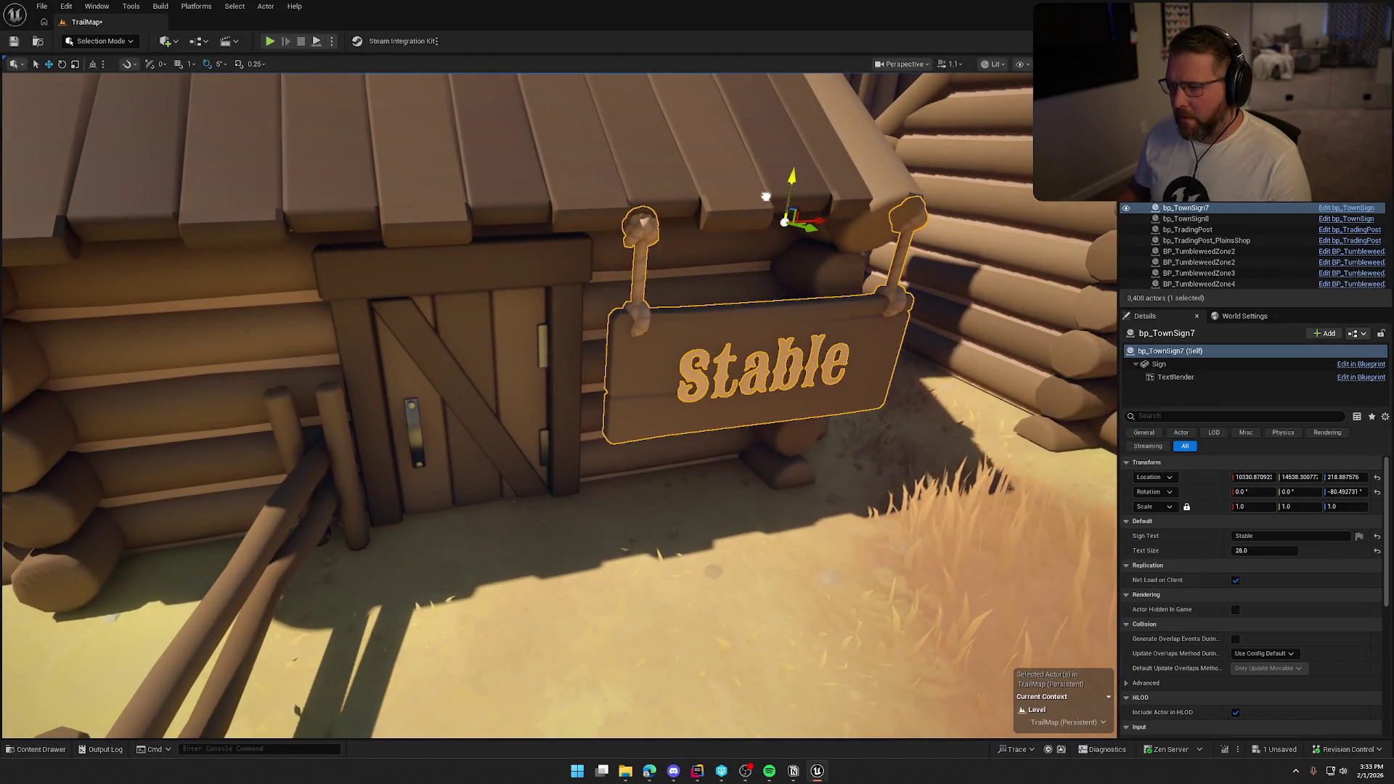
- Nudge the Stable sign slightly right, deselect it, and save TrailMap
{"action": "scroll", "coordinate": [815, 290], "scroll_direction": "down", "scroll_amount": 5}
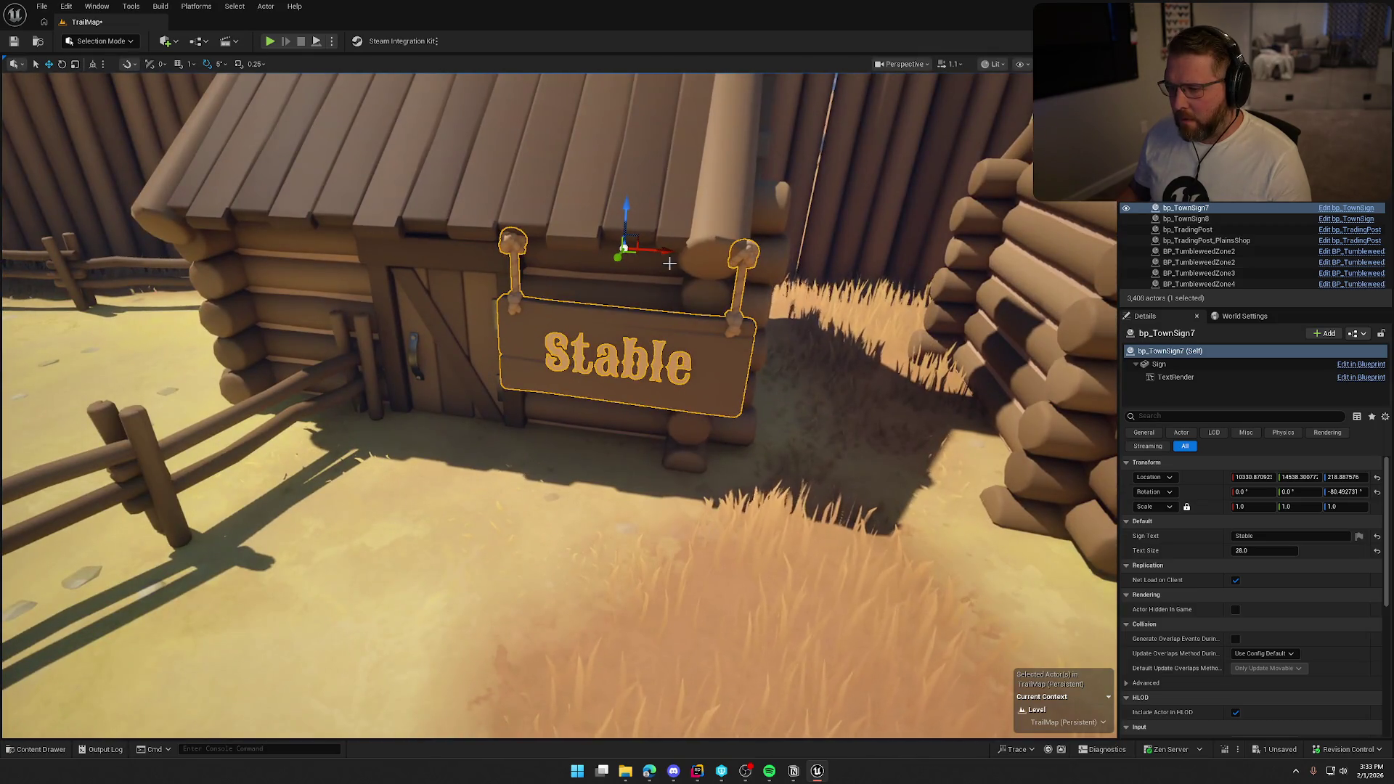
{"action": "left_click_drag", "start_coordinate": [667, 252], "coordinate": [681, 252]}
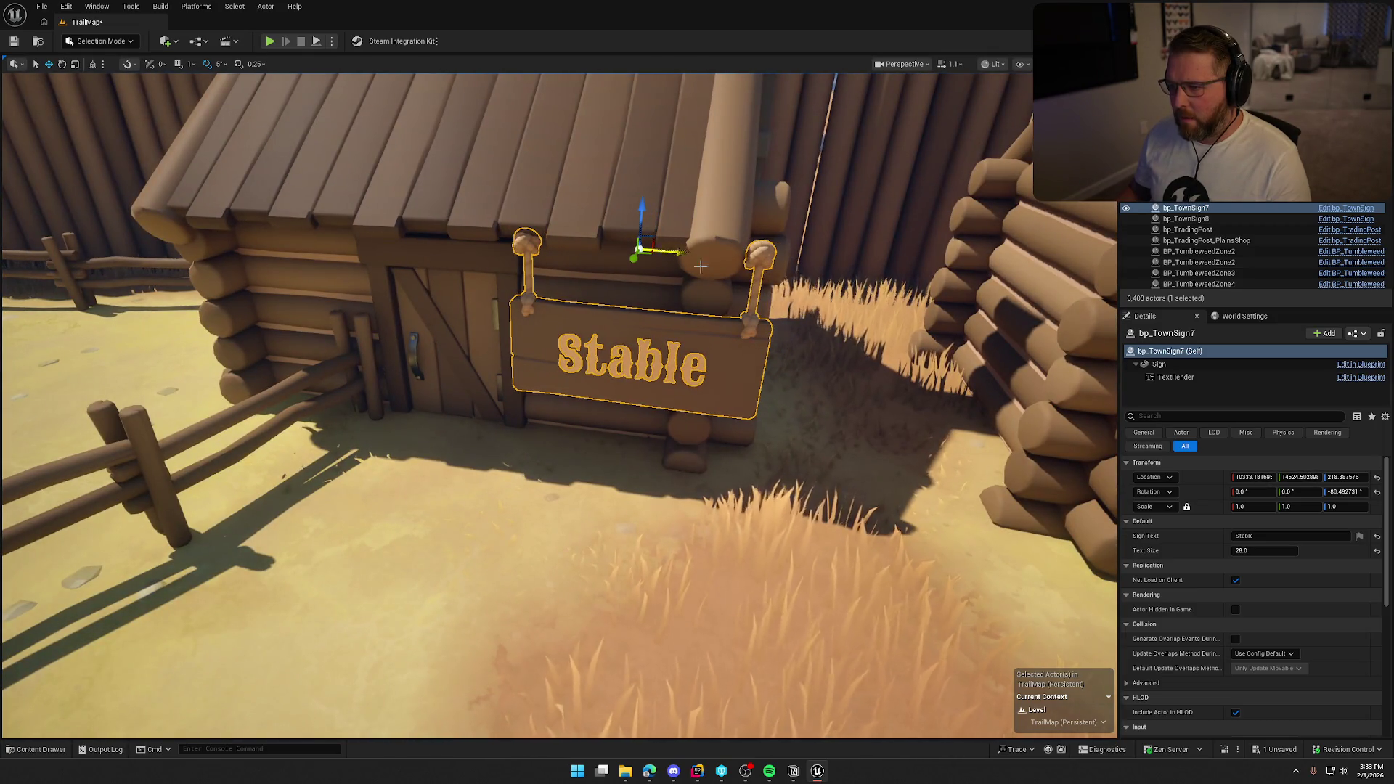
{"action": "key", "text": "Escape"}
{"action": "scroll", "coordinate": [876, 361], "scroll_direction": "down", "scroll_amount": 10}
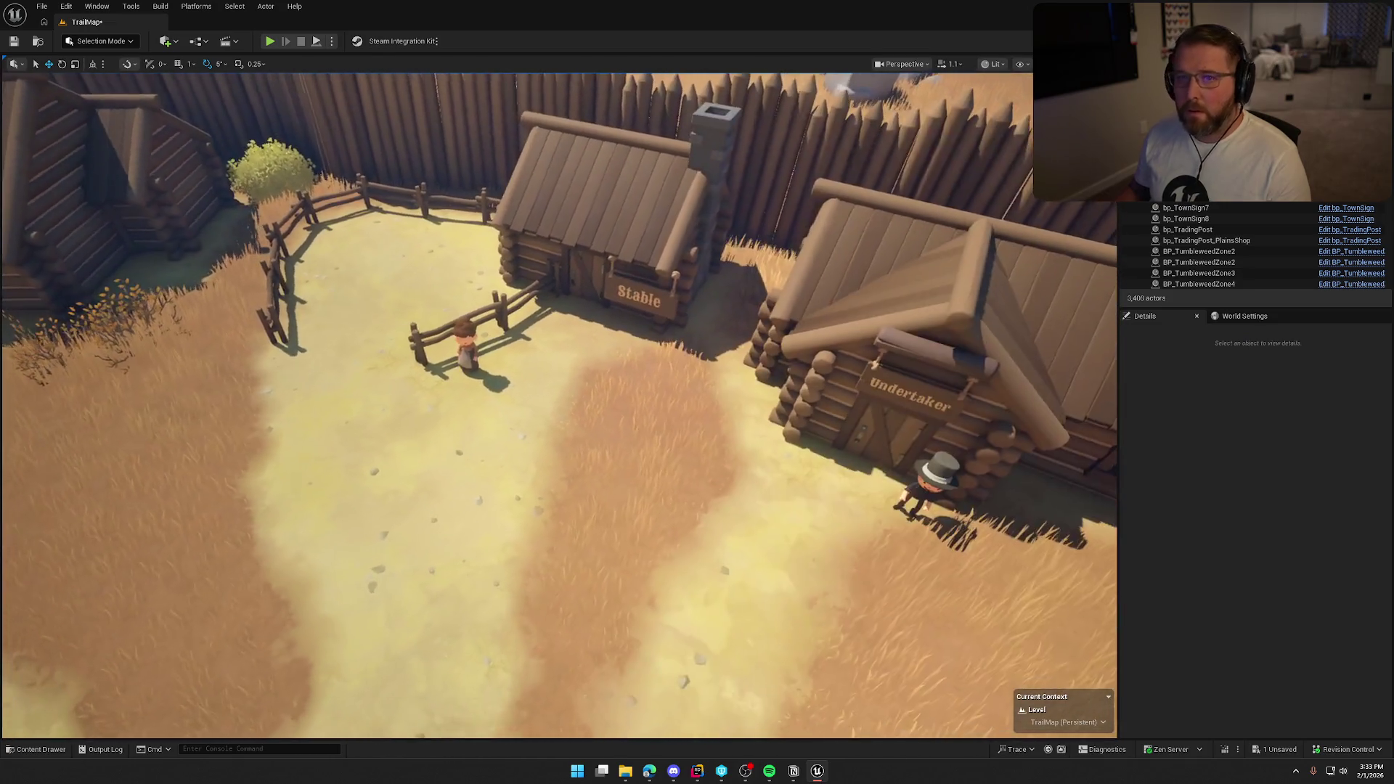
{"action": "left_click_drag", "start_coordinate": [876, 361], "coordinate": [878, 361]}
{"action": "key", "text": "ctrl+s"}
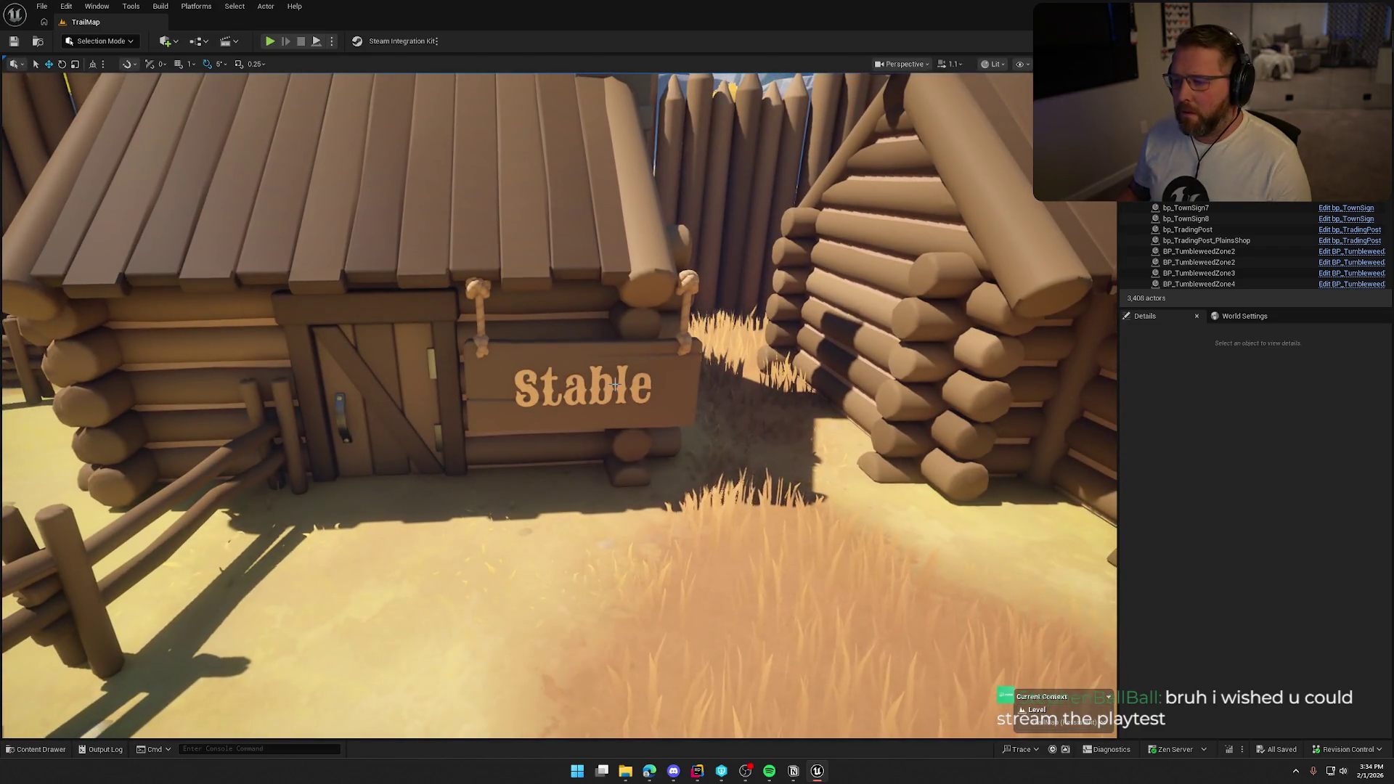
- Scale the Stable sign to about 0.79, slide it left over the door, and save
{"action": "left_click", "coordinate": [675, 363]}
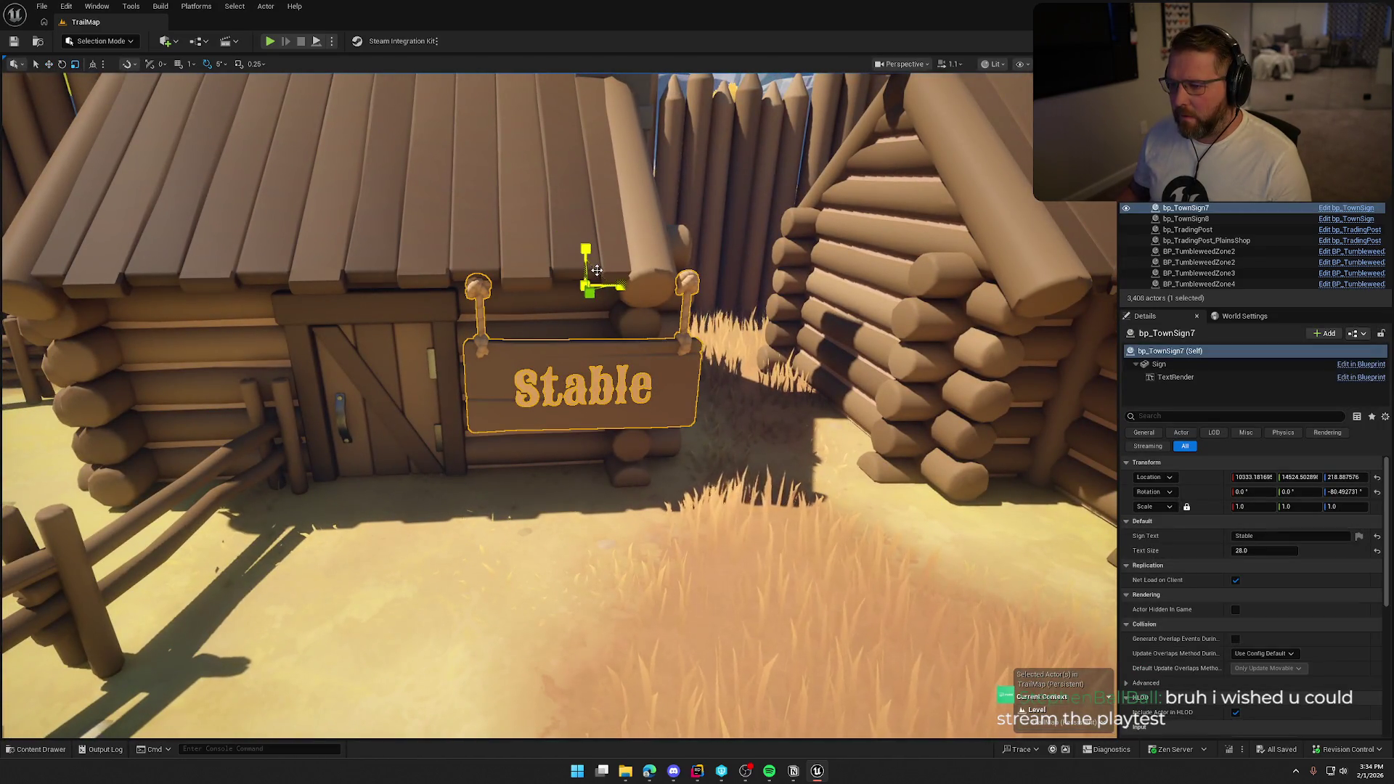
{"action": "left_click_drag", "start_coordinate": [597, 270], "coordinate": [621, 284]}
{"action": "key", "text": "e"}
{"action": "key", "text": "w"}
{"action": "left_click_drag", "start_coordinate": [622, 289], "coordinate": [558, 299]}
{"action": "key", "text": "Escape"}
{"action": "scroll", "coordinate": [656, 365], "scroll_direction": "down", "scroll_amount": 10}
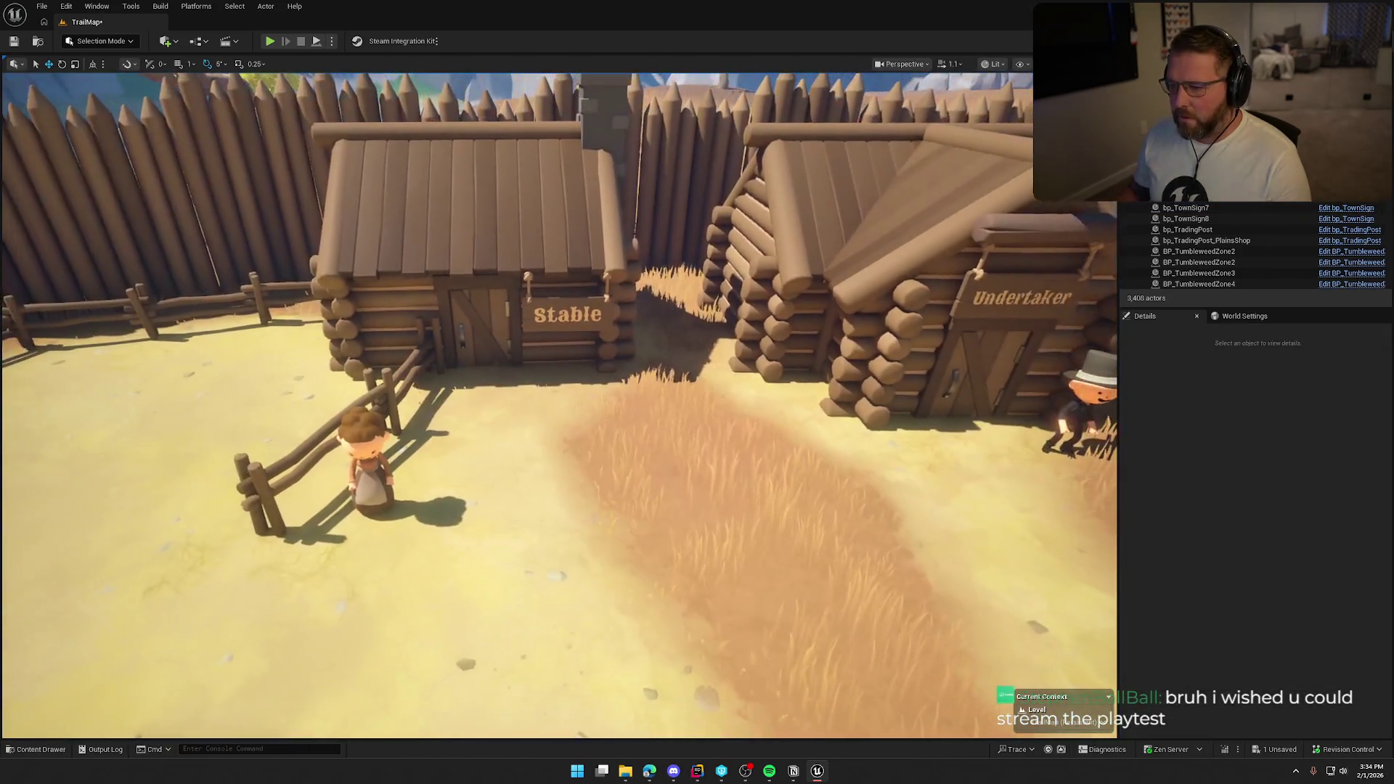
{"action": "key", "text": "ctrl+s"}
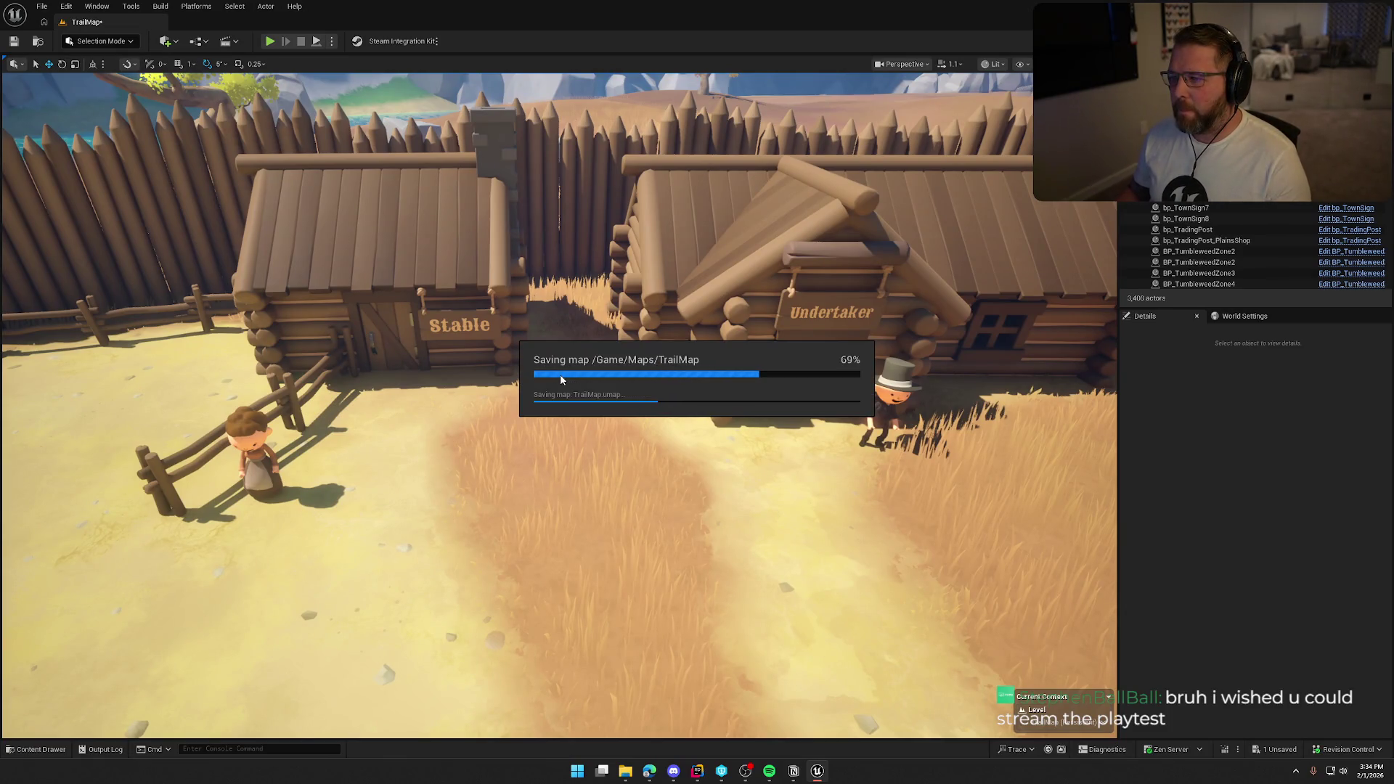
{"action": "mouse_move", "coordinate": [561, 380]}
{"action": "left_mouse_down"}
{"action": "mouse_move", "coordinate": [436, 393]}
{"action": "mouse_move", "coordinate": [436, 508]}
{"action": "left_mouse_up"}
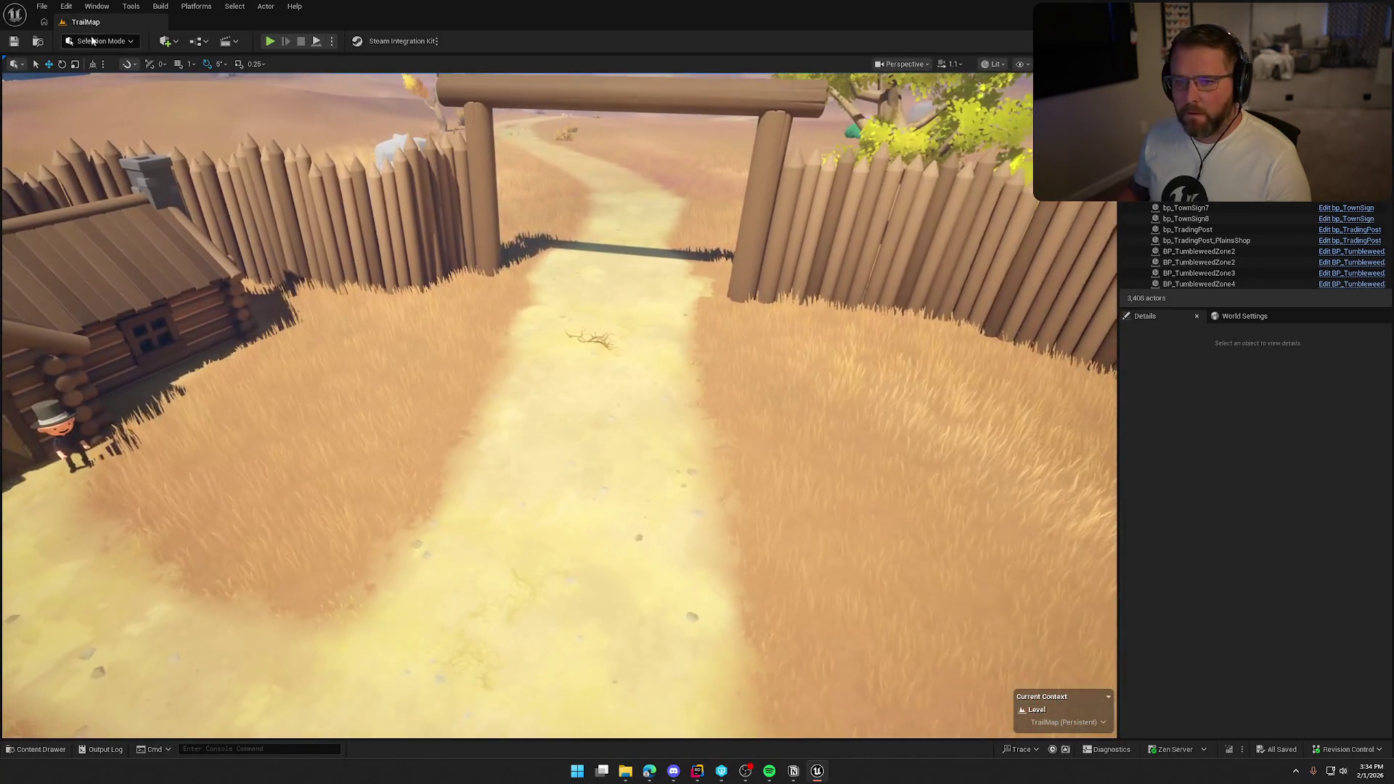
{"action": "left_click", "coordinate": [100, 42]}
{"action": "left_click", "coordinate": [100, 42]}
{"action": "left_click_drag", "start_coordinate": [1009, 523], "coordinate": [1008, 459]}
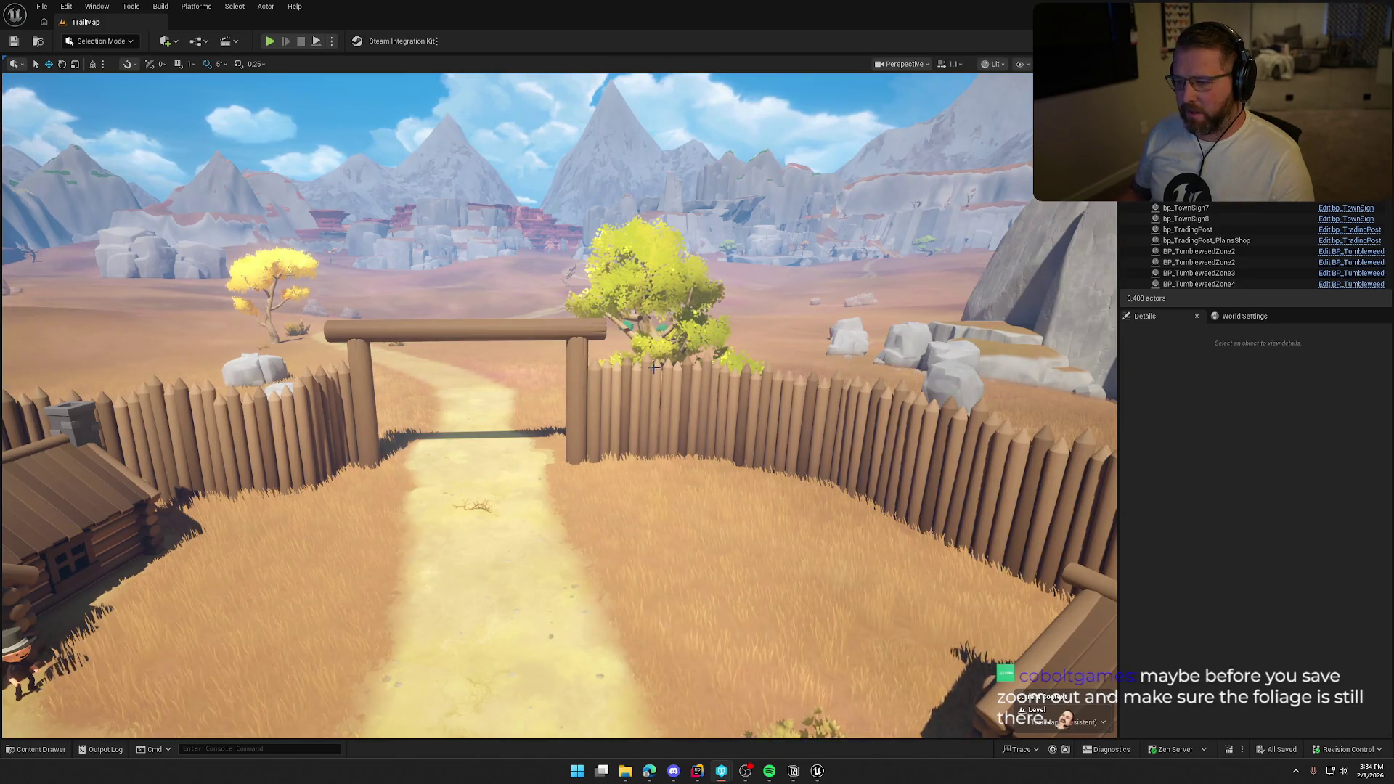
{"action": "left_click_drag", "start_coordinate": [567, 492], "coordinate": [567, 538]}
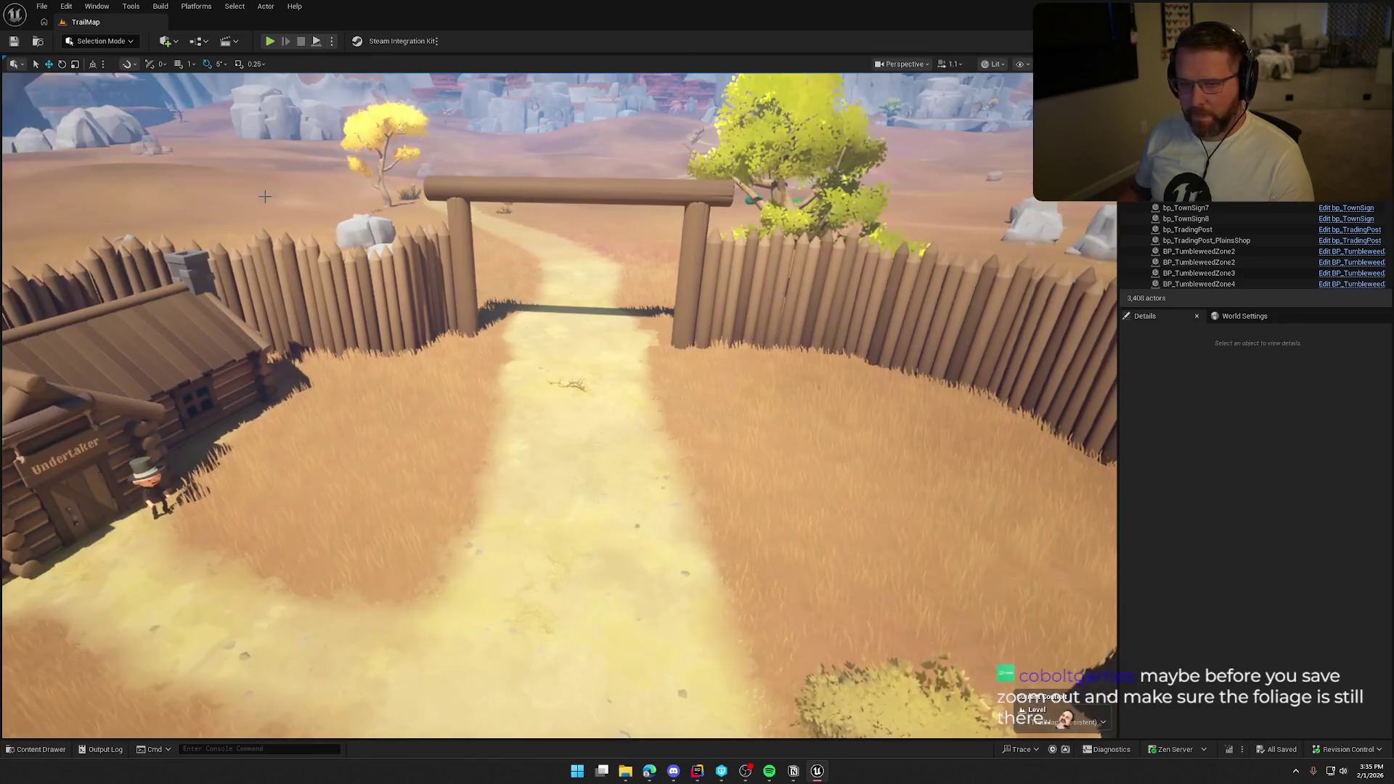
{"action": "left_click", "coordinate": [100, 40]}
- Select the dead branch on the path and focus the view on InstancedFoliageActor0
{"action": "left_click", "coordinate": [109, 85]}
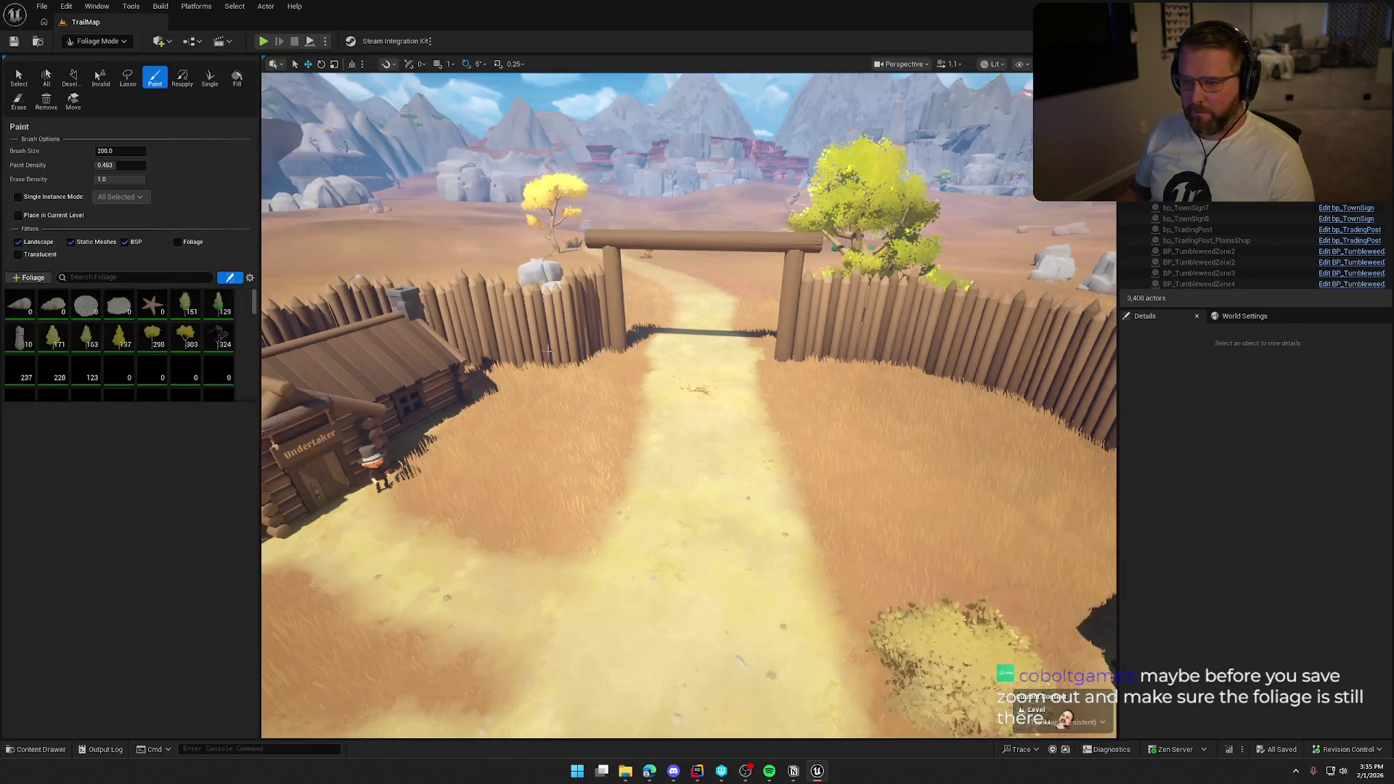
{"action": "scroll", "coordinate": [690, 406], "scroll_direction": "up", "scroll_amount": 3}
{"action": "scroll", "coordinate": [675, 378], "scroll_direction": "up", "scroll_amount": 5}
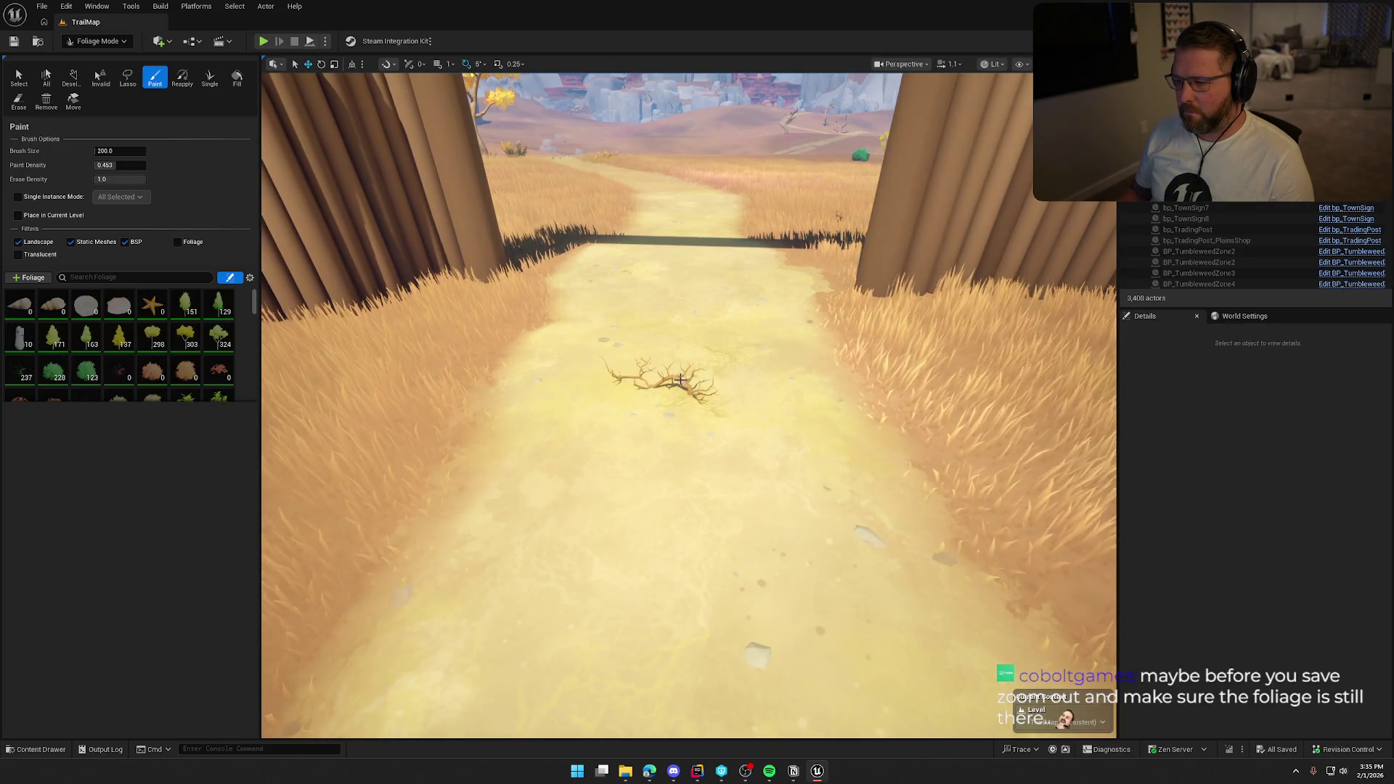
{"action": "left_click", "coordinate": [103, 41]}
{"action": "left_click", "coordinate": [102, 58]}
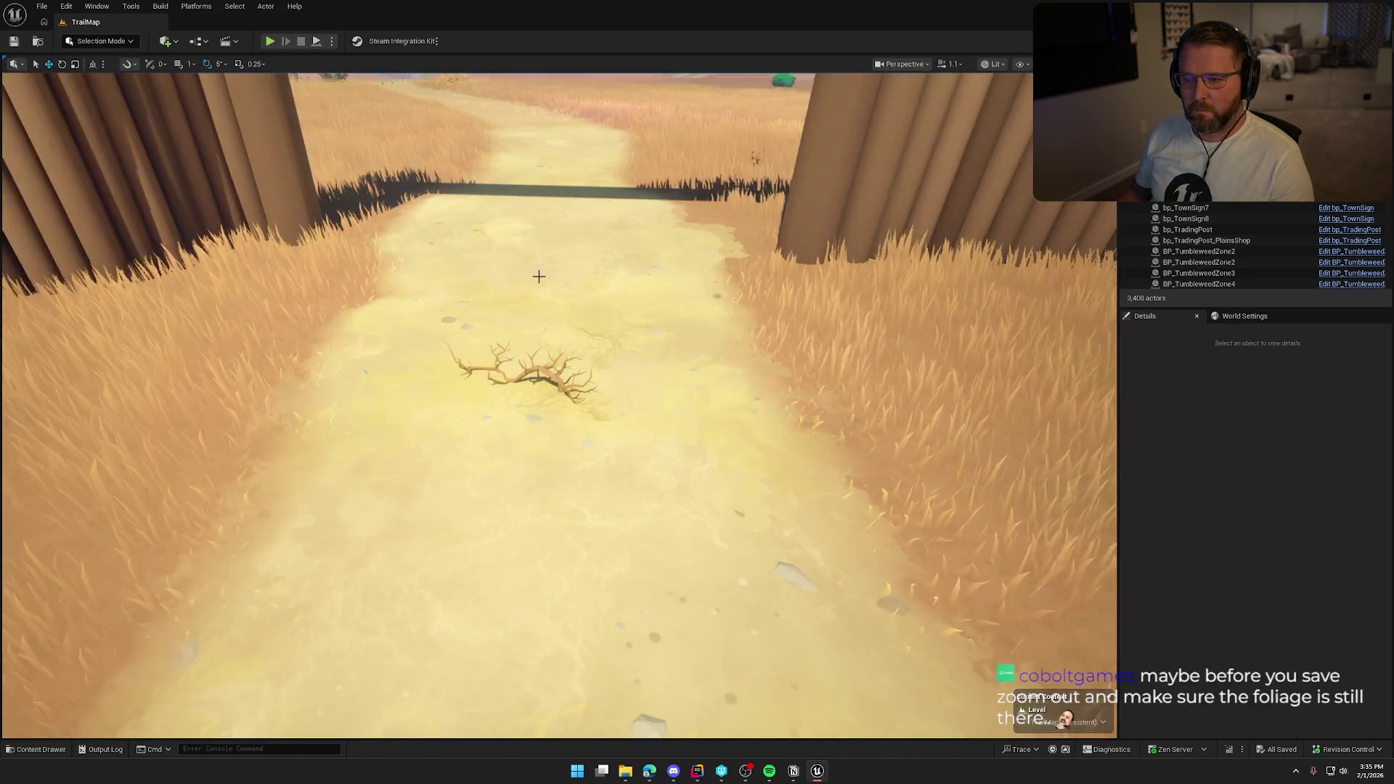
{"action": "left_click", "coordinate": [544, 371]}
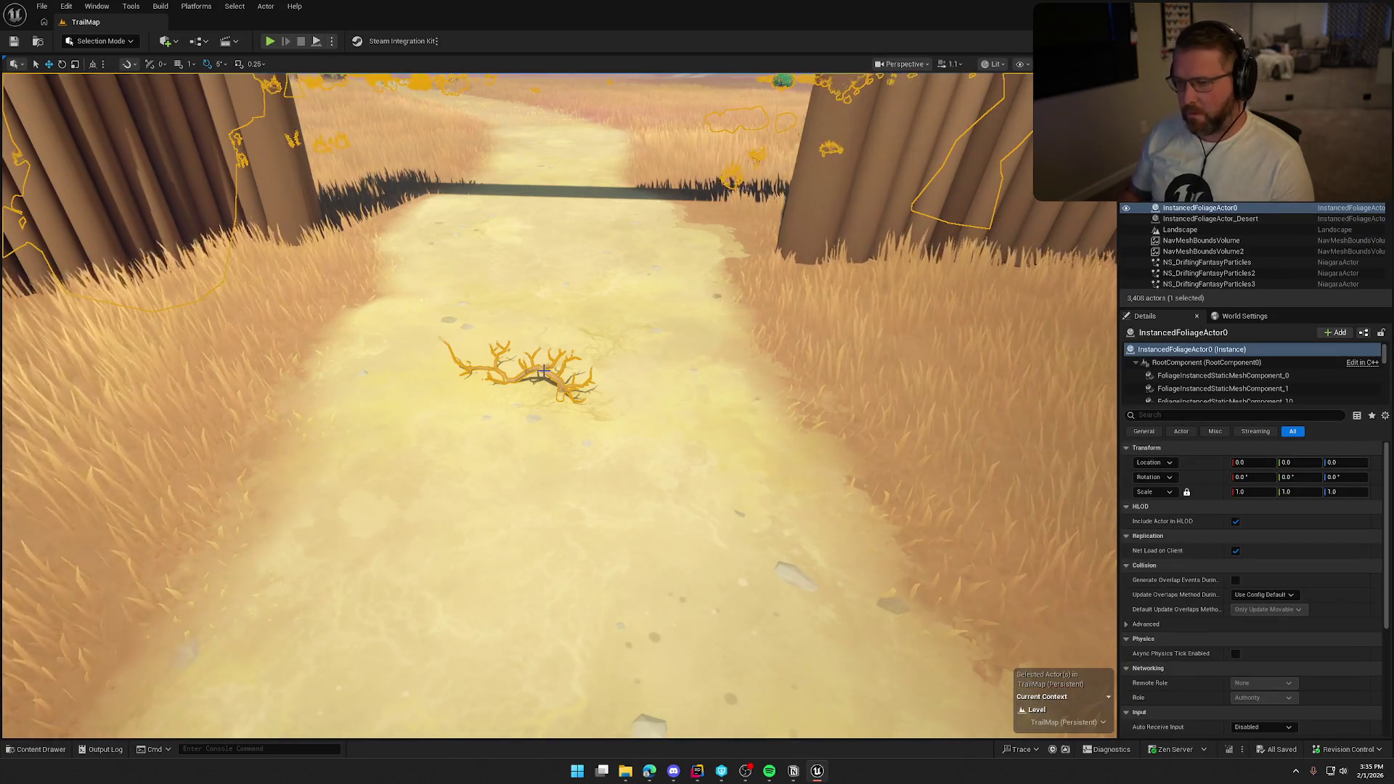
{"action": "scroll", "coordinate": [544, 371], "scroll_direction": "down", "scroll_amount": 5}
{"action": "key", "text": "f"}
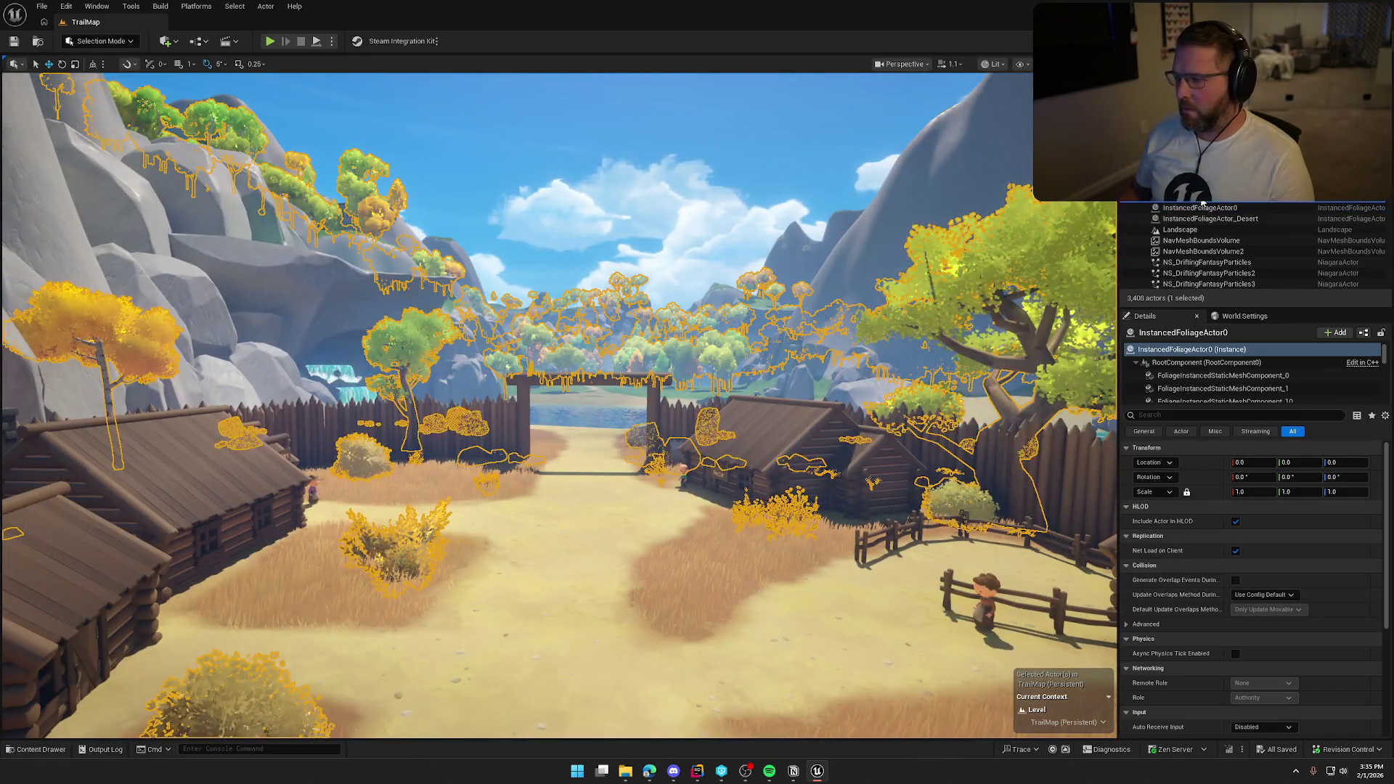
{"action": "key", "text": "f"}
{"action": "double_click", "coordinate": [1232, 220]}
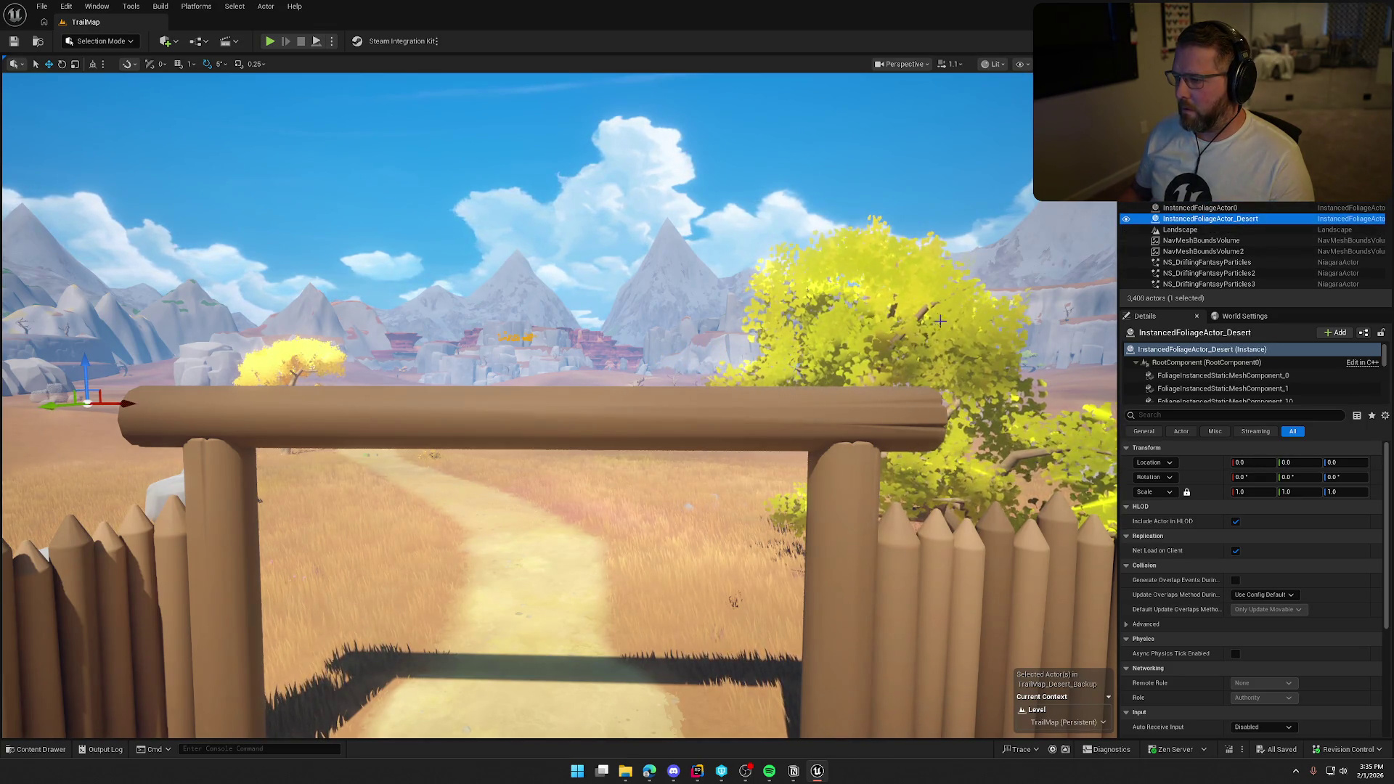
{"action": "left_click", "coordinate": [1206, 208]}
{"action": "key", "text": "f"}
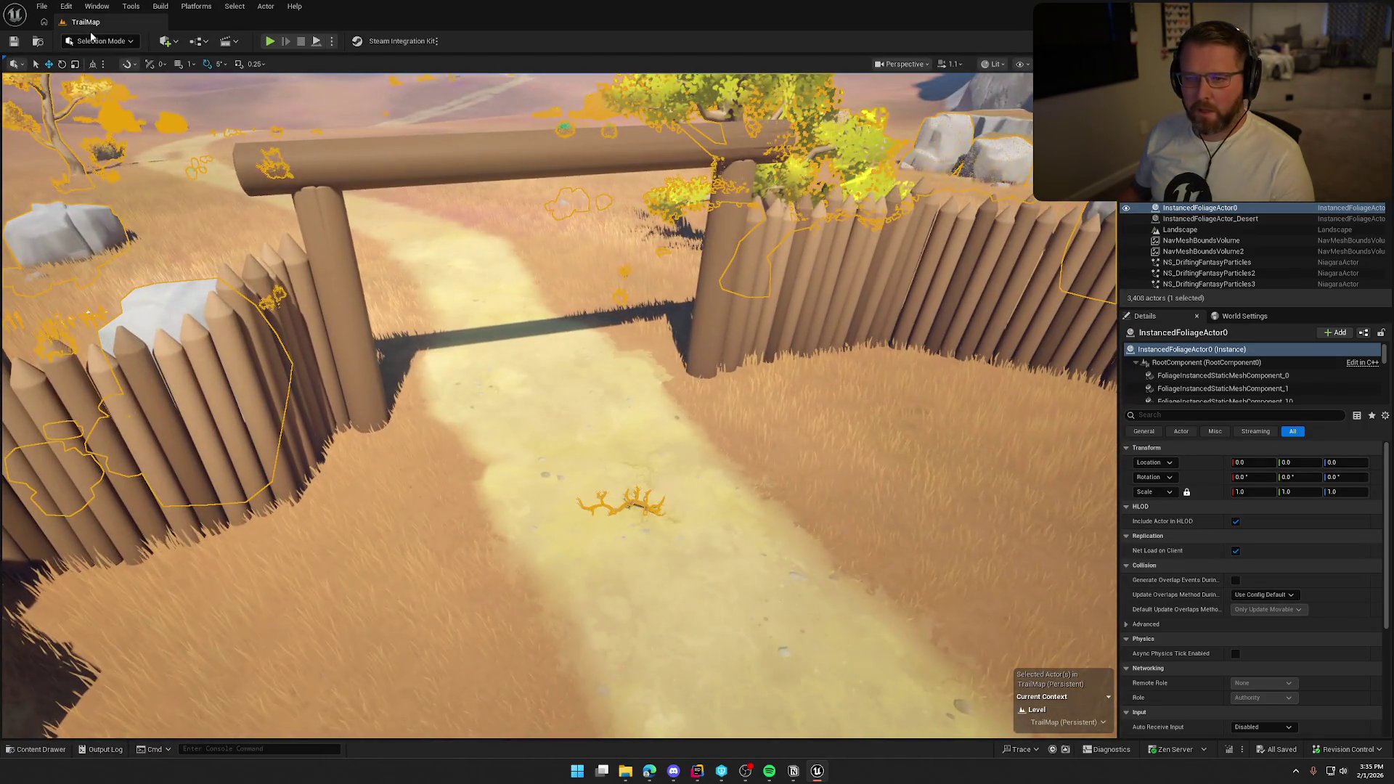
- In Foliage mode, pick the dead twig instance on the gate path and delete it
{"action": "left_click", "coordinate": [91, 40]}
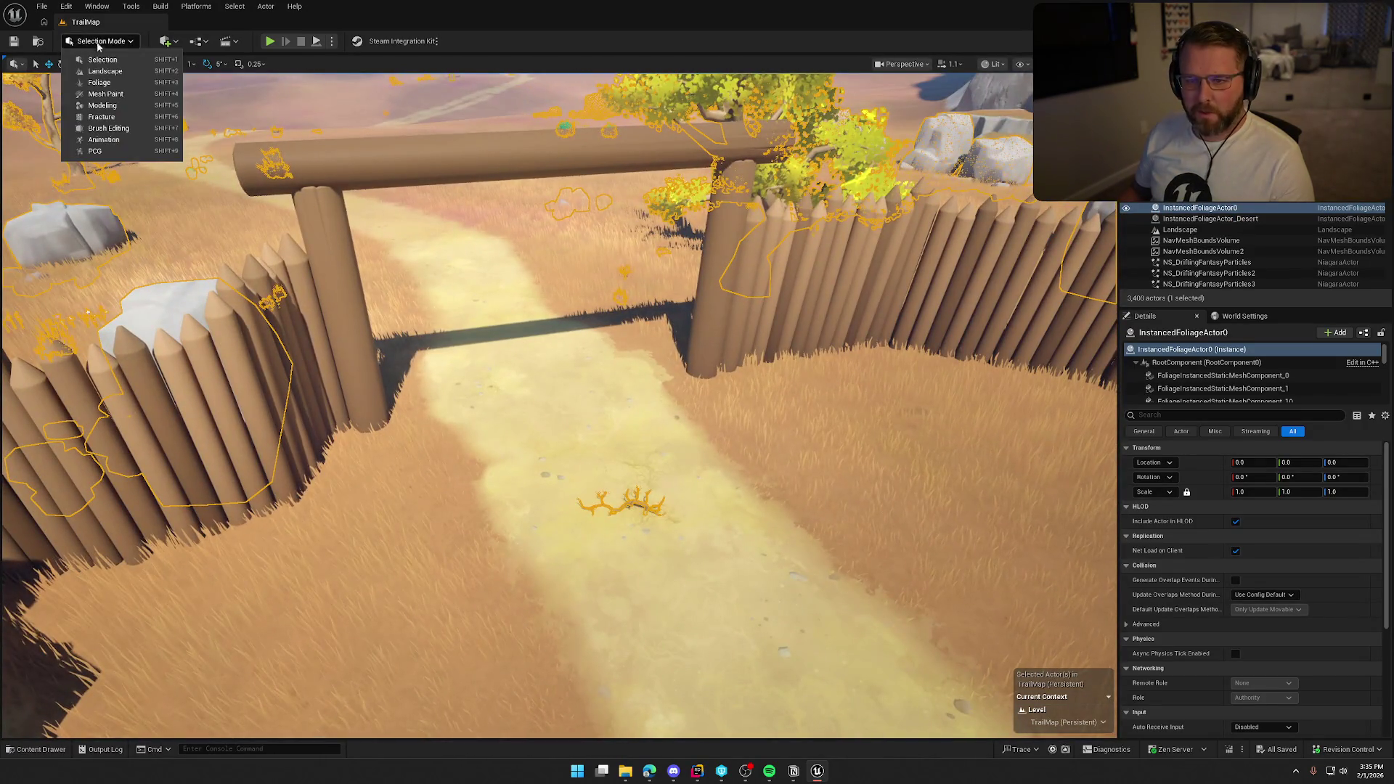
{"action": "left_click", "coordinate": [102, 77]}
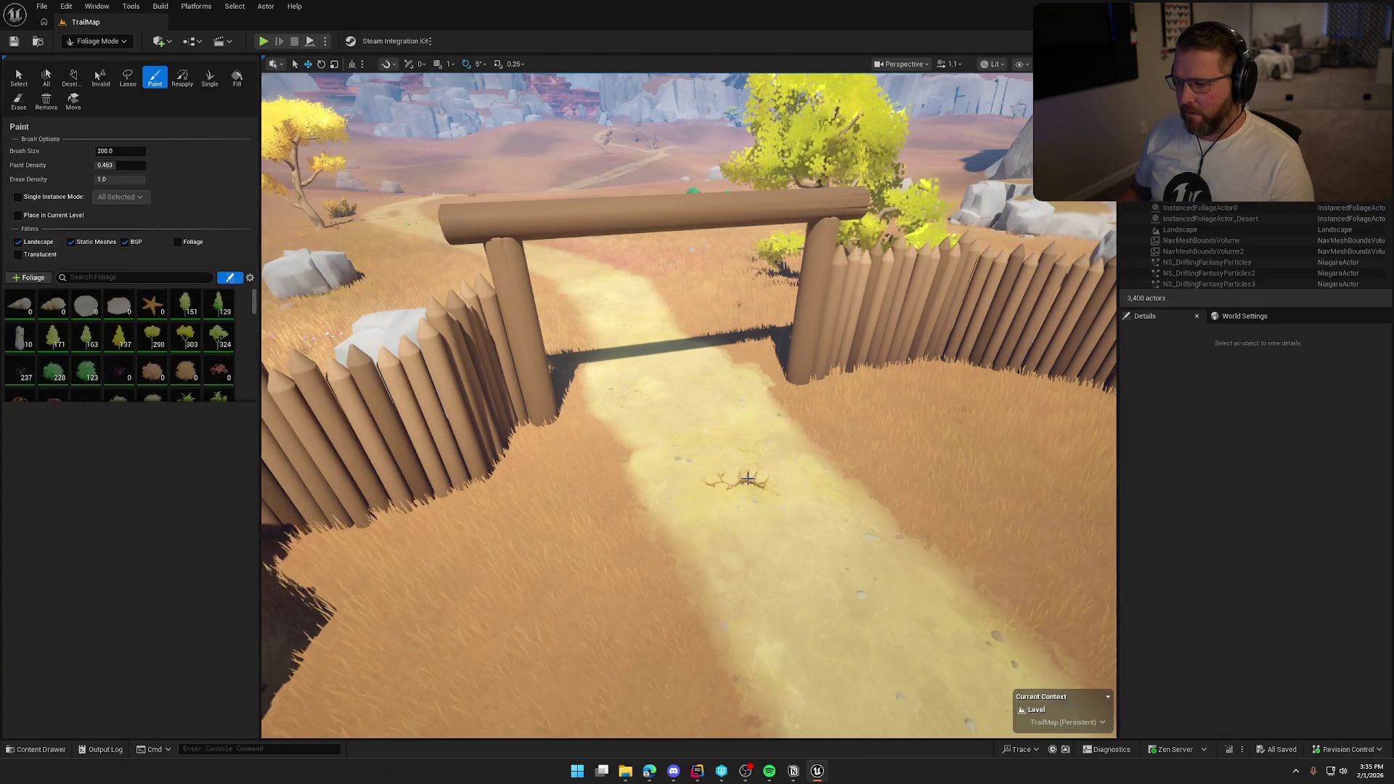
{"action": "key", "text": "Escape"}
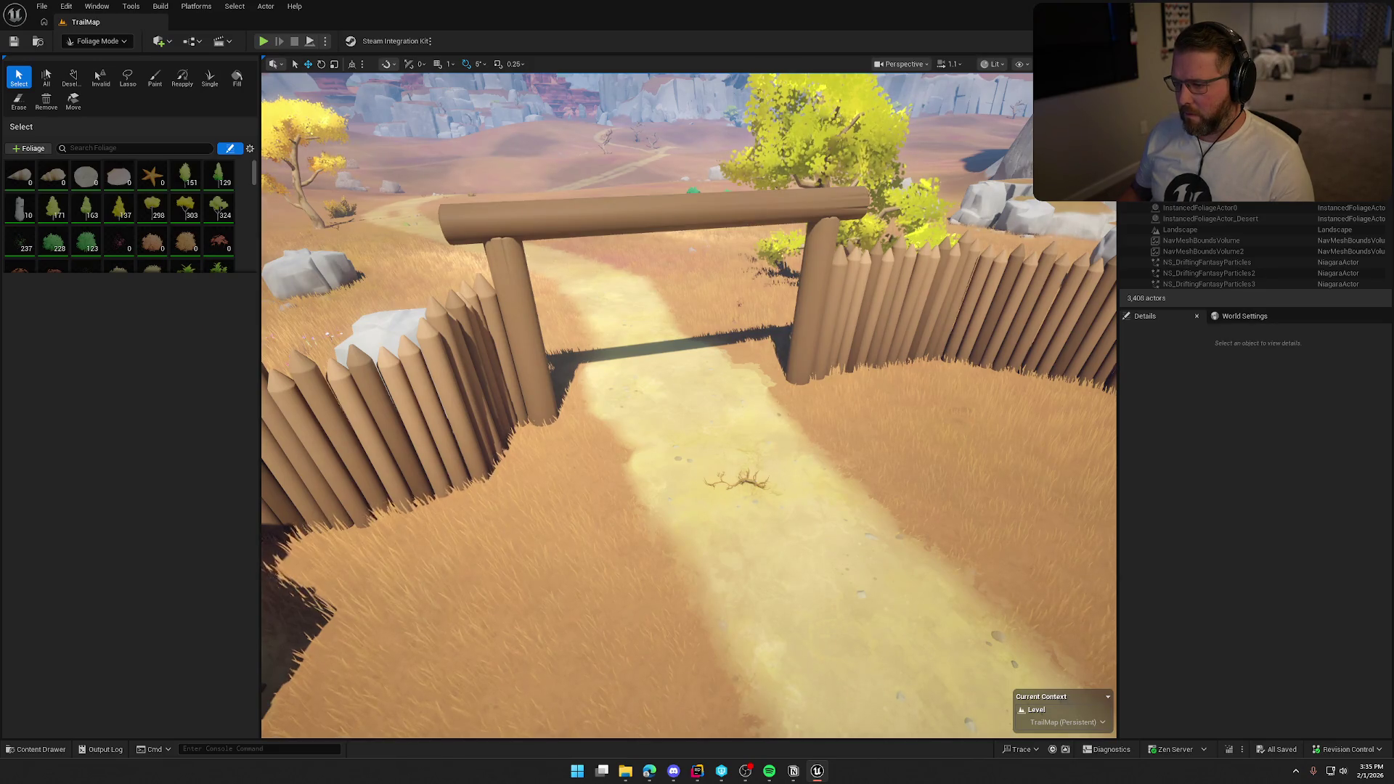
{"action": "left_click", "coordinate": [750, 481]}
{"action": "key", "text": "Delete"}
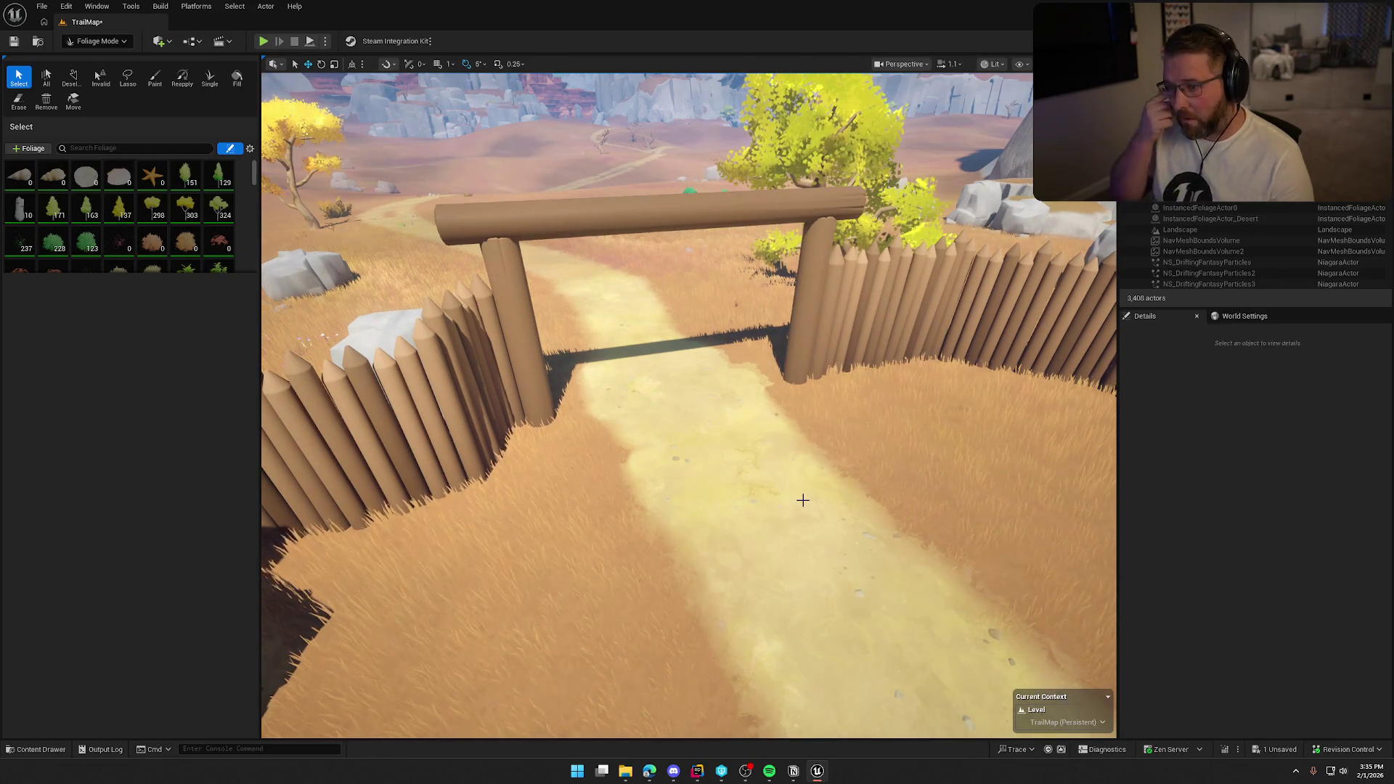
- Delete the yellow tree instance near the fort gate and return to Selection Mode
{"action": "scroll", "coordinate": [803, 500], "scroll_direction": "down", "scroll_amount": 10}
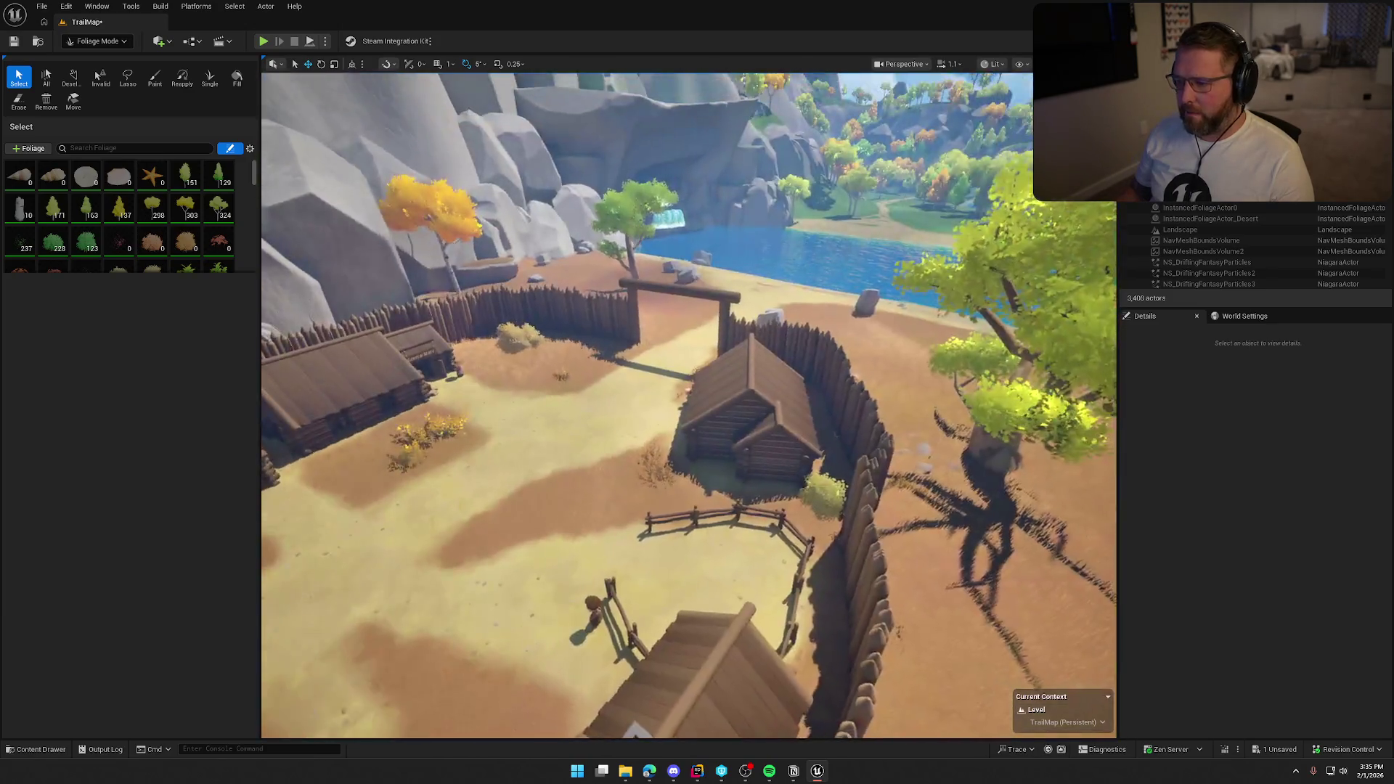
{"action": "scroll", "coordinate": [688, 406], "scroll_direction": "up", "scroll_amount": 5}
{"action": "left_click", "coordinate": [742, 161]}
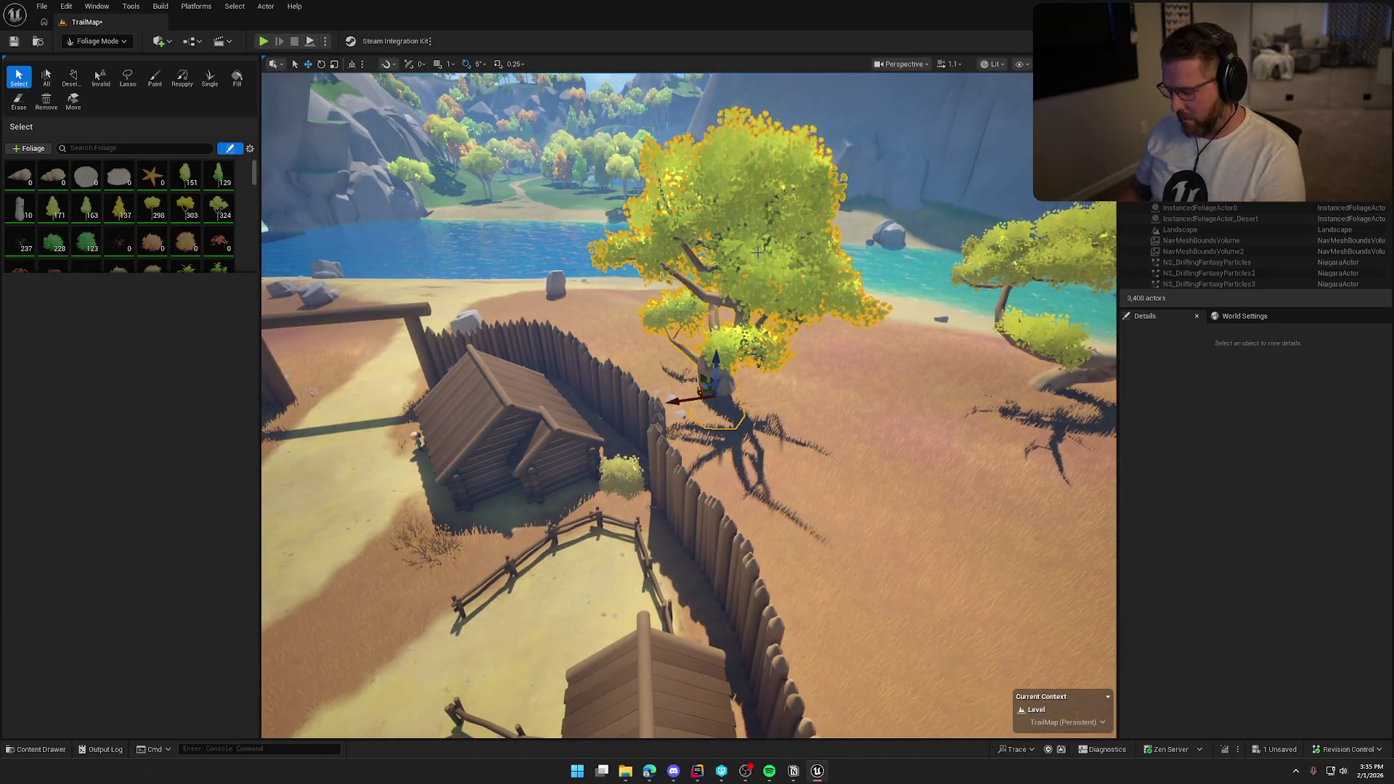
{"action": "scroll", "coordinate": [688, 406], "scroll_direction": "down", "scroll_amount": 5}
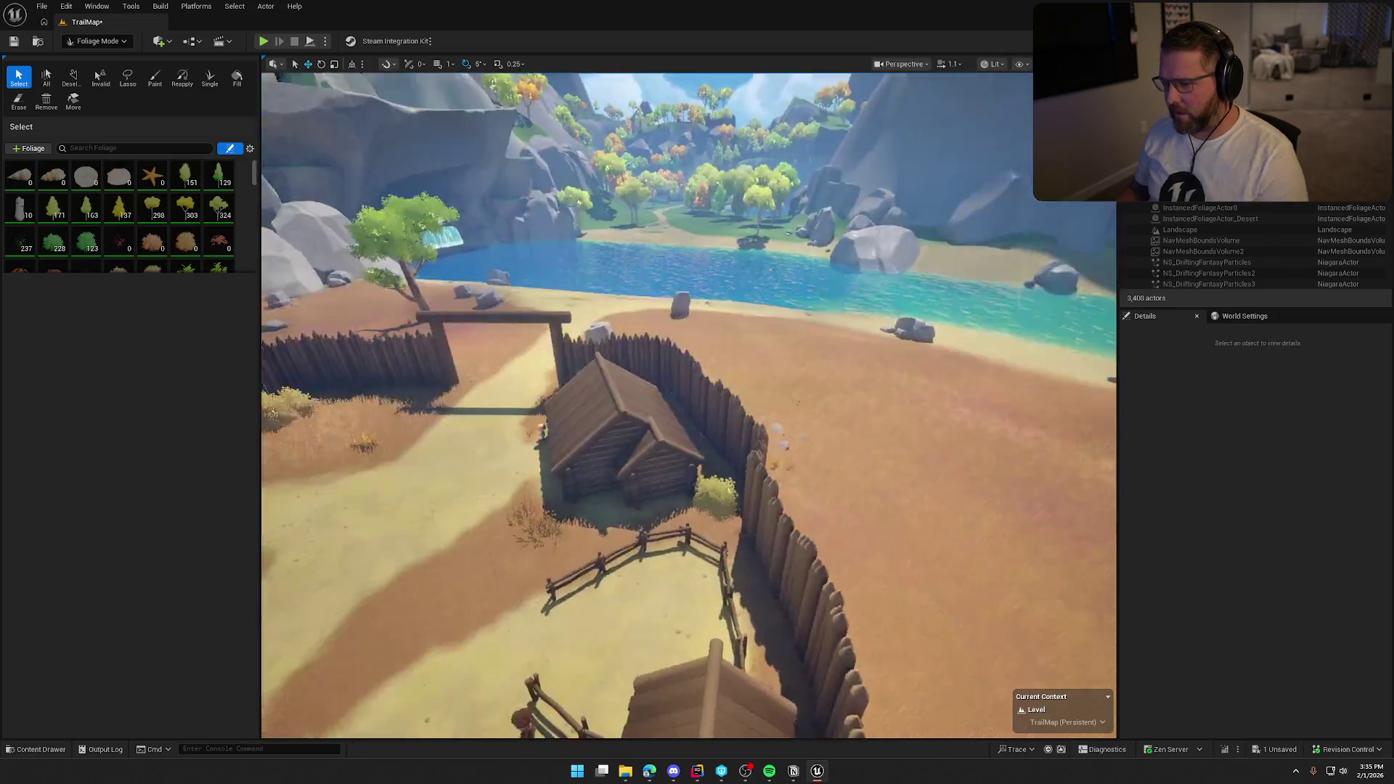
{"action": "left_click_drag", "start_coordinate": [643, 213], "coordinate": [643, 213]}
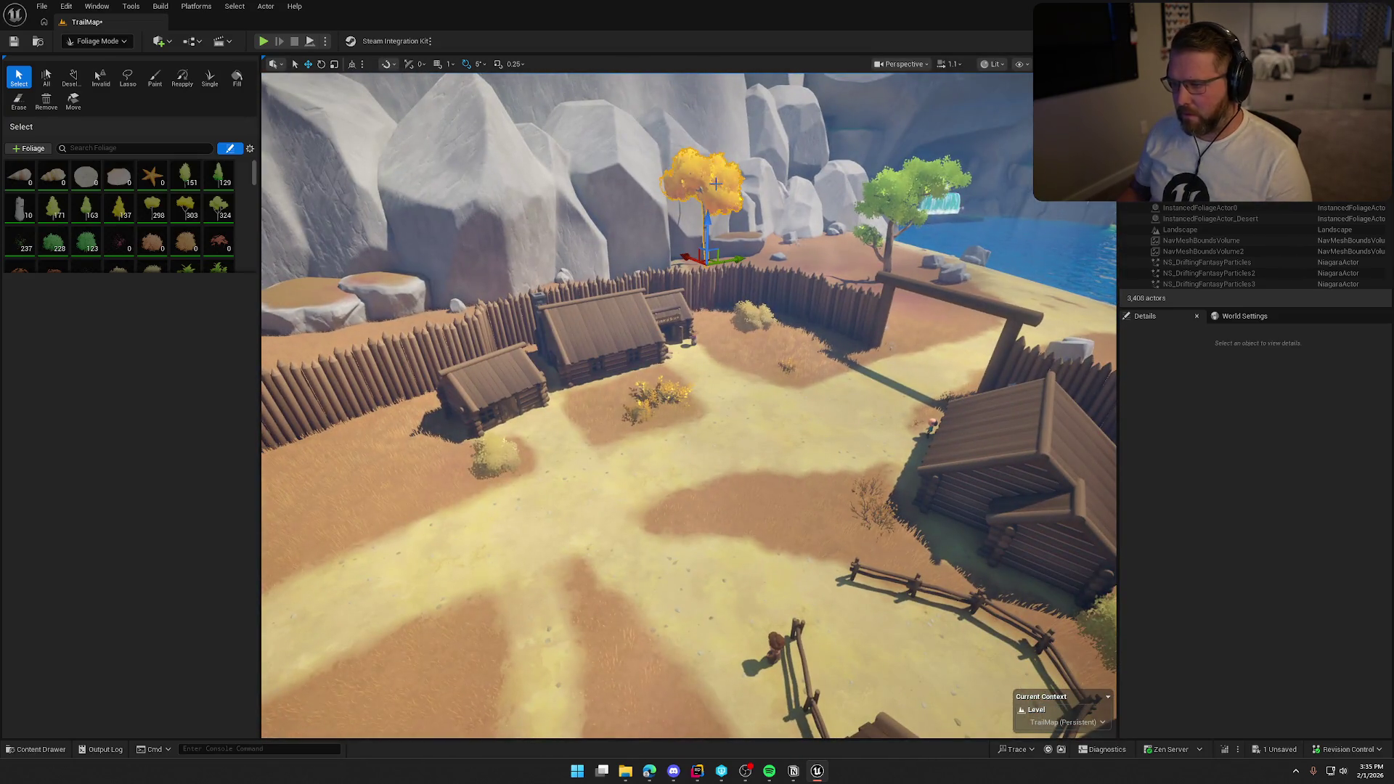
{"action": "mouse_move", "coordinate": [893, 212]}
{"action": "left_mouse_down"}
{"action": "mouse_move", "coordinate": [836, 320]}
{"action": "mouse_move", "coordinate": [814, 319]}
{"action": "left_mouse_up"}
{"action": "left_click", "coordinate": [849, 320]}
{"action": "key", "text": "Delete"}
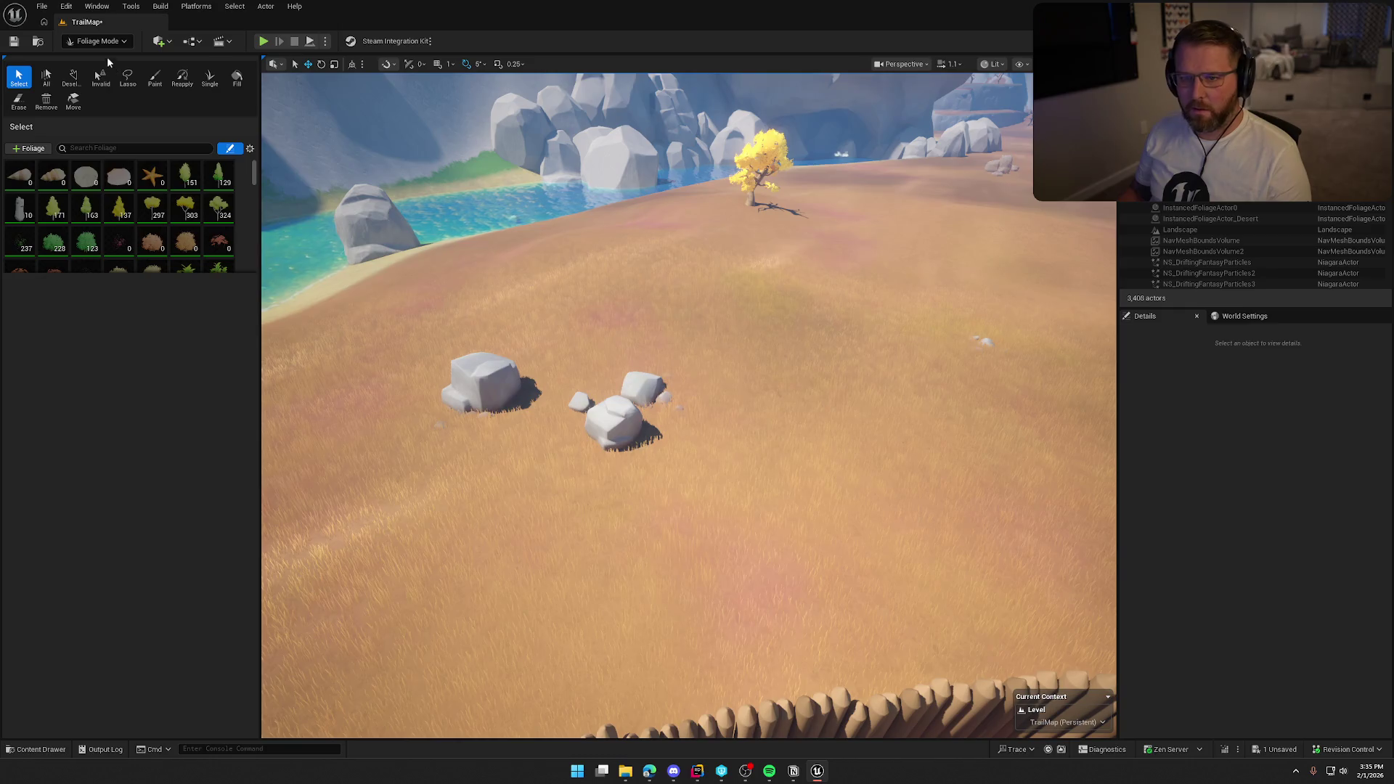
{"action": "left_click", "coordinate": [98, 40]}
{"action": "left_click", "coordinate": [107, 57]}
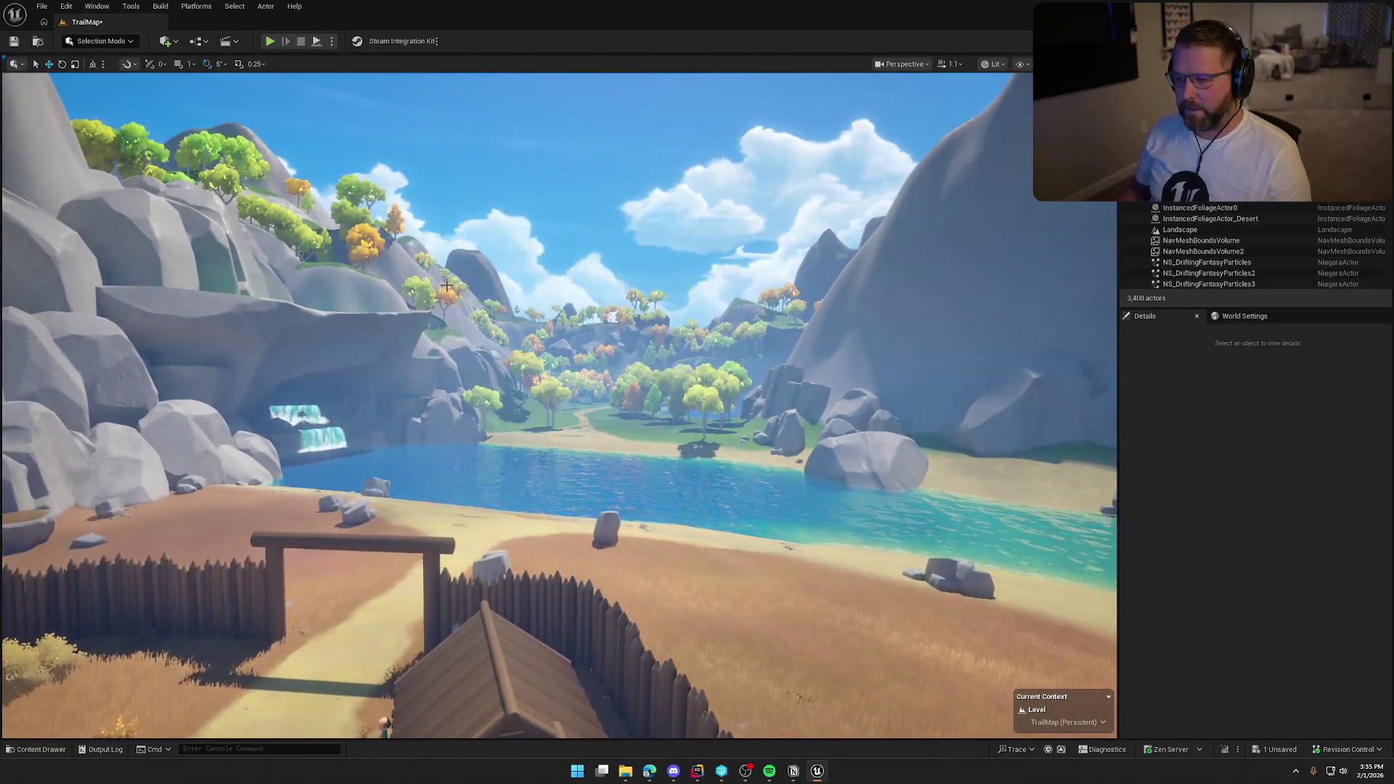
- Save TrailMap, confirming the Check Out Assets prompt so the file is written
{"action": "key", "text": "ctrl+s"}
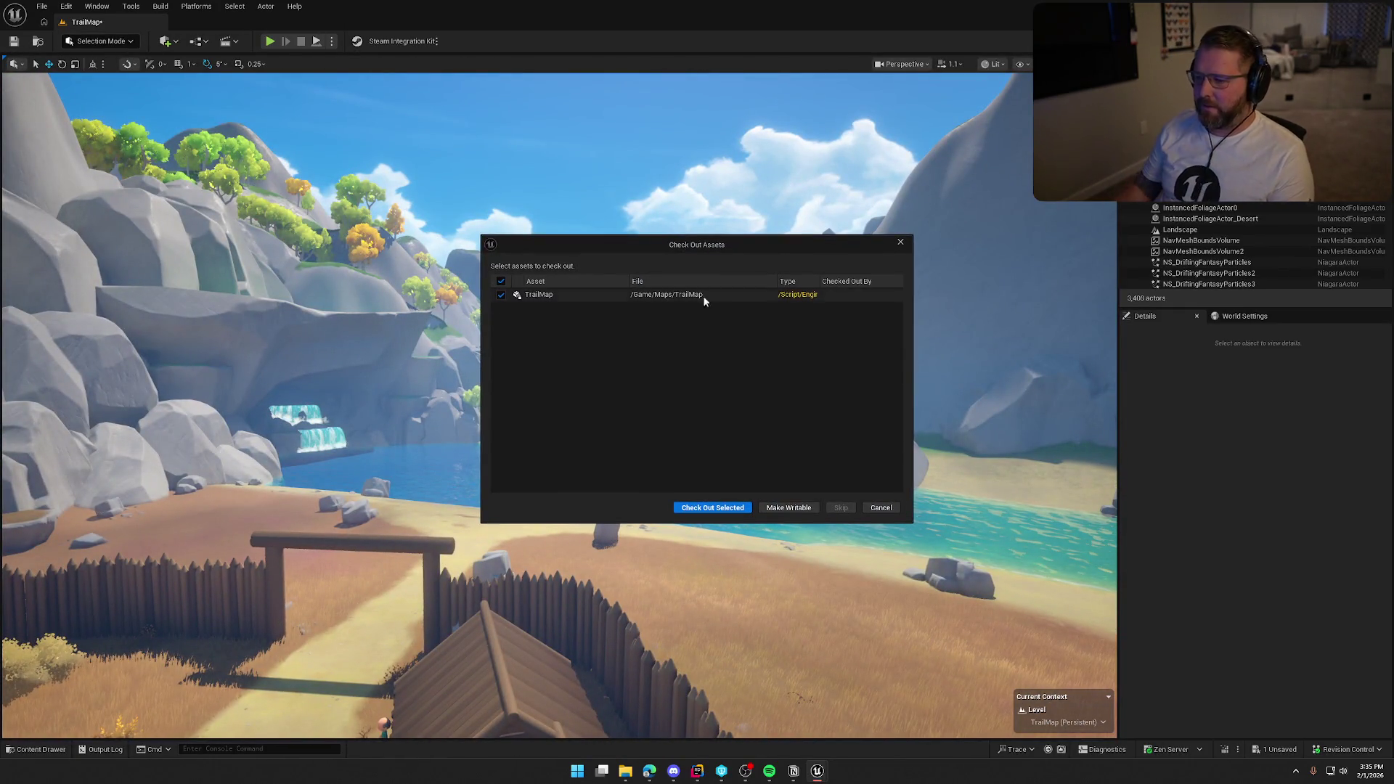
{"action": "left_click", "coordinate": [715, 508]}
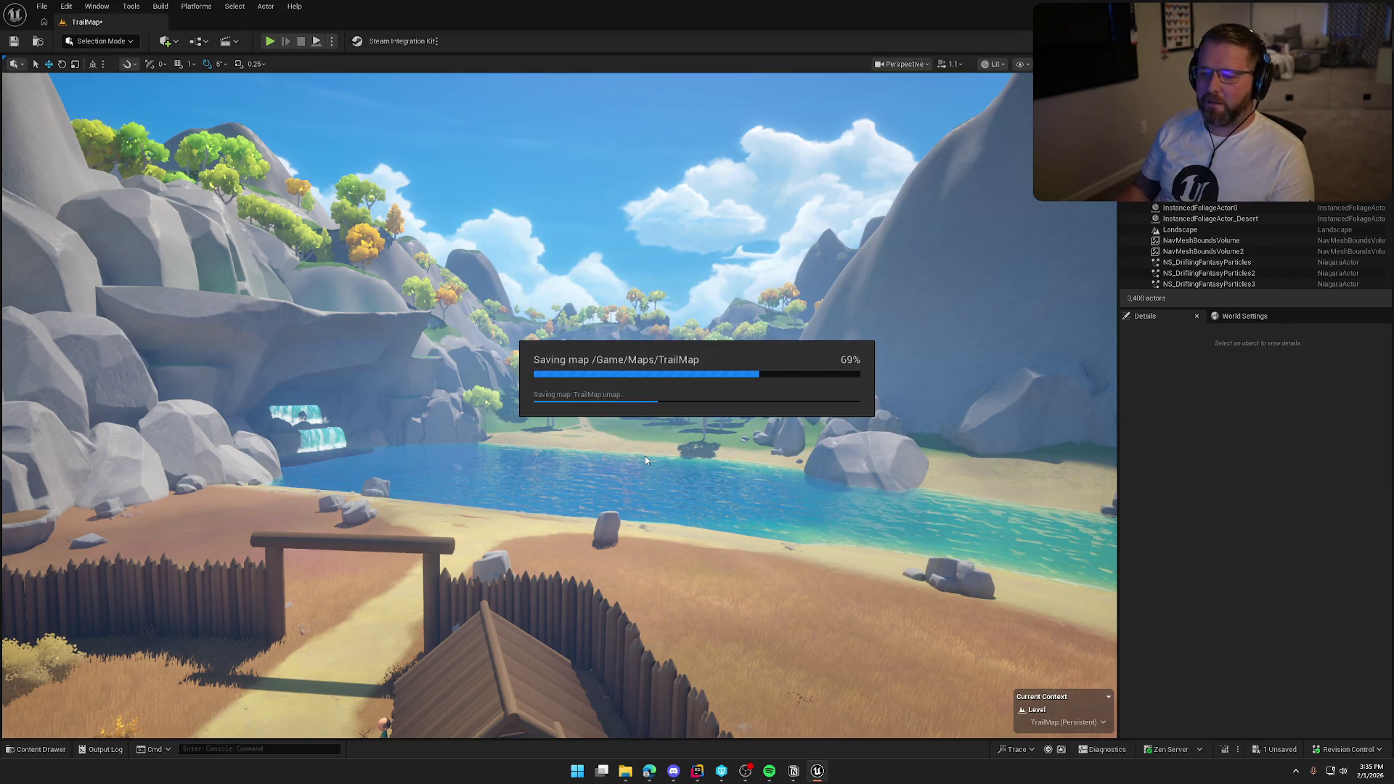
{"action": "left_click_drag", "start_coordinate": [559, 404], "coordinate": [559, 494]}
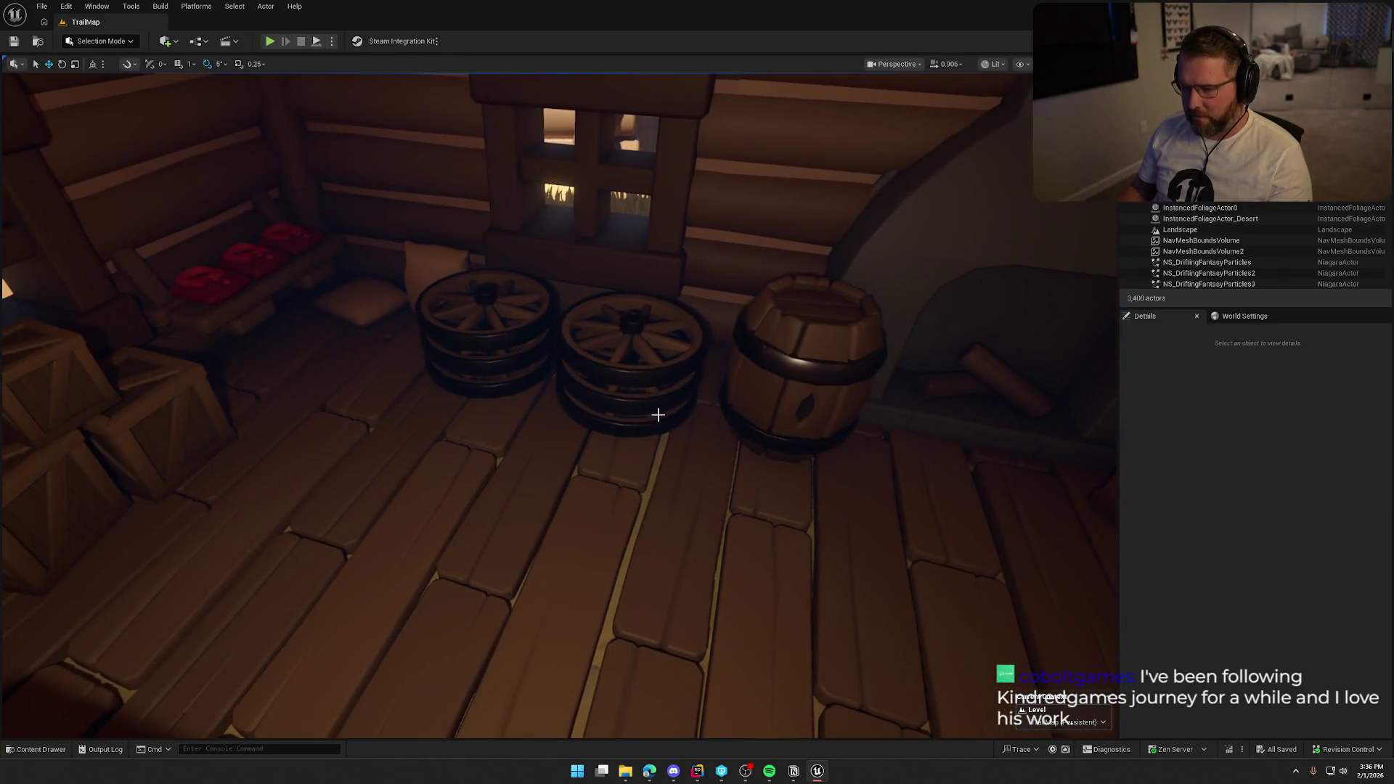
- Show editor icons in the viewport and select the General Store cabin group
{"action": "key", "text": "ctrl+a"}
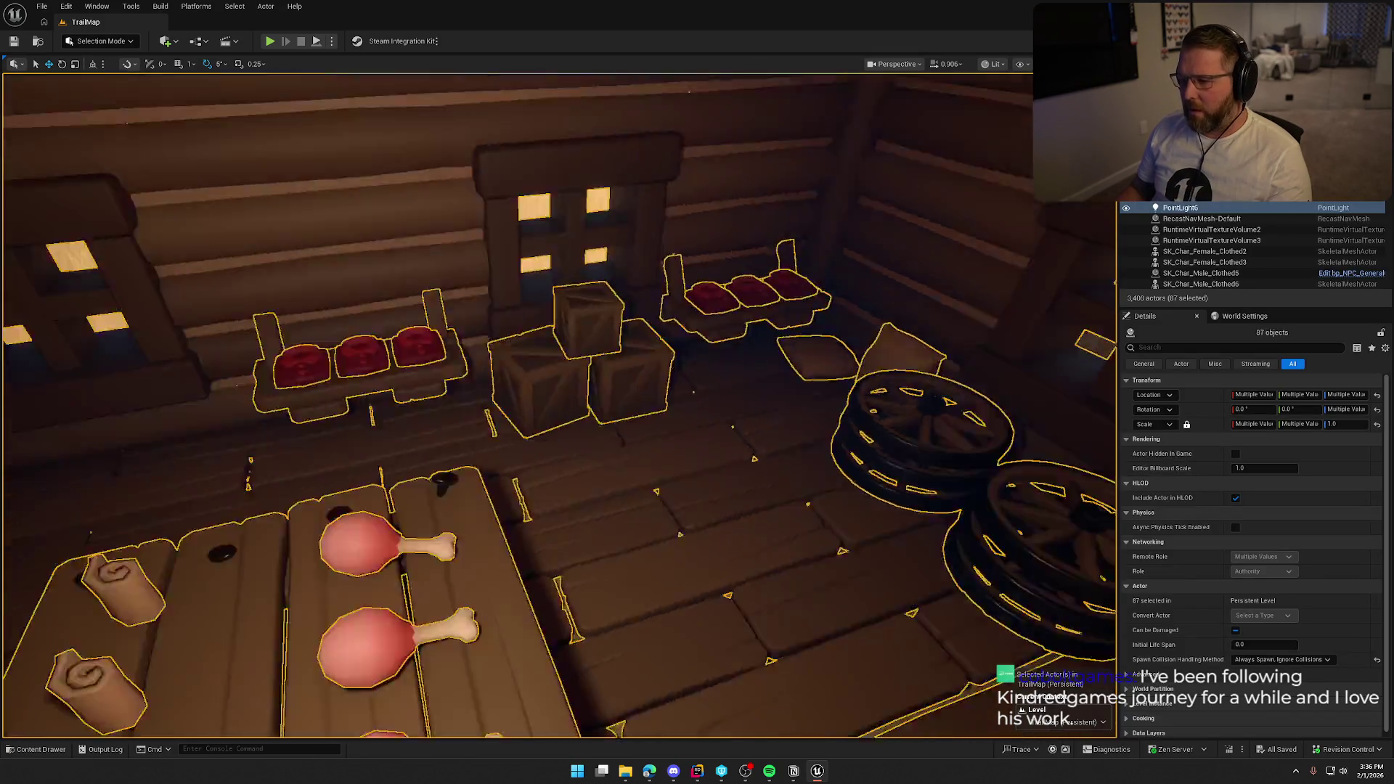
{"action": "key", "text": "Escape"}
{"action": "key", "text": "g"}
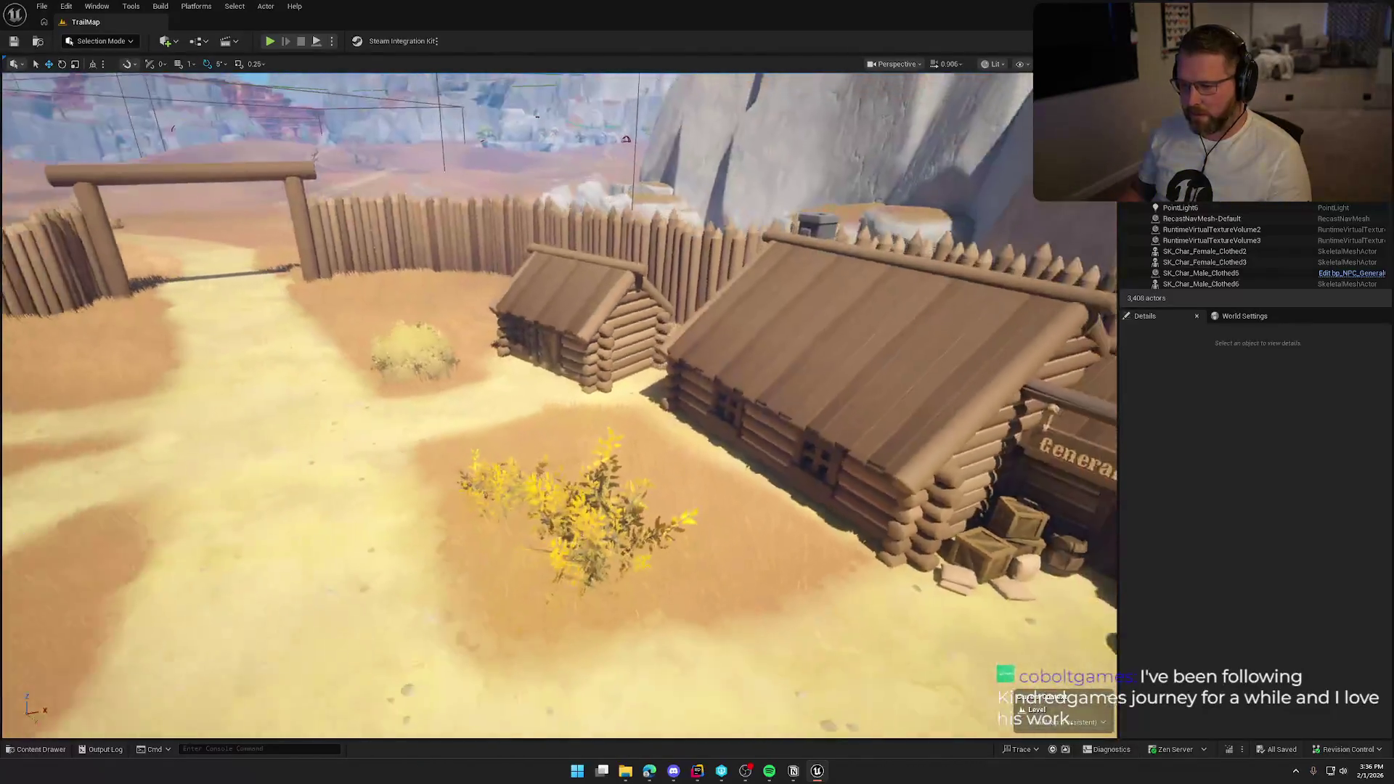
{"action": "key", "text": "a"}
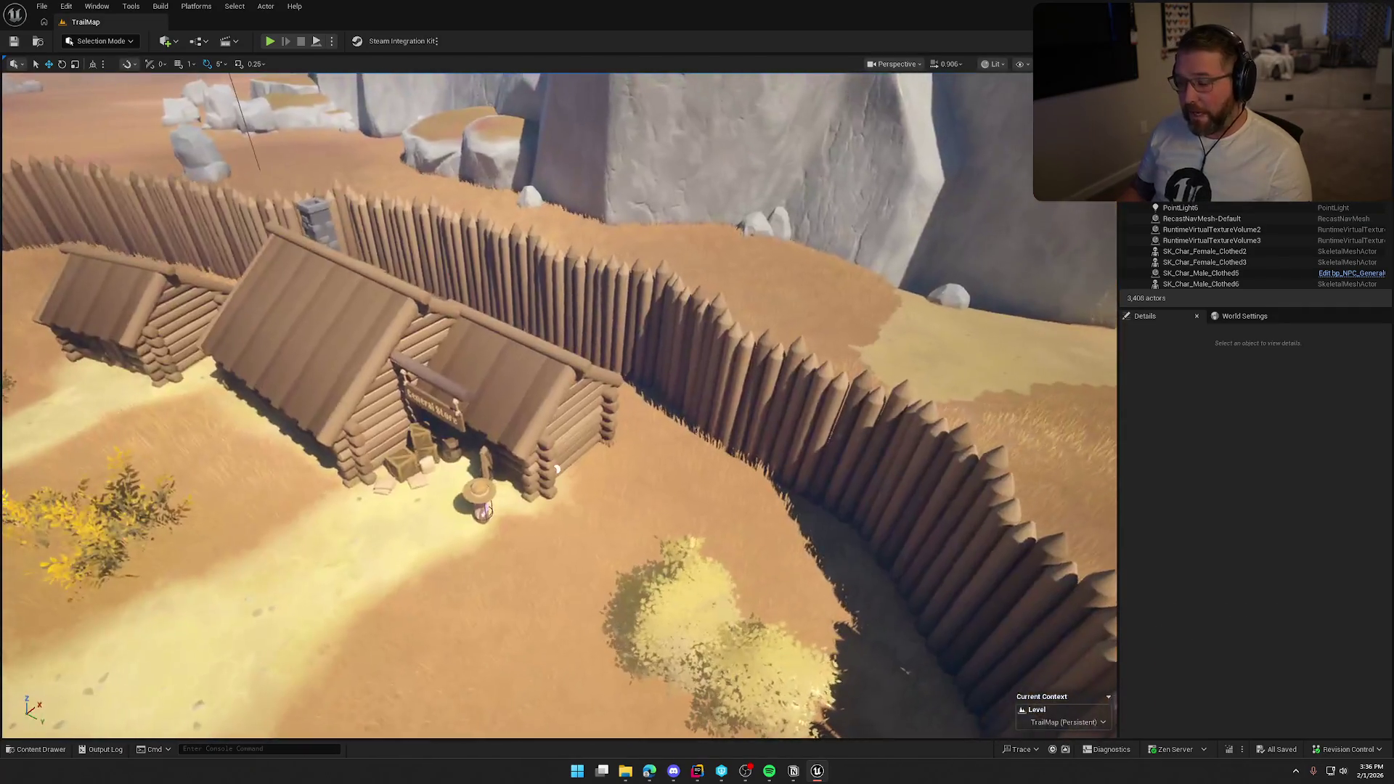
{"action": "left_click", "coordinate": [373, 365]}
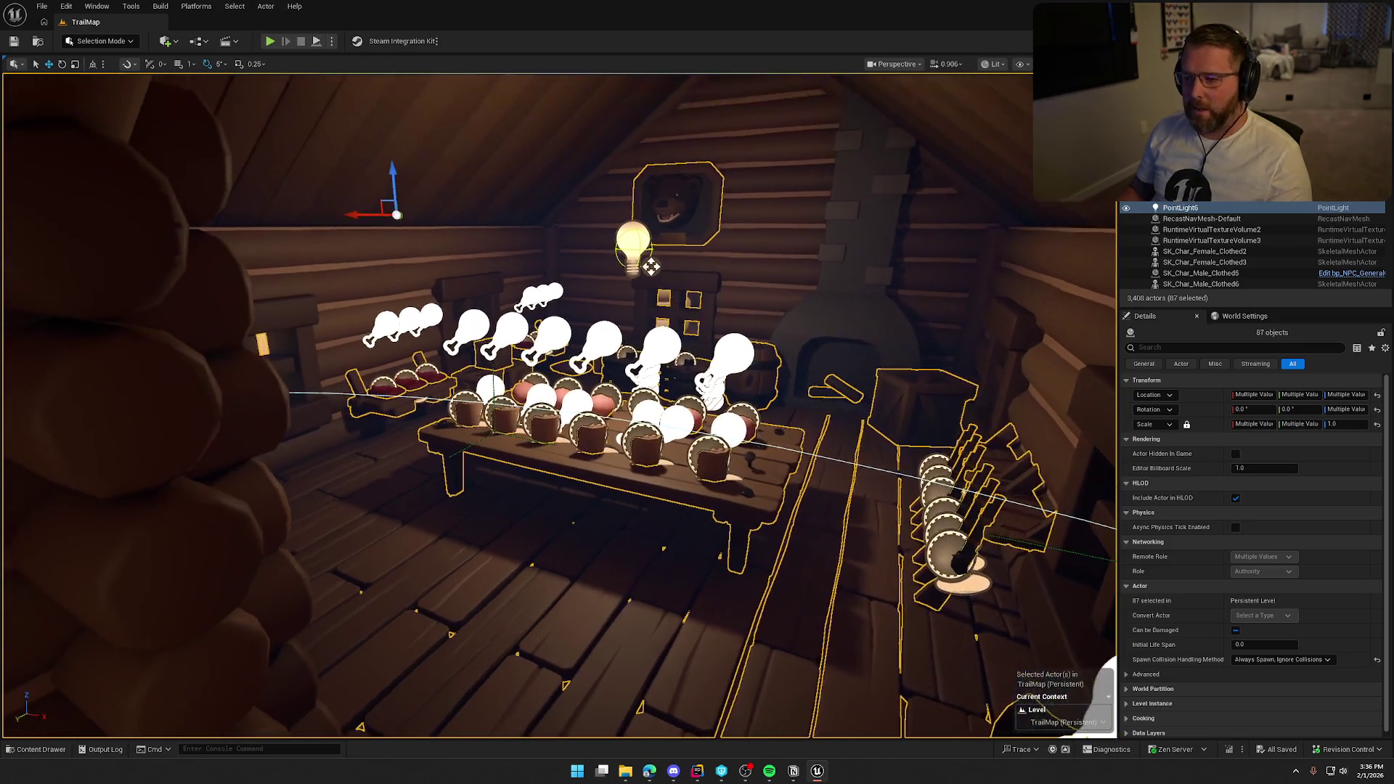
- Fly back over the fort and use camera bookmarks 1, 2 and 3 to frame the gate and lake
{"action": "left_click_drag", "start_coordinate": [480, 225], "coordinate": [476, 203]}
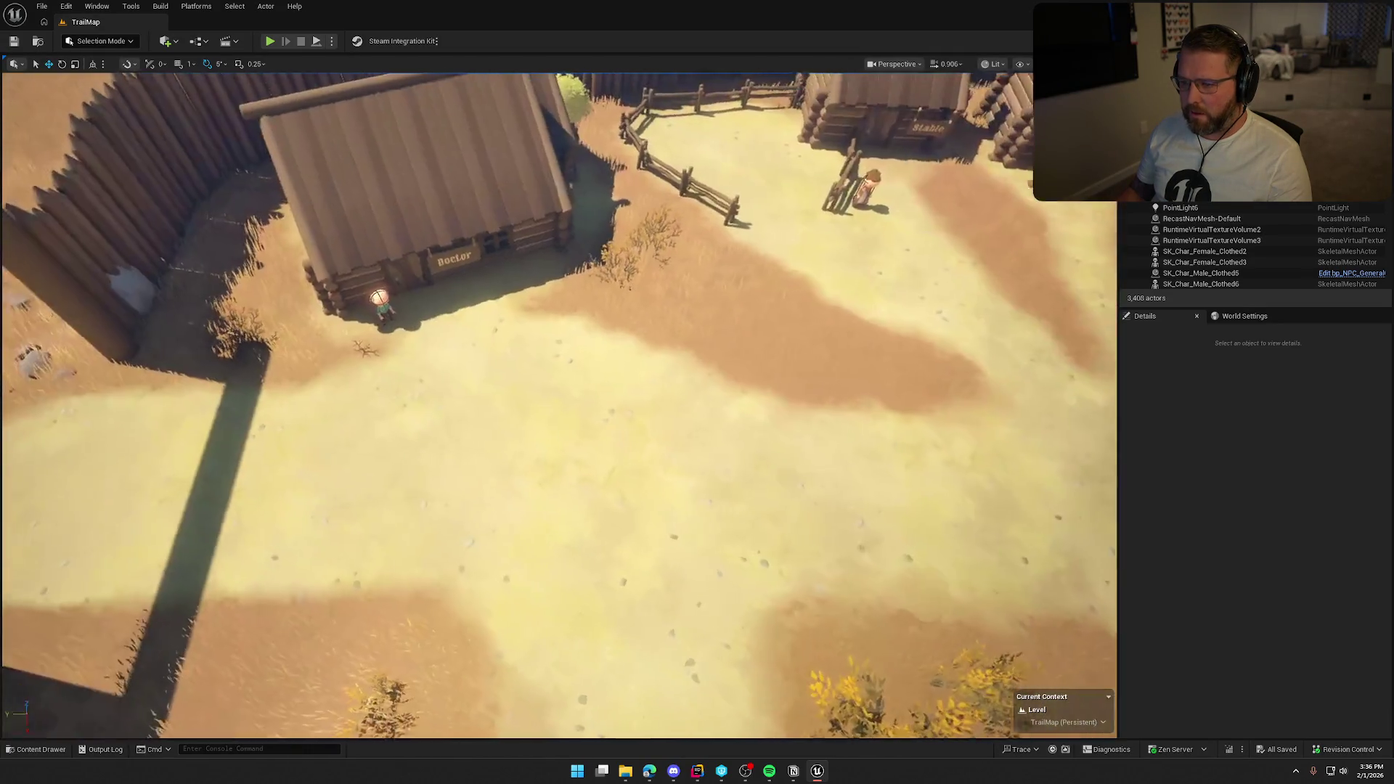
{"action": "left_click_drag", "start_coordinate": [559, 407], "coordinate": [552, 465]}
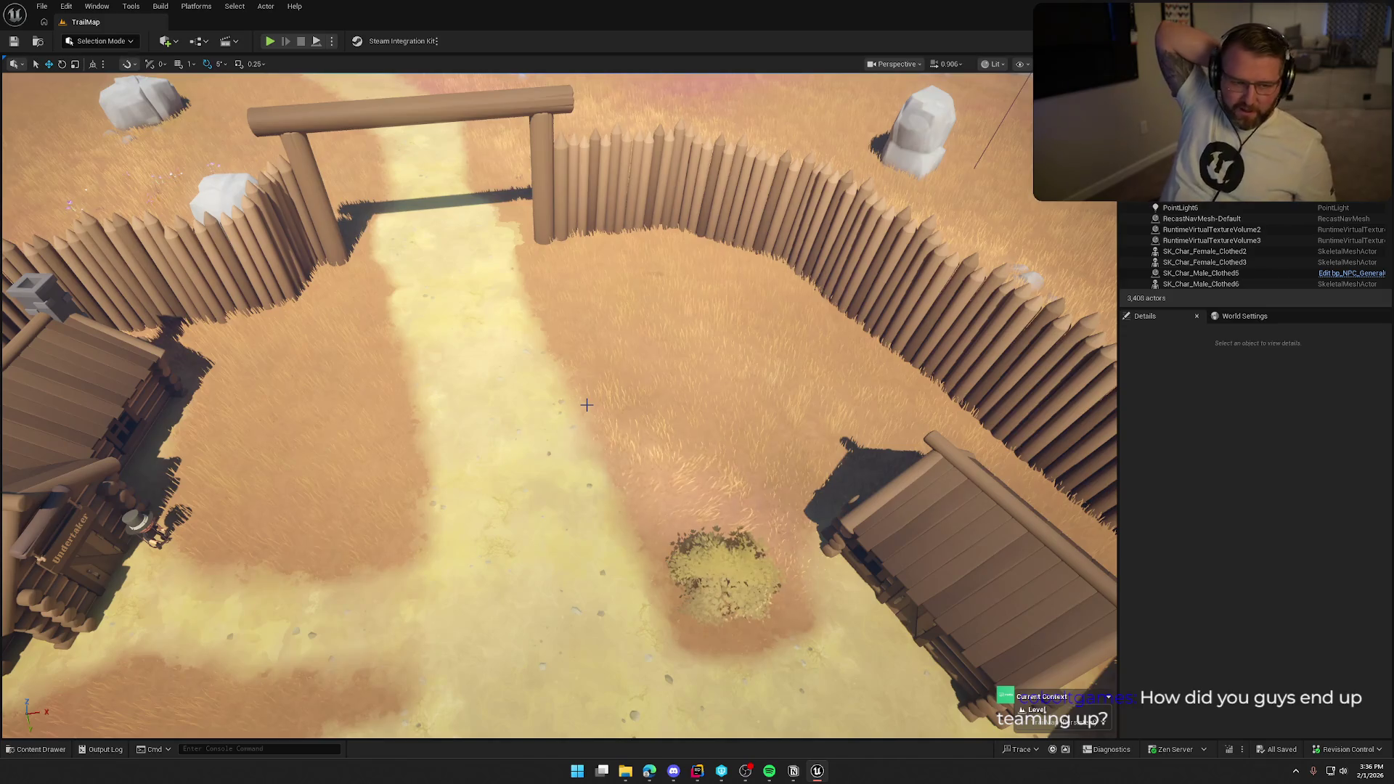
{"action": "key", "text": "1"}
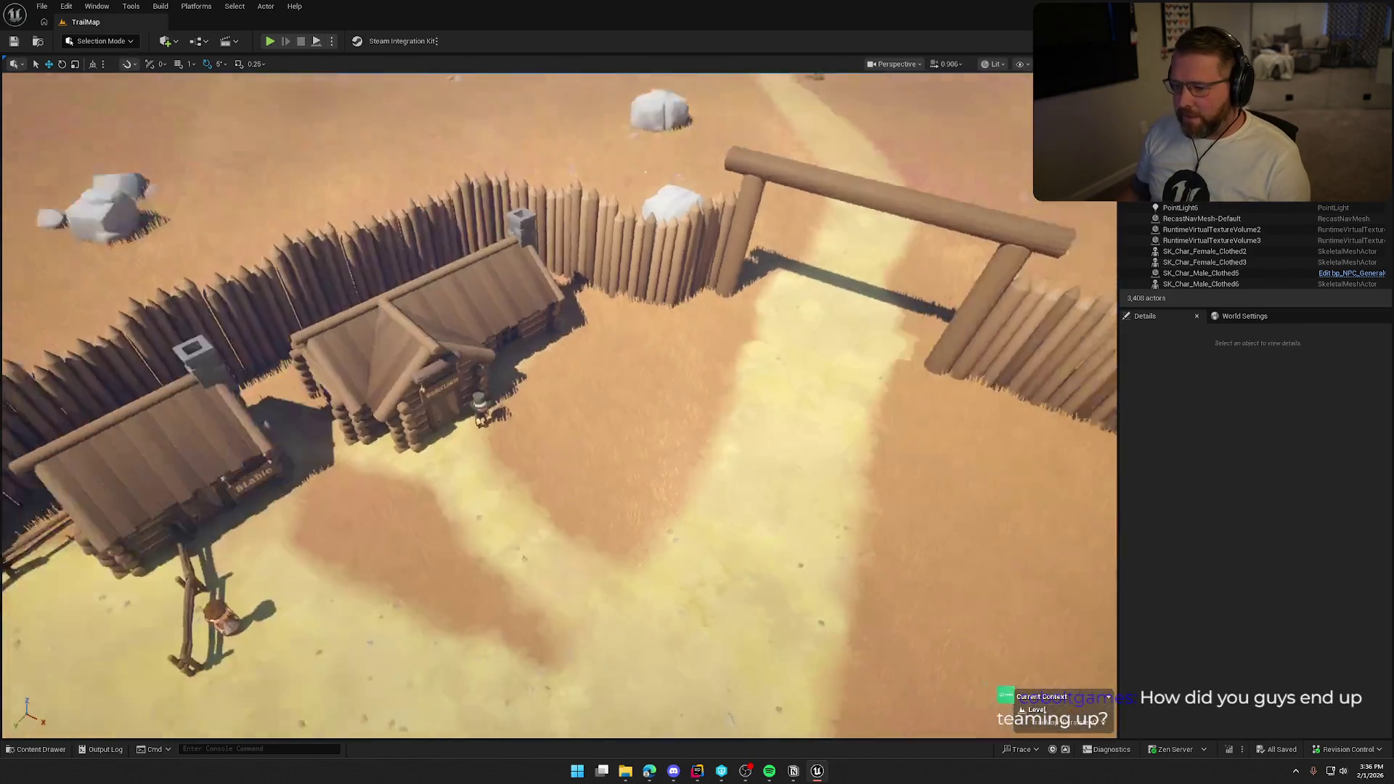
{"action": "key", "text": "2"}
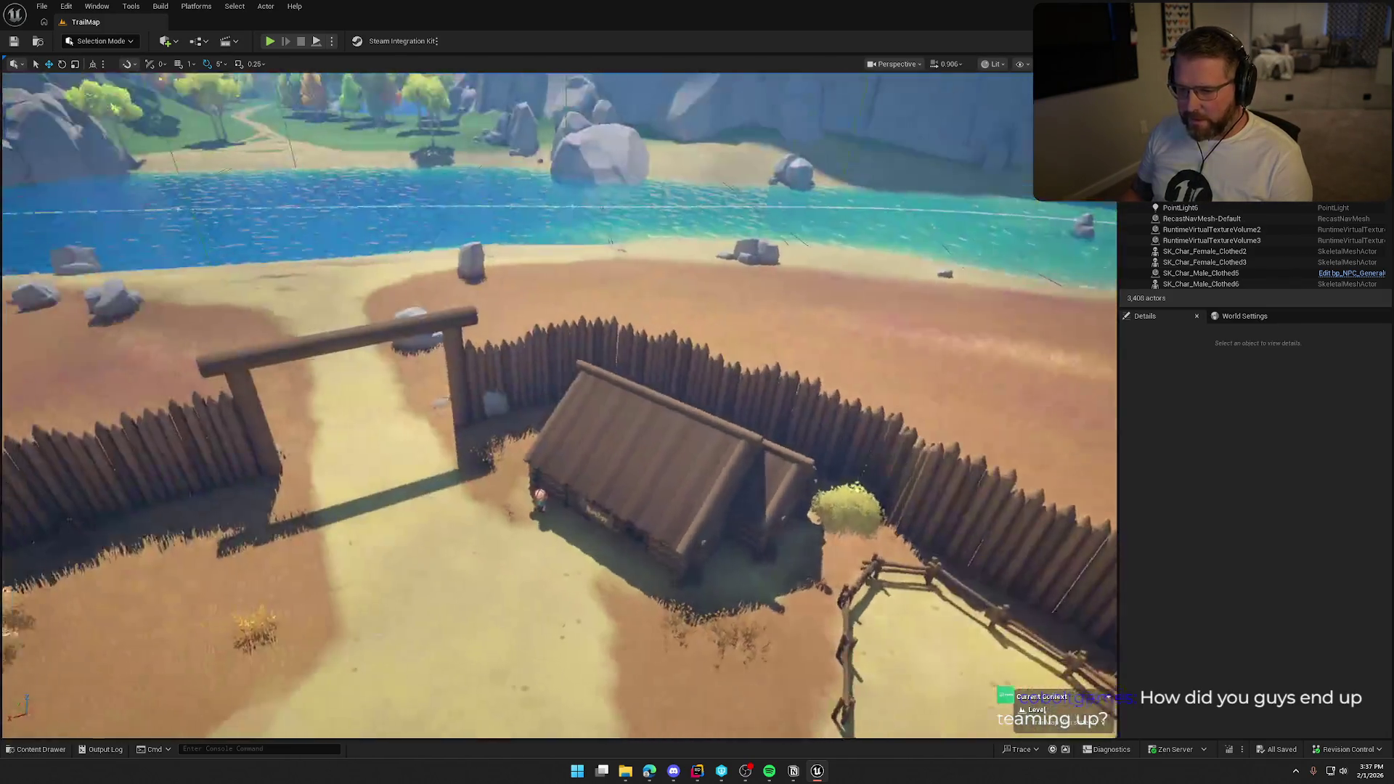
{"action": "key", "text": "3"}
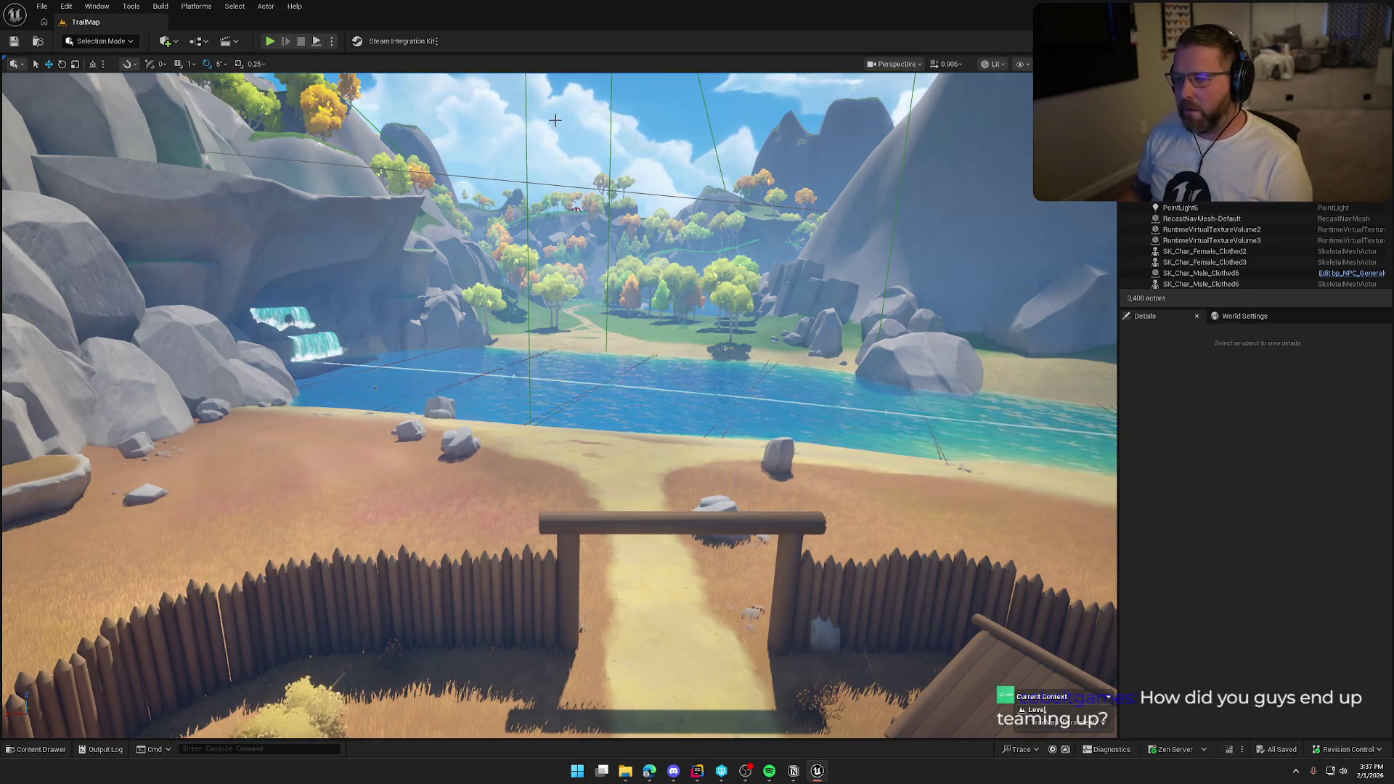
- Select and focus the TriggerVolume, then fly toward the river and mountains
{"action": "left_click", "coordinate": [526, 133]}
{"action": "key", "text": "f"}
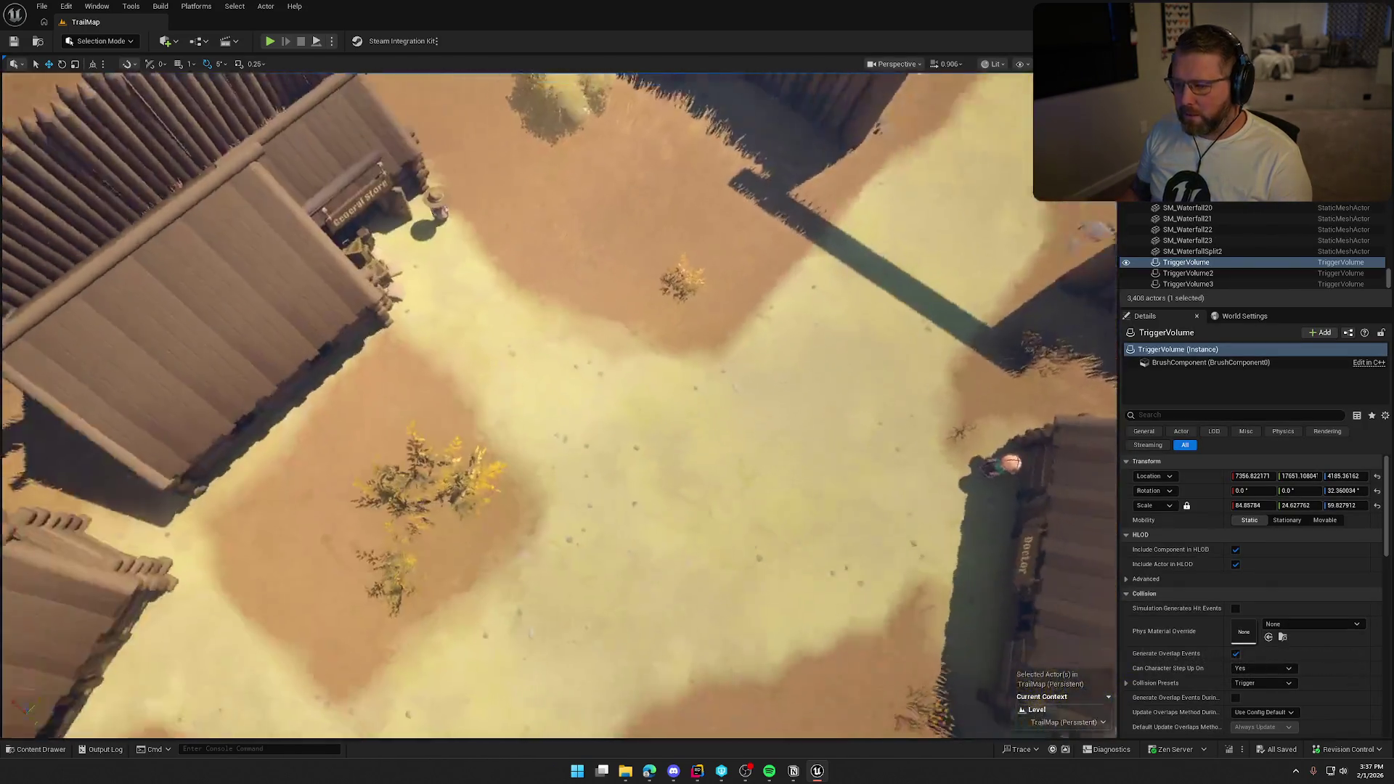
{"action": "key", "text": "1"}
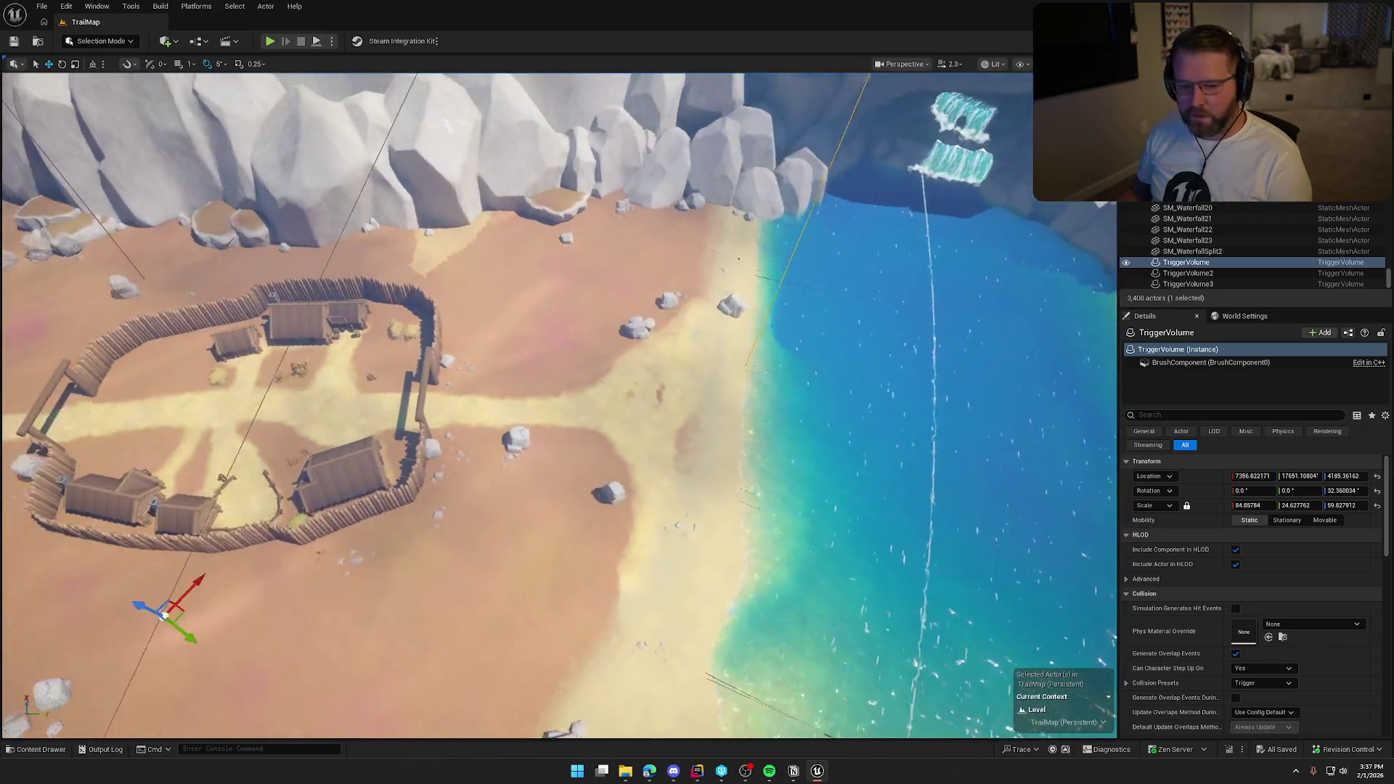
{"action": "key", "text": "a"}
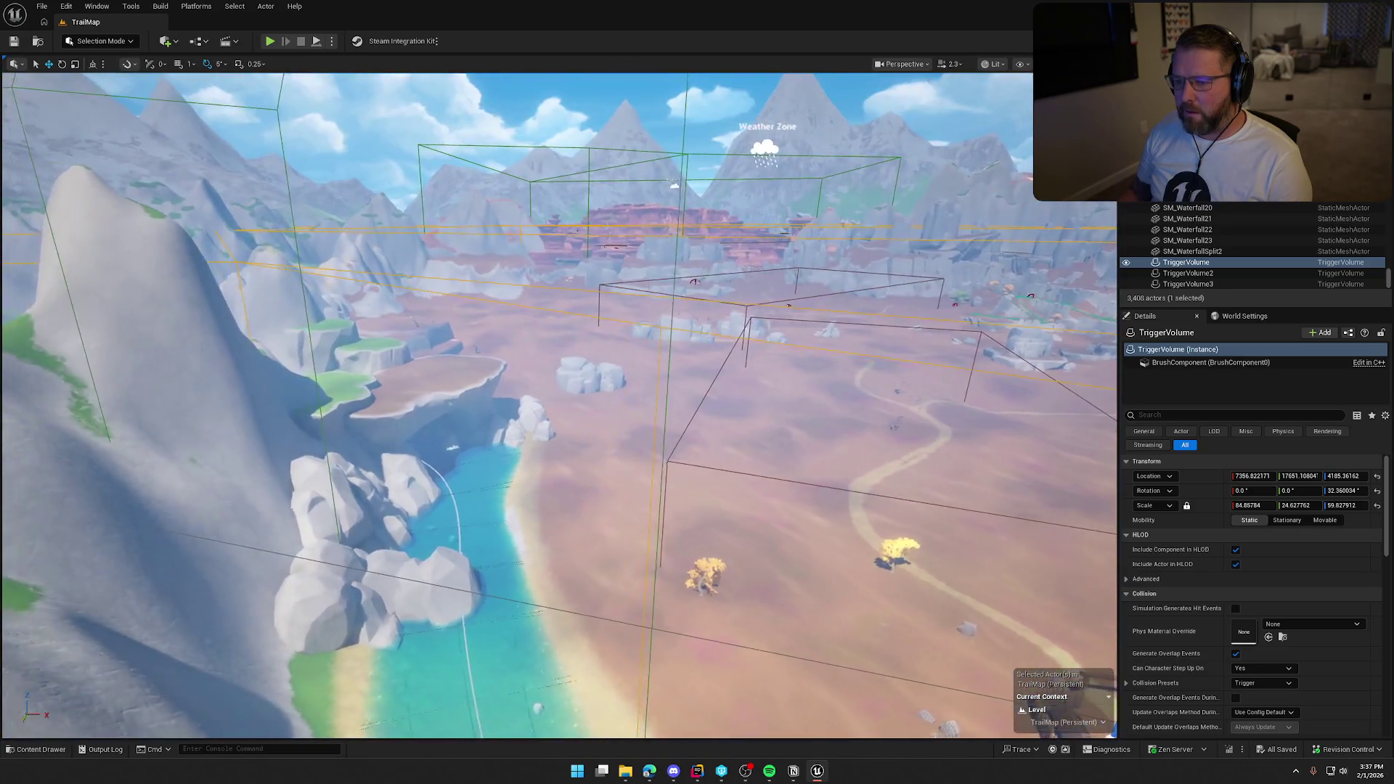
{"action": "key", "text": "a"}
- Select TriggerVolume3 beside the river, then fly over to look down on the Weather Zone box
{"action": "left_click", "coordinate": [498, 162]}
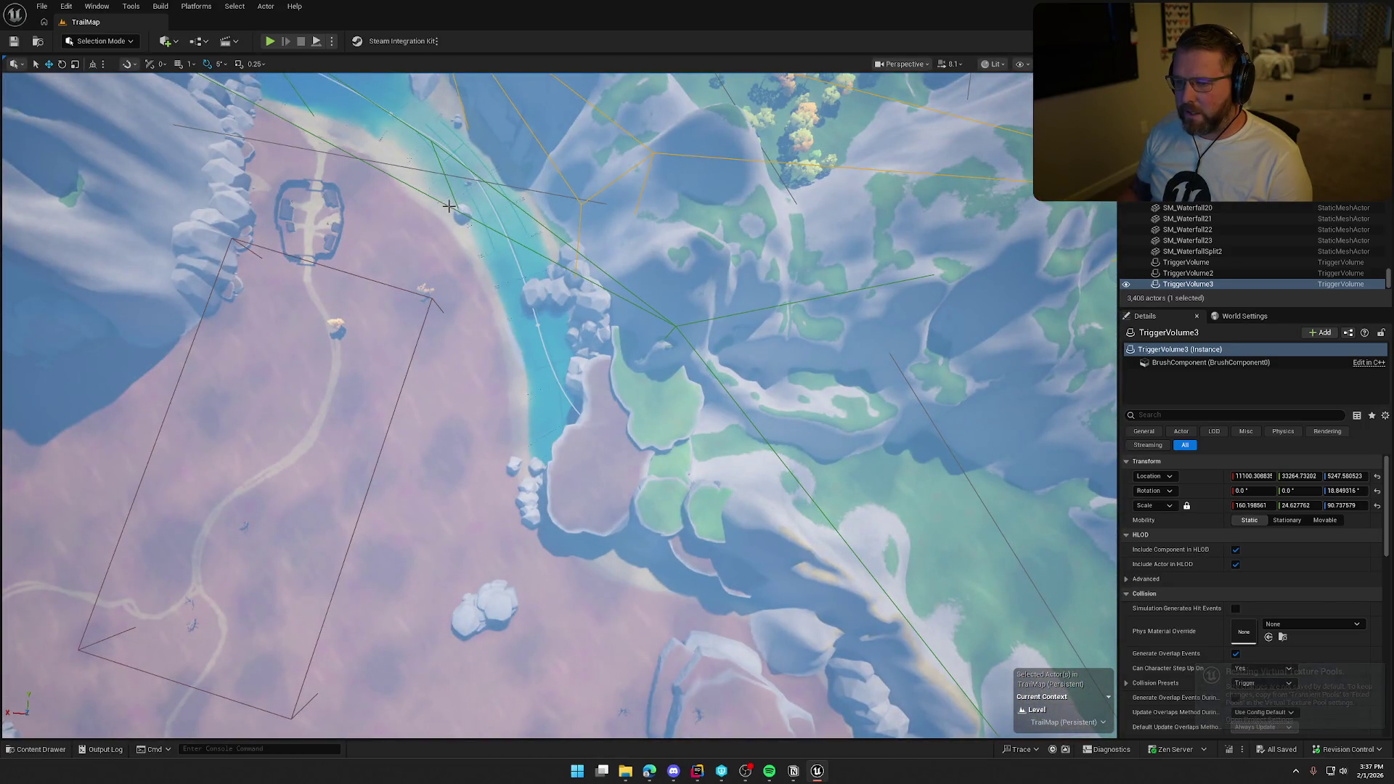
{"action": "left_click", "coordinate": [449, 207]}
{"action": "left_click_drag", "start_coordinate": [1112, 521], "coordinate": [1112, 522]}
{"action": "left_click_drag", "start_coordinate": [445, 208], "coordinate": [445, 208]}
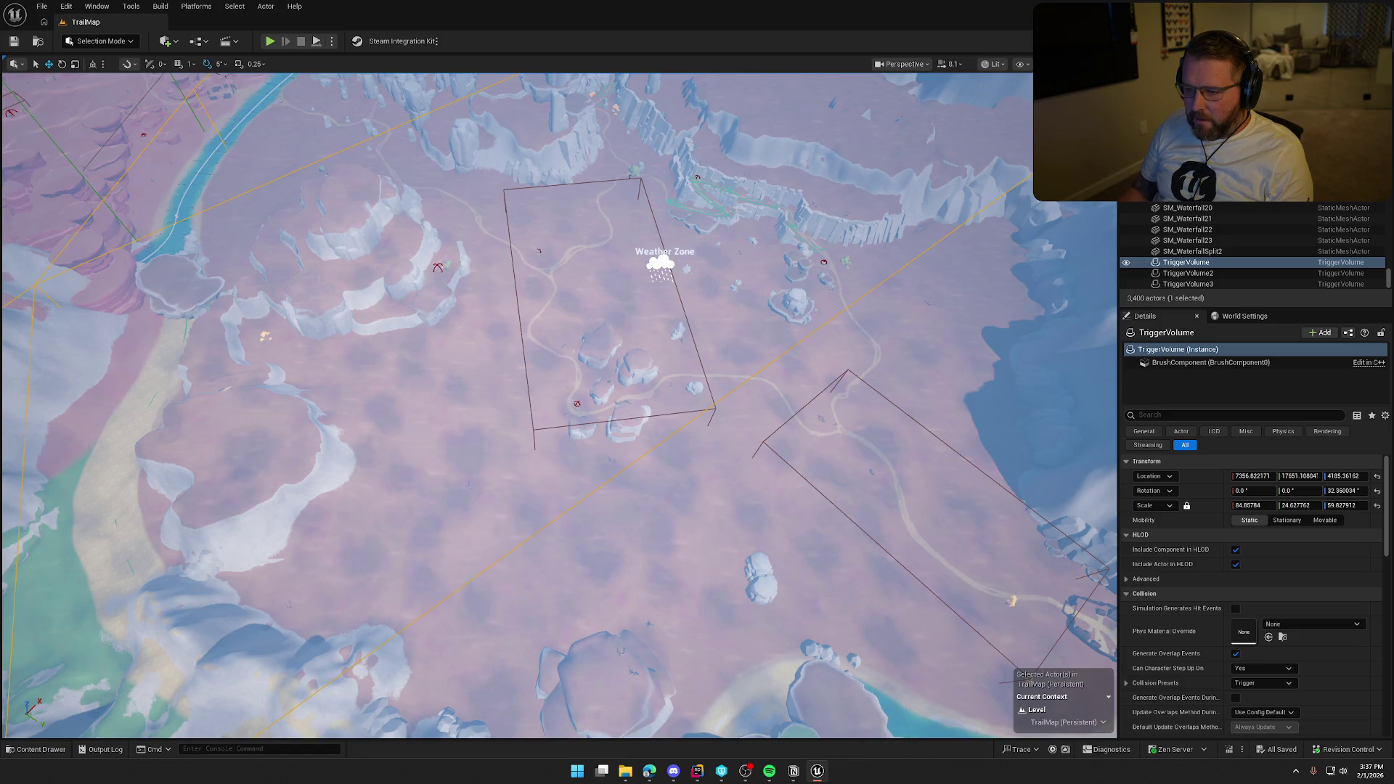
{"action": "left_click", "coordinate": [519, 315]}
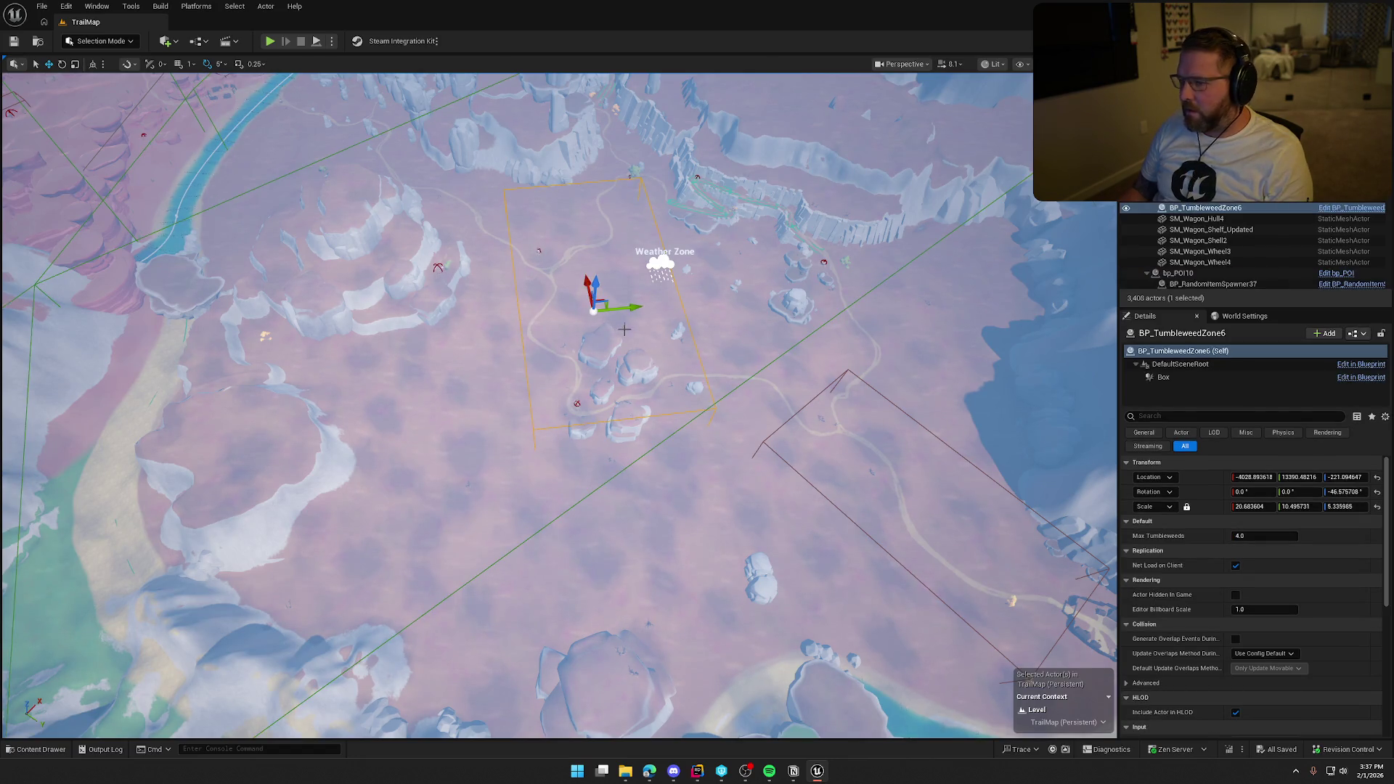
{"action": "key", "text": "Escape"}
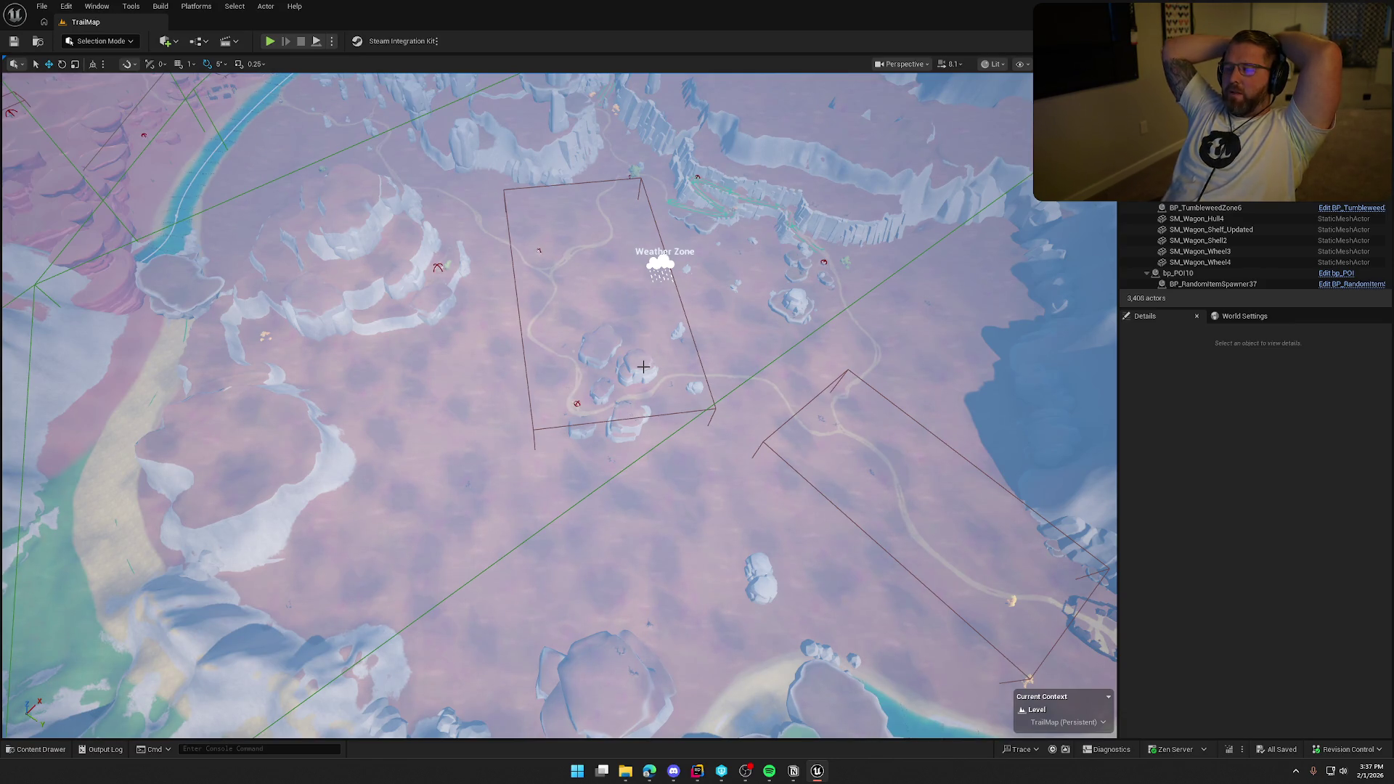
{"action": "left_click", "coordinate": [661, 261]}
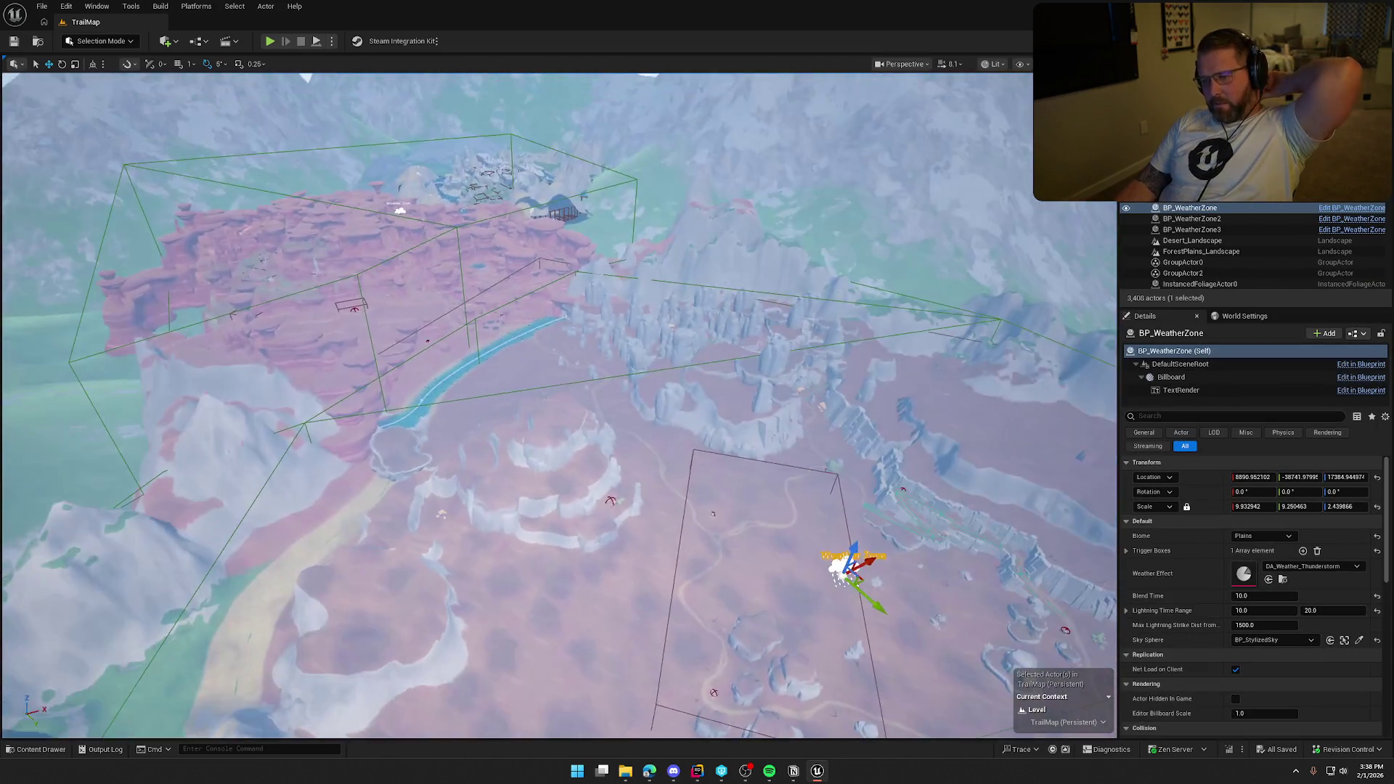
- Expand BP_WeatherZone's Trigger Boxes and jump to the TriggerVolume assigned at Index [0]
{"action": "left_click_drag", "start_coordinate": [608, 359], "coordinate": [608, 360]}
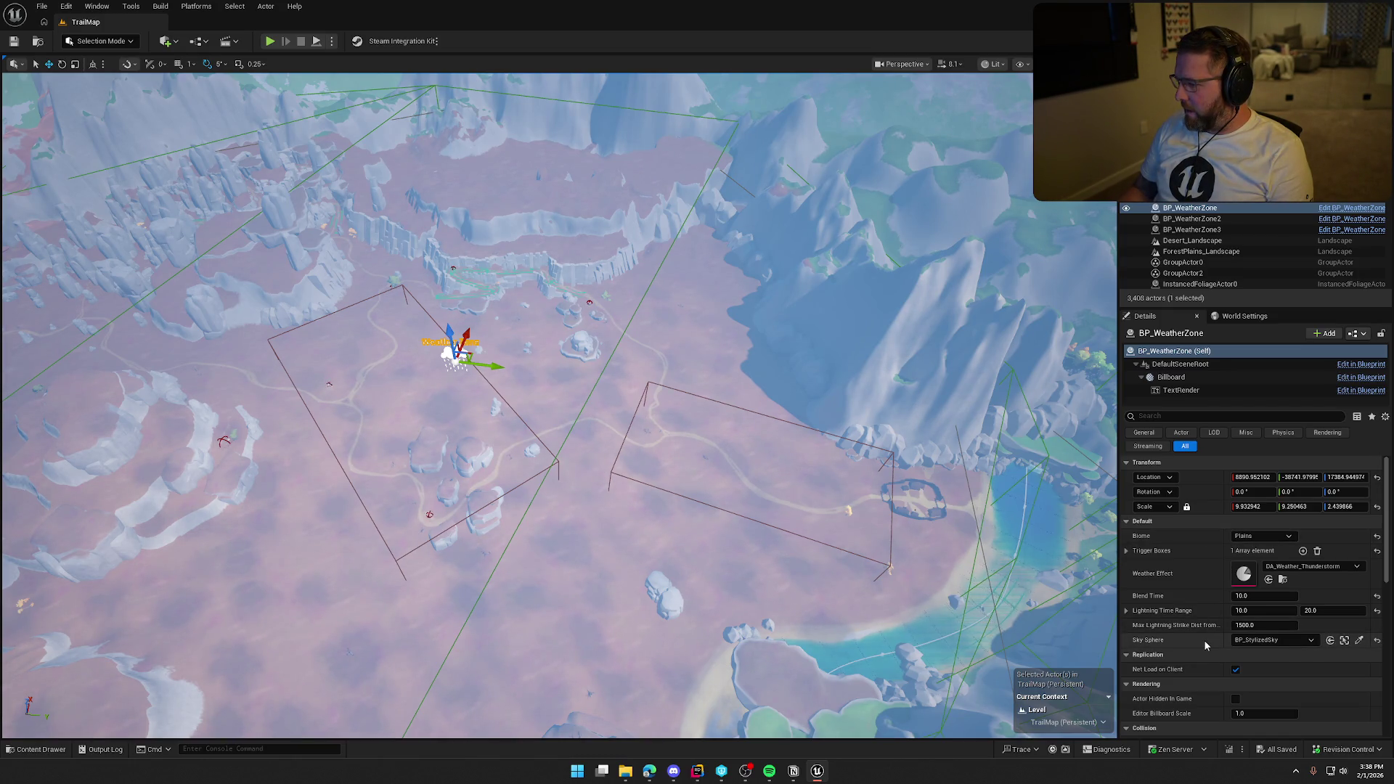
{"action": "left_click", "coordinate": [1126, 551]}
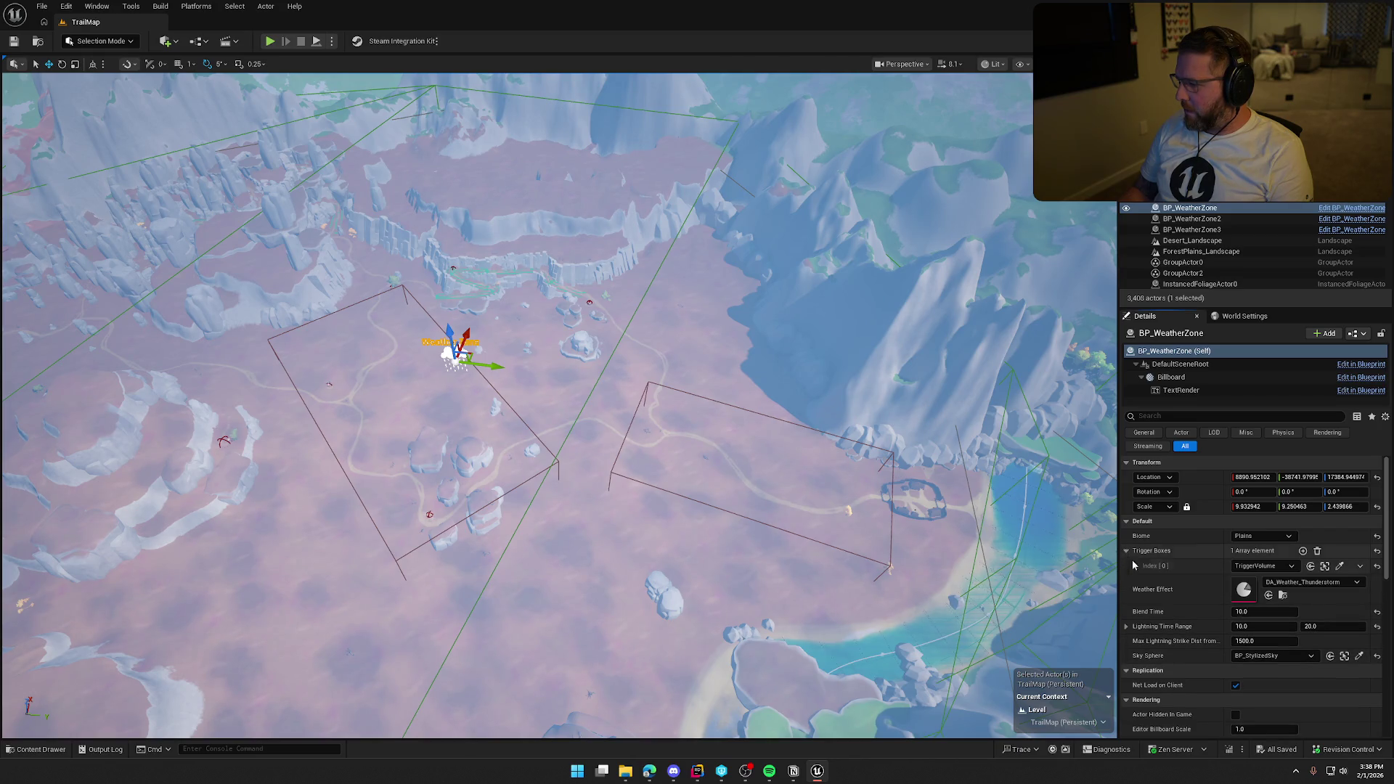
{"action": "left_click", "coordinate": [1326, 566]}
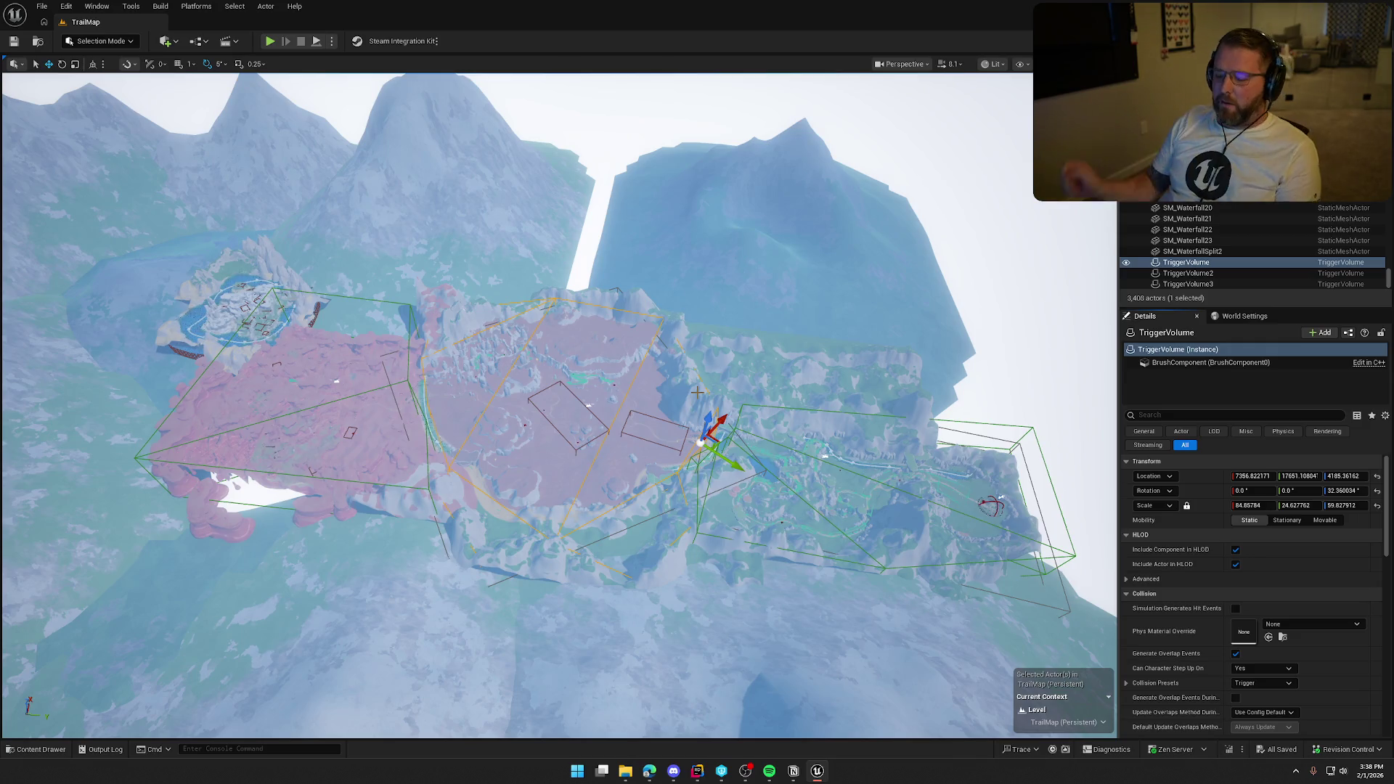
{"action": "scroll", "coordinate": [732, 462], "scroll_direction": "up", "scroll_amount": 5}
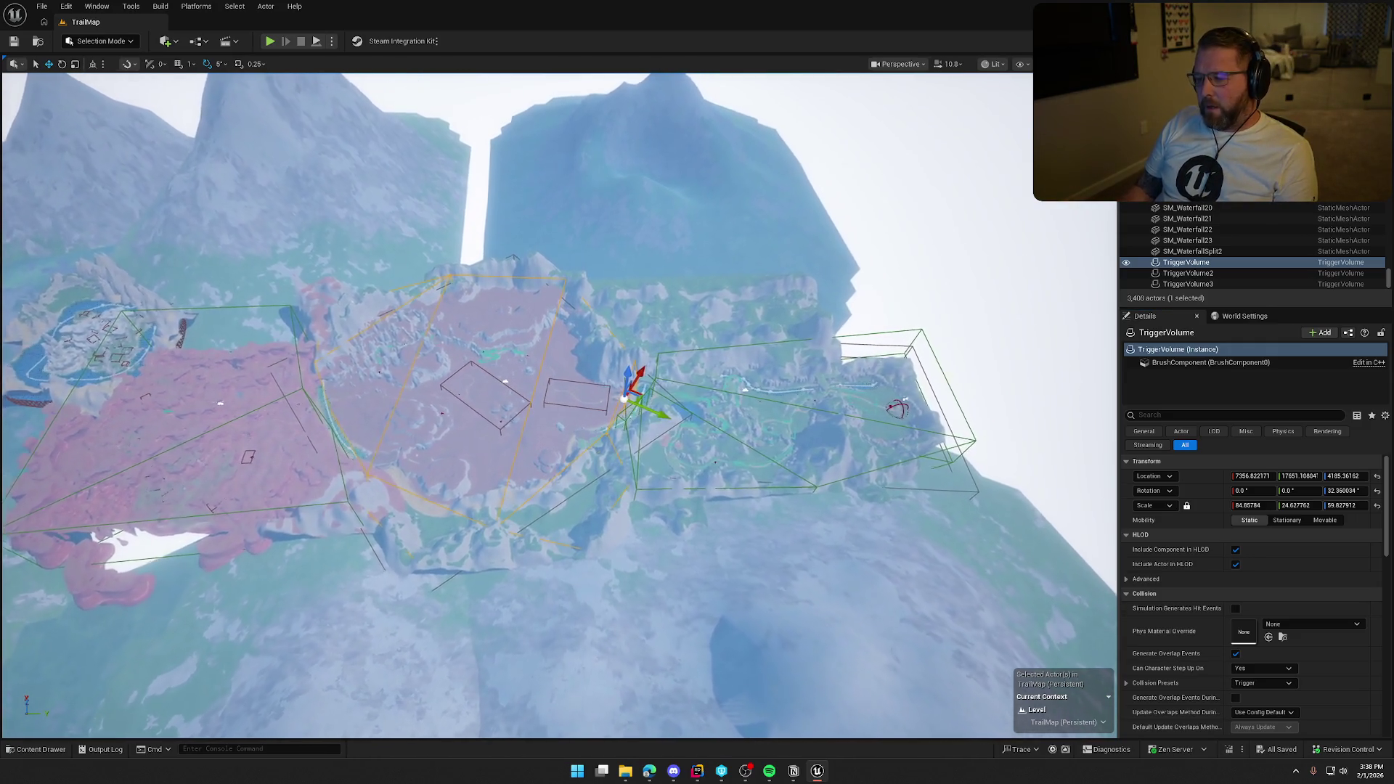
{"action": "scroll", "coordinate": [732, 462], "scroll_direction": "up", "scroll_amount": 5}
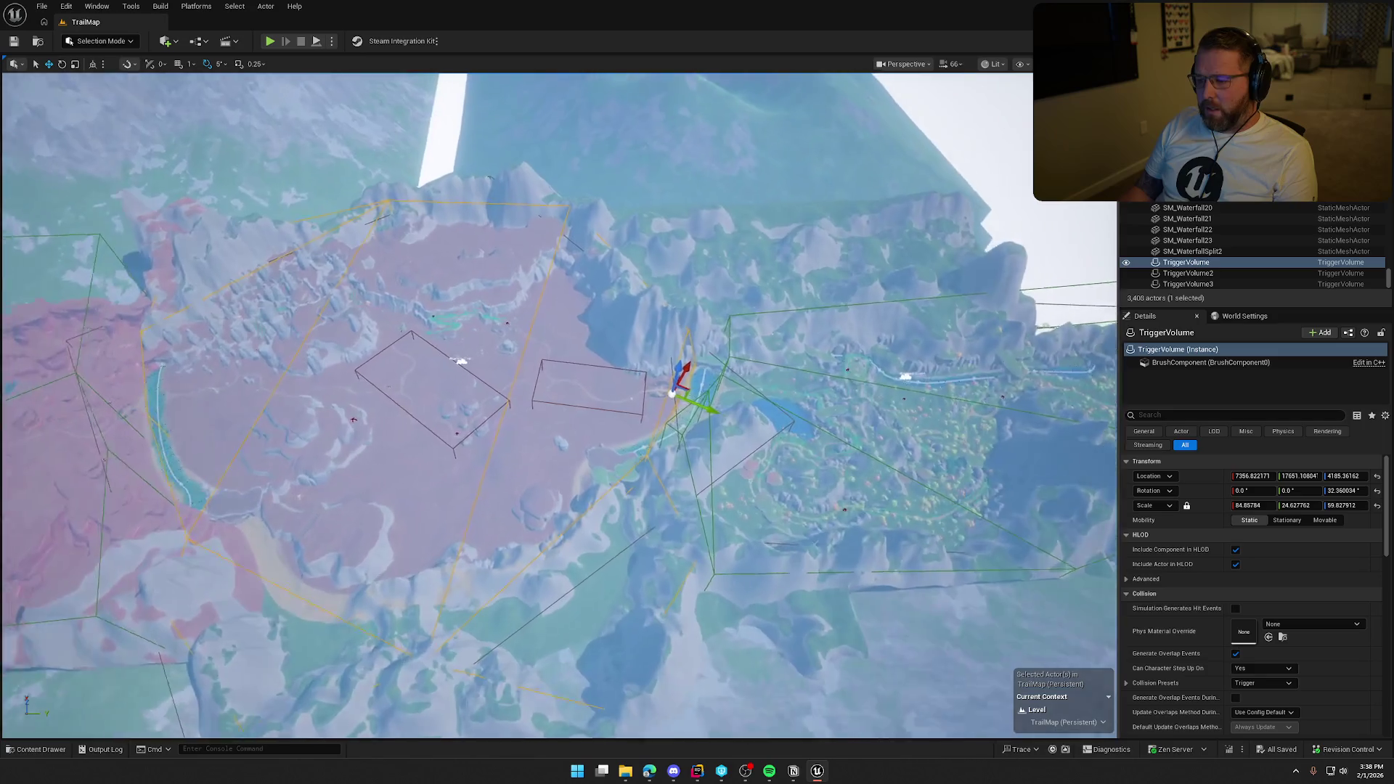
{"action": "scroll", "coordinate": [726, 461], "scroll_direction": "up", "scroll_amount": 3}
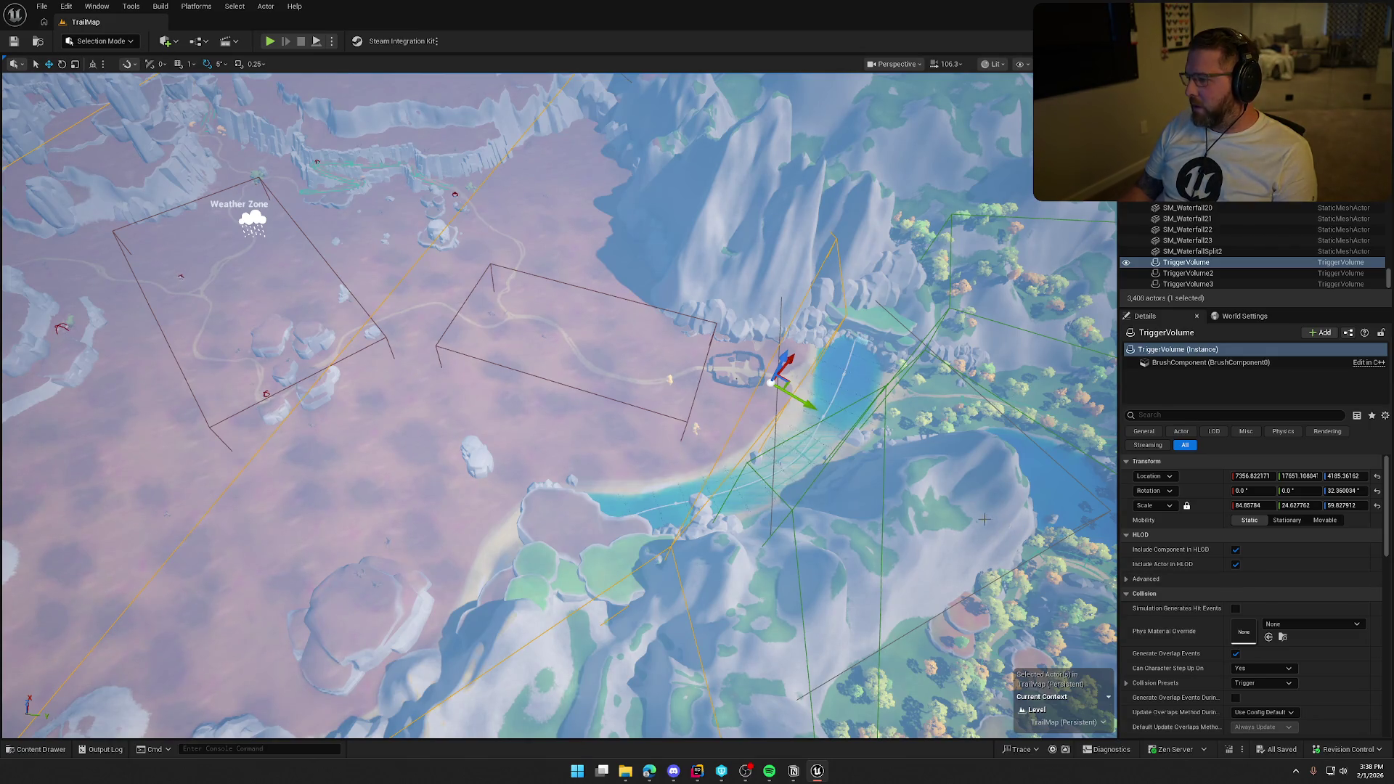
{"action": "left_click", "coordinate": [1194, 365]}
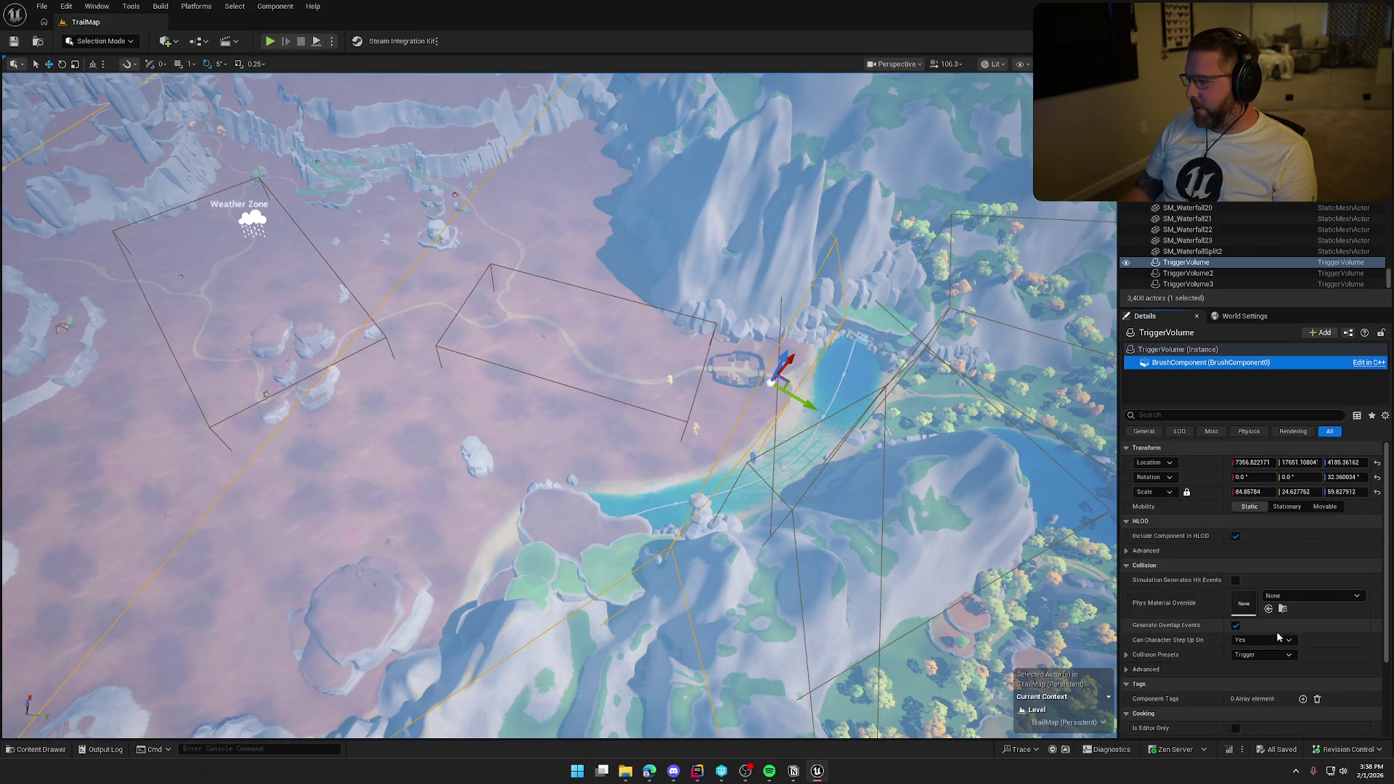
{"action": "scroll", "coordinate": [1335, 658], "scroll_direction": "down", "scroll_amount": 3}
{"action": "scroll", "coordinate": [1336, 656], "scroll_direction": "up", "scroll_amount": 3}
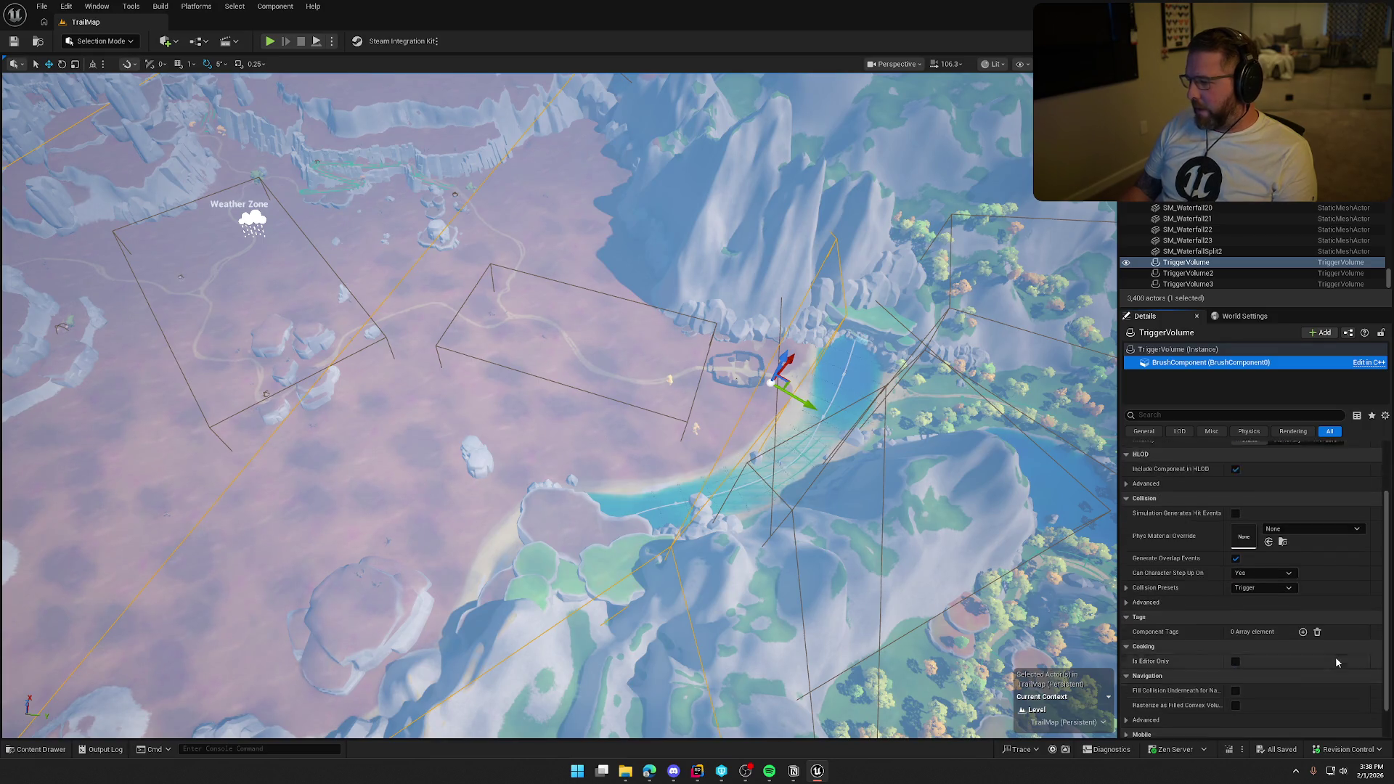
{"action": "left_click", "coordinate": [1167, 349]}
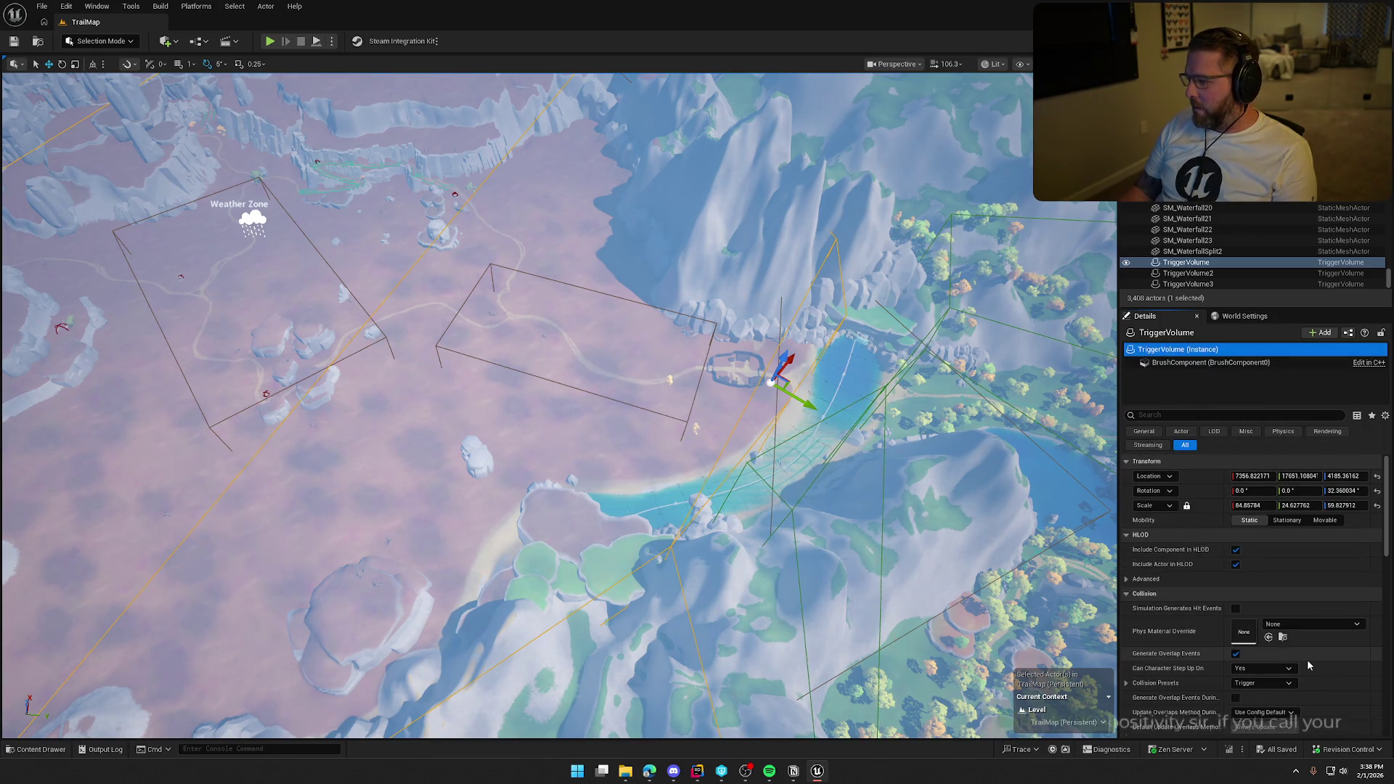
{"action": "scroll", "coordinate": [1324, 653], "scroll_direction": "down", "scroll_amount": 3}
{"action": "scroll", "coordinate": [1335, 658], "scroll_direction": "down", "scroll_amount": 8}
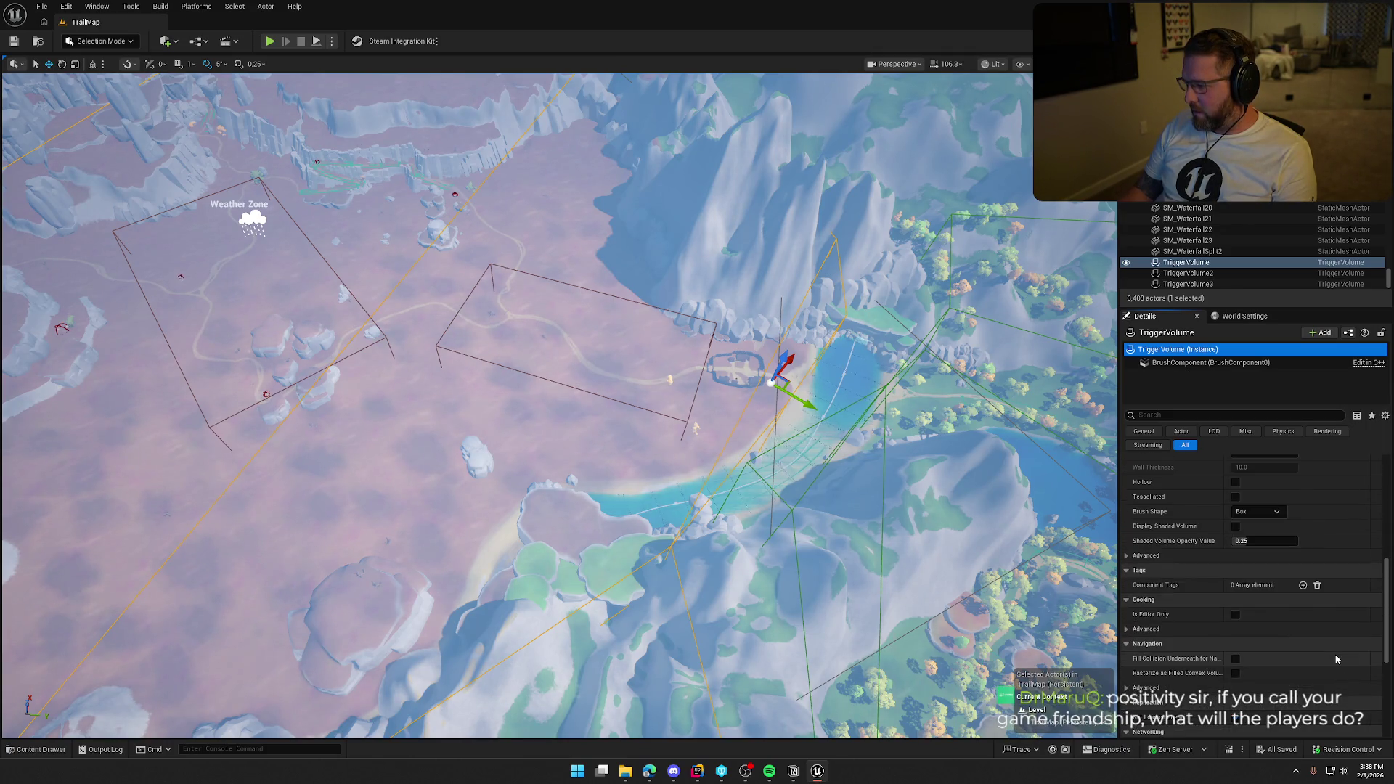
{"action": "scroll", "coordinate": [1336, 659], "scroll_direction": "down", "scroll_amount": 7}
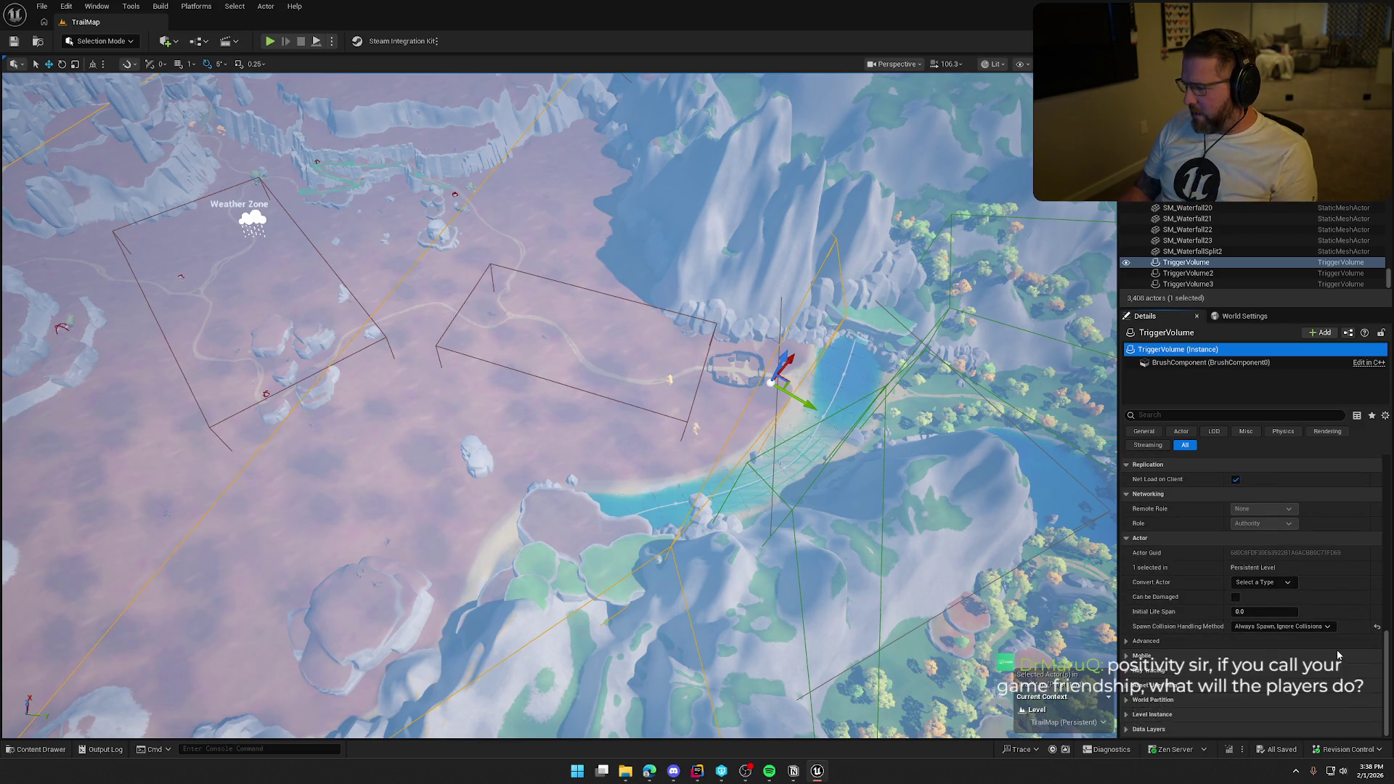
{"action": "scroll", "coordinate": [1336, 650], "scroll_direction": "up", "scroll_amount": 15}
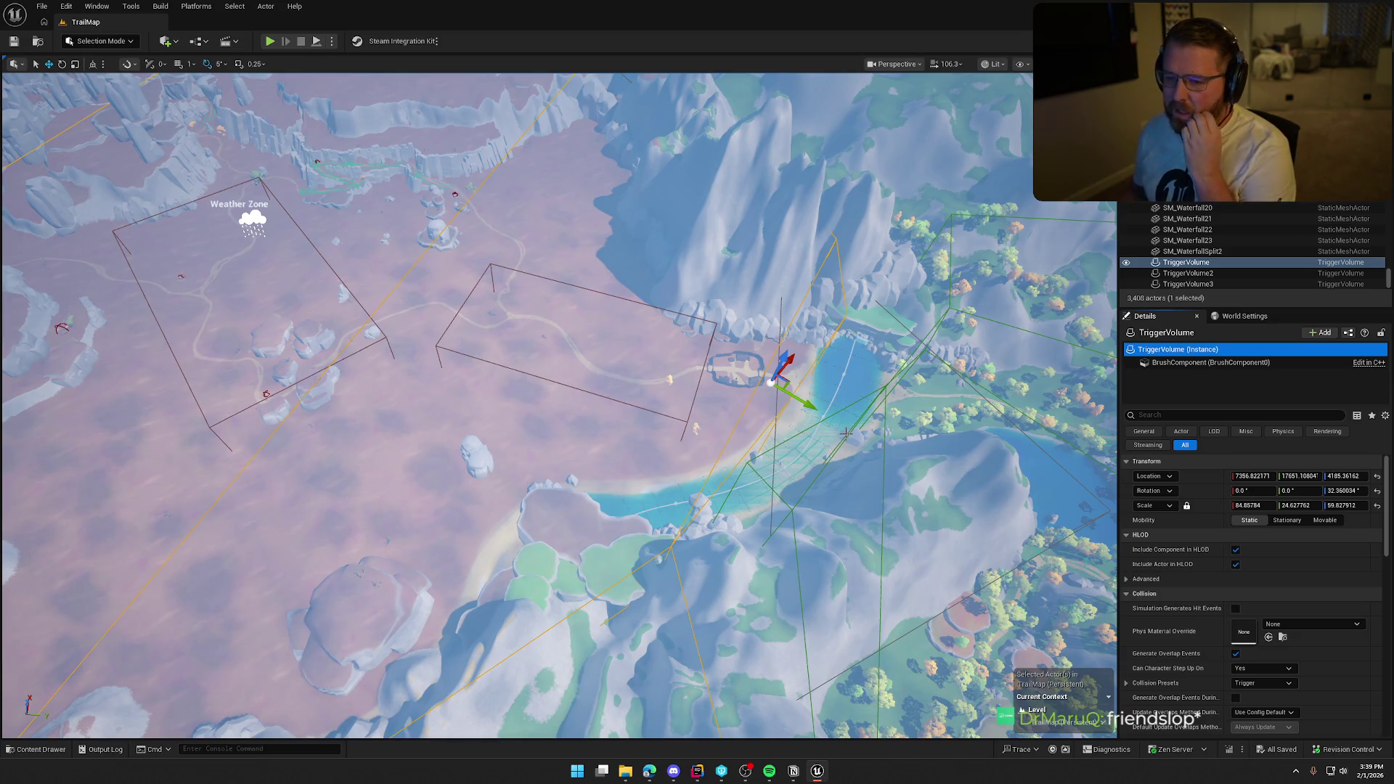
{"action": "left_click_drag", "start_coordinate": [817, 433], "coordinate": [816, 433]}
{"action": "left_click_drag", "start_coordinate": [935, 302], "coordinate": [935, 303]}
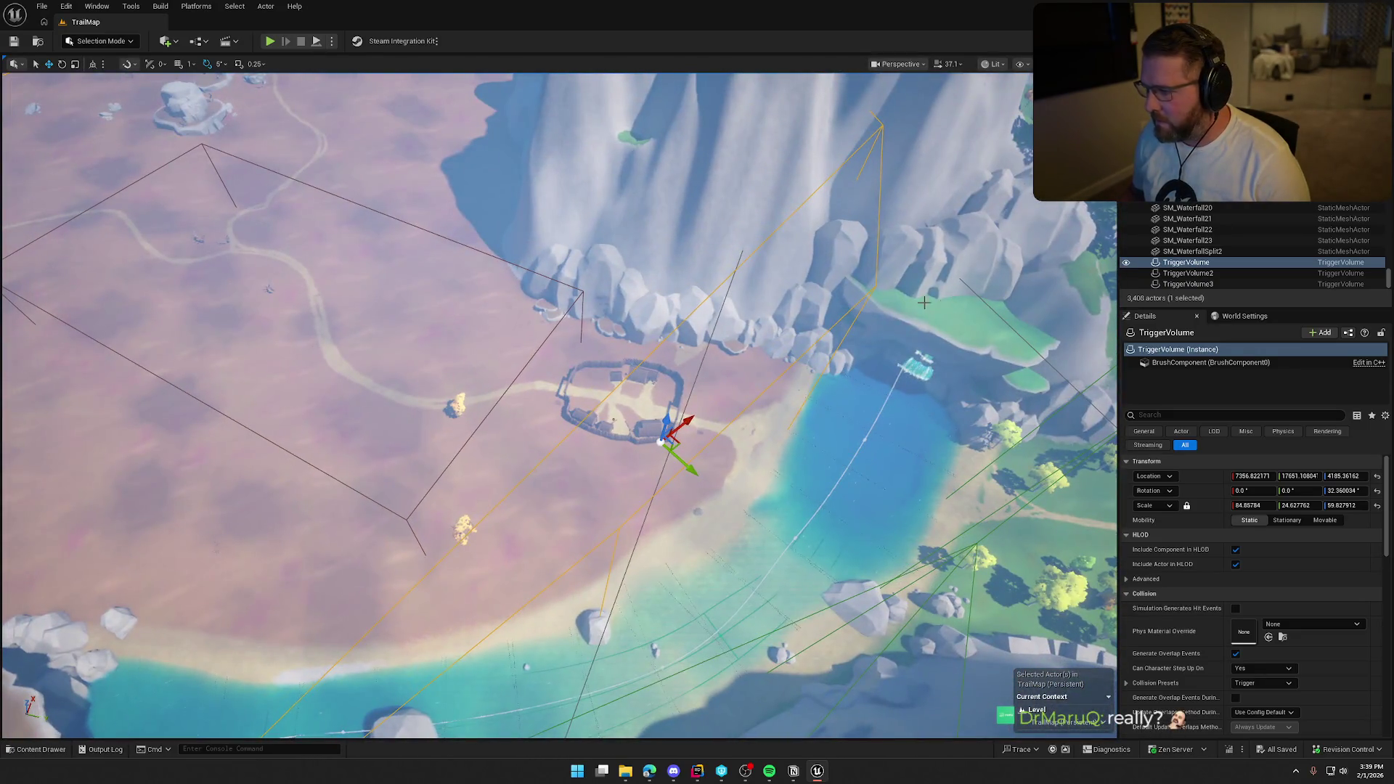
{"action": "scroll", "coordinate": [1174, 615], "scroll_direction": "down", "scroll_amount": 4}
{"action": "scroll", "coordinate": [1174, 614], "scroll_direction": "up", "scroll_amount": 1}
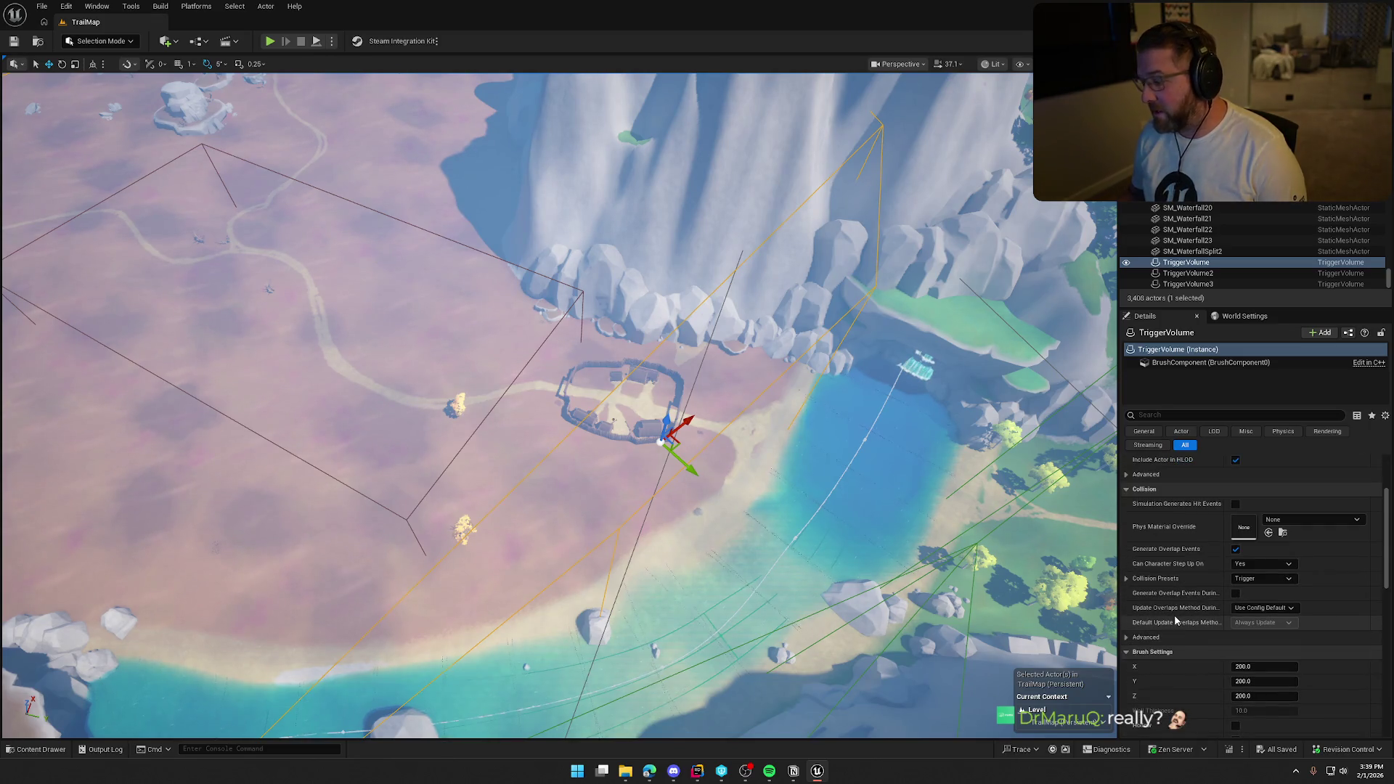
{"action": "scroll", "coordinate": [1174, 615], "scroll_direction": "down", "scroll_amount": 5}
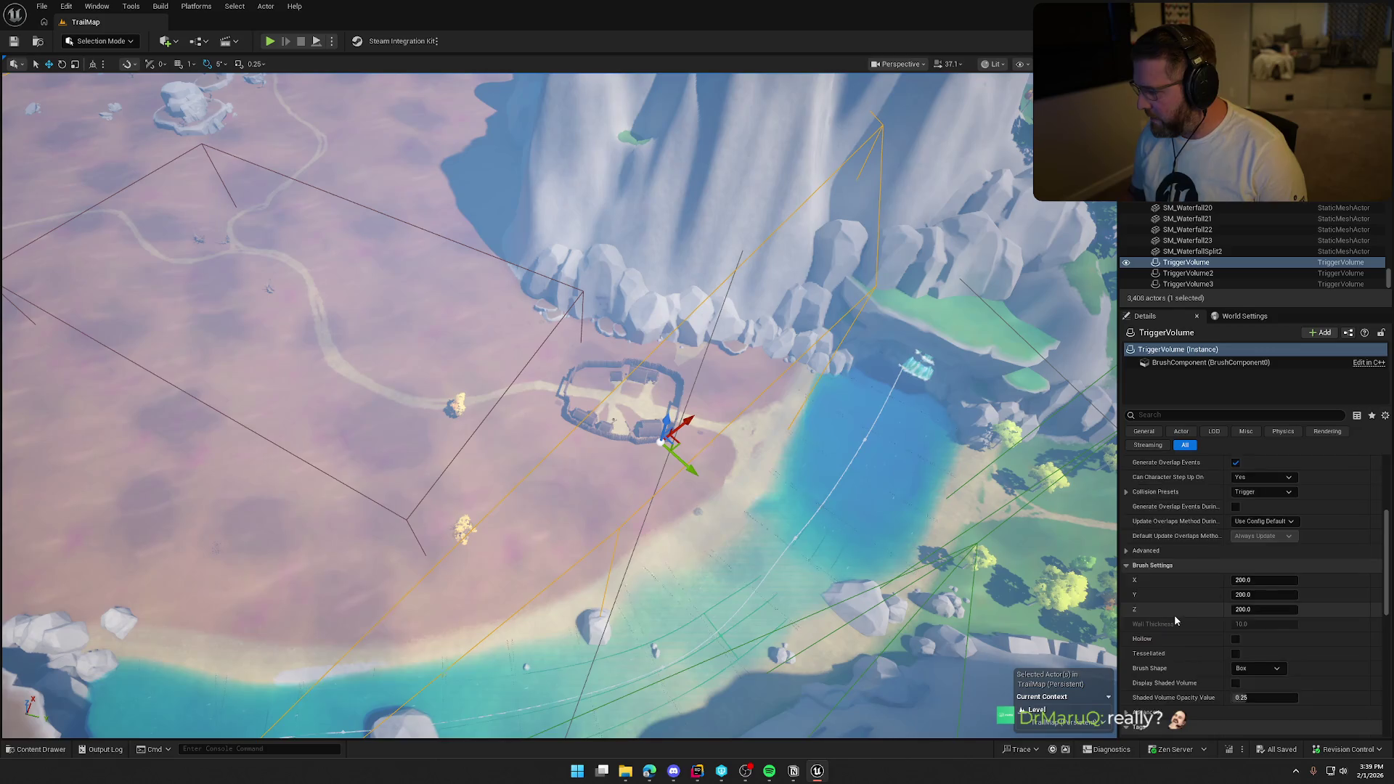
{"action": "left_click", "coordinate": [1175, 625]}
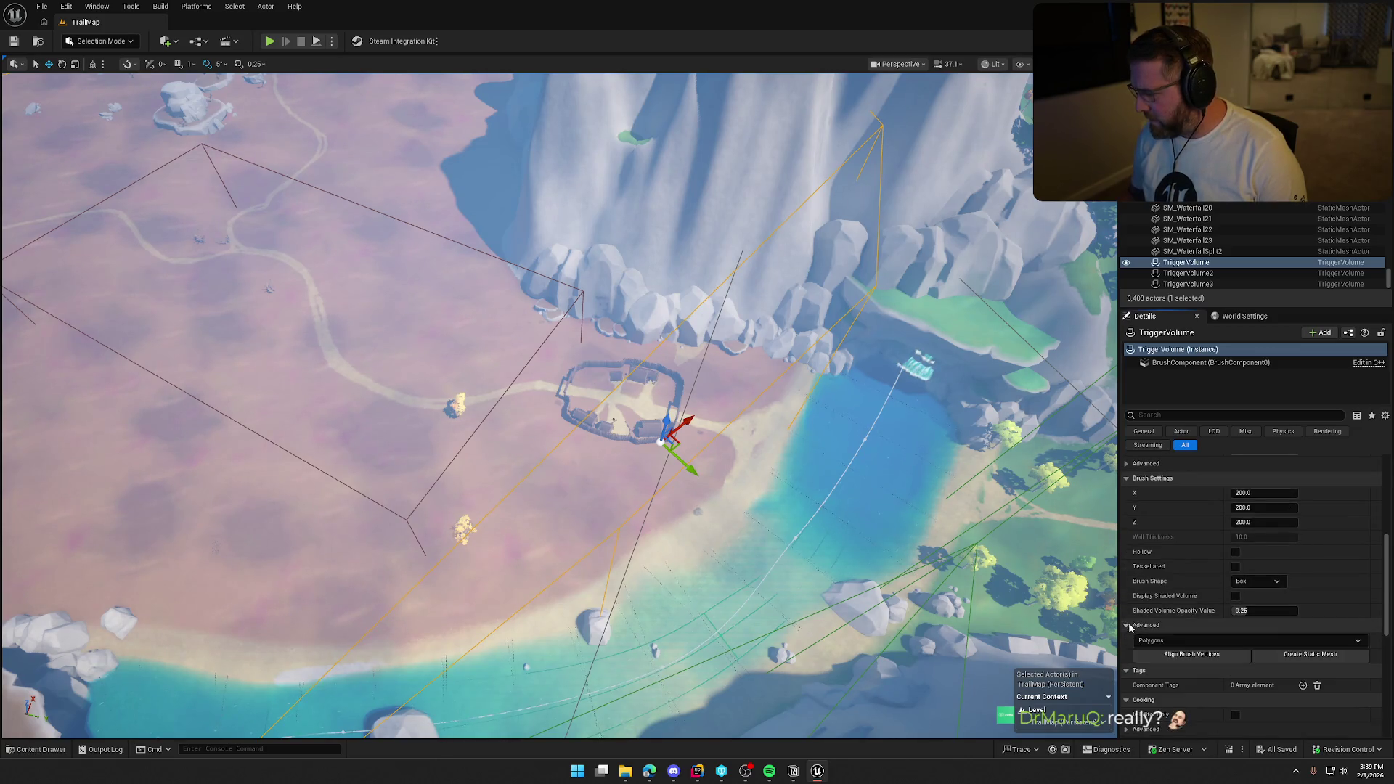
{"action": "scroll", "coordinate": [1210, 674], "scroll_direction": "down", "scroll_amount": 2}
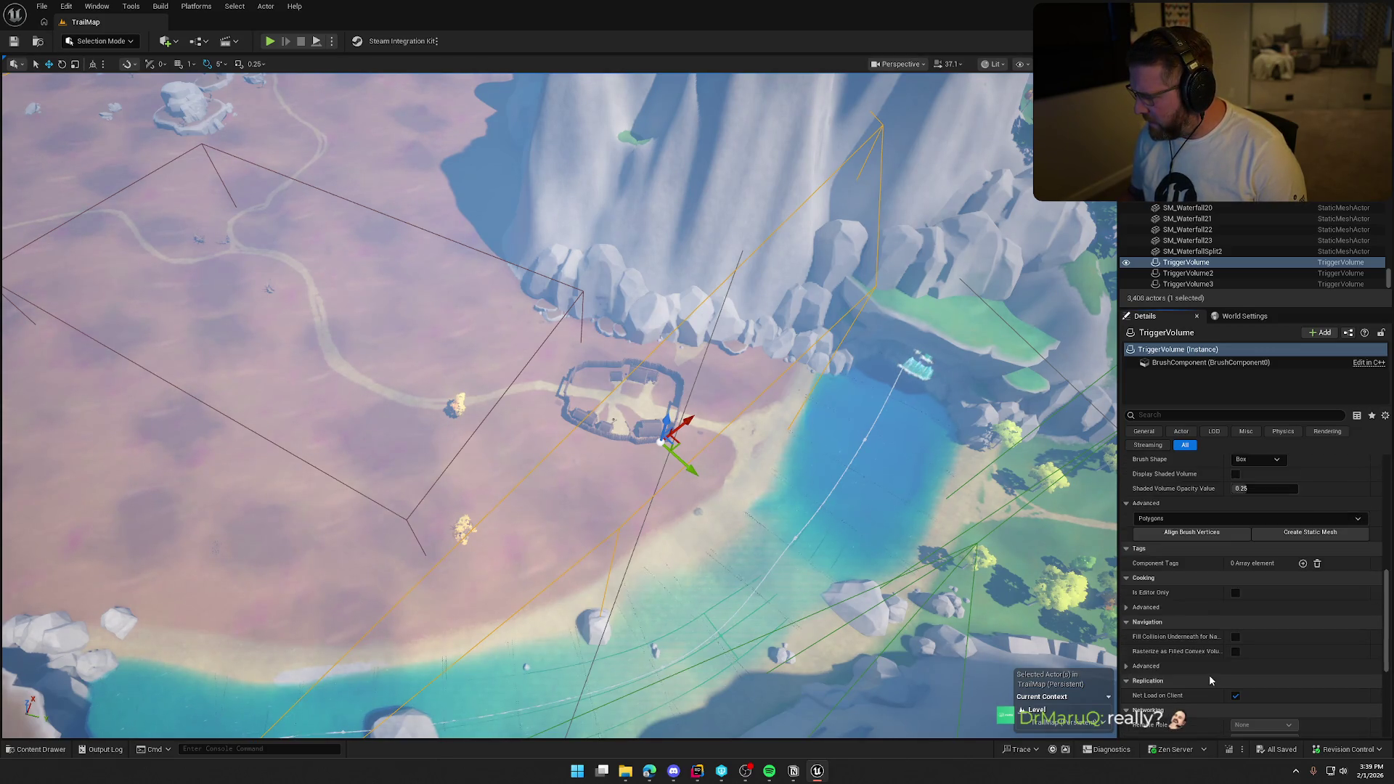
{"action": "scroll", "coordinate": [1301, 627], "scroll_direction": "down", "scroll_amount": 4}
{"action": "scroll", "coordinate": [1302, 628], "scroll_direction": "down", "scroll_amount": 3}
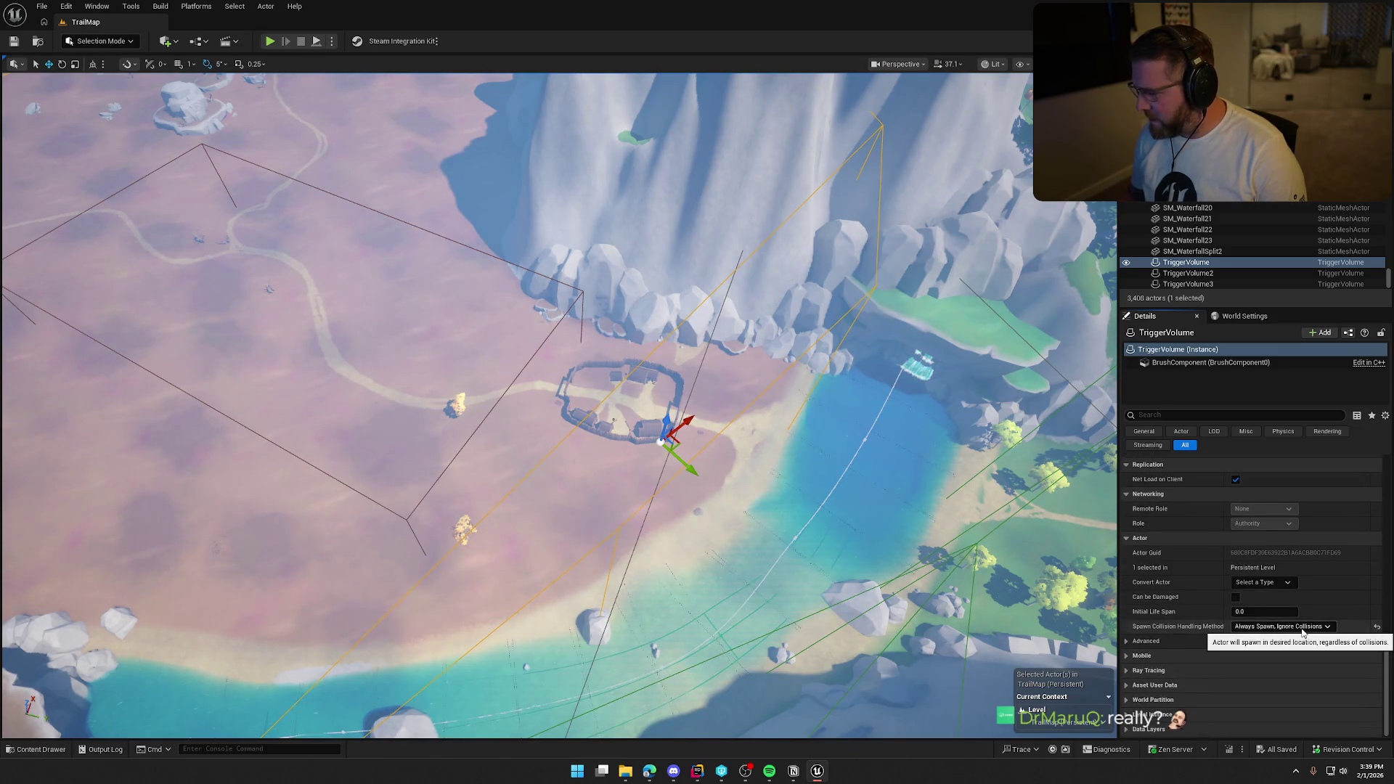
{"action": "scroll", "coordinate": [1302, 628], "scroll_direction": "up", "scroll_amount": 10}
{"action": "scroll", "coordinate": [1302, 630], "scroll_direction": "up", "scroll_amount": 4}
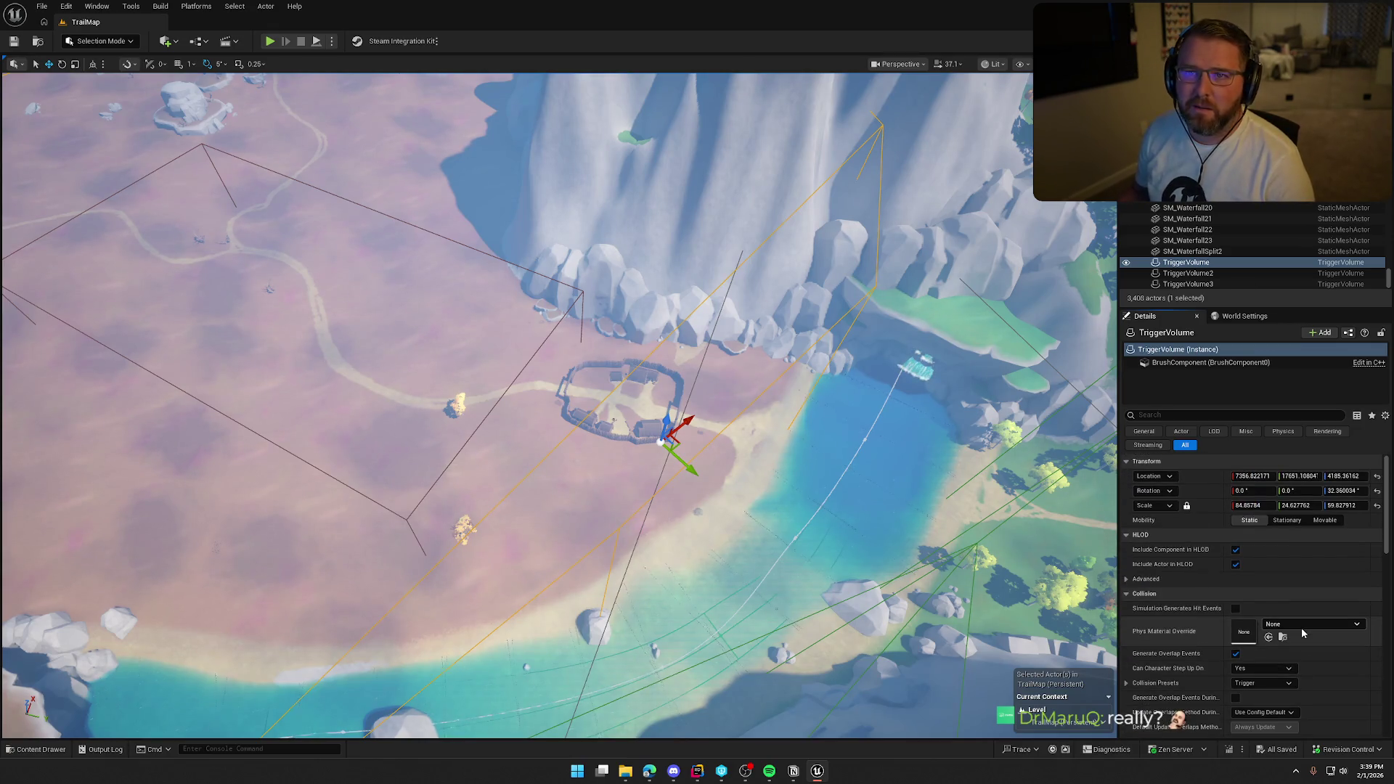
{"action": "scroll", "coordinate": [702, 391], "scroll_direction": "up", "scroll_amount": 2}
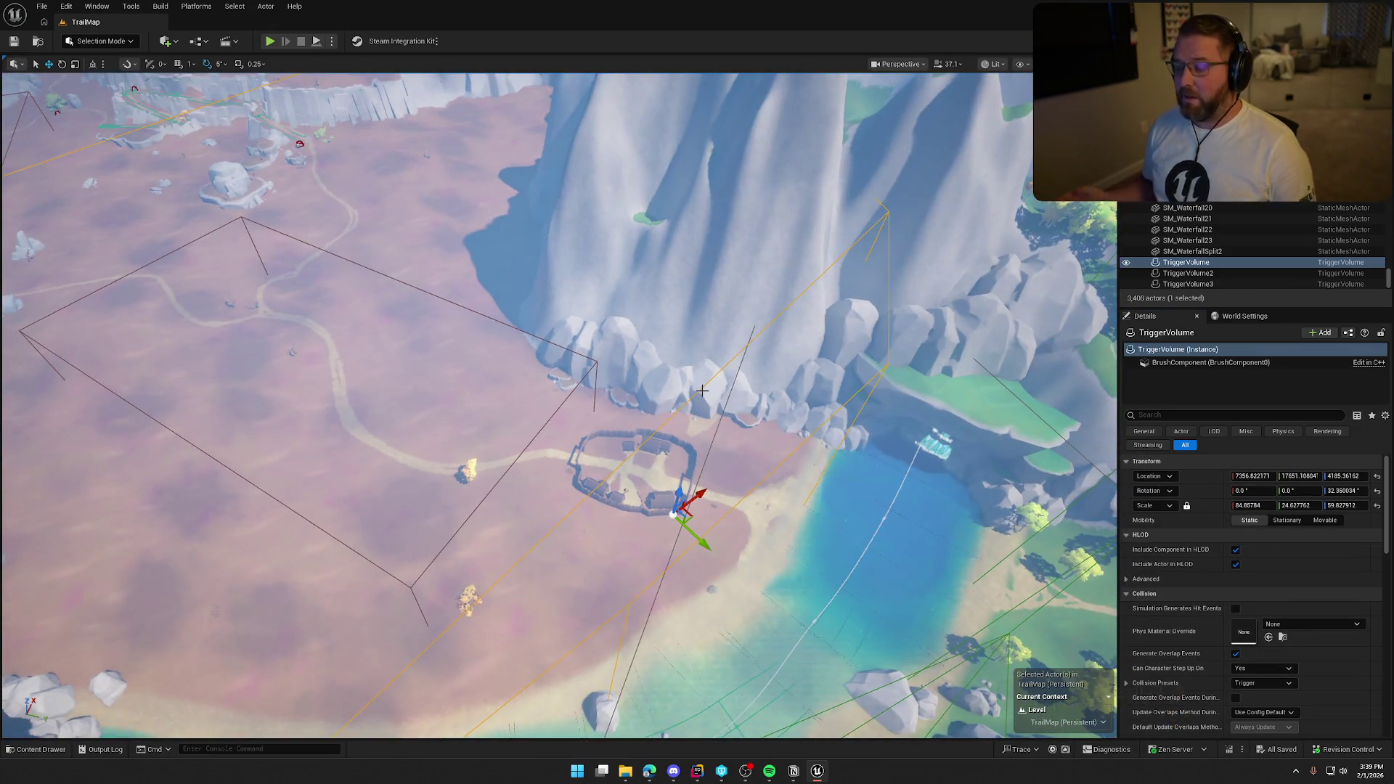
- Fly back over the village and bring up the editor modes list from the Selection Mode dropdown
{"action": "scroll", "coordinate": [702, 390], "scroll_direction": "up", "scroll_amount": 2}
{"action": "scroll", "coordinate": [701, 369], "scroll_direction": "up", "scroll_amount": 2}
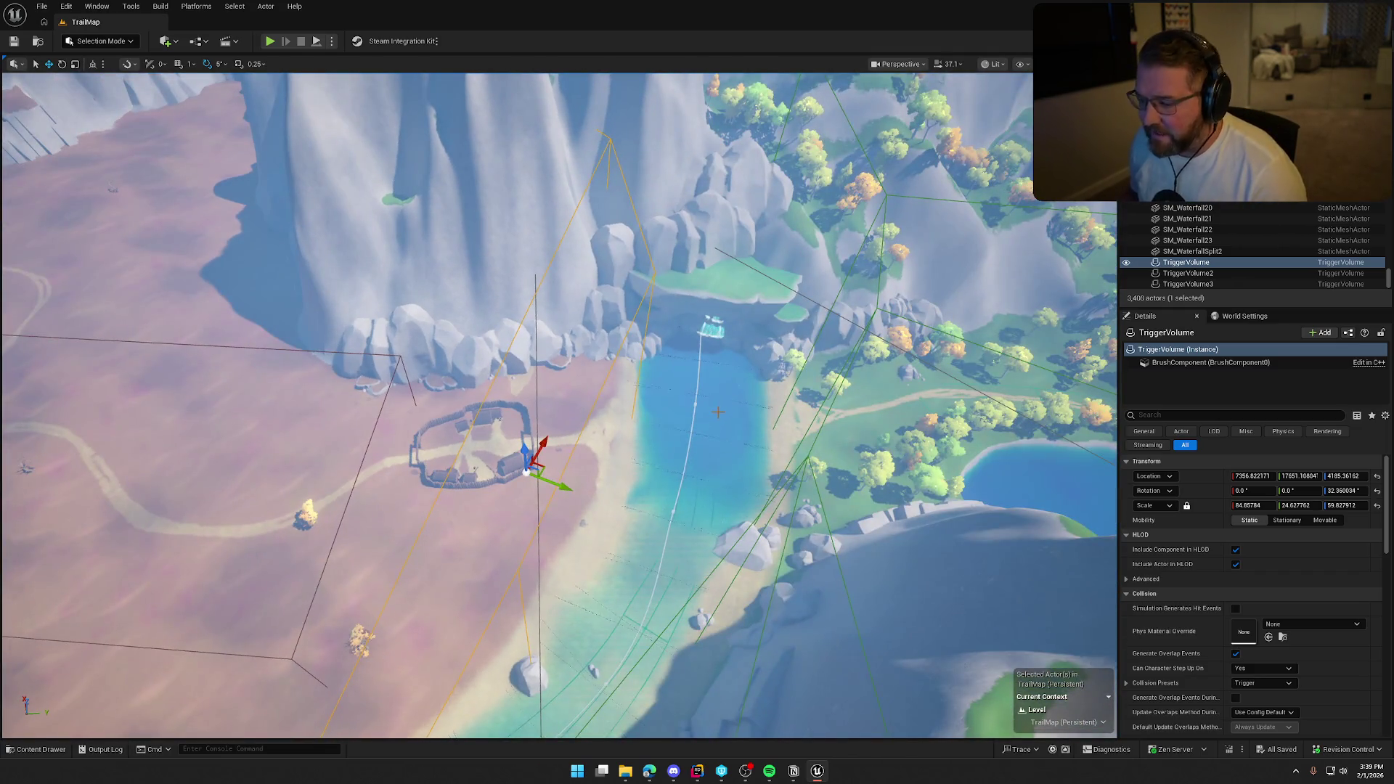
{"action": "key", "text": "w"}
{"action": "key", "text": "a"}
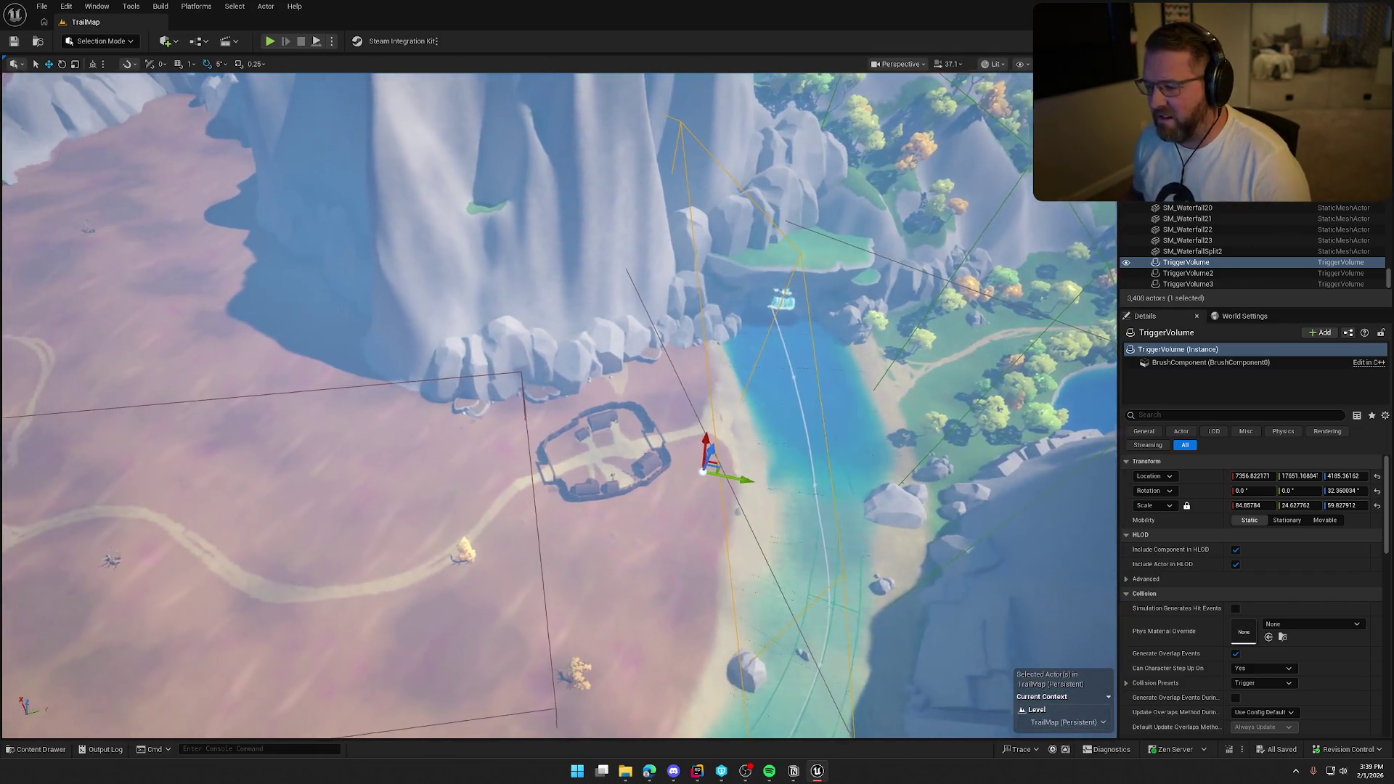
{"action": "scroll", "coordinate": [559, 407], "scroll_direction": "down", "scroll_amount": 5}
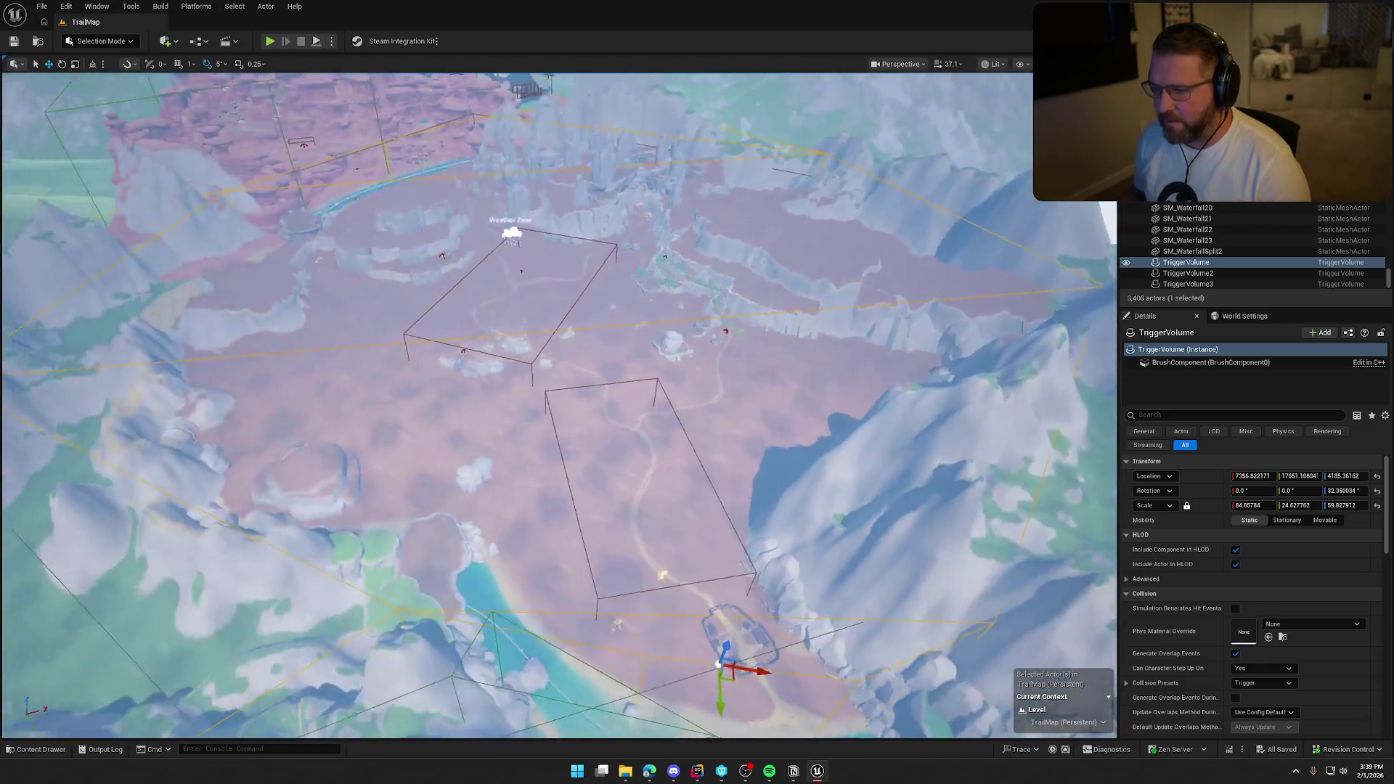
{"action": "scroll", "coordinate": [559, 407], "scroll_direction": "down", "scroll_amount": 5}
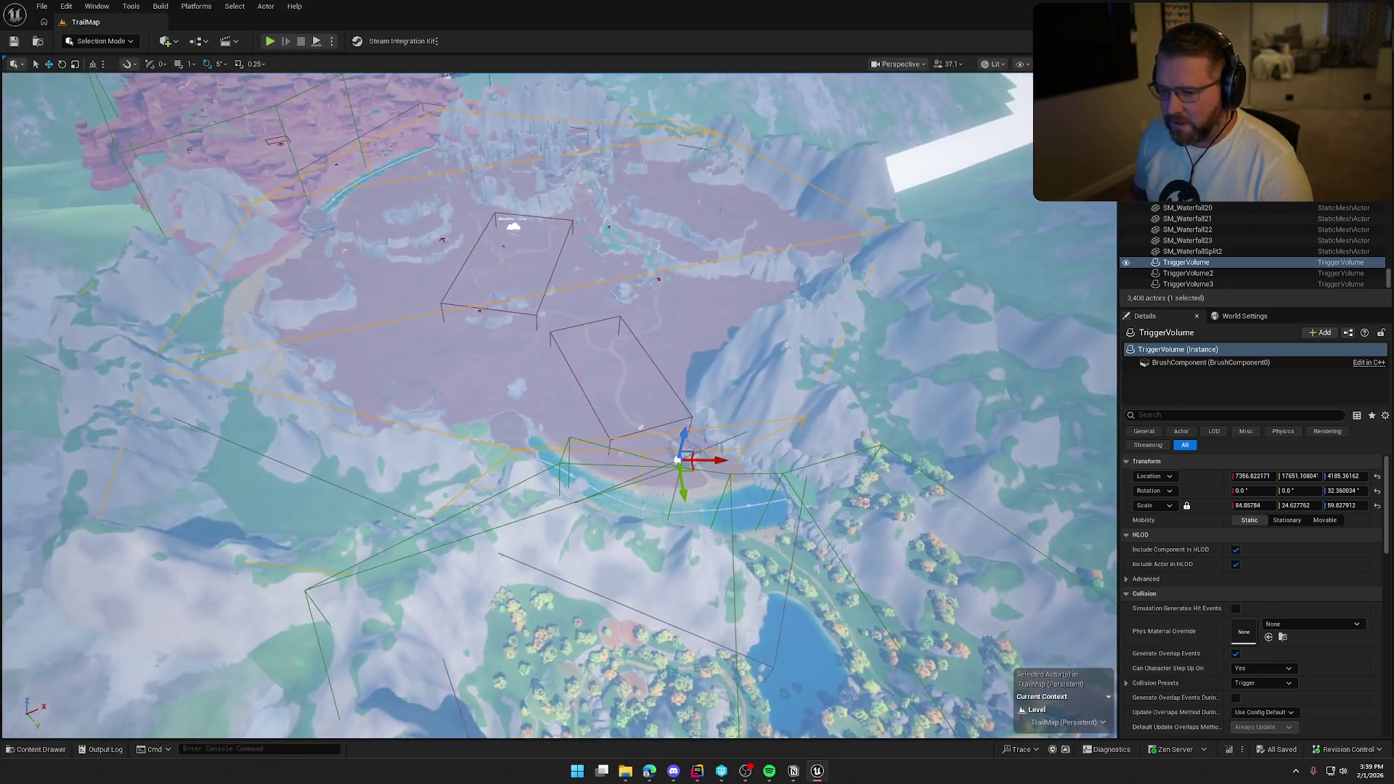
{"action": "left_click", "coordinate": [102, 40]}
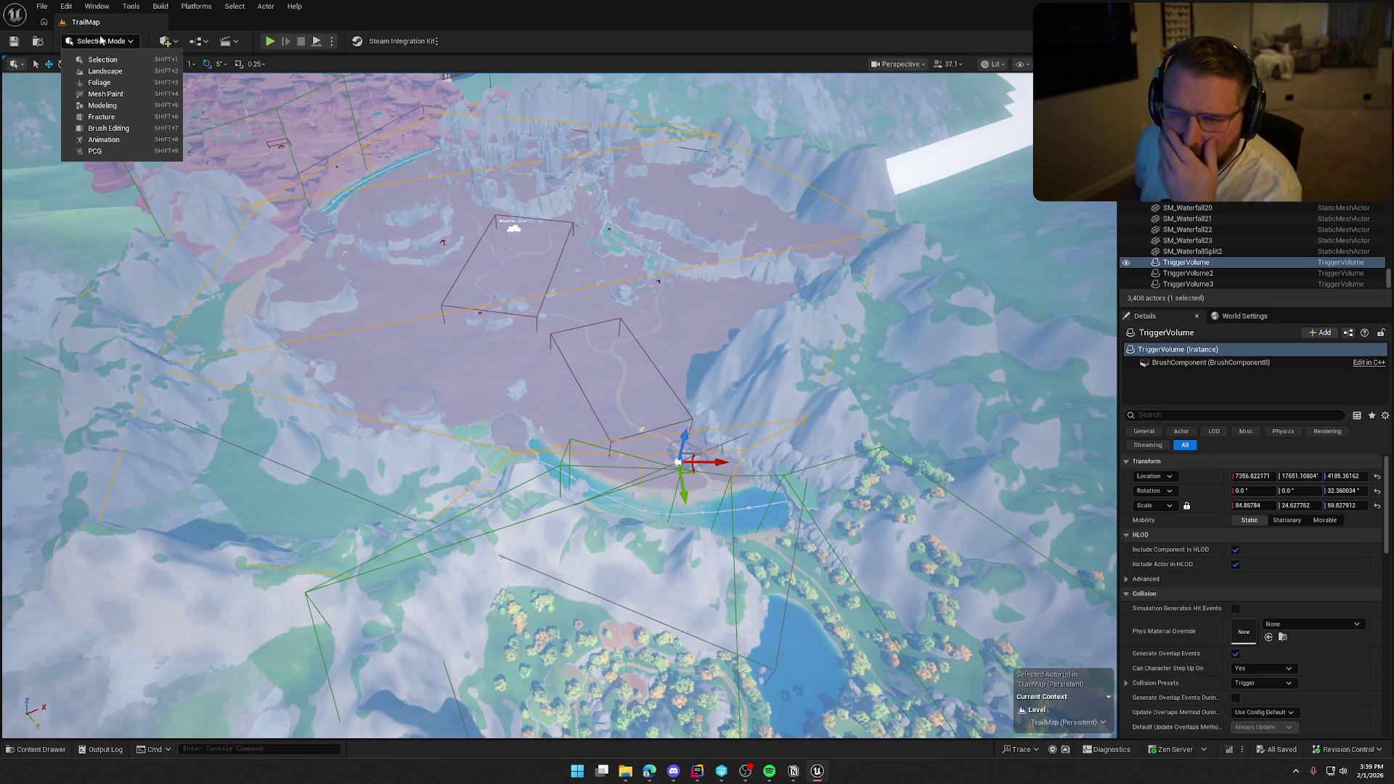
- Switch to Brush Editing mode and try raising one TriggerVolume vertex, undoing the move
{"action": "left_click", "coordinate": [108, 128]}
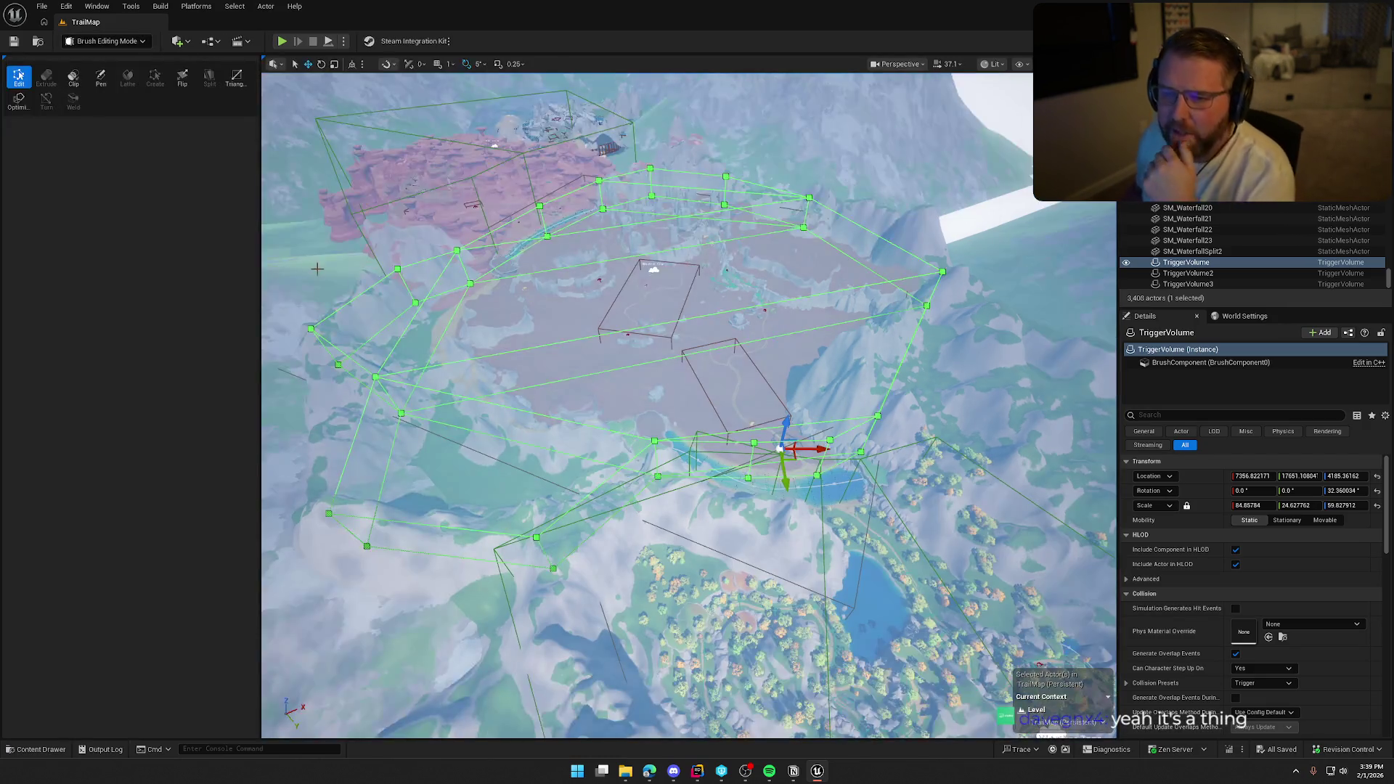
{"action": "scroll", "coordinate": [574, 337], "scroll_direction": "down", "scroll_amount": 10}
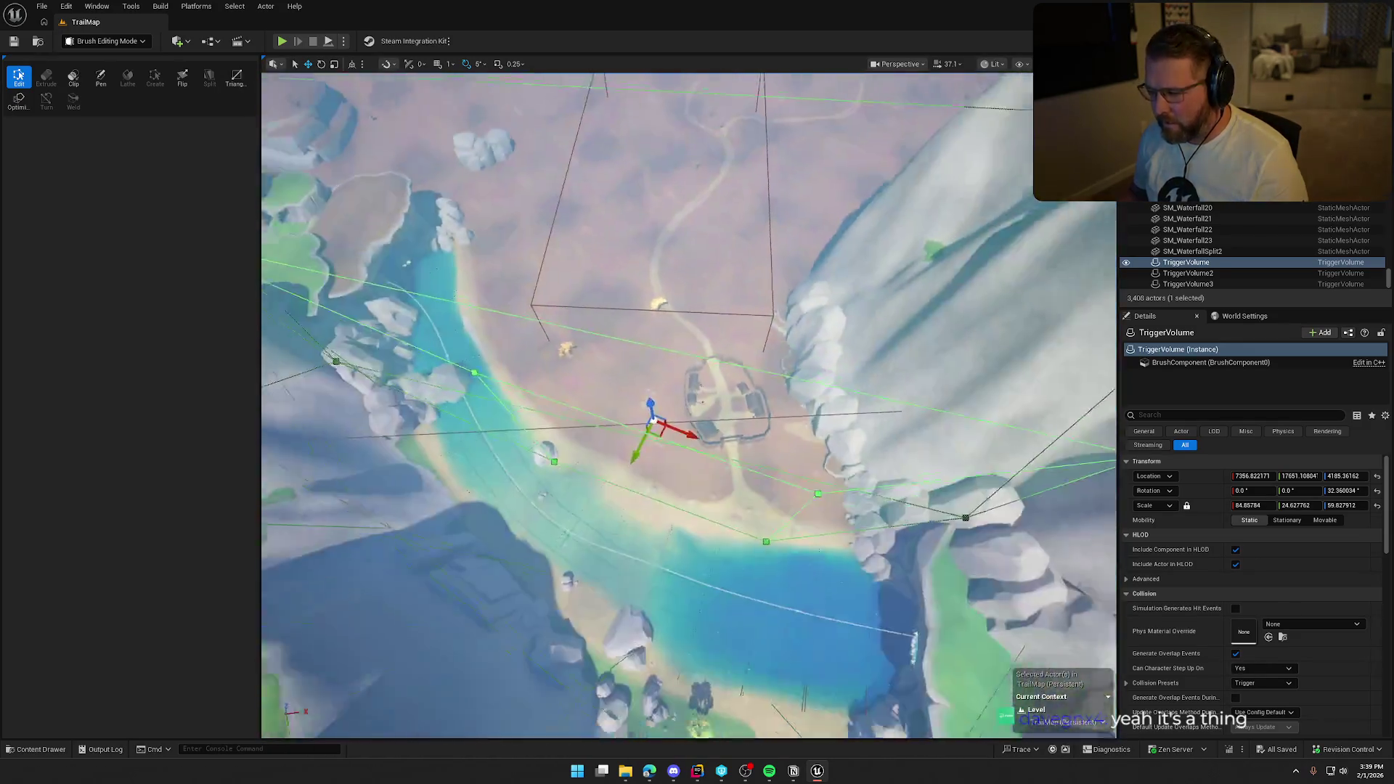
{"action": "scroll", "coordinate": [690, 407], "scroll_direction": "up", "scroll_amount": 5}
{"action": "left_click", "coordinate": [759, 452]}
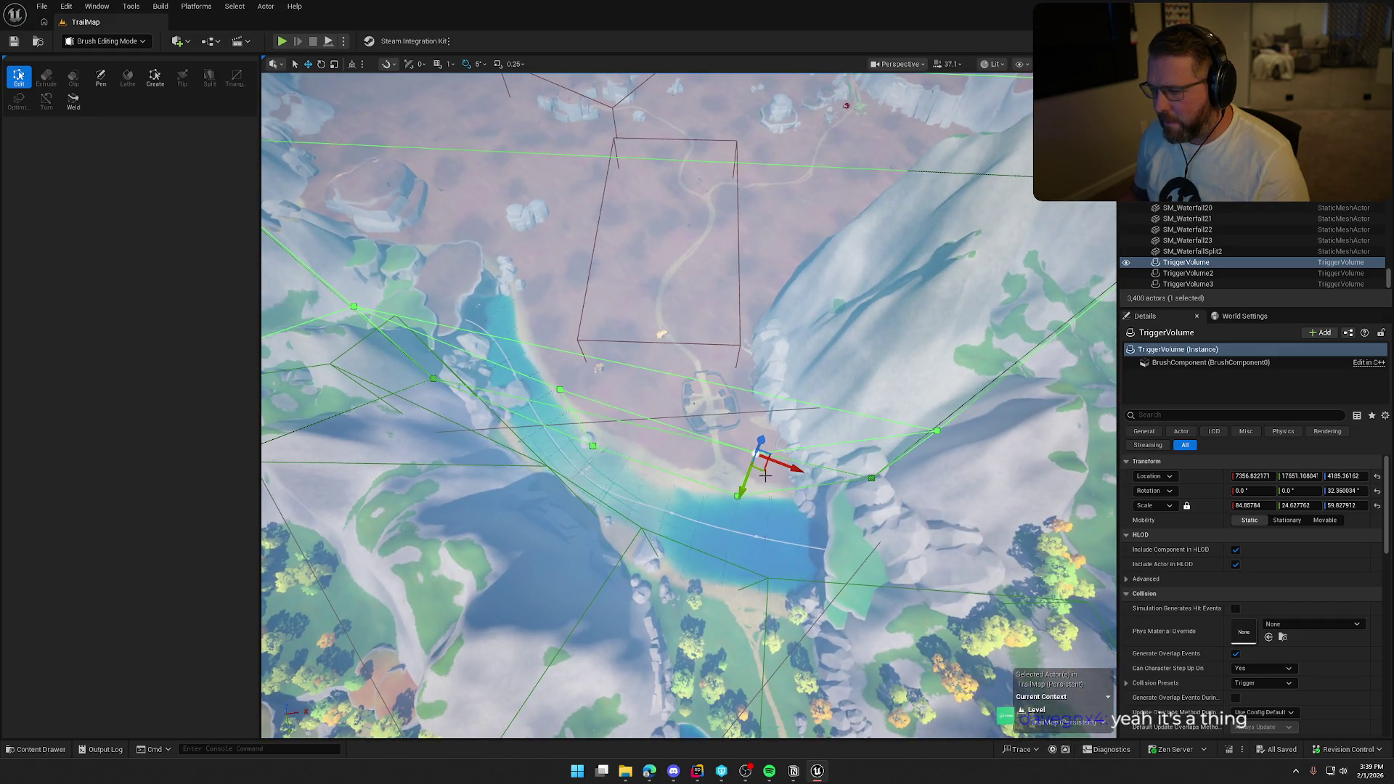
{"action": "left_click_drag", "start_coordinate": [764, 471], "coordinate": [761, 463]}
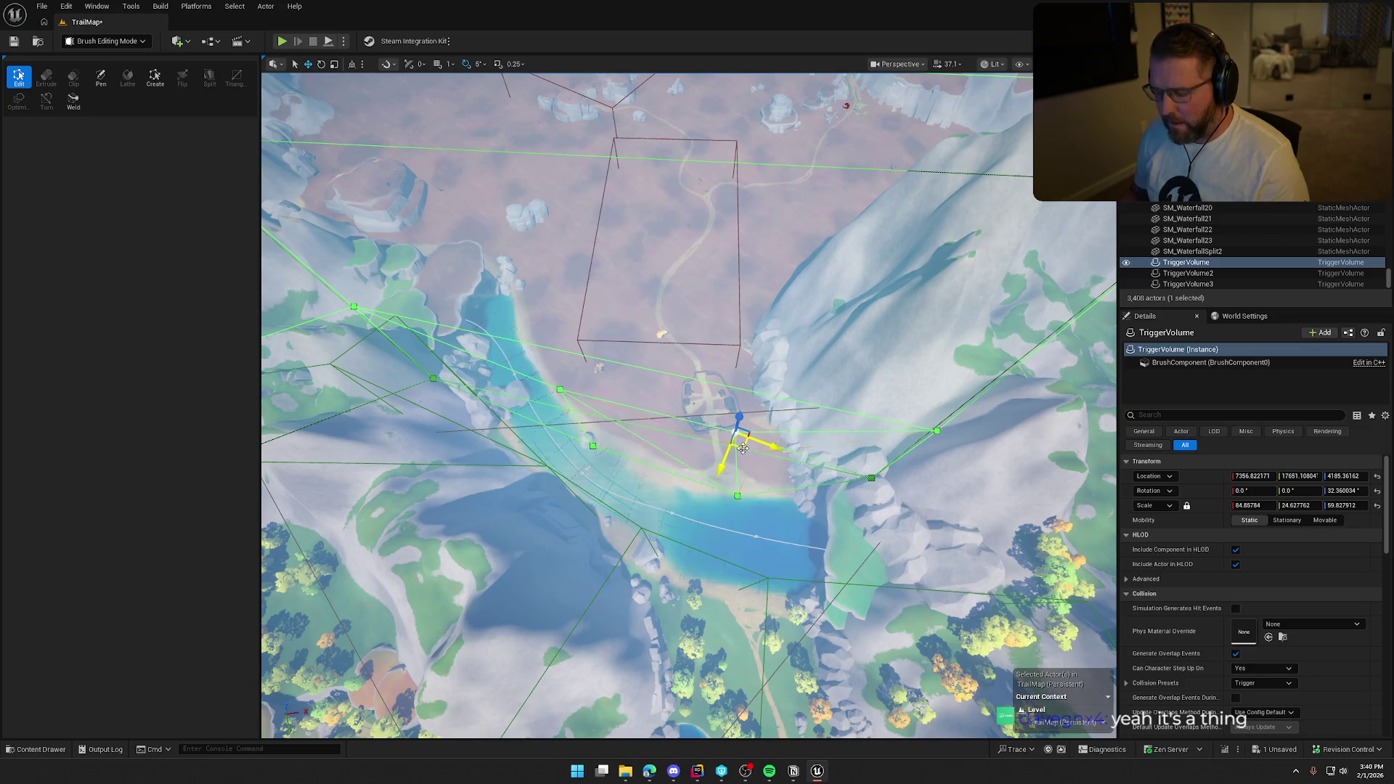
{"action": "key", "text": "ctrl+z"}
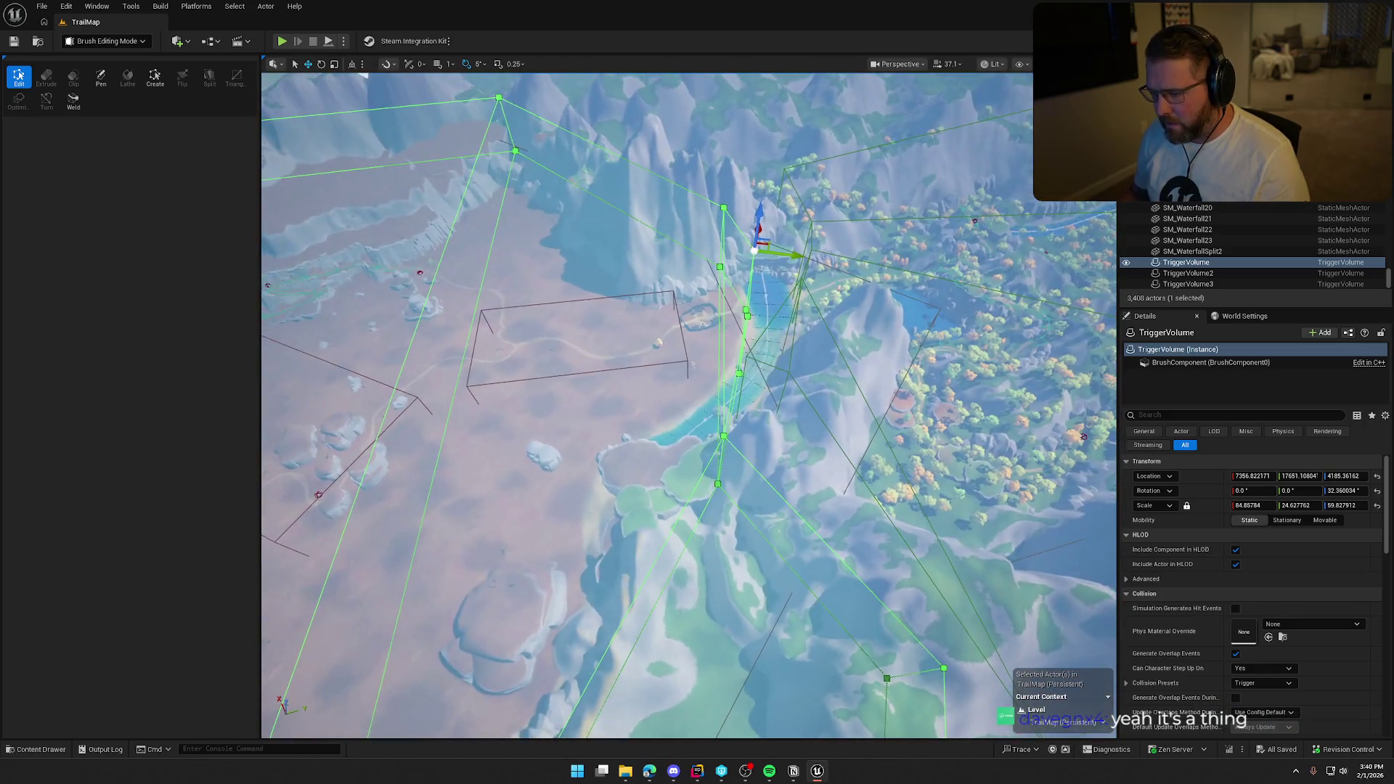
- Marquee-select a group of vertices and move them up-left along the river, then adjust the lower vertices
{"action": "left_click_drag", "start_coordinate": [669, 187], "coordinate": [772, 506]}
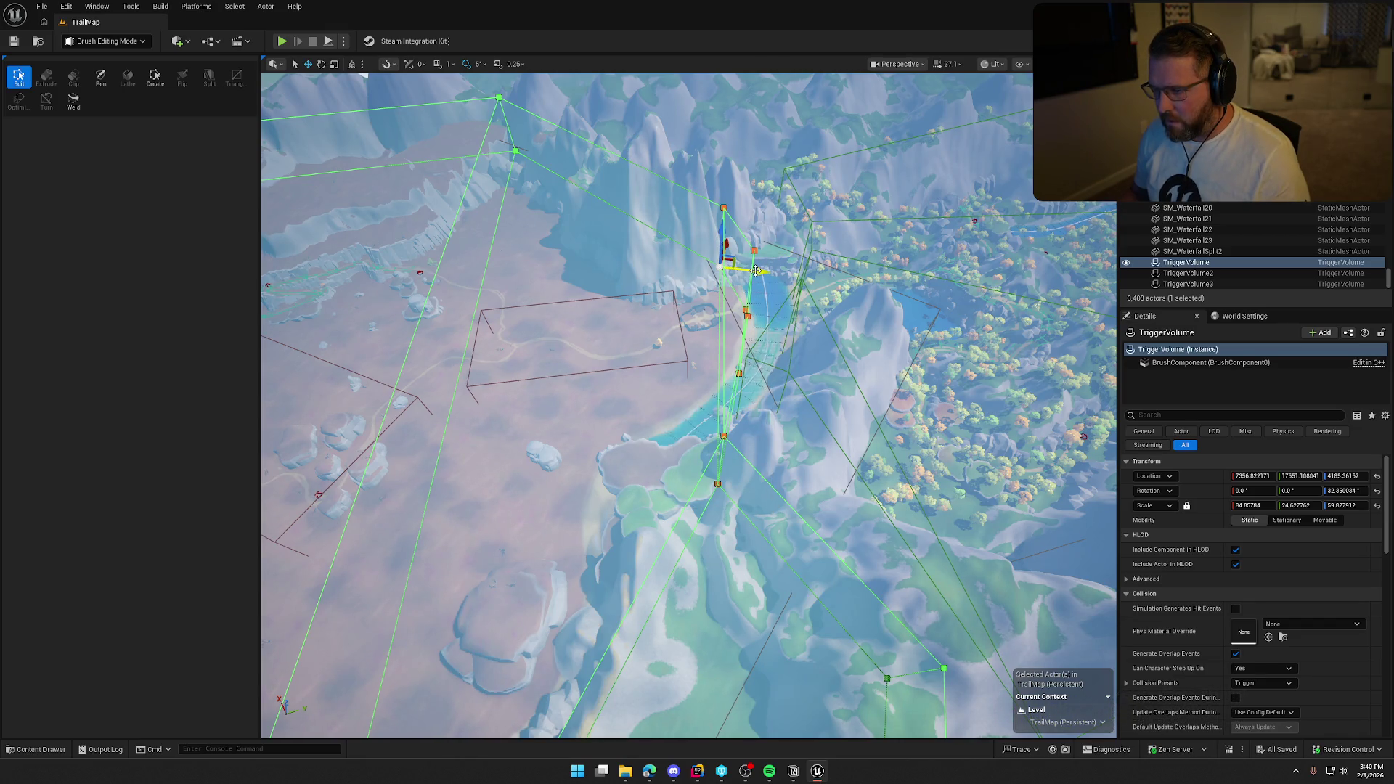
{"action": "key", "text": "f"}
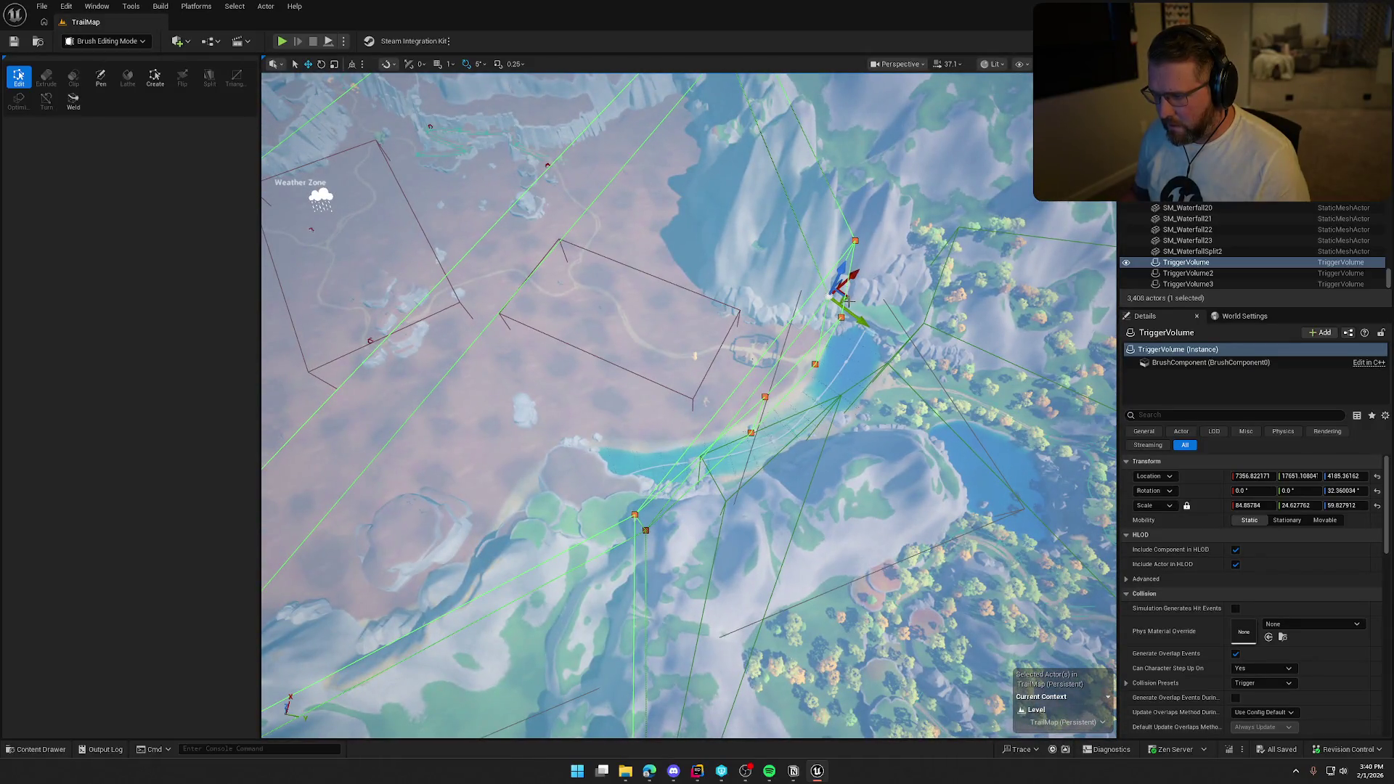
{"action": "left_click_drag", "start_coordinate": [848, 298], "coordinate": [786, 257]}
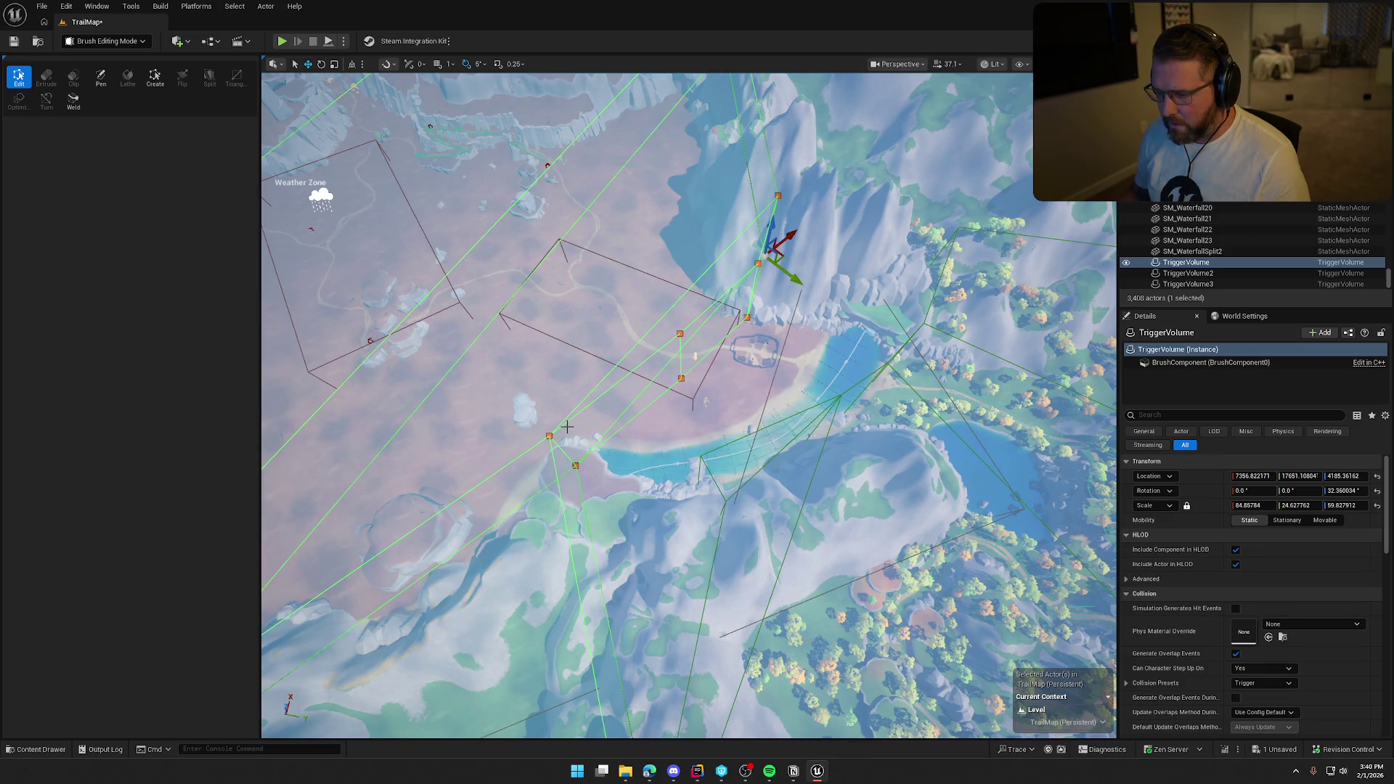
{"action": "left_click_drag", "start_coordinate": [600, 393], "coordinate": [699, 292]}
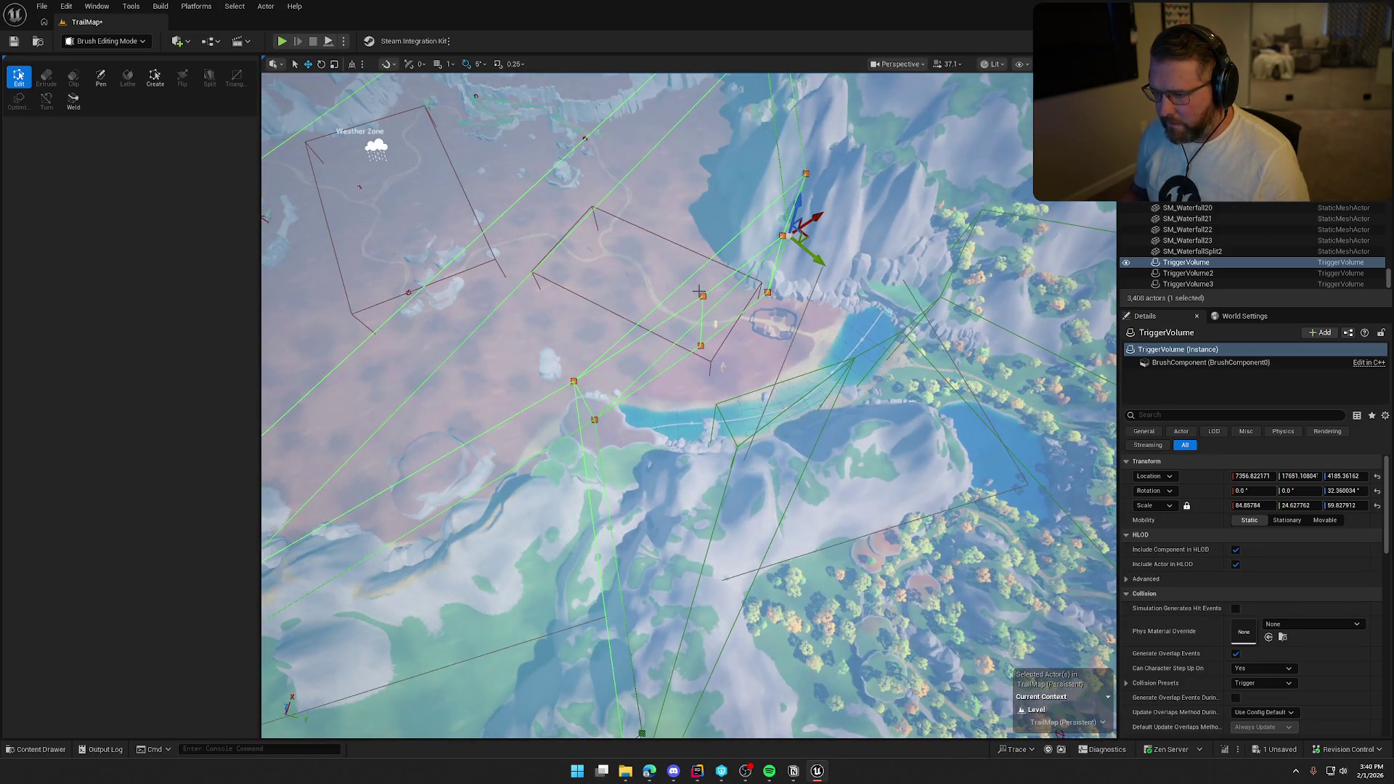
{"action": "left_click", "coordinate": [701, 294]}
{"action": "mouse_move", "coordinate": [703, 349]}
{"action": "left_mouse_down"}
{"action": "mouse_move", "coordinate": [730, 359]}
{"action": "mouse_move", "coordinate": [800, 252]}
{"action": "left_mouse_up"}
{"action": "left_click", "coordinate": [800, 252]}
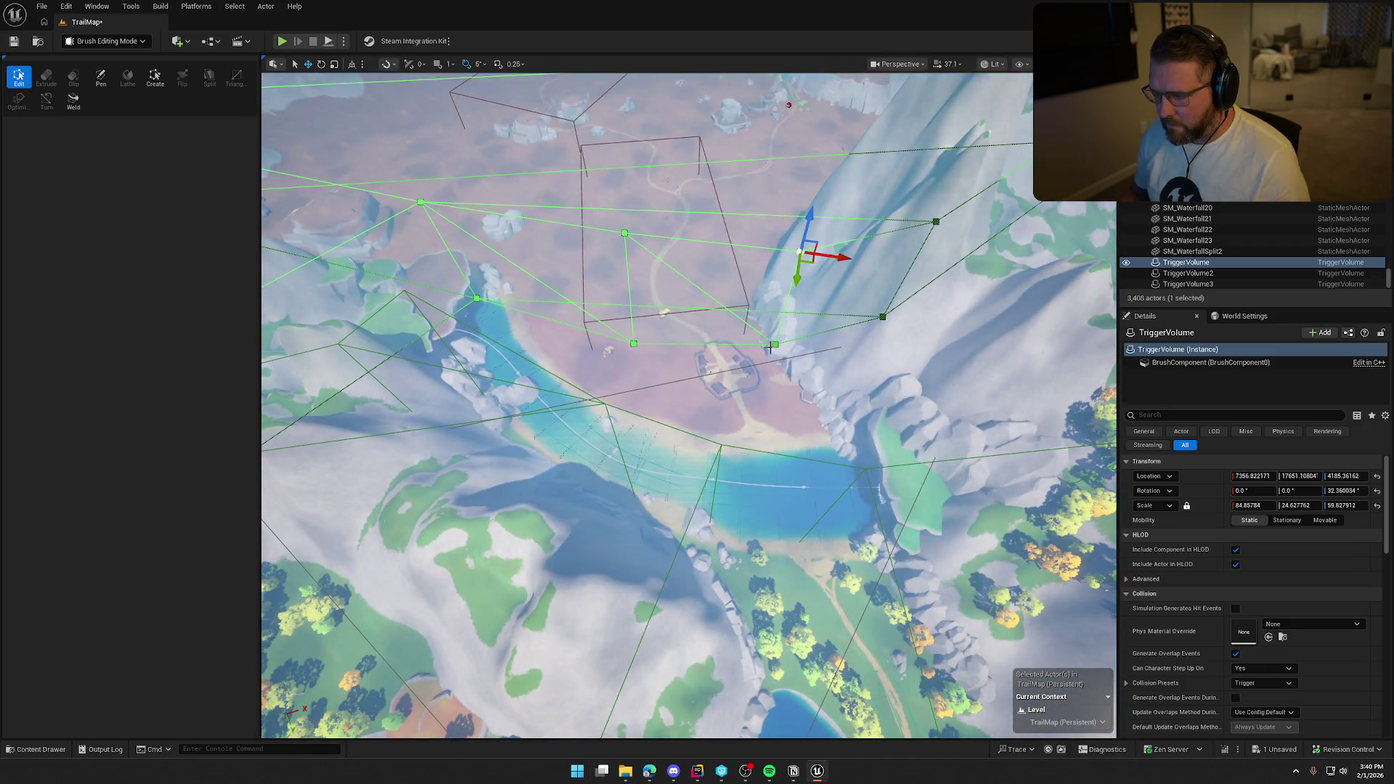
{"action": "left_click", "coordinate": [776, 345]}
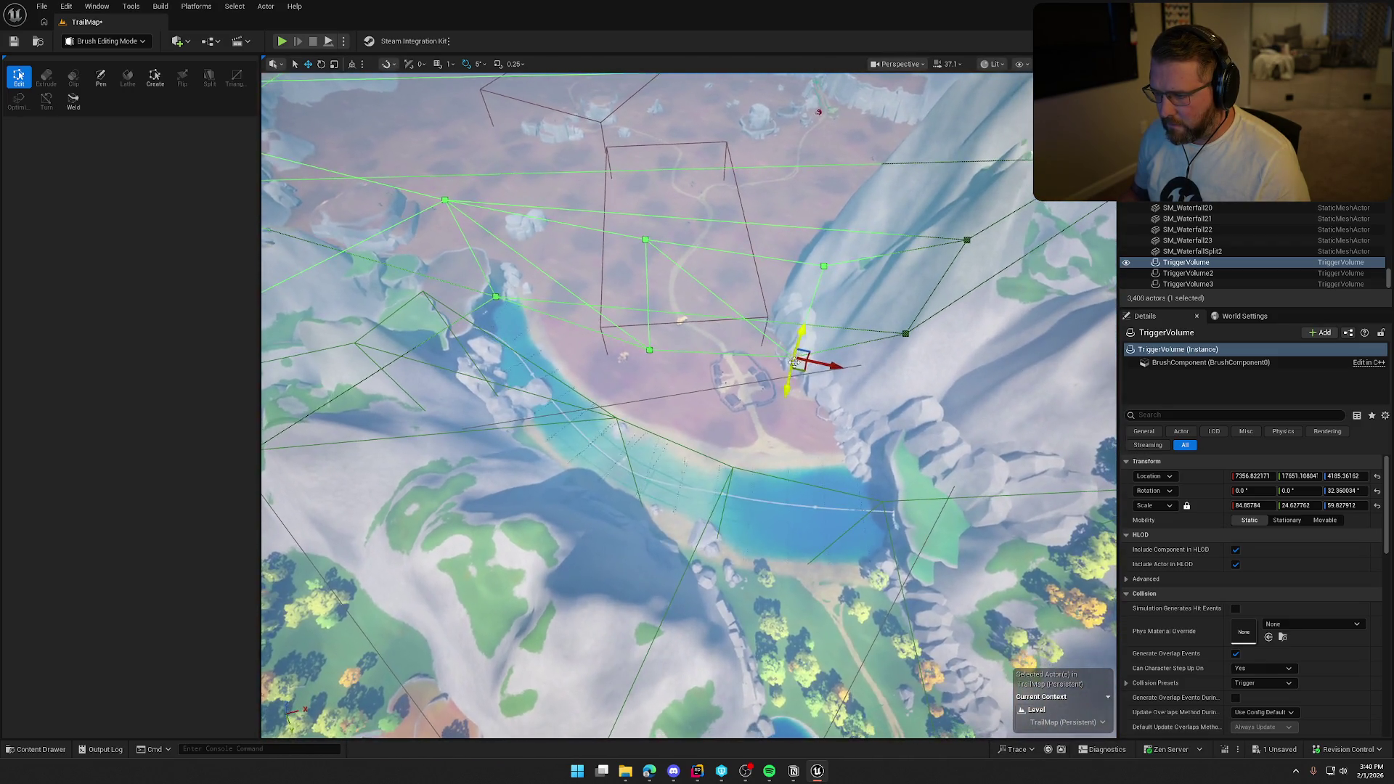
{"action": "left_click_drag", "start_coordinate": [799, 364], "coordinate": [790, 360]}
- Select the next brush vertex and drag it right, then down toward the river bank
{"action": "mouse_move", "coordinate": [690, 314]}
{"action": "left_mouse_down"}
{"action": "mouse_move", "coordinate": [690, 276]}
{"action": "mouse_move", "coordinate": [690, 314]}
{"action": "left_mouse_up"}
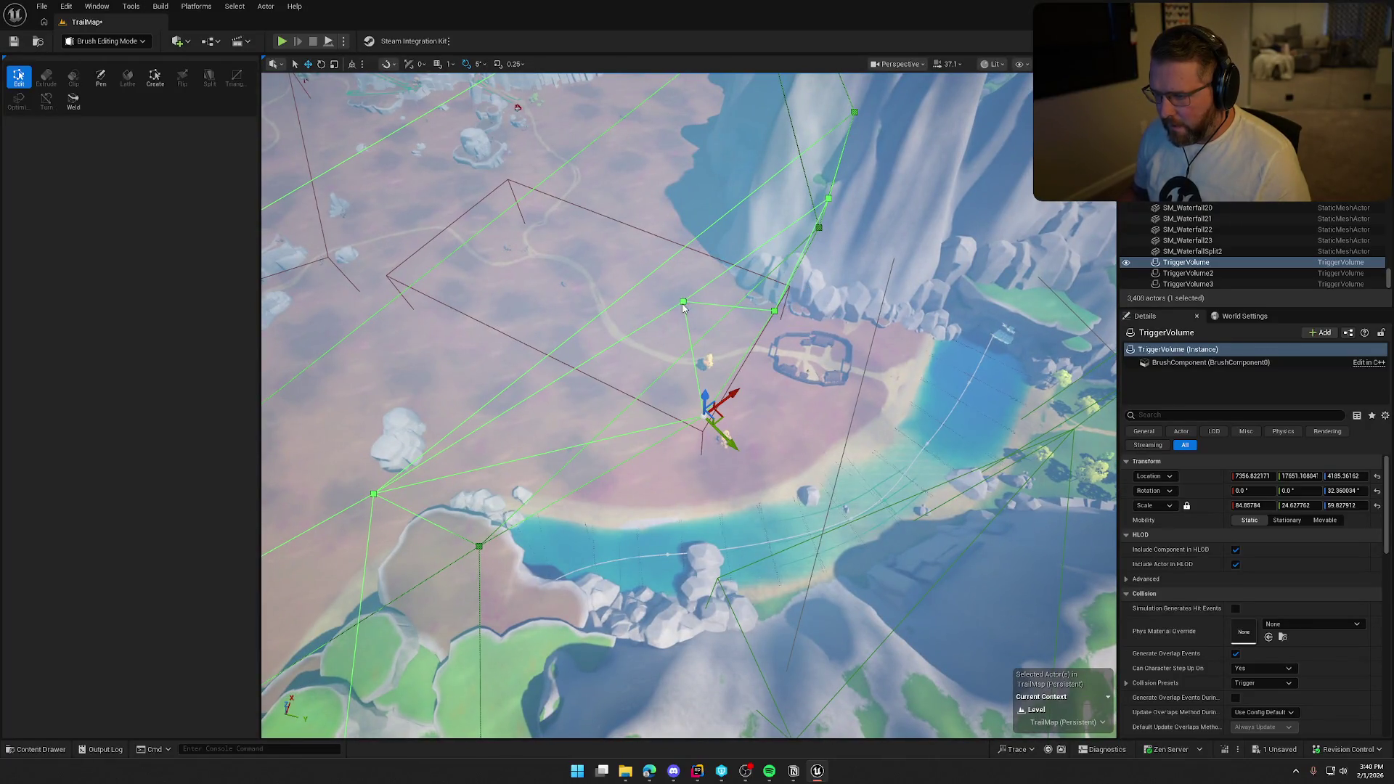
{"action": "left_click_drag", "start_coordinate": [698, 302], "coordinate": [691, 282]}
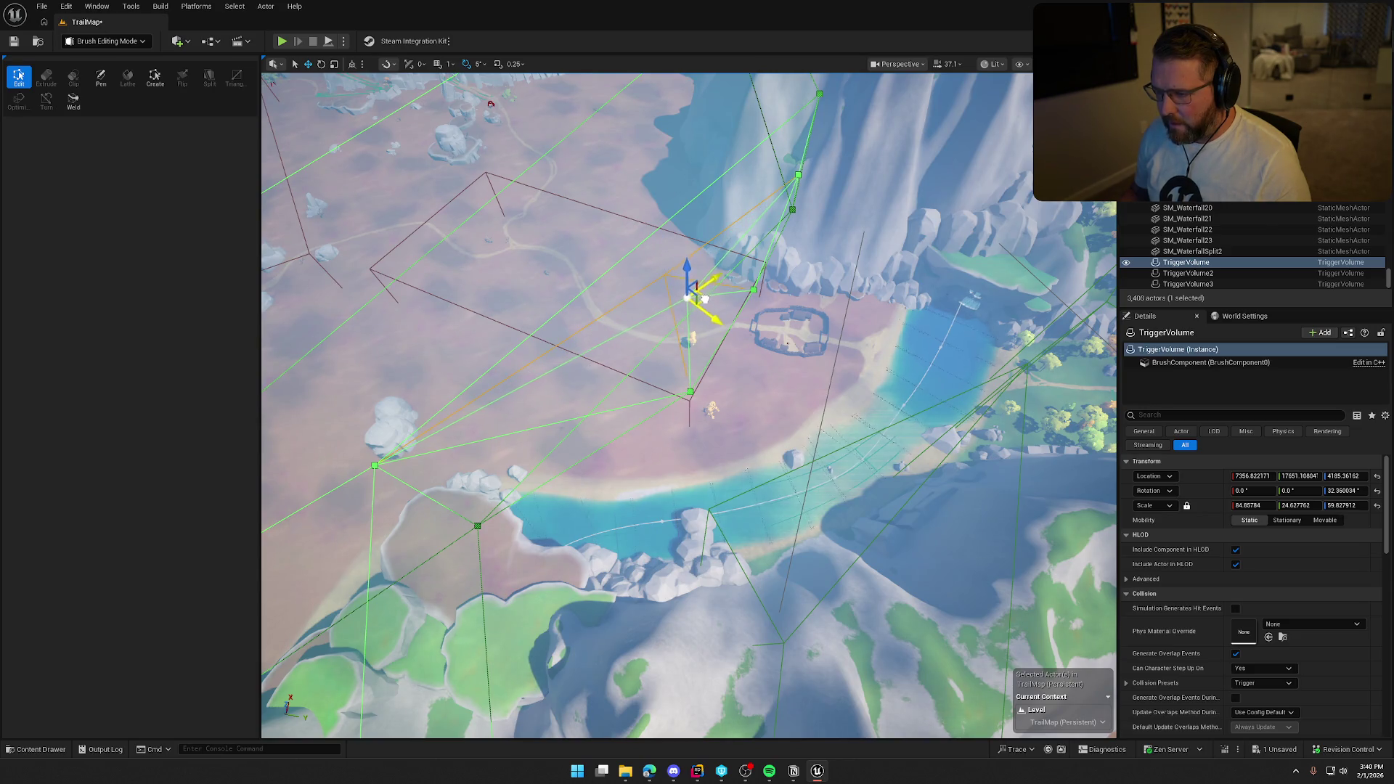
{"action": "mouse_move", "coordinate": [703, 297]}
{"action": "left_mouse_down"}
{"action": "mouse_move", "coordinate": [692, 250]}
{"action": "mouse_move", "coordinate": [671, 245]}
{"action": "mouse_move", "coordinate": [832, 301]}
{"action": "mouse_move", "coordinate": [824, 312]}
{"action": "left_mouse_up"}
{"action": "left_click", "coordinate": [810, 312]}
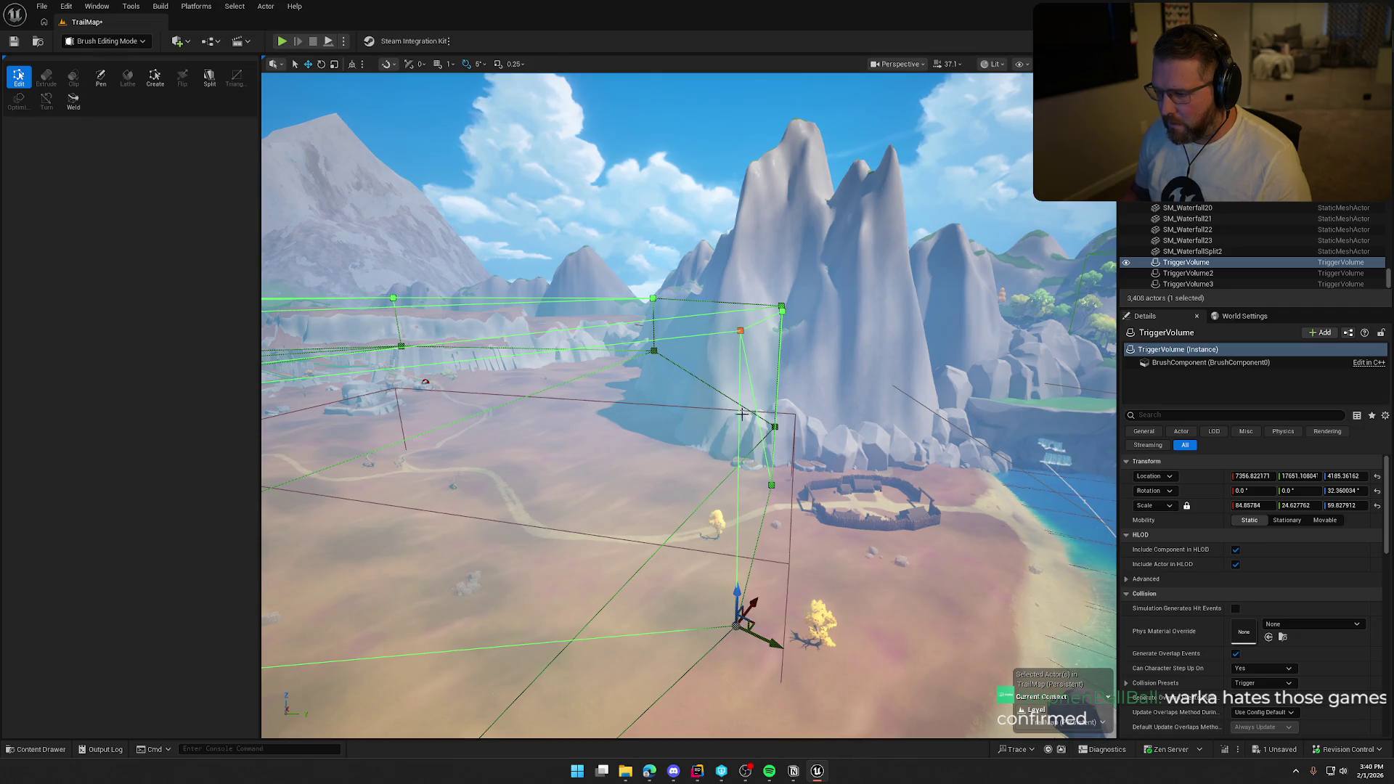
{"action": "mouse_move", "coordinate": [756, 628]}
{"action": "left_mouse_down"}
{"action": "mouse_move", "coordinate": [901, 638]}
{"action": "mouse_move", "coordinate": [995, 566]}
{"action": "mouse_move", "coordinate": [766, 611]}
{"action": "mouse_move", "coordinate": [677, 581]}
{"action": "mouse_move", "coordinate": [737, 617]}
{"action": "mouse_move", "coordinate": [726, 683]}
{"action": "mouse_move", "coordinate": [715, 394]}
{"action": "left_mouse_up"}
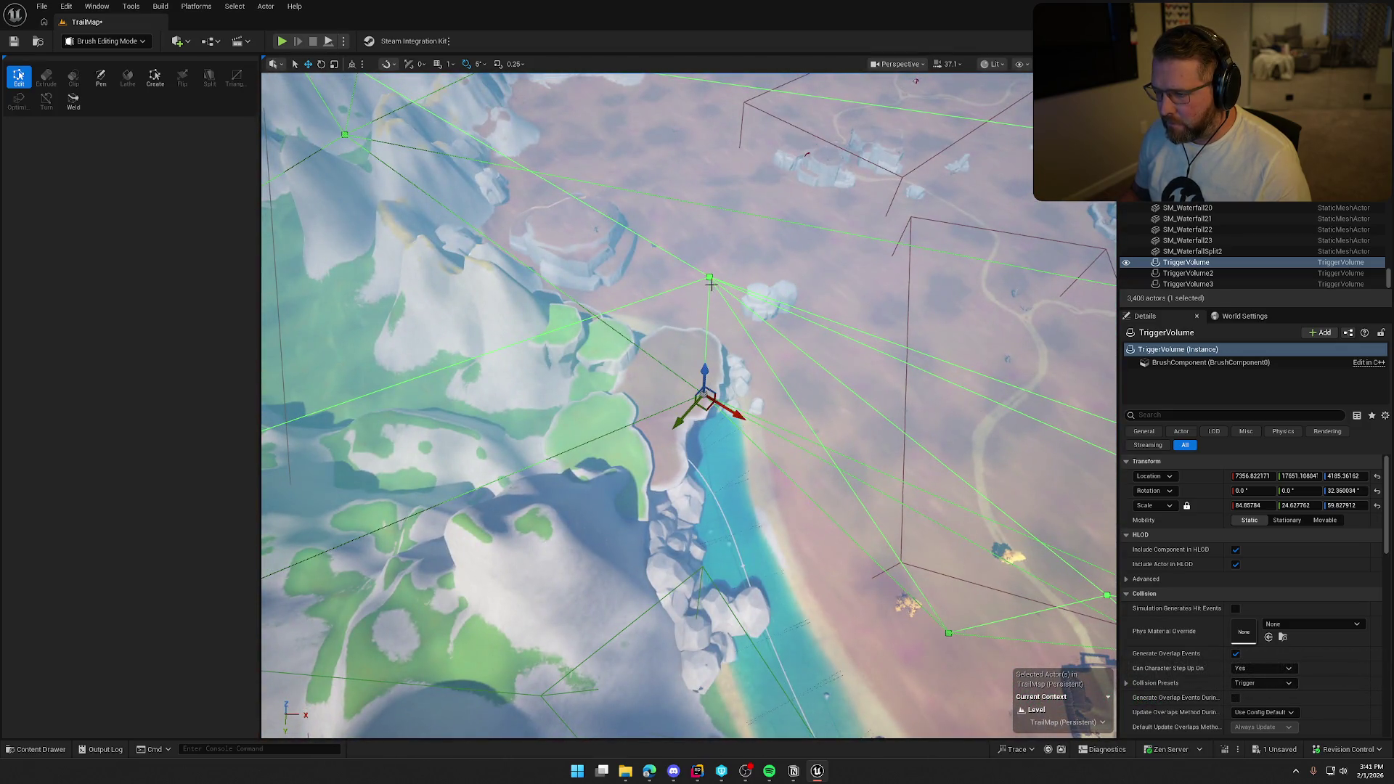
{"action": "mouse_move", "coordinate": [710, 283]}
{"action": "left_mouse_down"}
{"action": "mouse_move", "coordinate": [717, 341]}
{"action": "mouse_move", "coordinate": [694, 371]}
{"action": "left_mouse_up"}
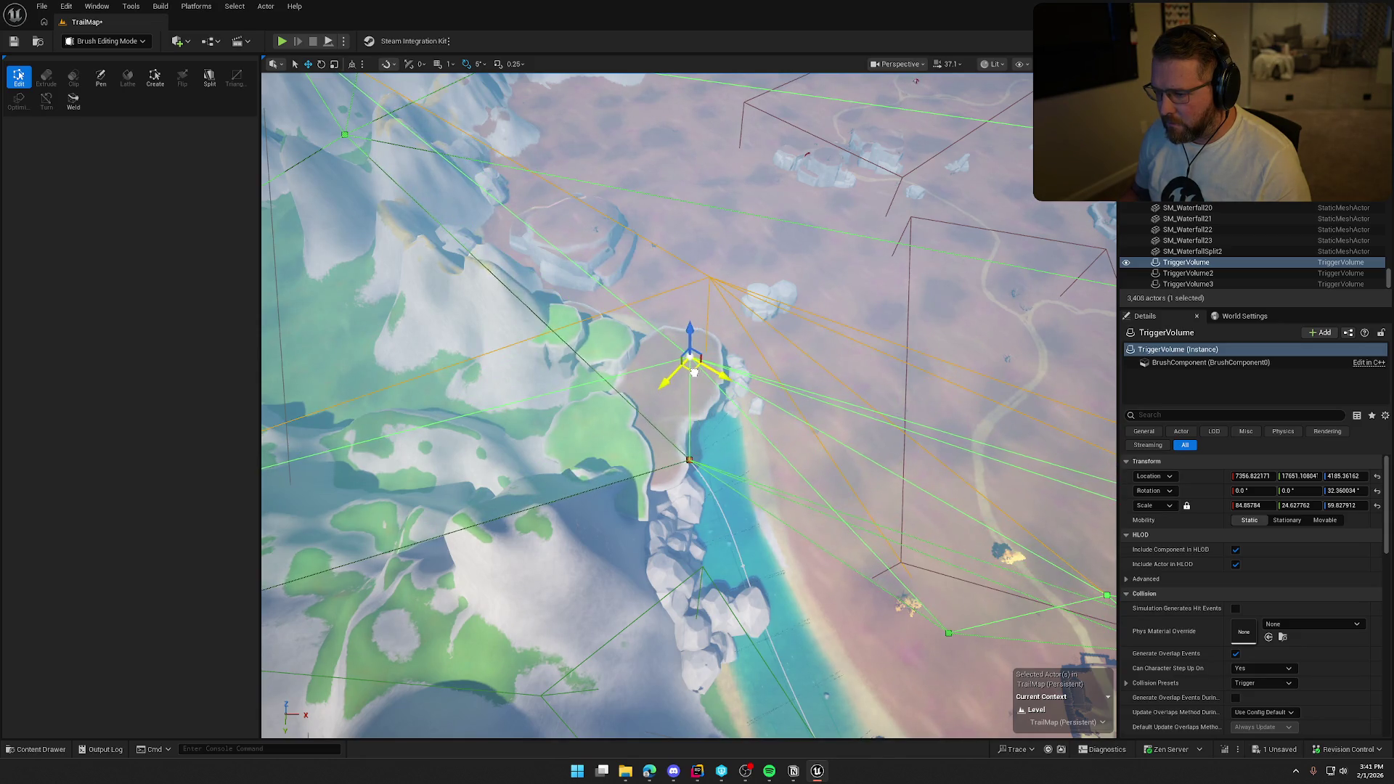
{"action": "mouse_move", "coordinate": [768, 431]}
{"action": "left_mouse_down"}
{"action": "mouse_move", "coordinate": [755, 407]}
{"action": "mouse_move", "coordinate": [813, 414]}
{"action": "left_mouse_up"}
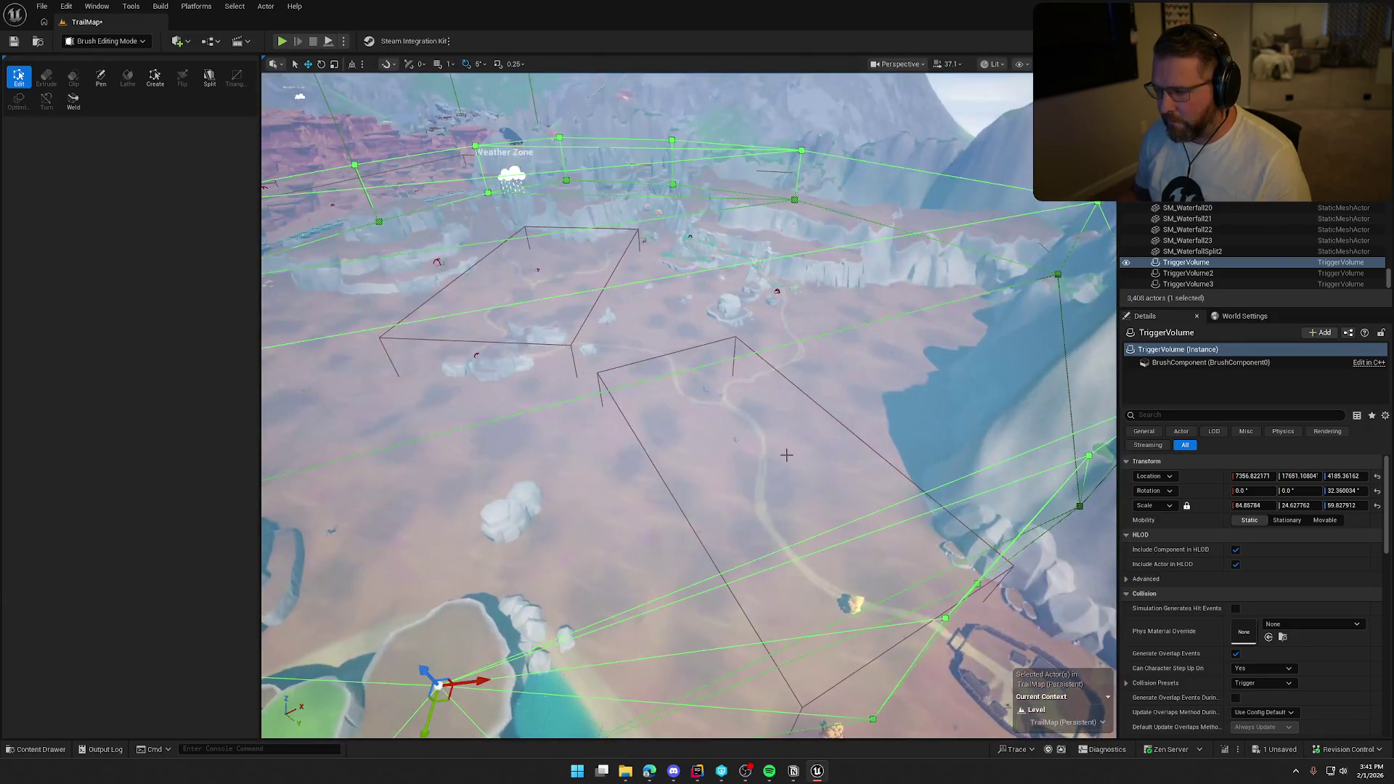
{"action": "left_click", "coordinate": [106, 40]}
- Return to Selection Mode, save TrailMap, and fly over to the forested mountain valley
{"action": "left_click", "coordinate": [94, 55]}
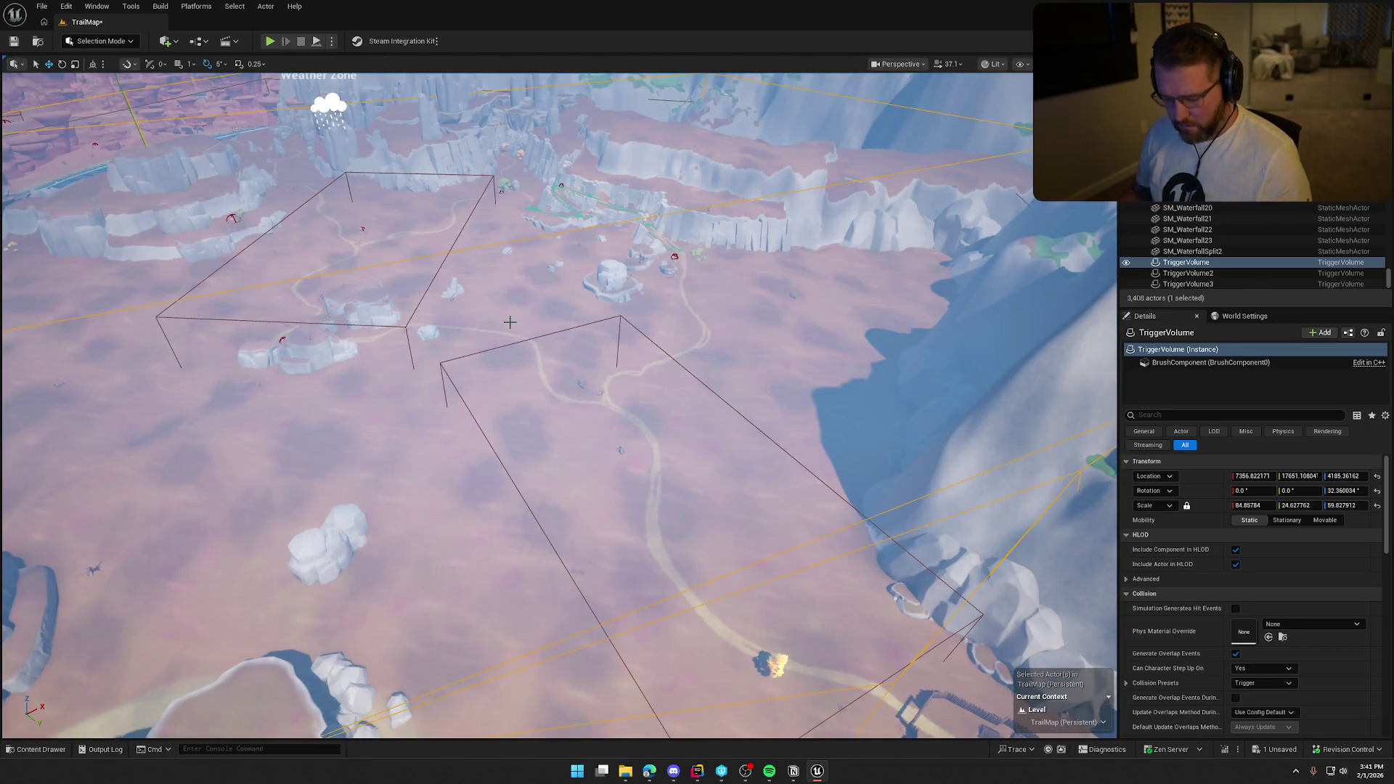
{"action": "key", "text": "ctrl+s"}
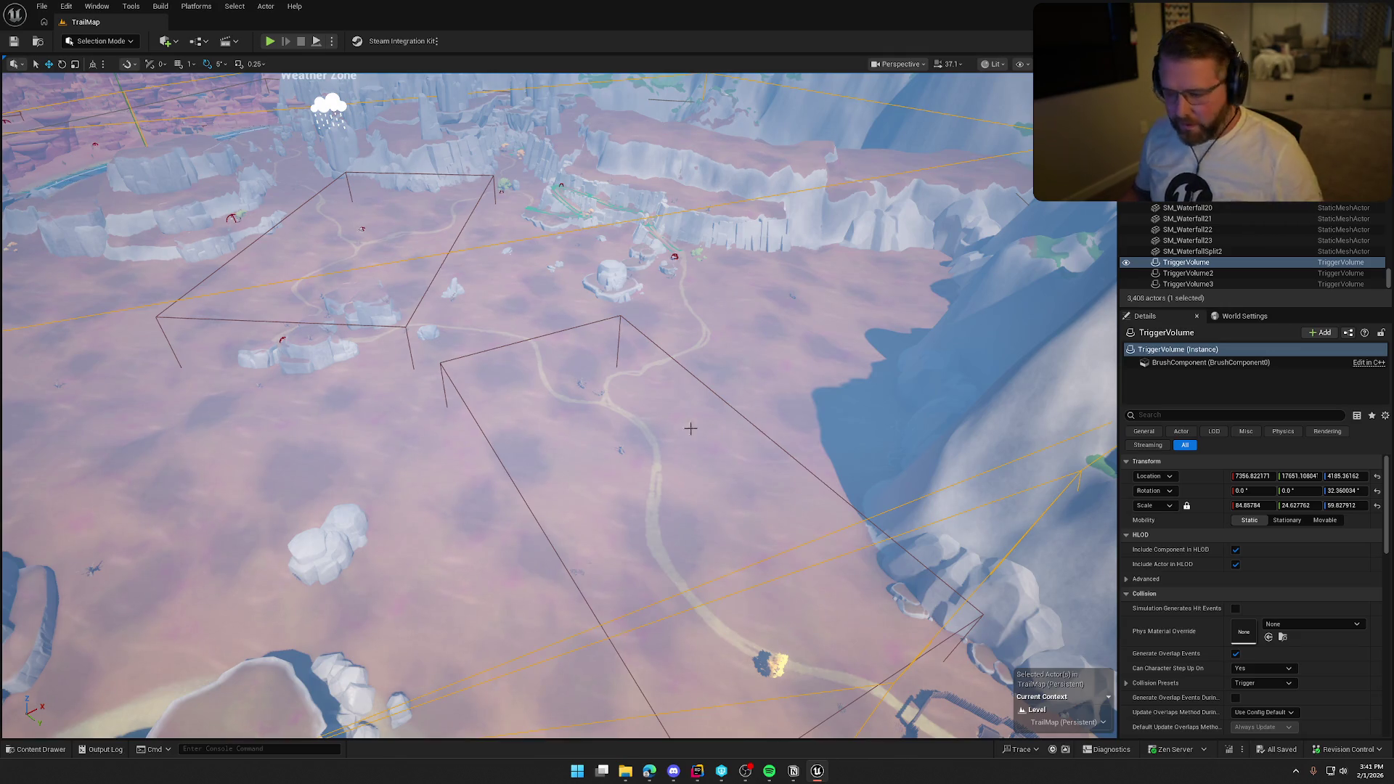
{"action": "left_click_drag", "start_coordinate": [742, 337], "coordinate": [750, 390]}
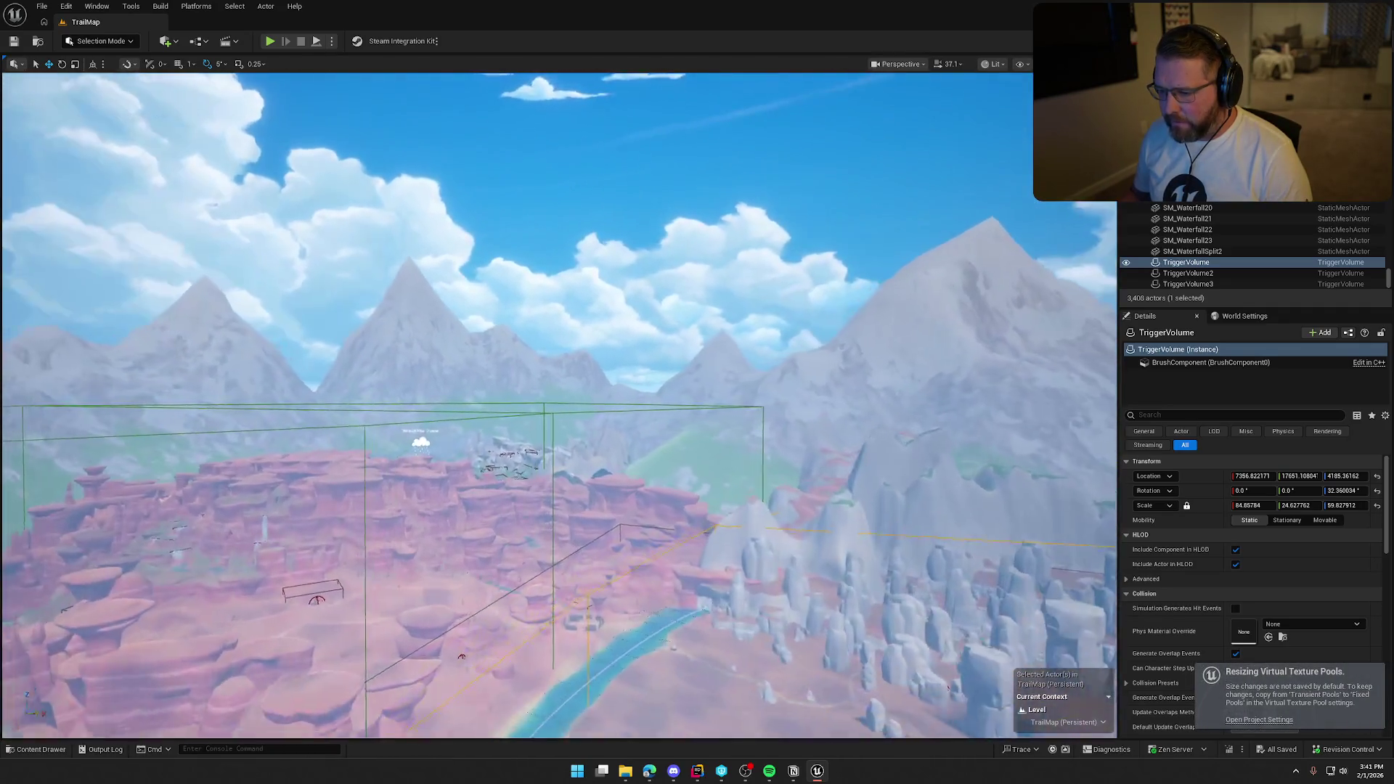
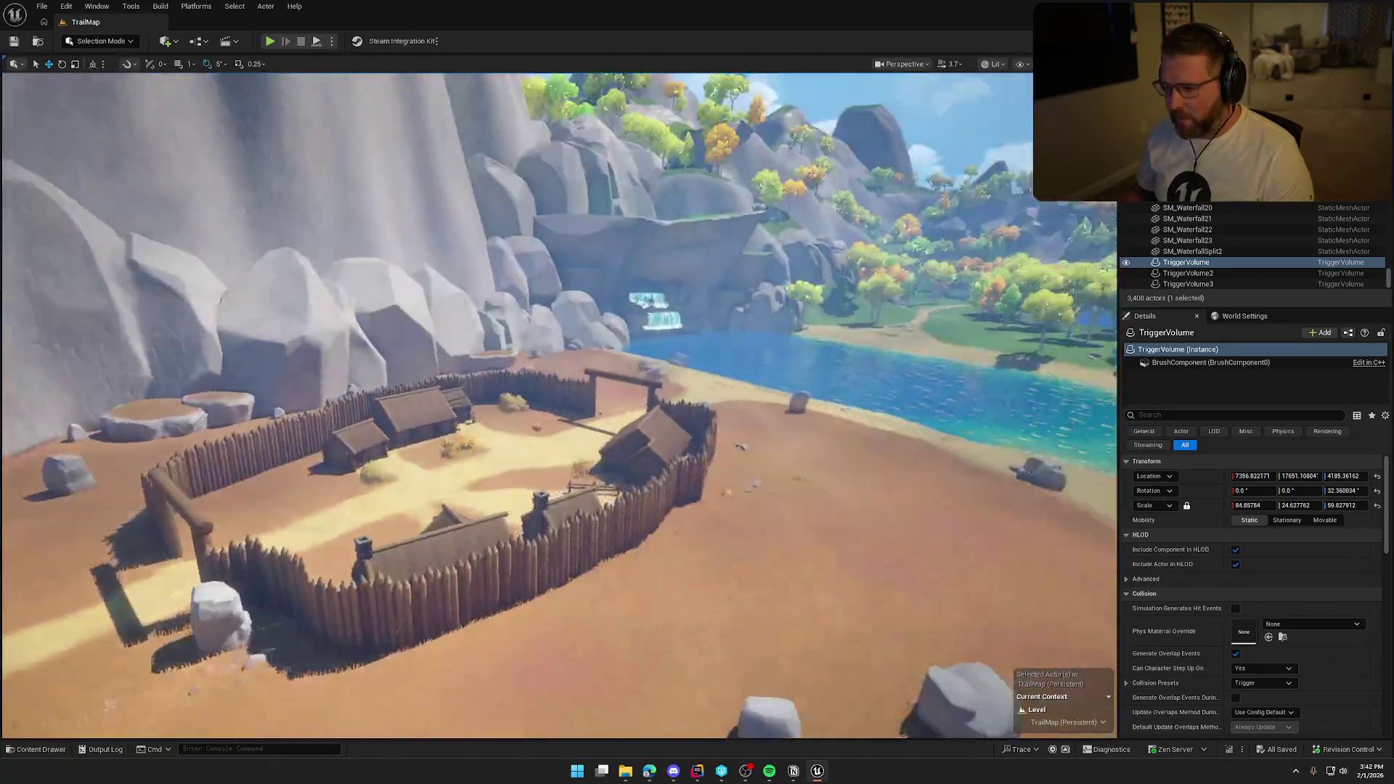
- Frame the fort and select the General Store cabin with its props, 87 actors in all
{"action": "key", "text": "f"}
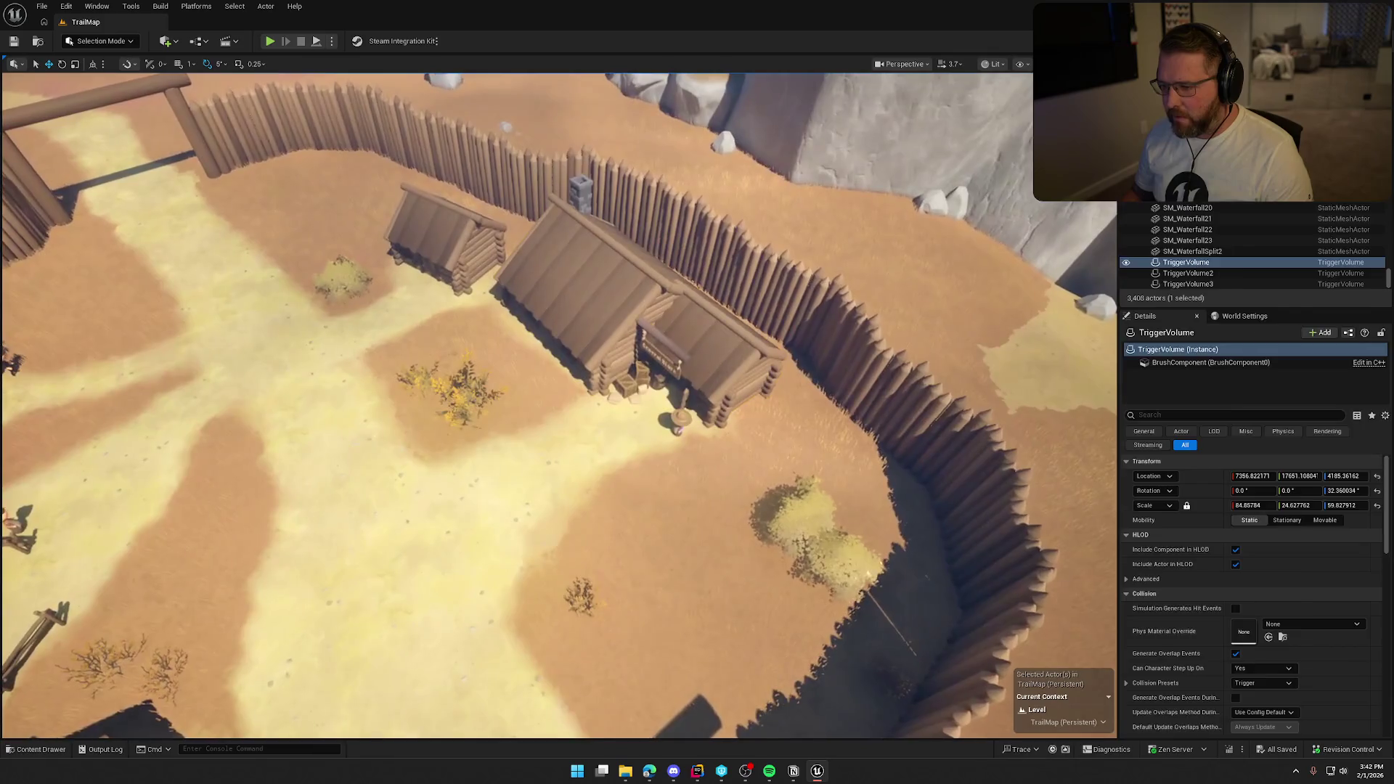
{"action": "left_click", "coordinate": [603, 305]}
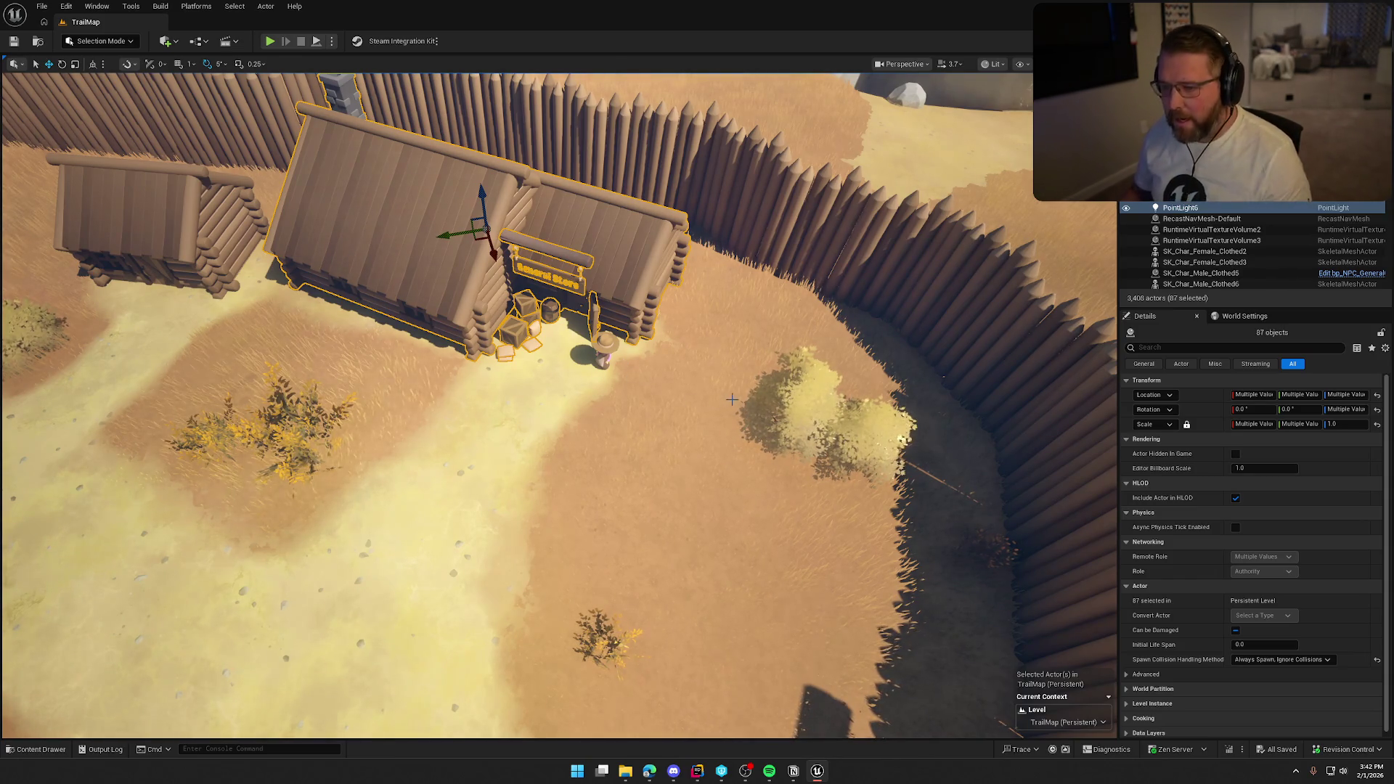
- Fly down to the desert village and delete the front log cabin SM_Building_7
{"action": "scroll", "coordinate": [732, 400], "scroll_direction": "up", "scroll_amount": 3}
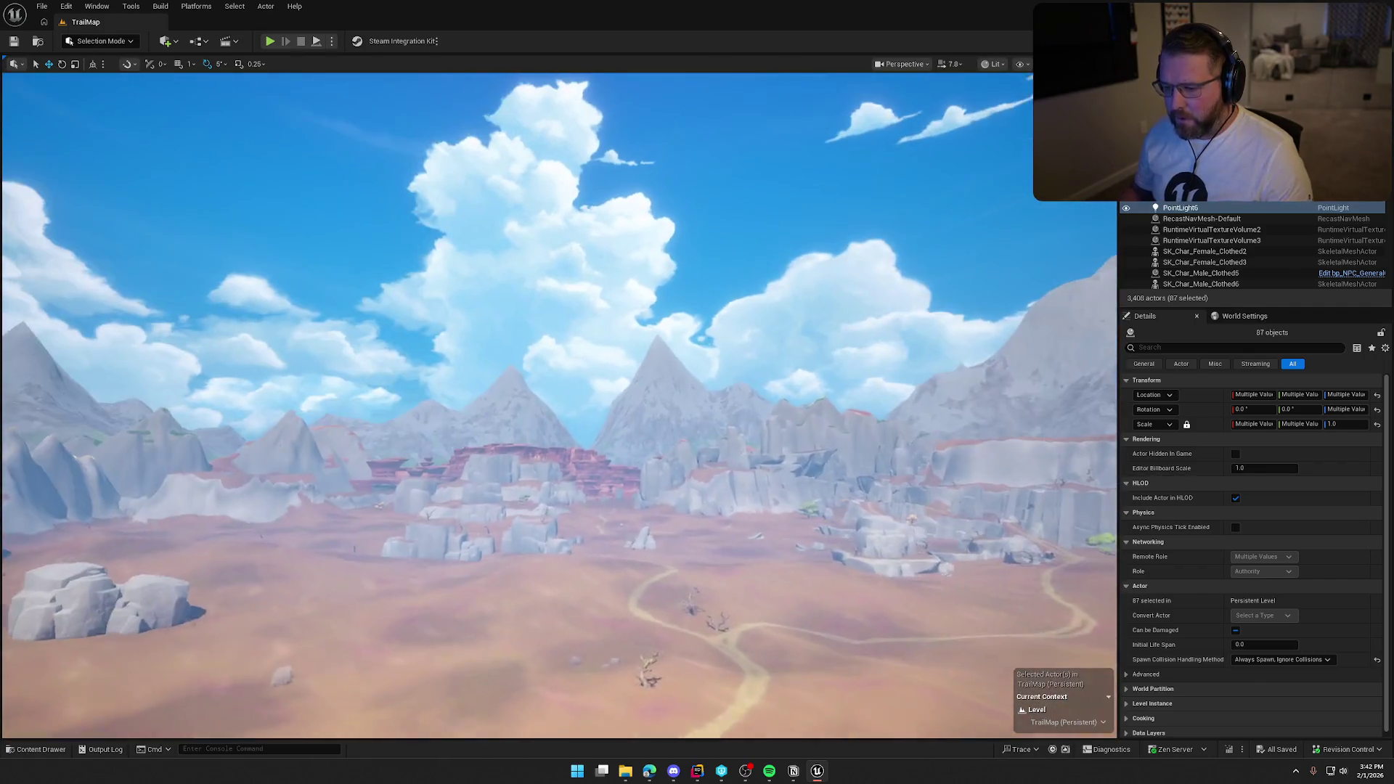
{"action": "scroll", "coordinate": [559, 405], "scroll_direction": "up", "scroll_amount": 3}
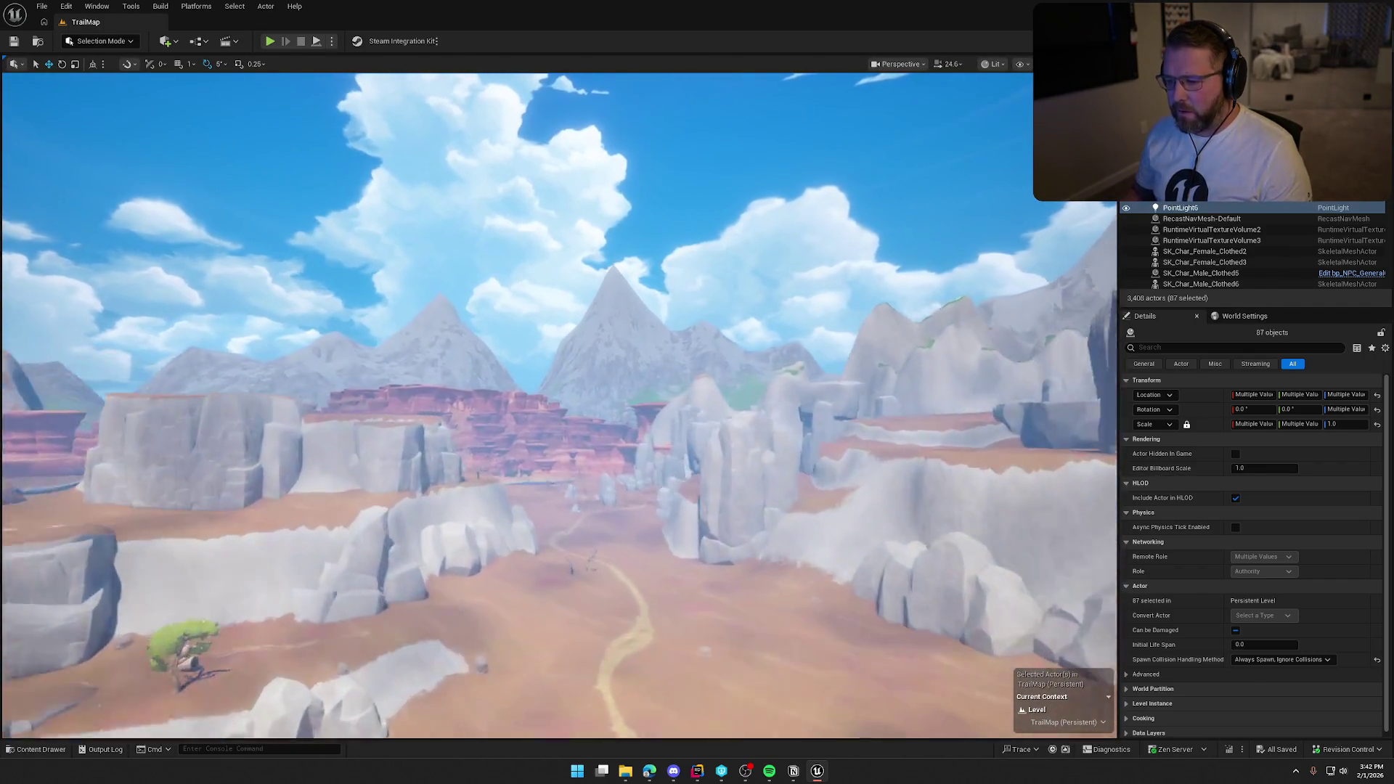
{"action": "scroll", "coordinate": [559, 405], "scroll_direction": "down", "scroll_amount": 3}
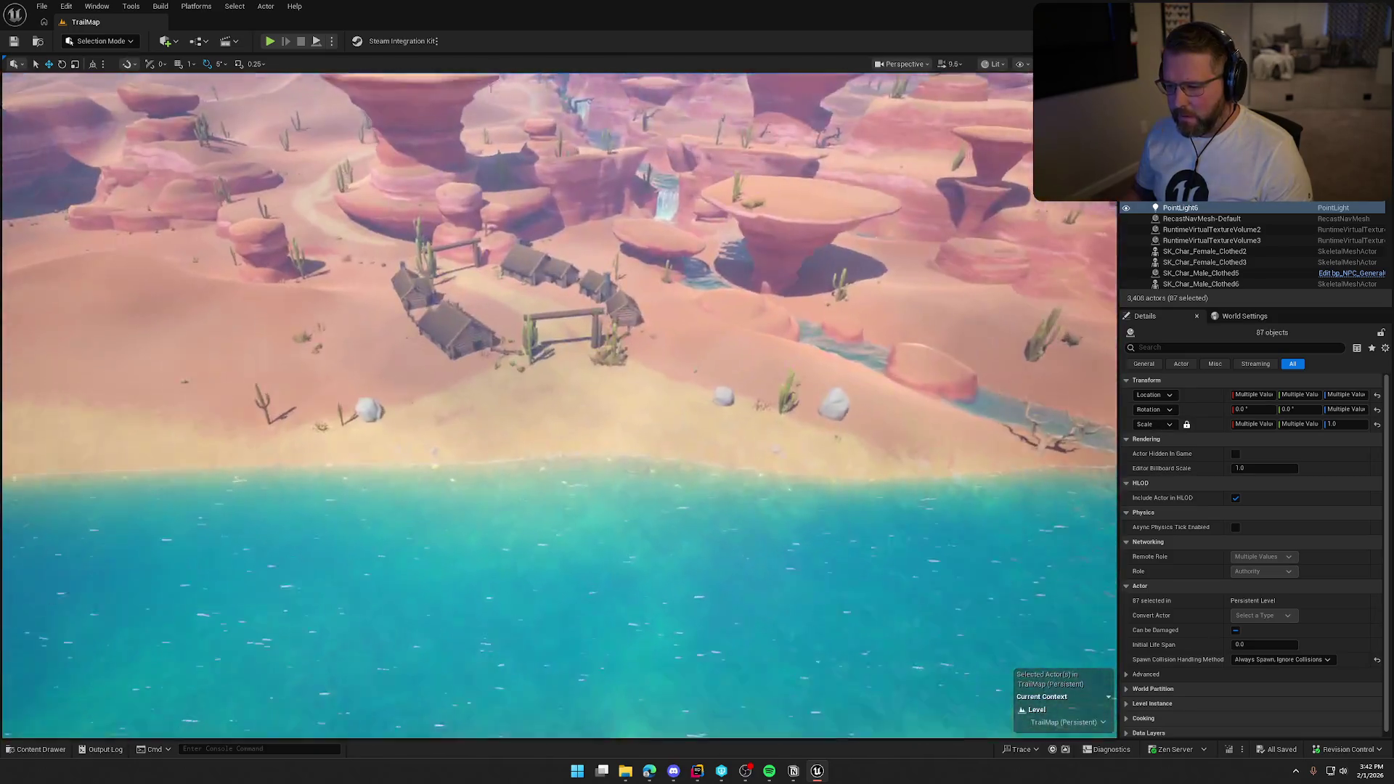
{"action": "scroll", "coordinate": [559, 406], "scroll_direction": "down", "scroll_amount": 2}
{"action": "key", "text": "w"}
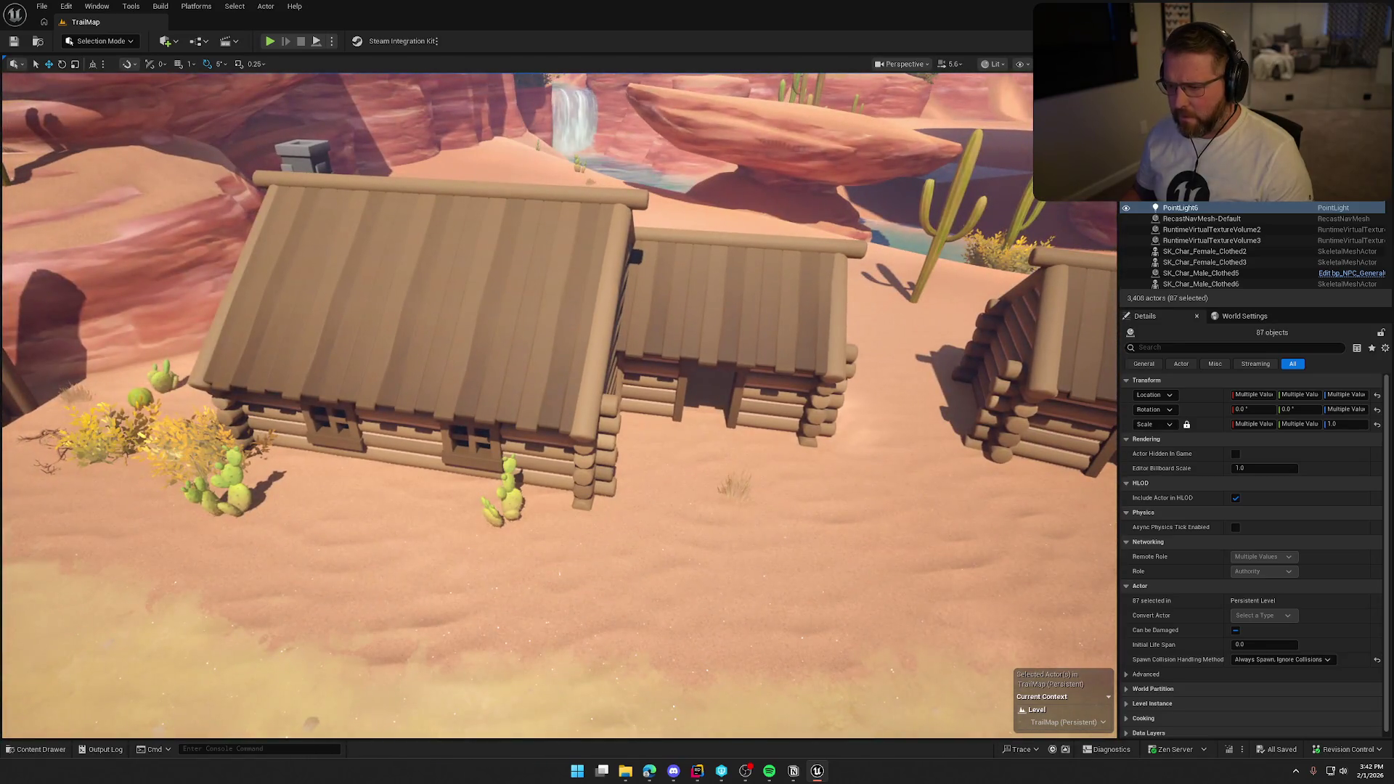
{"action": "left_click", "coordinate": [567, 323]}
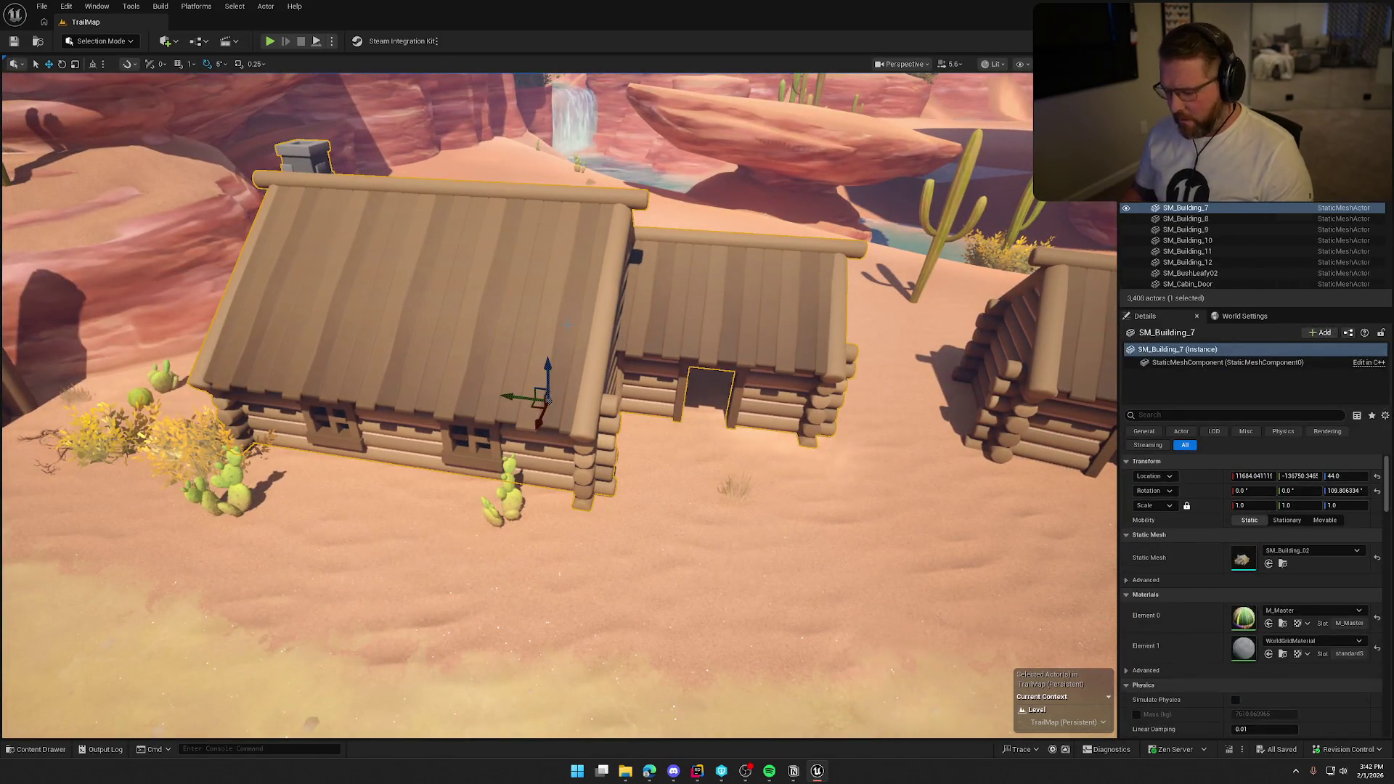
{"action": "key", "text": "Delete"}
{"action": "right_click", "coordinate": [567, 324]}
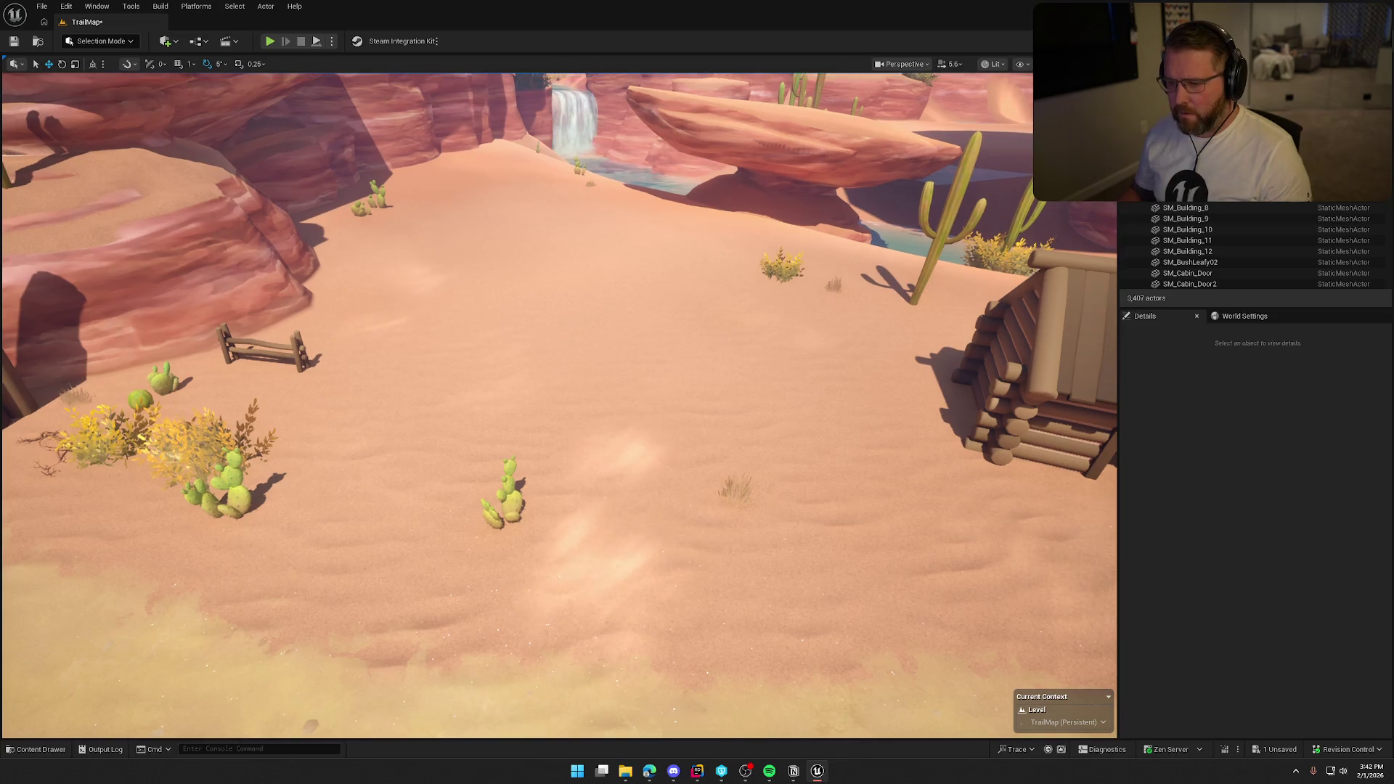
- Paste the General Store group at the cleared spot and rotate it -55°
{"action": "mouse_move", "coordinate": [660, 209]}
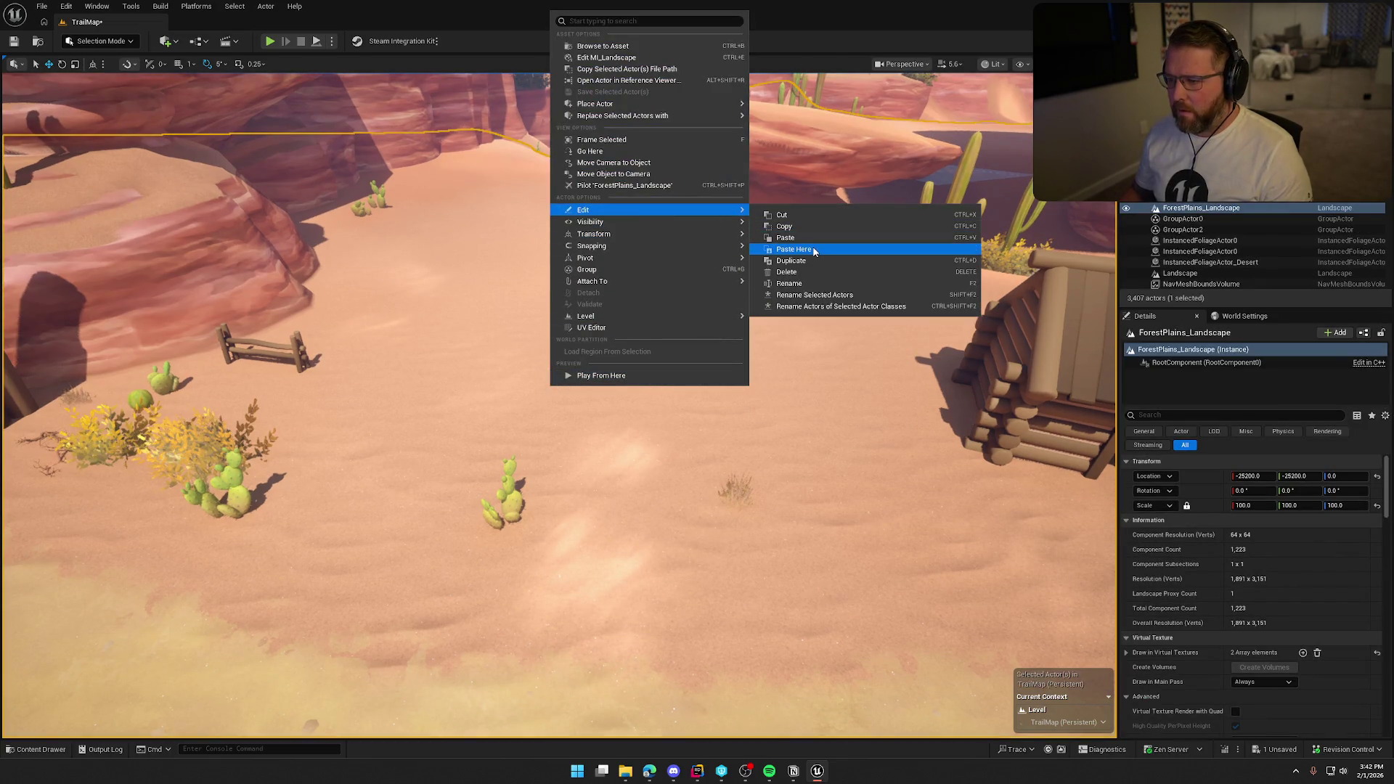
{"action": "left_click", "coordinate": [815, 251]}
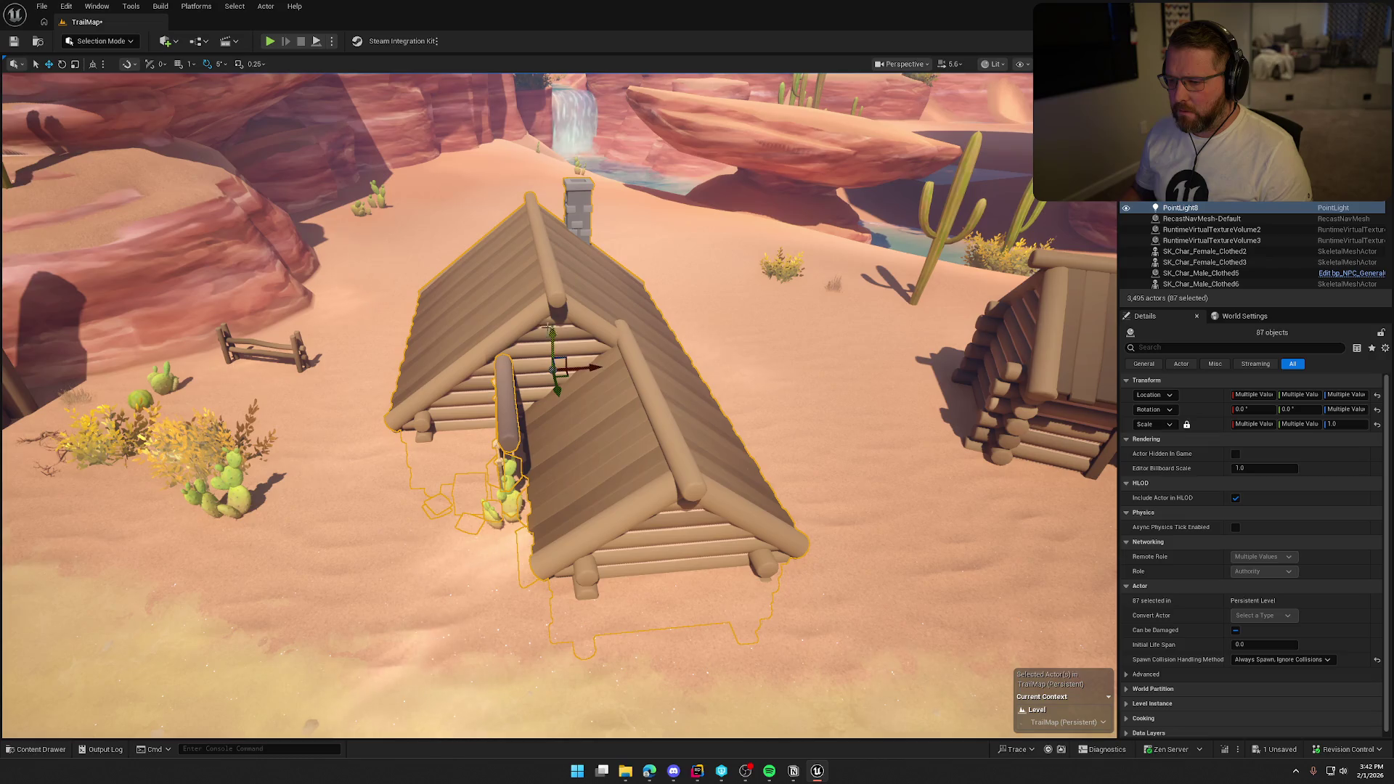
{"action": "key", "text": "e"}
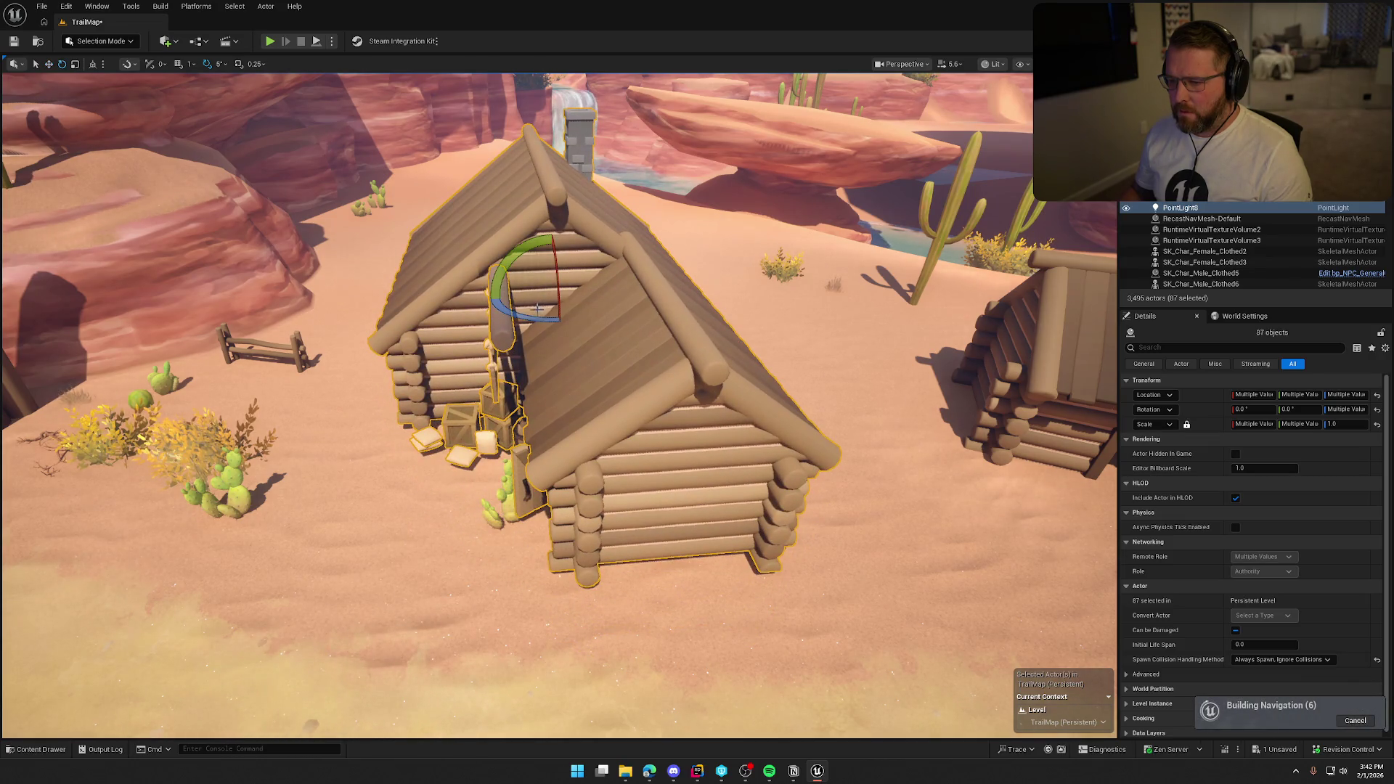
{"action": "left_click_drag", "start_coordinate": [549, 277], "coordinate": [613, 292]}
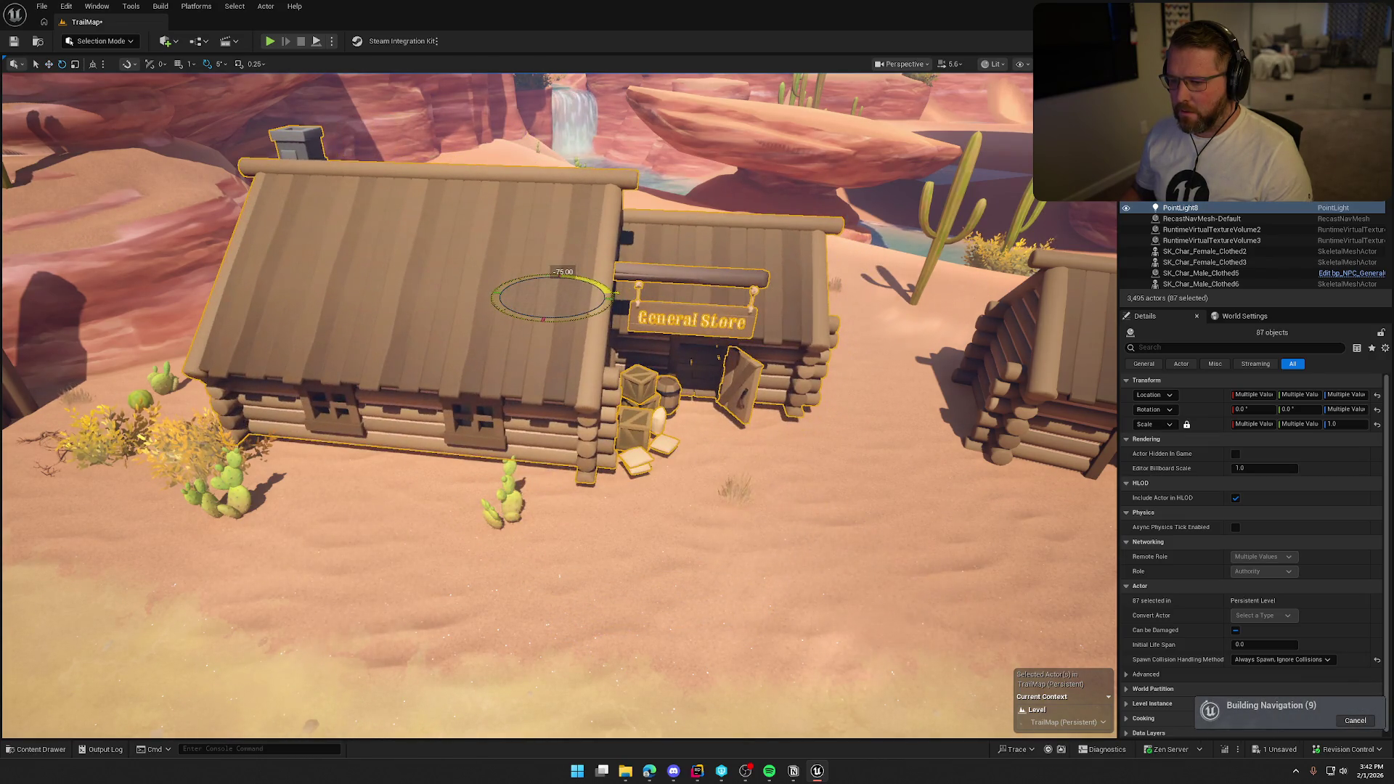
- Slide the pasted store group sideways along X toward the neighbouring cabins
{"action": "key", "text": "w"}
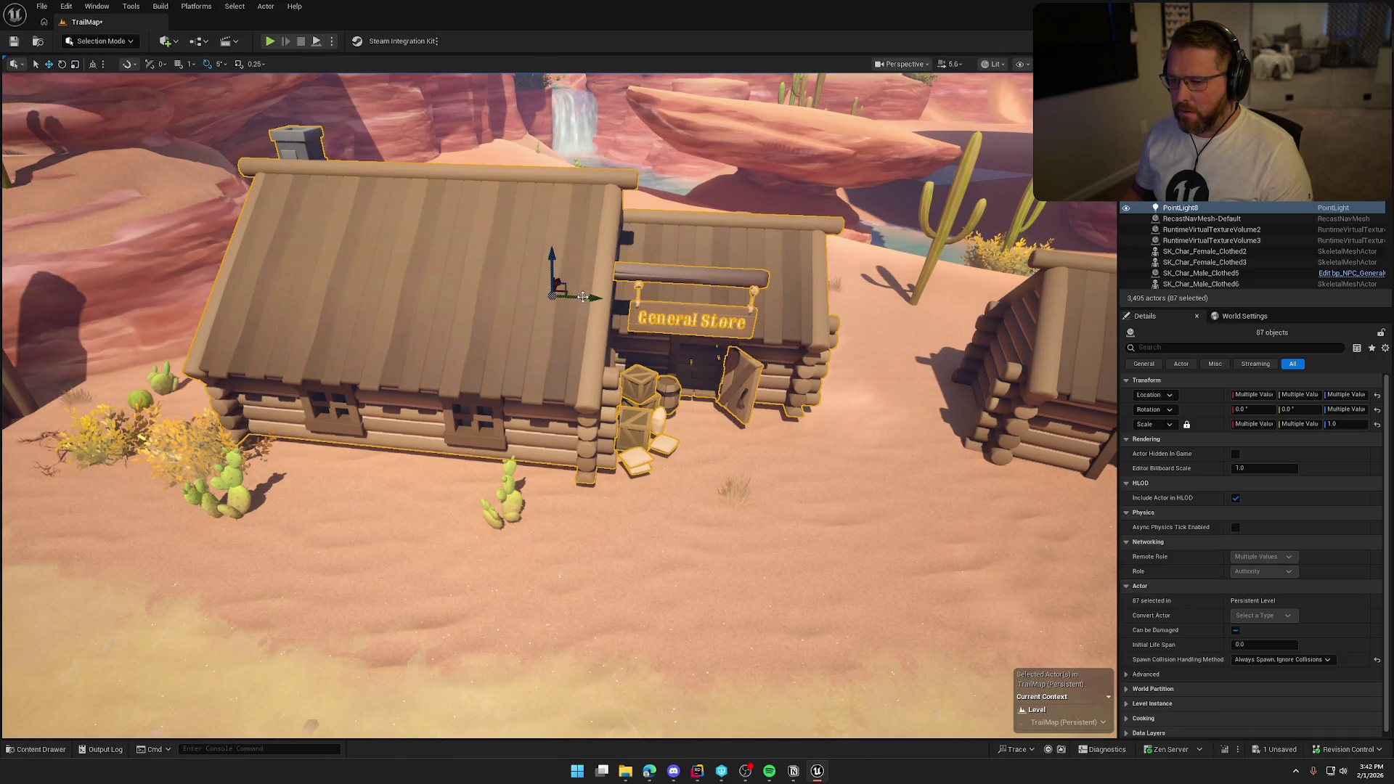
{"action": "left_click_drag", "start_coordinate": [610, 301], "coordinate": [671, 308]}
{"action": "scroll", "coordinate": [672, 308], "scroll_direction": "down", "scroll_amount": 2}
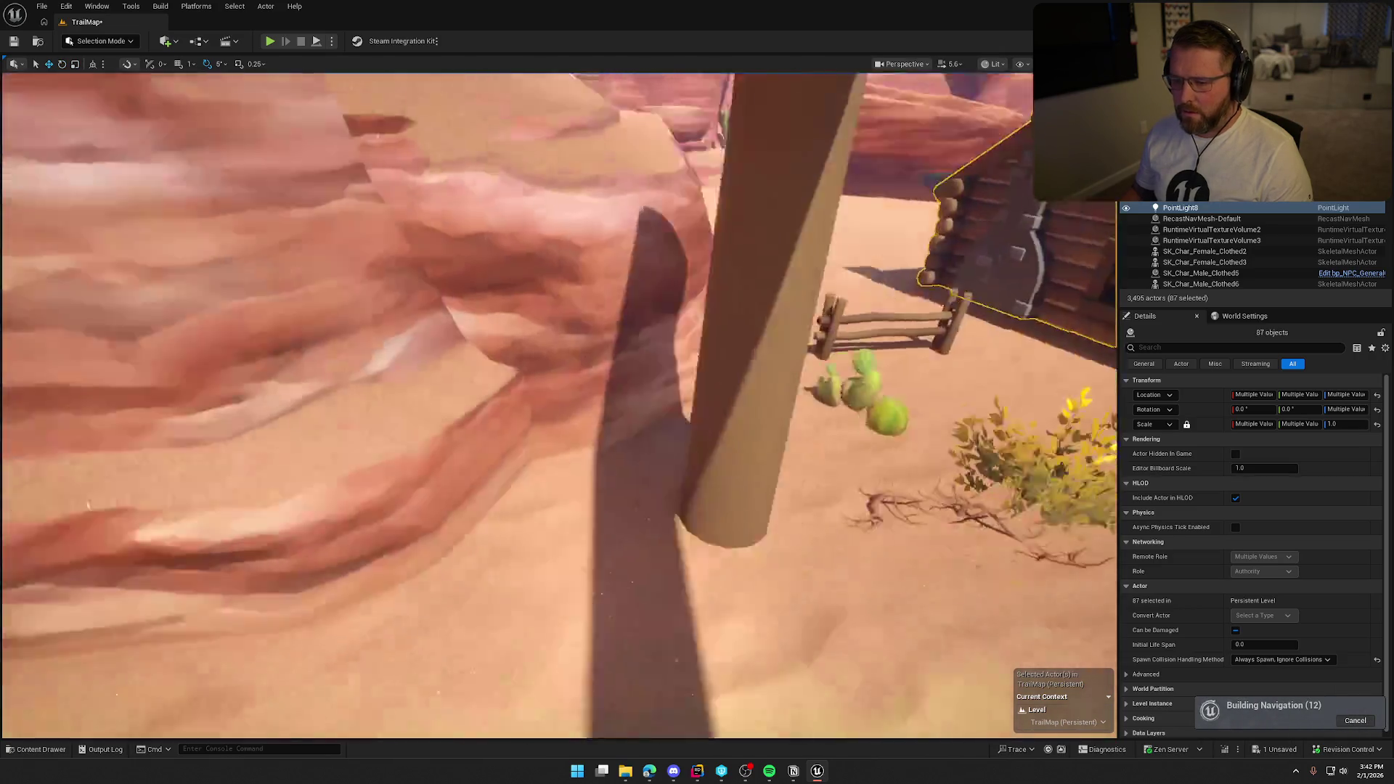
{"action": "scroll", "coordinate": [887, 301], "scroll_direction": "down", "scroll_amount": 2}
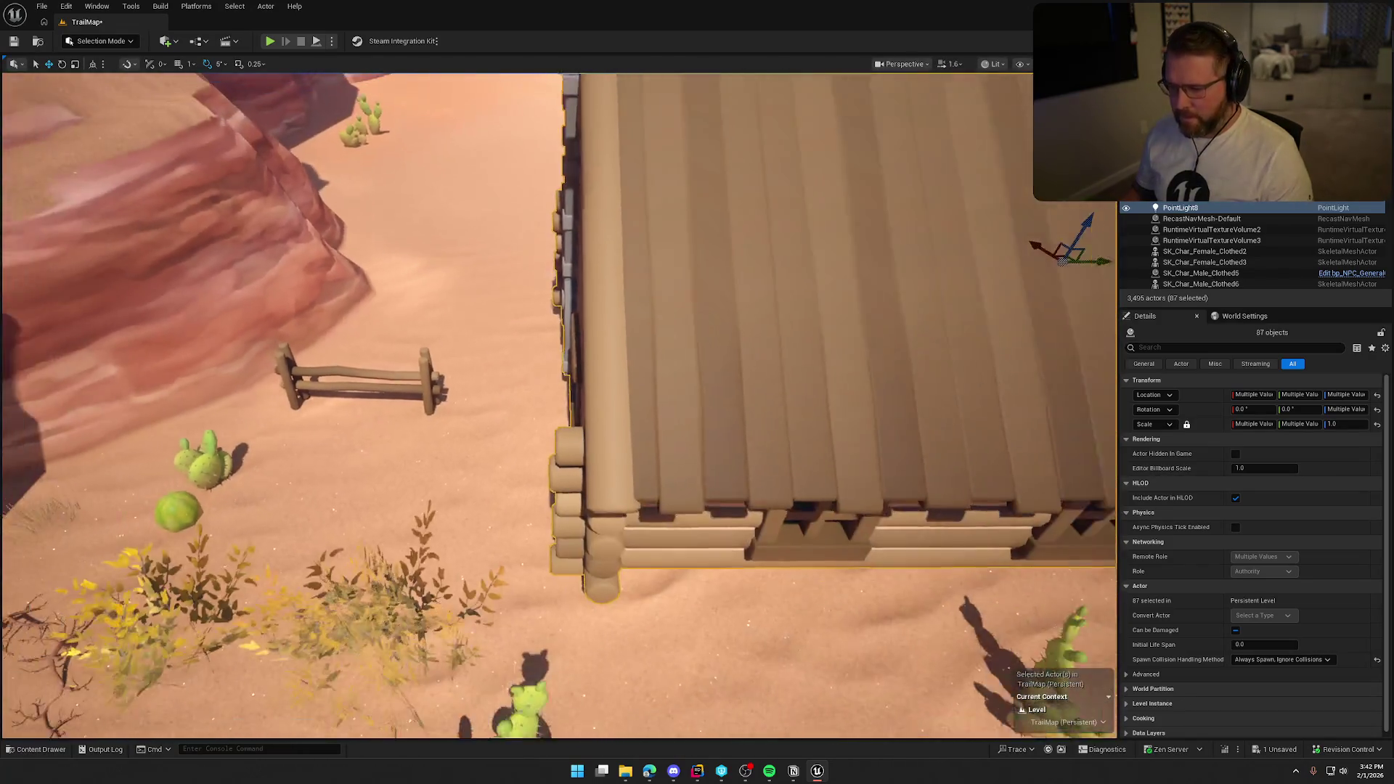
{"action": "key", "text": "d"}
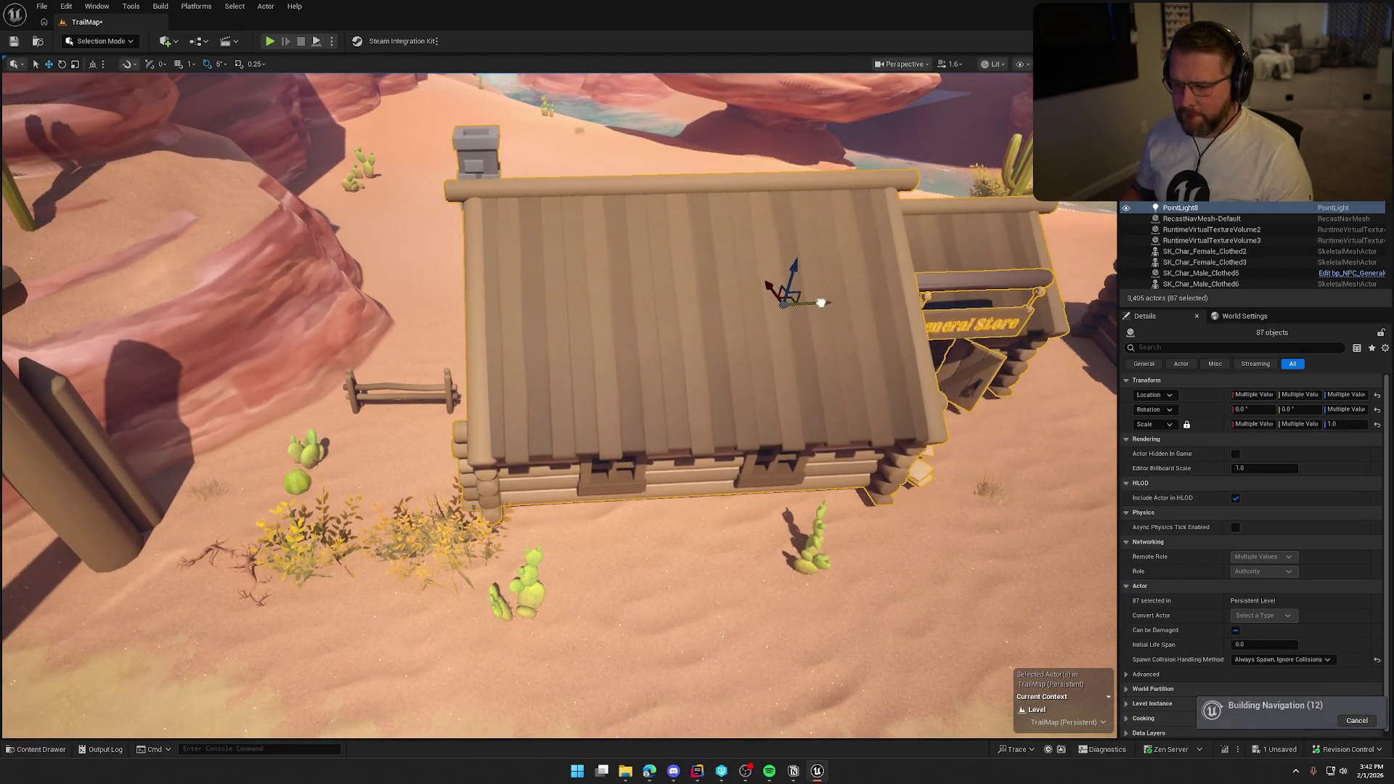
{"action": "left_click_drag", "start_coordinate": [887, 300], "coordinate": [799, 298]}
{"action": "mouse_move", "coordinate": [571, 238]}
{"action": "left_mouse_down"}
{"action": "mouse_move", "coordinate": [509, 240]}
{"action": "mouse_move", "coordinate": [572, 238]}
{"action": "mouse_move", "coordinate": [559, 240]}
{"action": "mouse_move", "coordinate": [654, 291]}
{"action": "mouse_move", "coordinate": [733, 305]}
{"action": "left_mouse_up"}
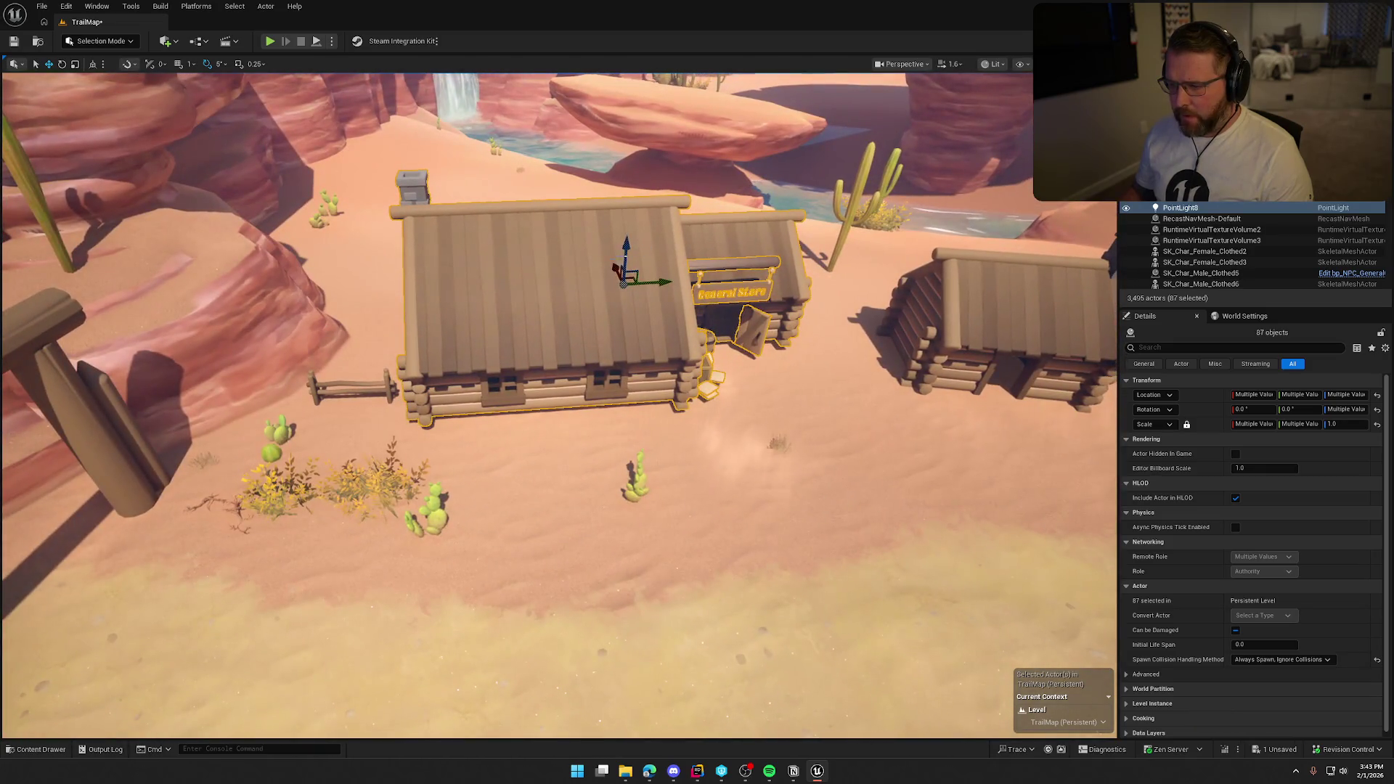
- Nudge the store back to the left and lower it slightly onto the sand
{"action": "left_click_drag", "start_coordinate": [626, 314], "coordinate": [624, 295]}
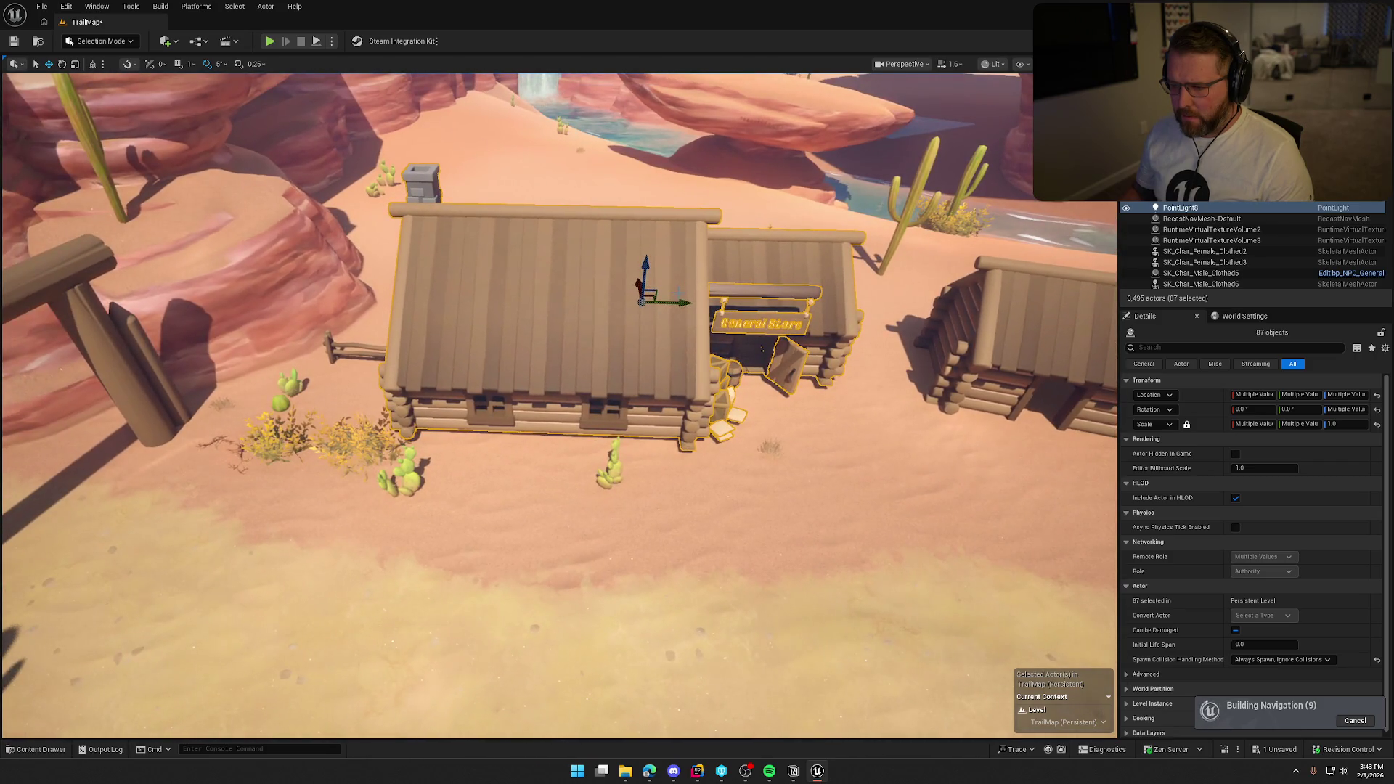
{"action": "left_click_drag", "start_coordinate": [655, 321], "coordinate": [654, 240]}
{"action": "left_click_drag", "start_coordinate": [690, 305], "coordinate": [690, 262]}
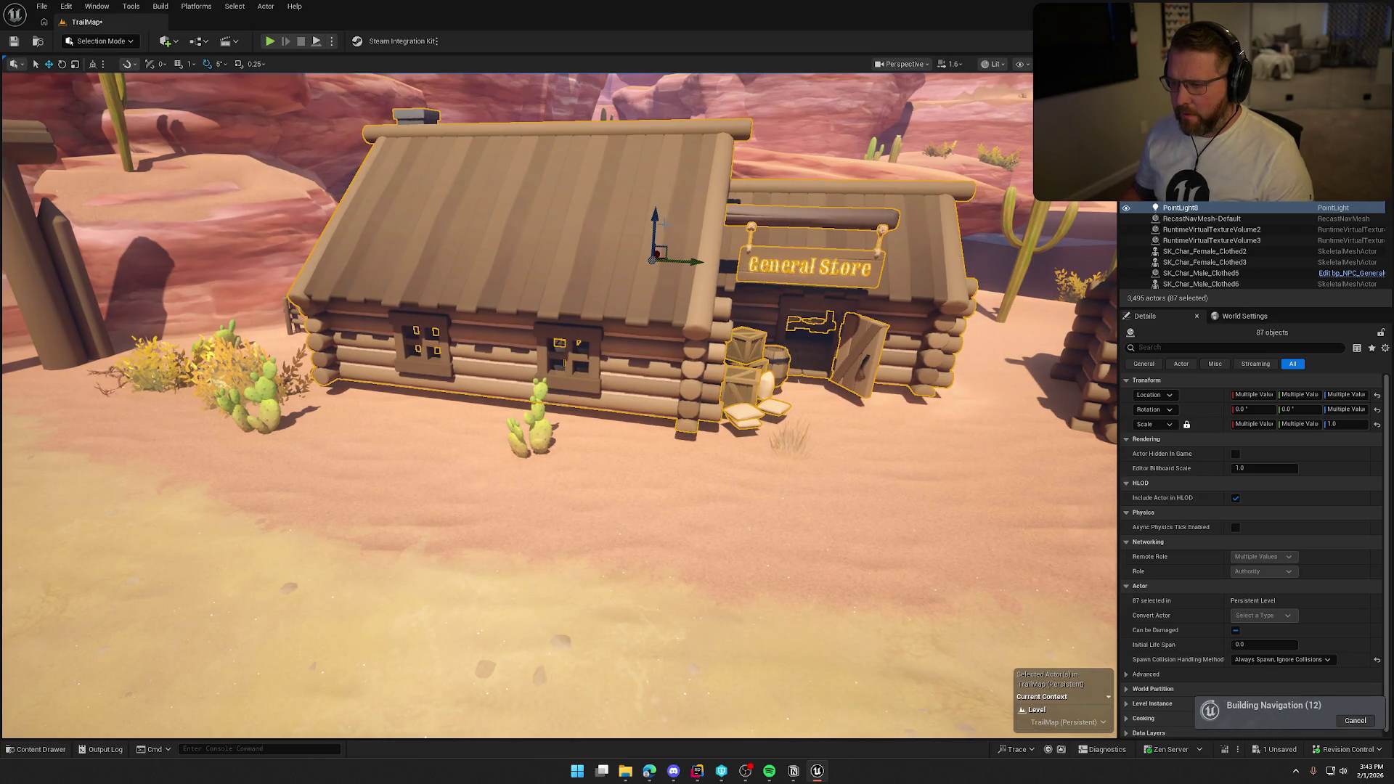
{"action": "left_click_drag", "start_coordinate": [655, 219], "coordinate": [655, 231]}
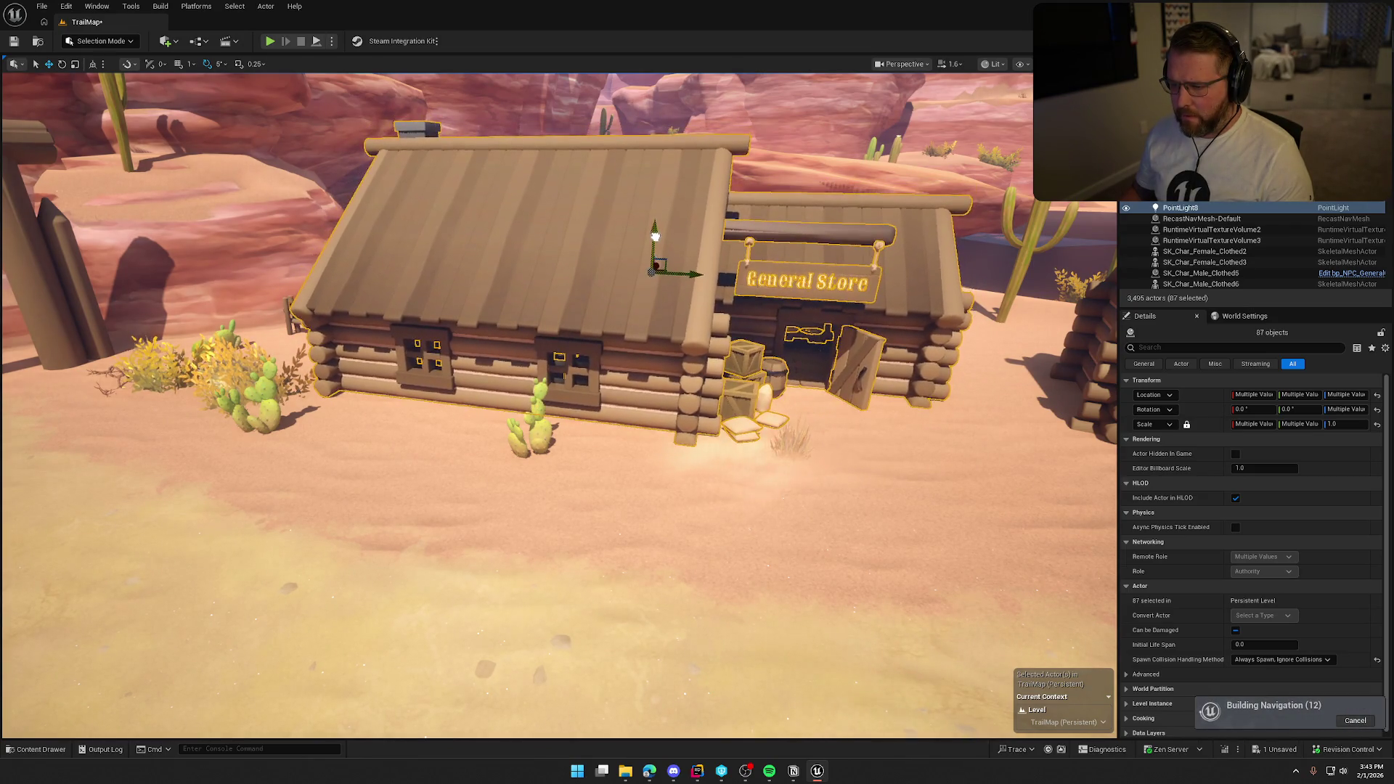
{"action": "key", "text": "Escape"}
{"action": "mouse_move", "coordinate": [655, 236]}
{"action": "left_mouse_down"}
{"action": "mouse_move", "coordinate": [636, 174]}
{"action": "mouse_move", "coordinate": [603, 171]}
{"action": "mouse_move", "coordinate": [610, 196]}
{"action": "mouse_move", "coordinate": [701, 211]}
{"action": "left_mouse_up"}
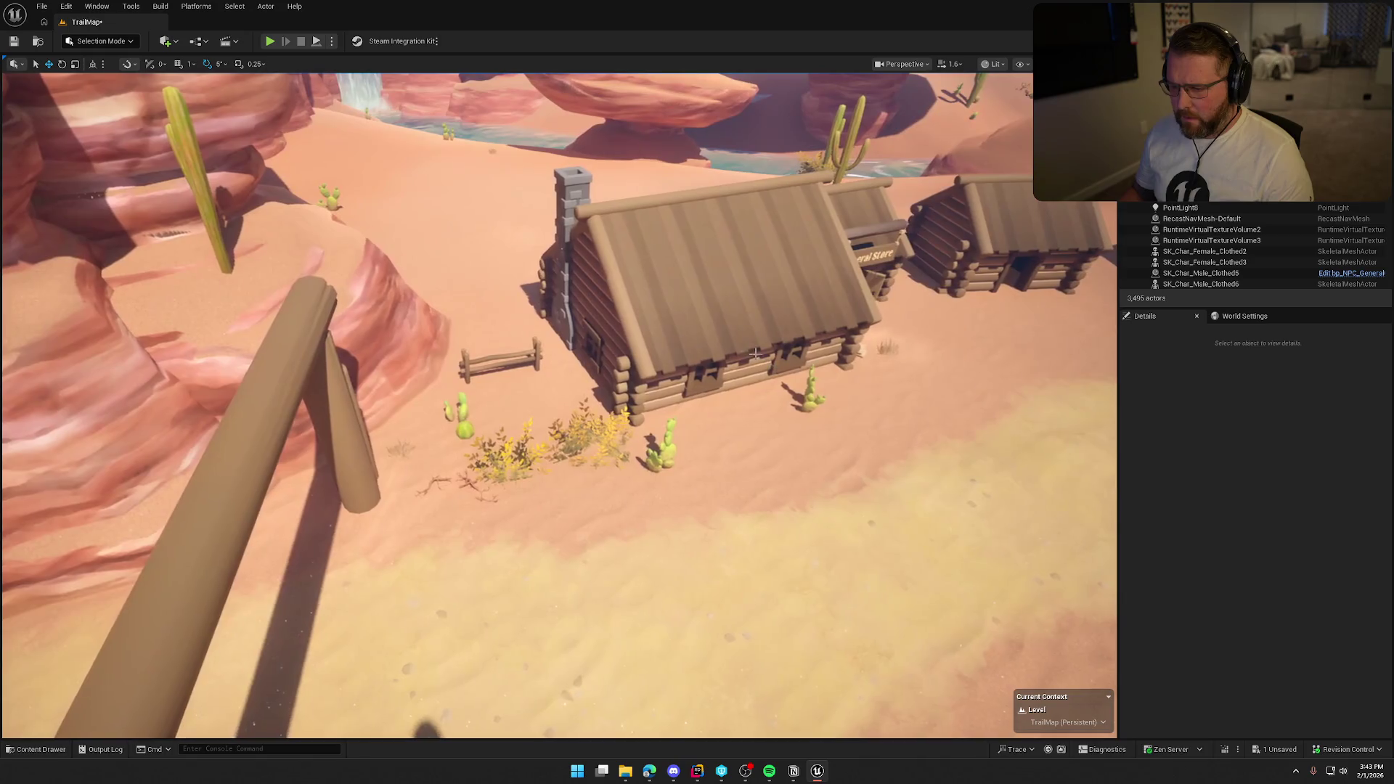
- Move fence pieces SM_Fence_42 and SM_Fence_43 along X up against the store wall
{"action": "left_click", "coordinate": [537, 356]}
{"action": "left_click", "coordinate": [464, 356], "text": "ctrl"}
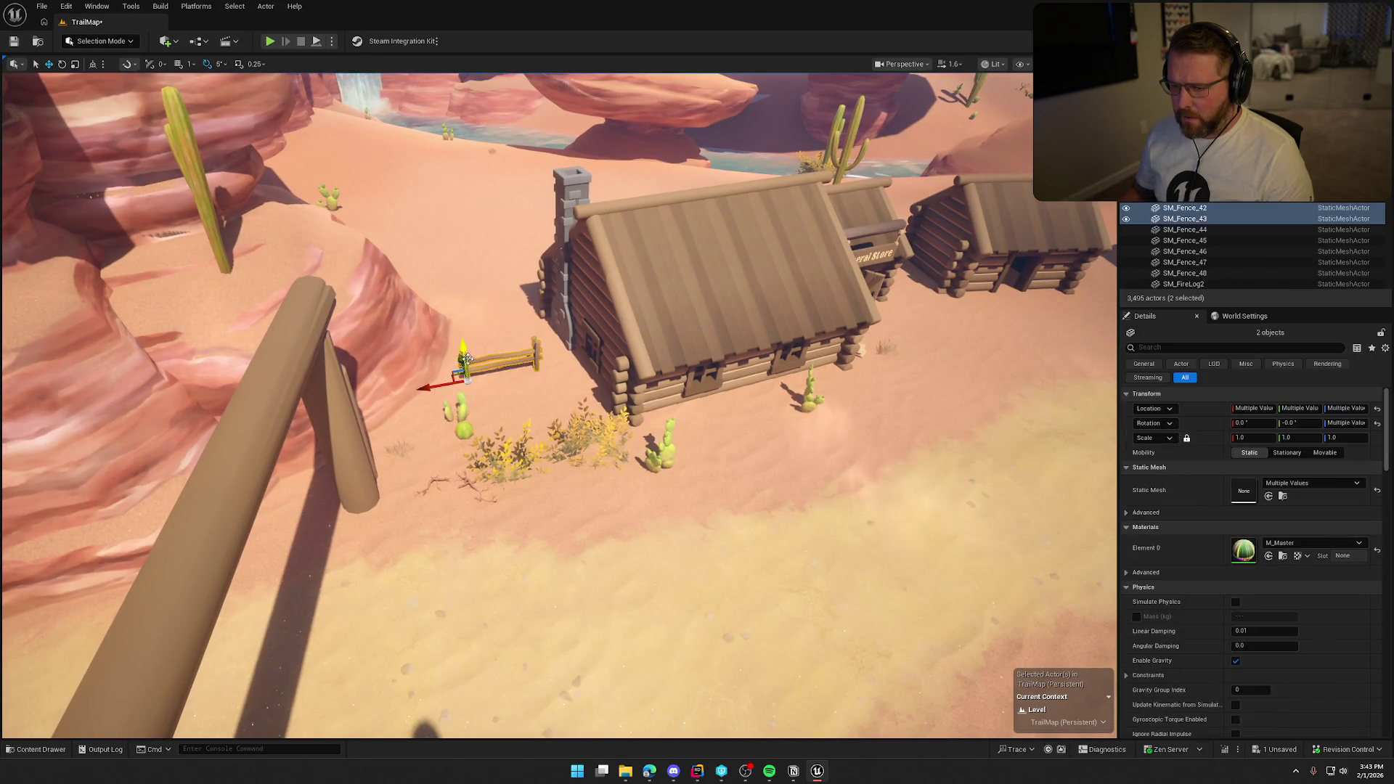
{"action": "key", "text": "f"}
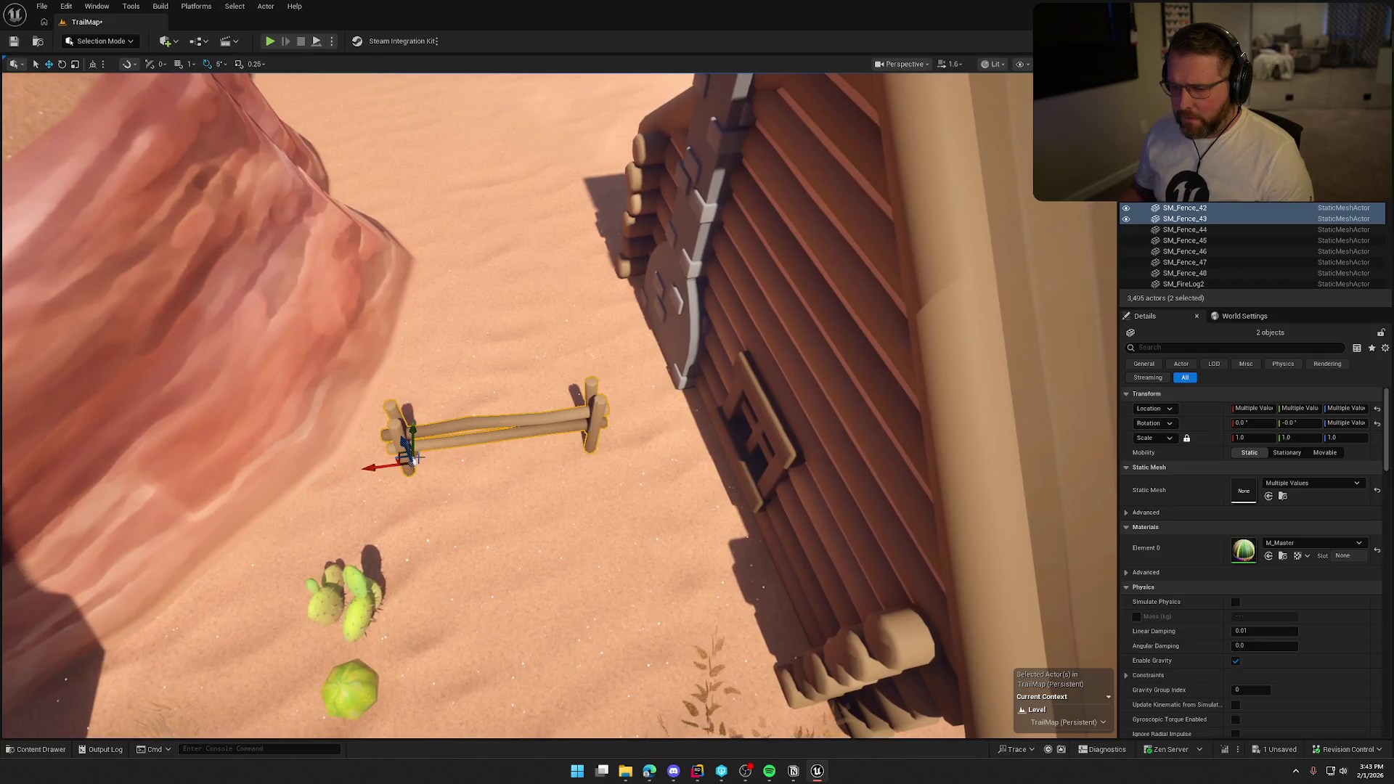
{"action": "mouse_move", "coordinate": [387, 466]}
{"action": "left_mouse_down"}
{"action": "mouse_move", "coordinate": [488, 452]}
{"action": "mouse_move", "coordinate": [484, 404]}
{"action": "mouse_move", "coordinate": [632, 434]}
{"action": "mouse_move", "coordinate": [613, 416]}
{"action": "mouse_move", "coordinate": [464, 411]}
{"action": "left_mouse_up"}
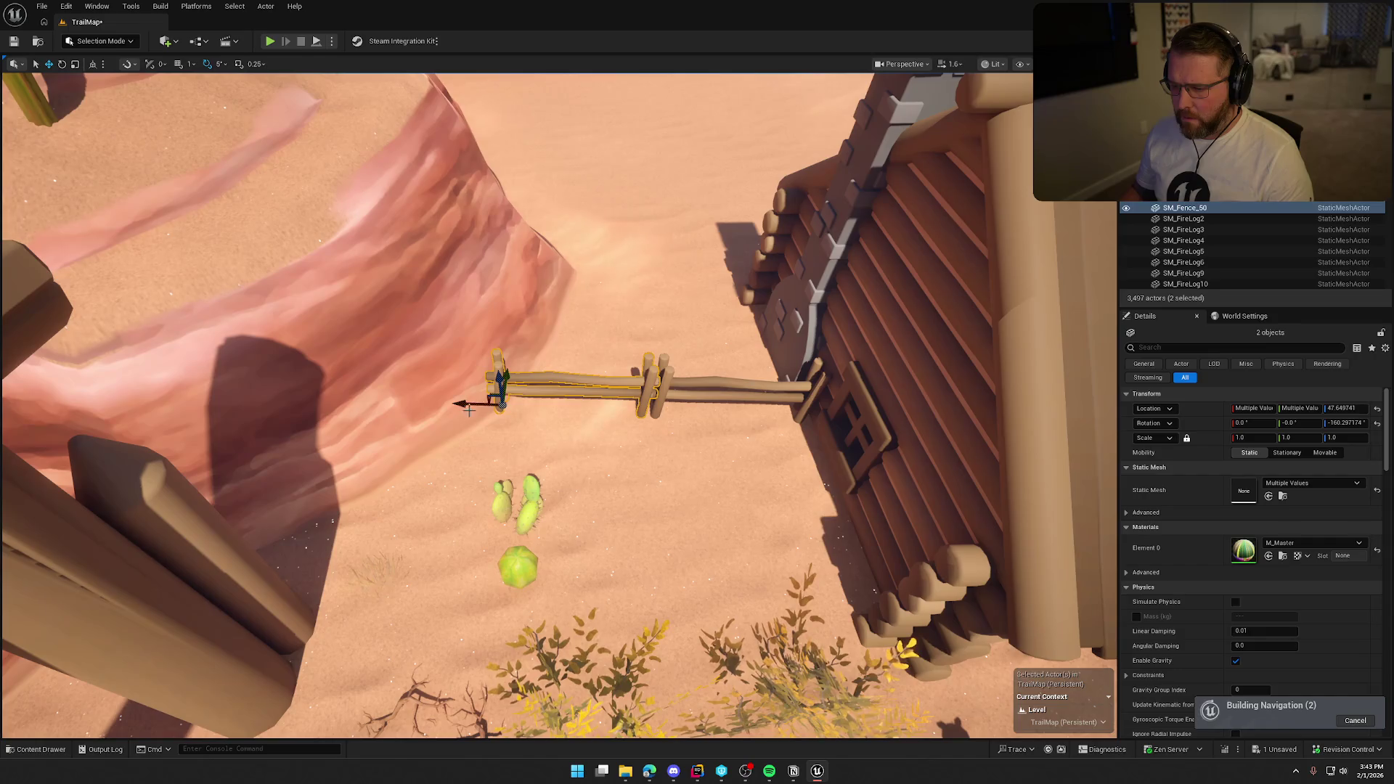
- Delete end post SM_Fence_50 and turn rail SM_Fence_49 around about 180°
{"action": "left_click", "coordinate": [494, 355]}
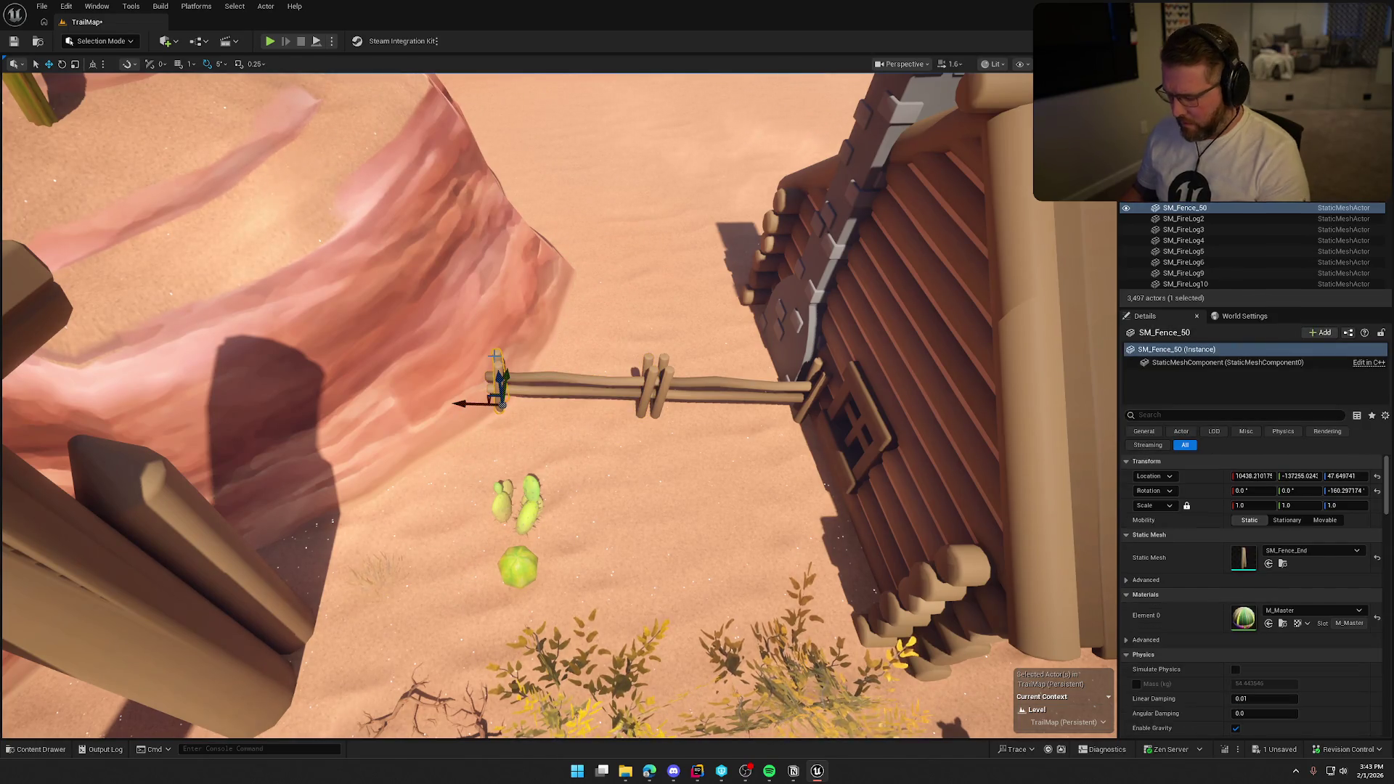
{"action": "key", "text": "Delete"}
{"action": "left_click", "coordinate": [584, 379]}
{"action": "key", "text": "e"}
{"action": "mouse_move", "coordinate": [634, 453]}
{"action": "left_mouse_down"}
{"action": "mouse_move", "coordinate": [675, 447]}
{"action": "mouse_move", "coordinate": [667, 418]}
{"action": "mouse_move", "coordinate": [513, 419]}
{"action": "mouse_move", "coordinate": [532, 420]}
{"action": "left_mouse_up"}
{"action": "key", "text": "w"}
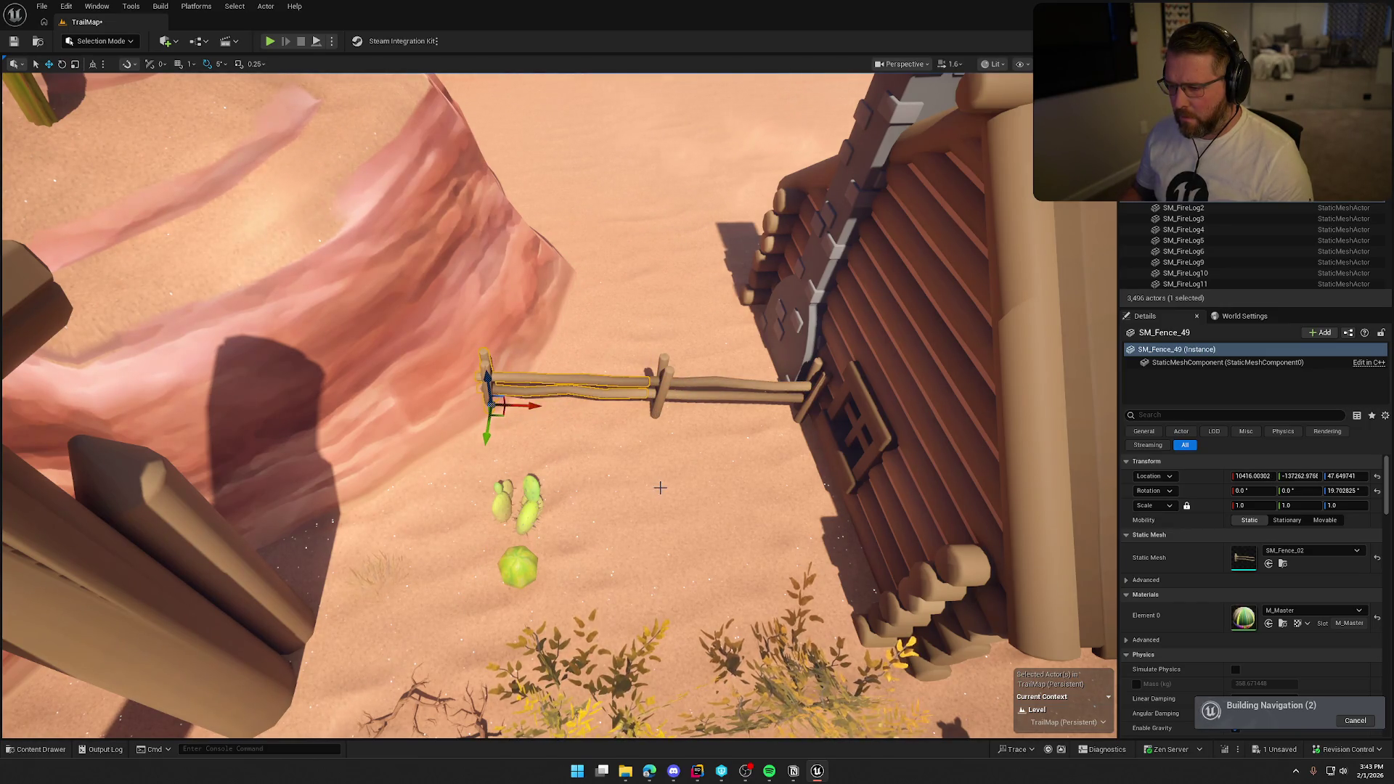
{"action": "key", "text": "Escape"}
{"action": "mouse_move", "coordinate": [658, 487]}
{"action": "left_mouse_down"}
{"action": "mouse_move", "coordinate": [658, 465]}
{"action": "mouse_move", "coordinate": [660, 487]}
{"action": "left_mouse_up"}
{"action": "mouse_move", "coordinate": [694, 480]}
{"action": "left_mouse_down"}
{"action": "mouse_move", "coordinate": [682, 436]}
{"action": "mouse_move", "coordinate": [581, 421]}
{"action": "mouse_move", "coordinate": [702, 467]}
{"action": "left_mouse_up"}
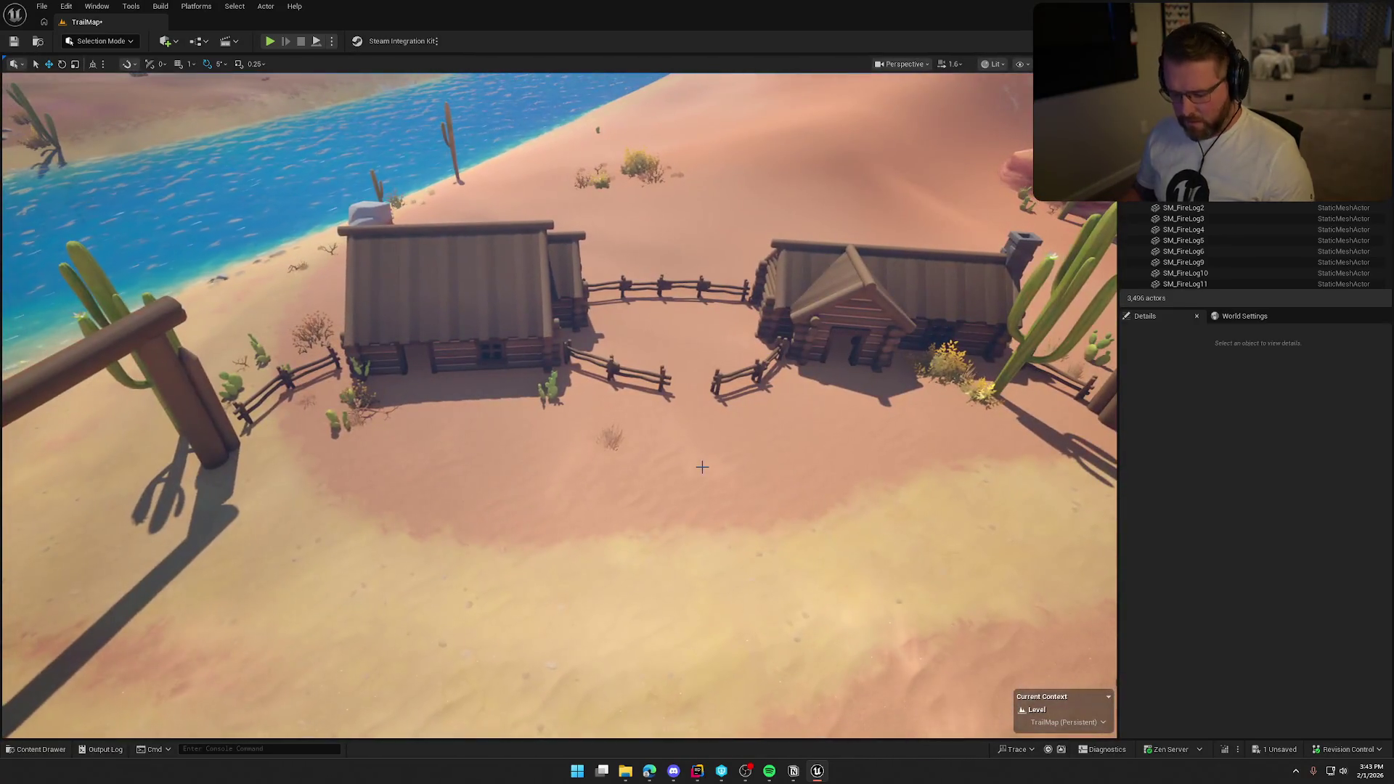
- Save the TrailMap level with Ctrl+S, then select a log cabin
{"action": "key", "text": "ctrl+s"}
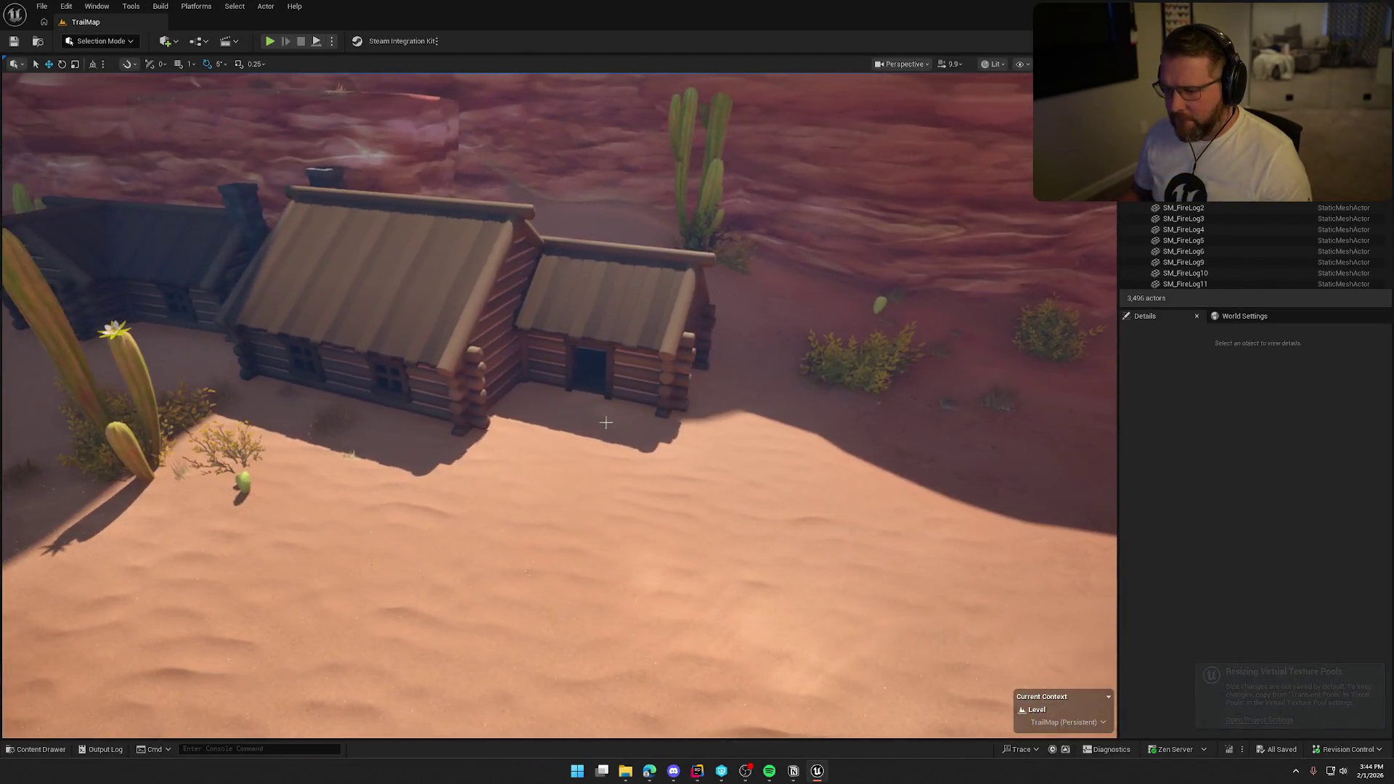
{"action": "left_click", "coordinate": [460, 333]}
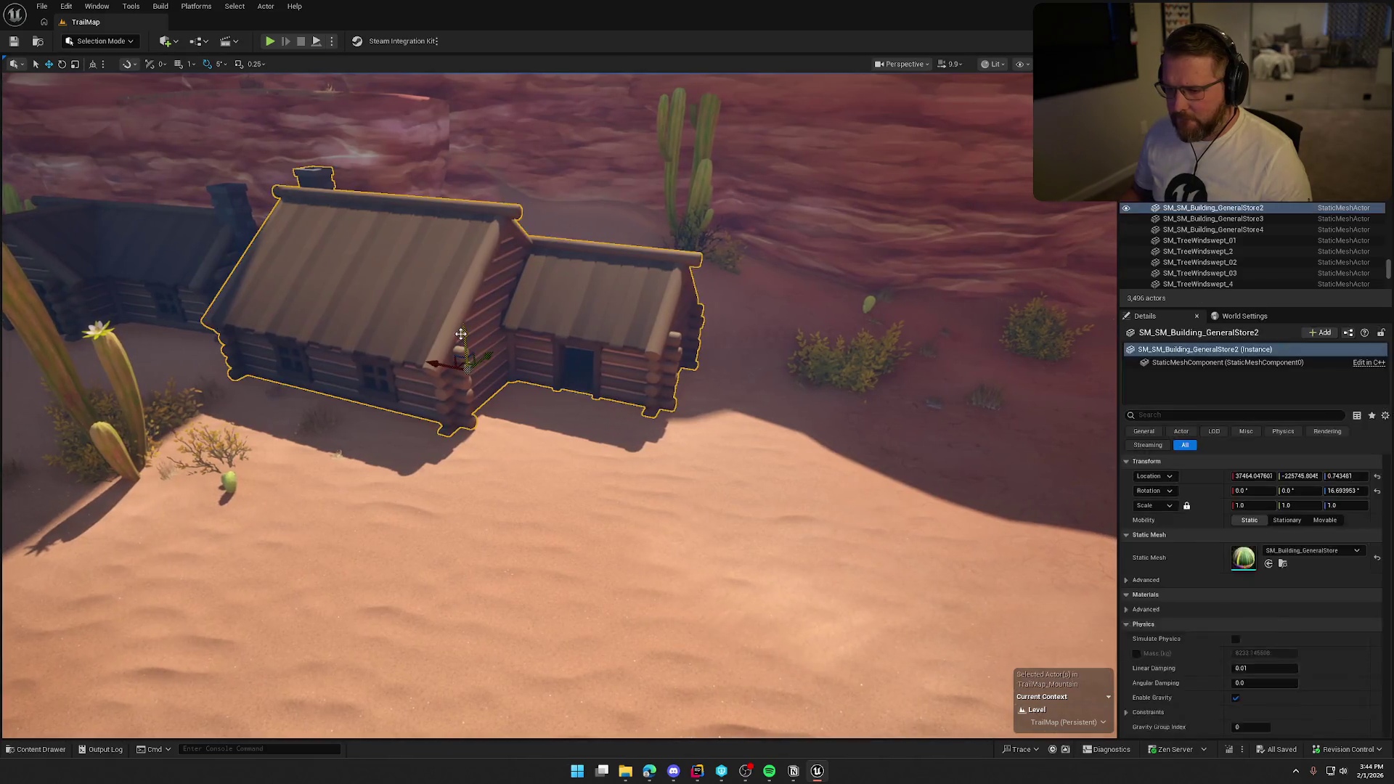
- Delete the selected log cabin and select the desert landscape
{"action": "key", "text": "Delete"}
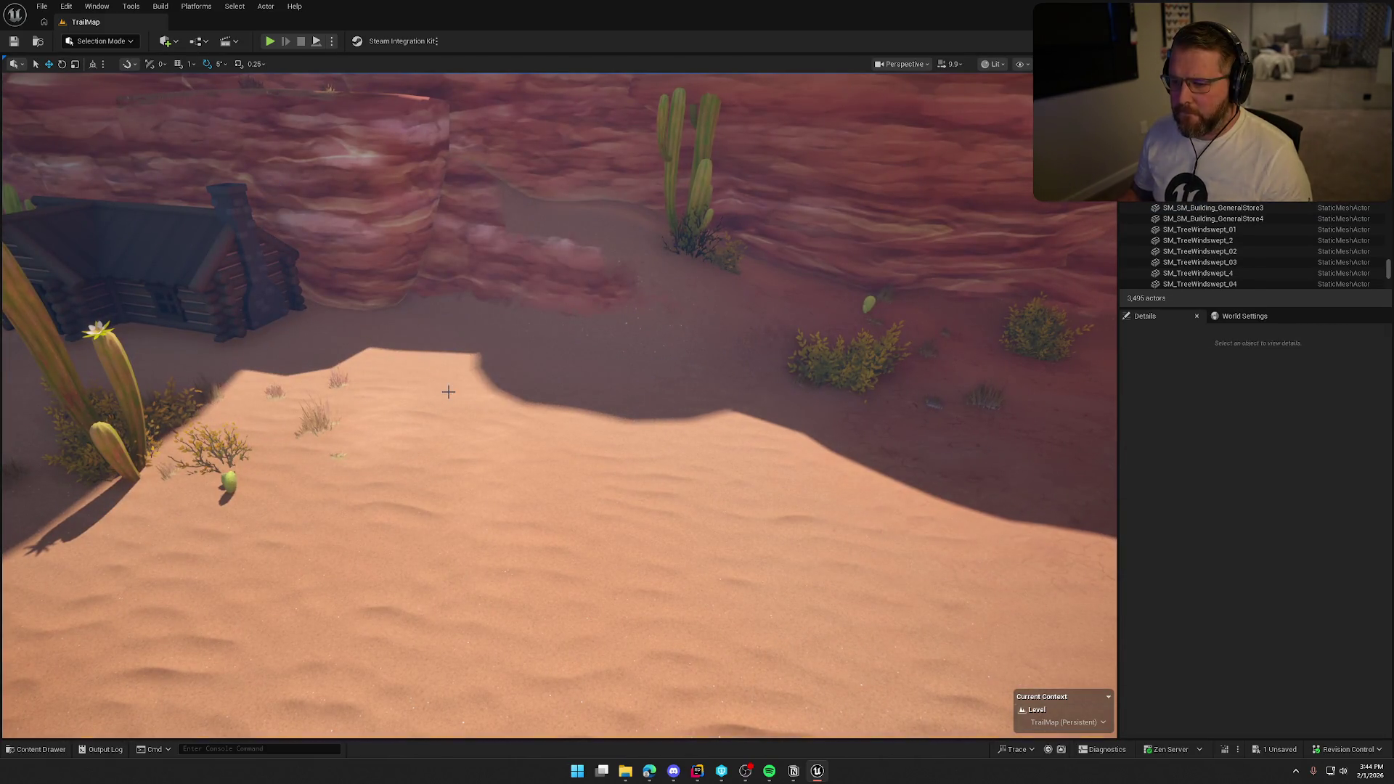
{"action": "right_click", "coordinate": [448, 392]}
{"action": "left_click", "coordinate": [684, 344]}
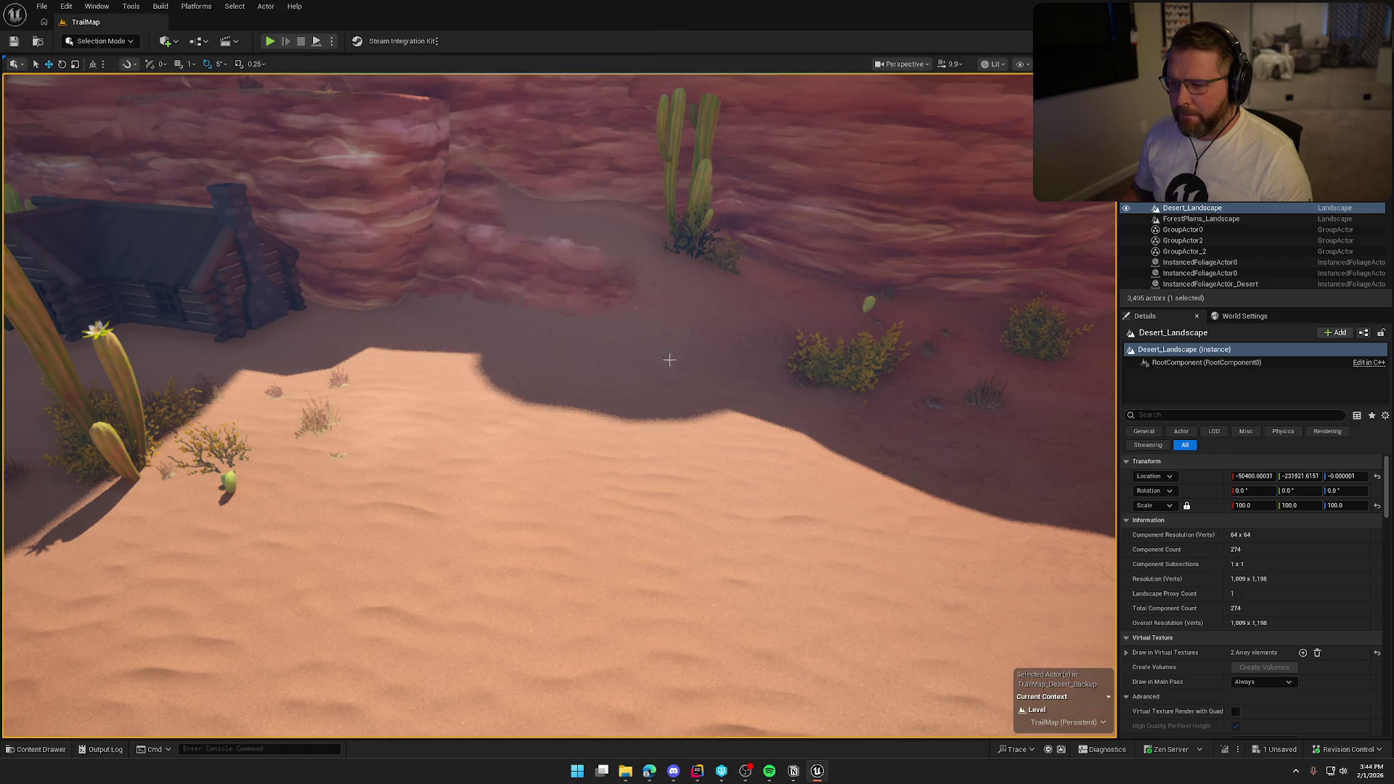
- Rotate the General Store group about 105°, then look around inside the store
{"action": "mouse_move", "coordinate": [570, 444]}
{"action": "left_mouse_down"}
{"action": "mouse_move", "coordinate": [560, 371]}
{"action": "mouse_move", "coordinate": [587, 267]}
{"action": "left_mouse_up"}
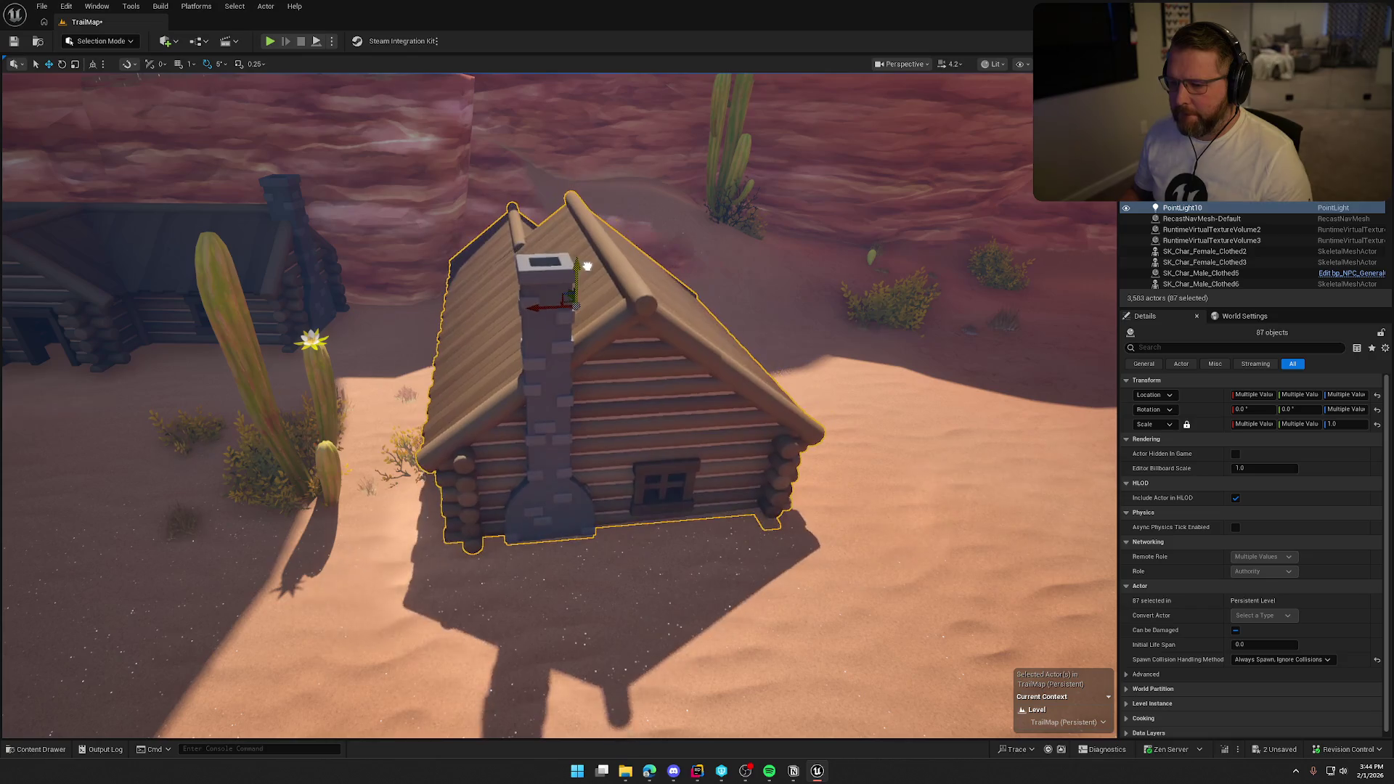
{"action": "left_click_drag", "start_coordinate": [546, 325], "coordinate": [515, 309]}
{"action": "key", "text": "w"}
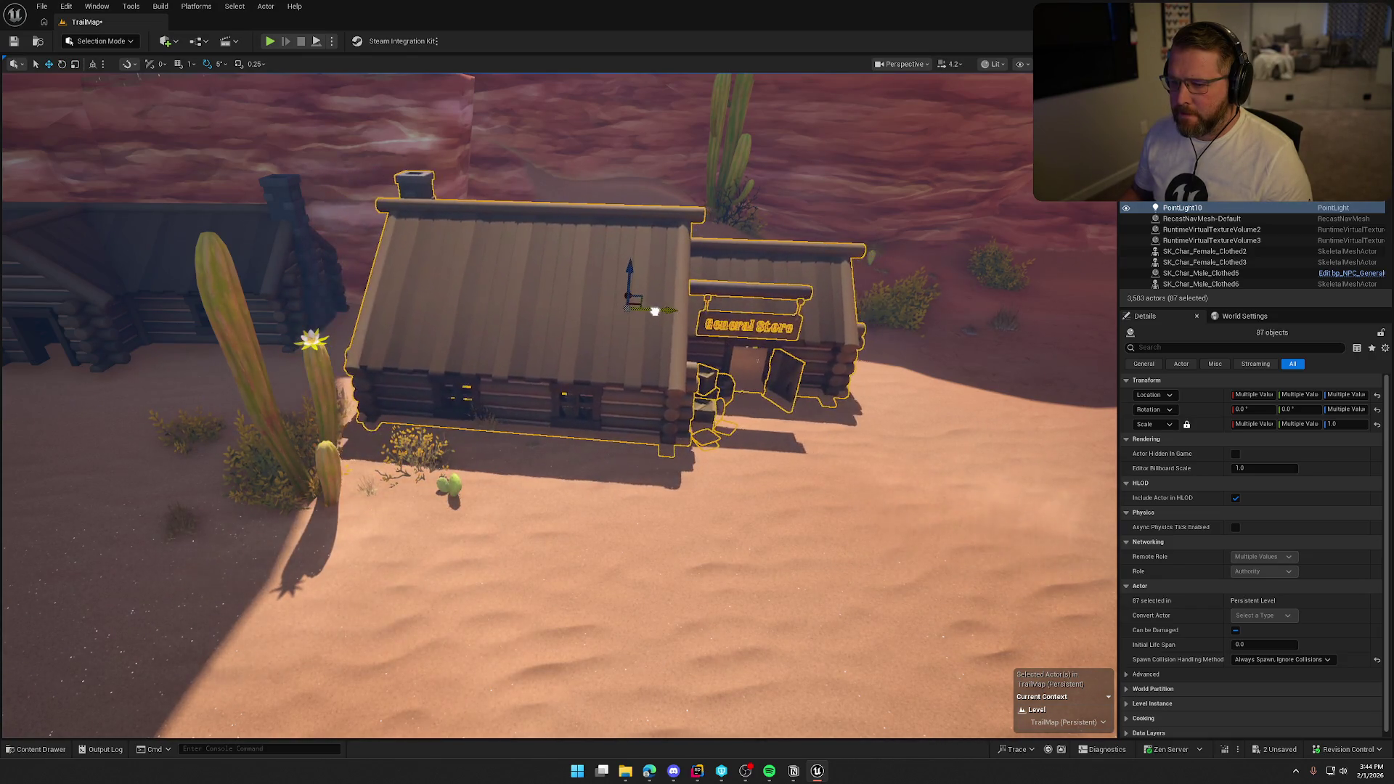
{"action": "left_click_drag", "start_coordinate": [654, 305], "coordinate": [654, 276]}
{"action": "mouse_move", "coordinate": [573, 324]}
{"action": "left_mouse_down"}
{"action": "mouse_move", "coordinate": [559, 341]}
{"action": "mouse_move", "coordinate": [545, 313]}
{"action": "mouse_move", "coordinate": [574, 325]}
{"action": "mouse_move", "coordinate": [817, 207]}
{"action": "mouse_move", "coordinate": [552, 334]}
{"action": "mouse_move", "coordinate": [544, 319]}
{"action": "mouse_move", "coordinate": [559, 331]}
{"action": "left_mouse_up"}
{"action": "left_click_drag", "start_coordinate": [595, 257], "coordinate": [631, 234]}
{"action": "key", "text": "Escape"}
{"action": "left_click_drag", "start_coordinate": [703, 400], "coordinate": [702, 399]}
{"action": "left_click", "coordinate": [98, 41]}
{"action": "left_click", "coordinate": [100, 79]}
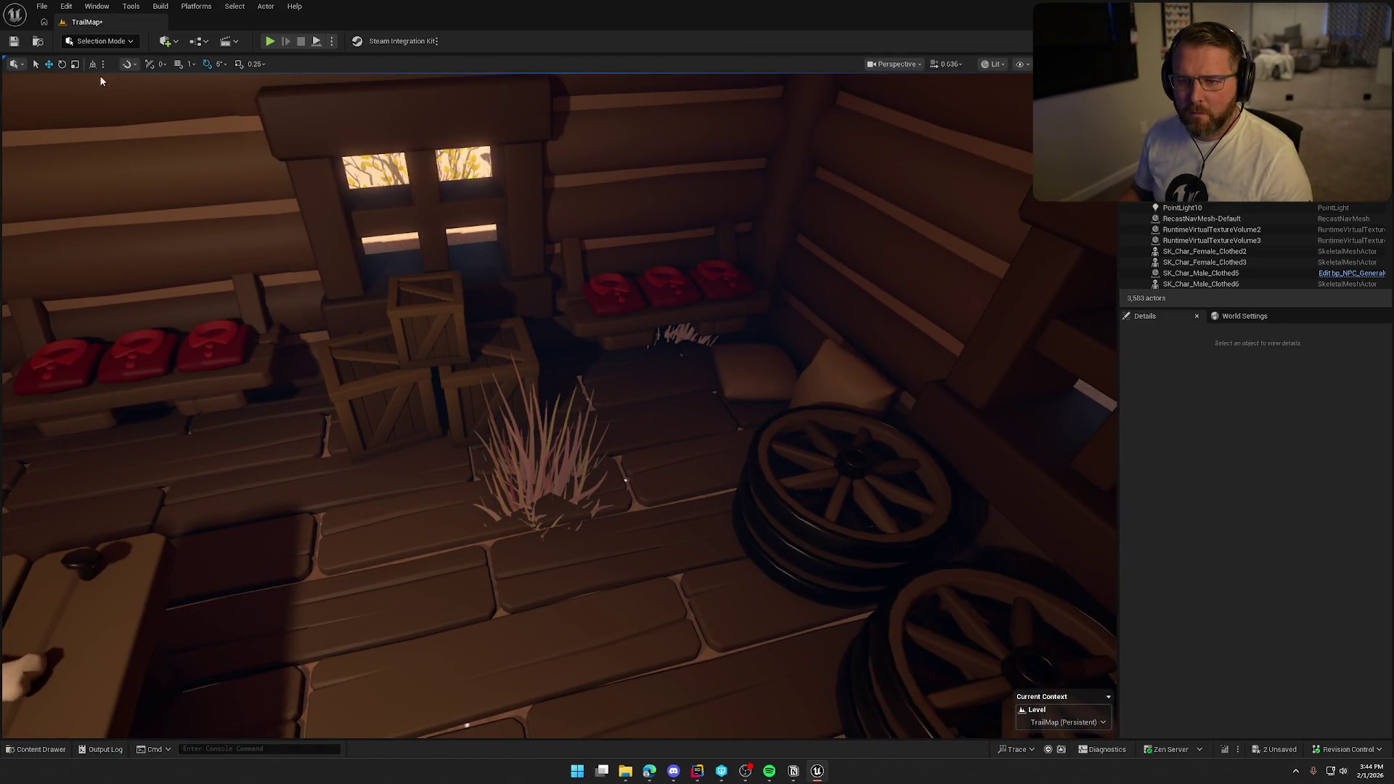
{"action": "left_click", "coordinate": [108, 40]}
{"action": "left_click", "coordinate": [114, 80]}
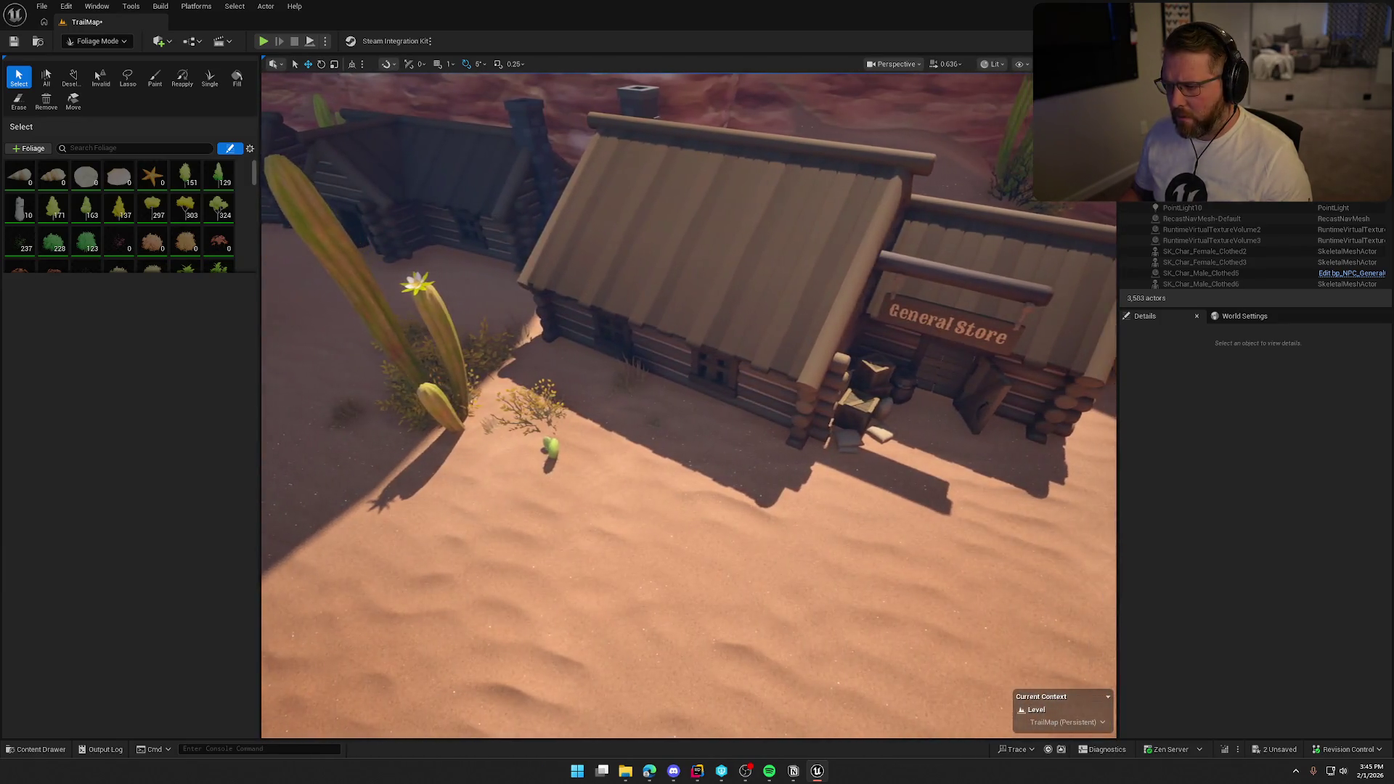
{"action": "left_click", "coordinate": [93, 41]}
{"action": "left_click", "coordinate": [93, 56]}
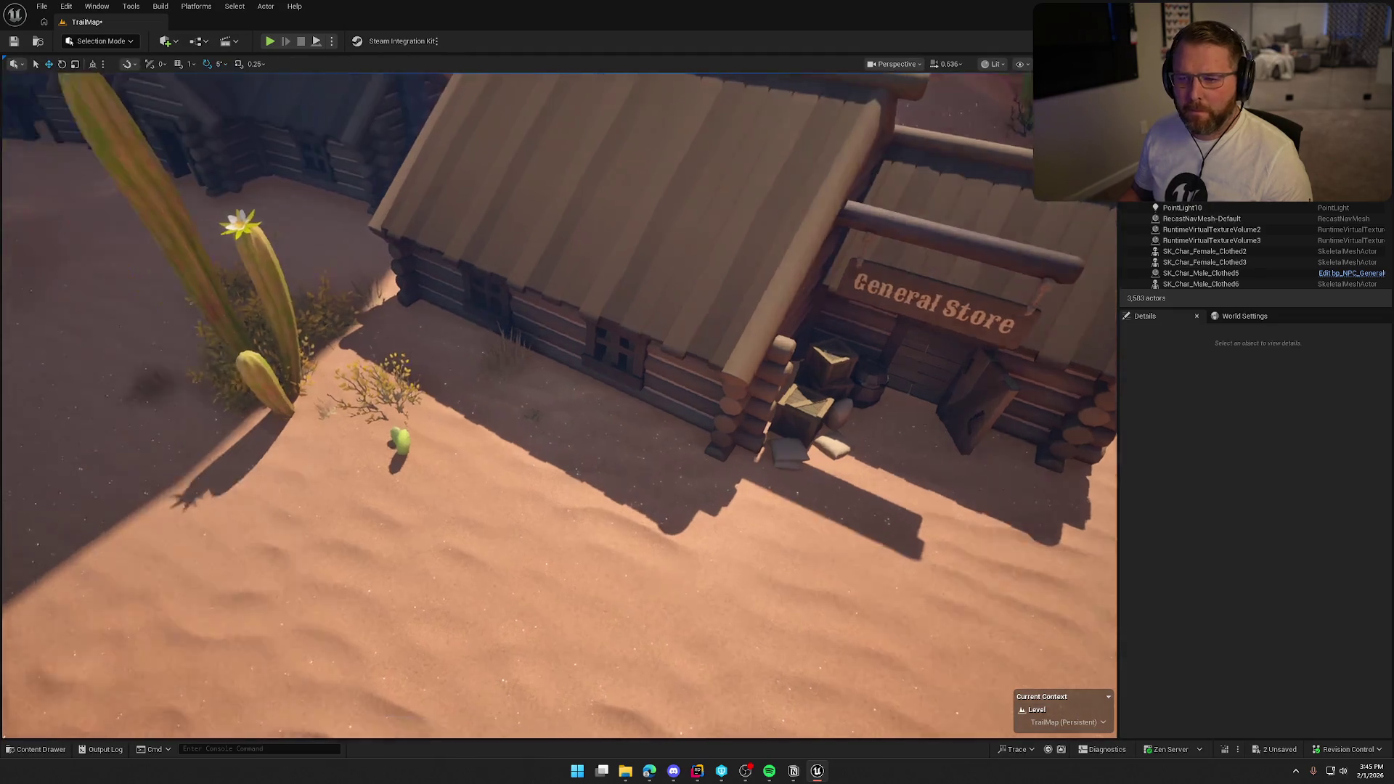
{"action": "scroll", "coordinate": [559, 405], "scroll_direction": "up", "scroll_amount": 5}
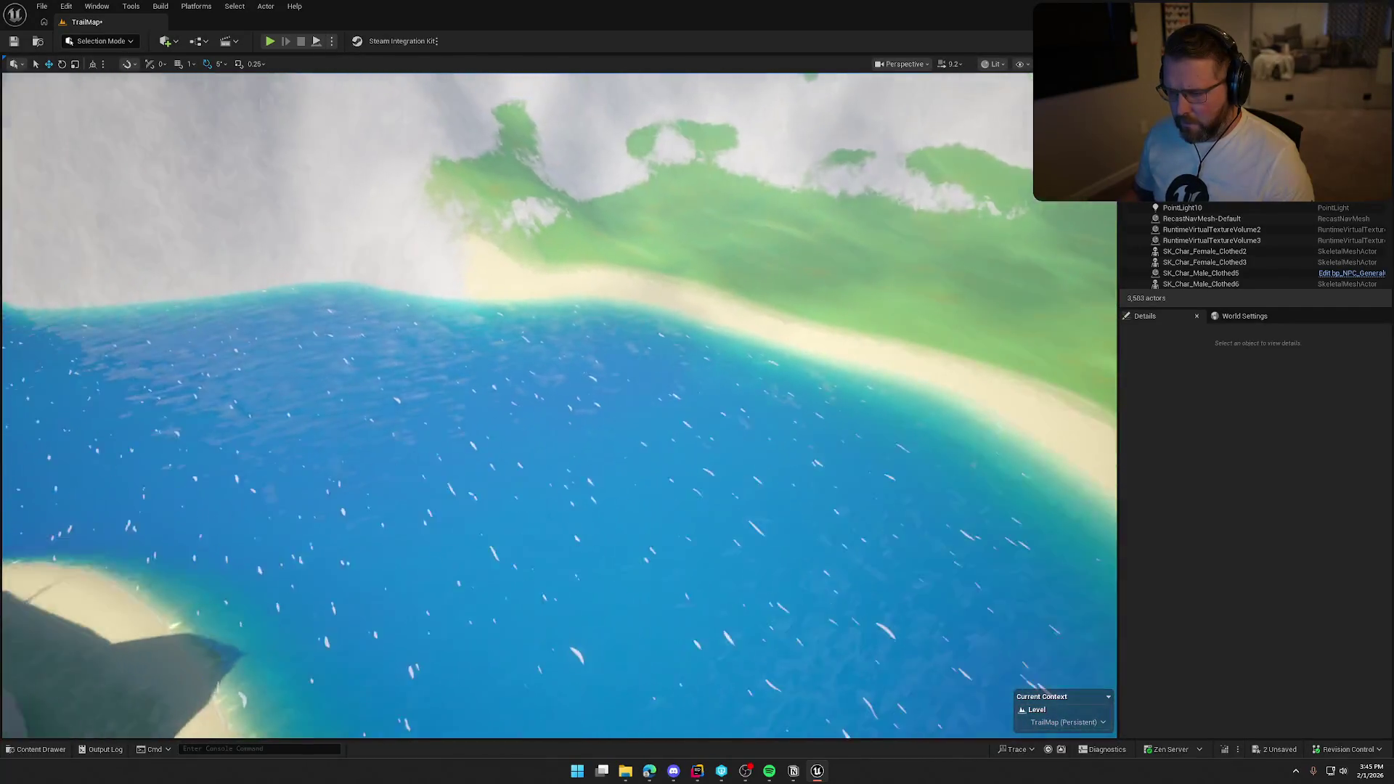
- Fly over the beach and delete the wagon on the grassy island
{"action": "key", "text": "w"}
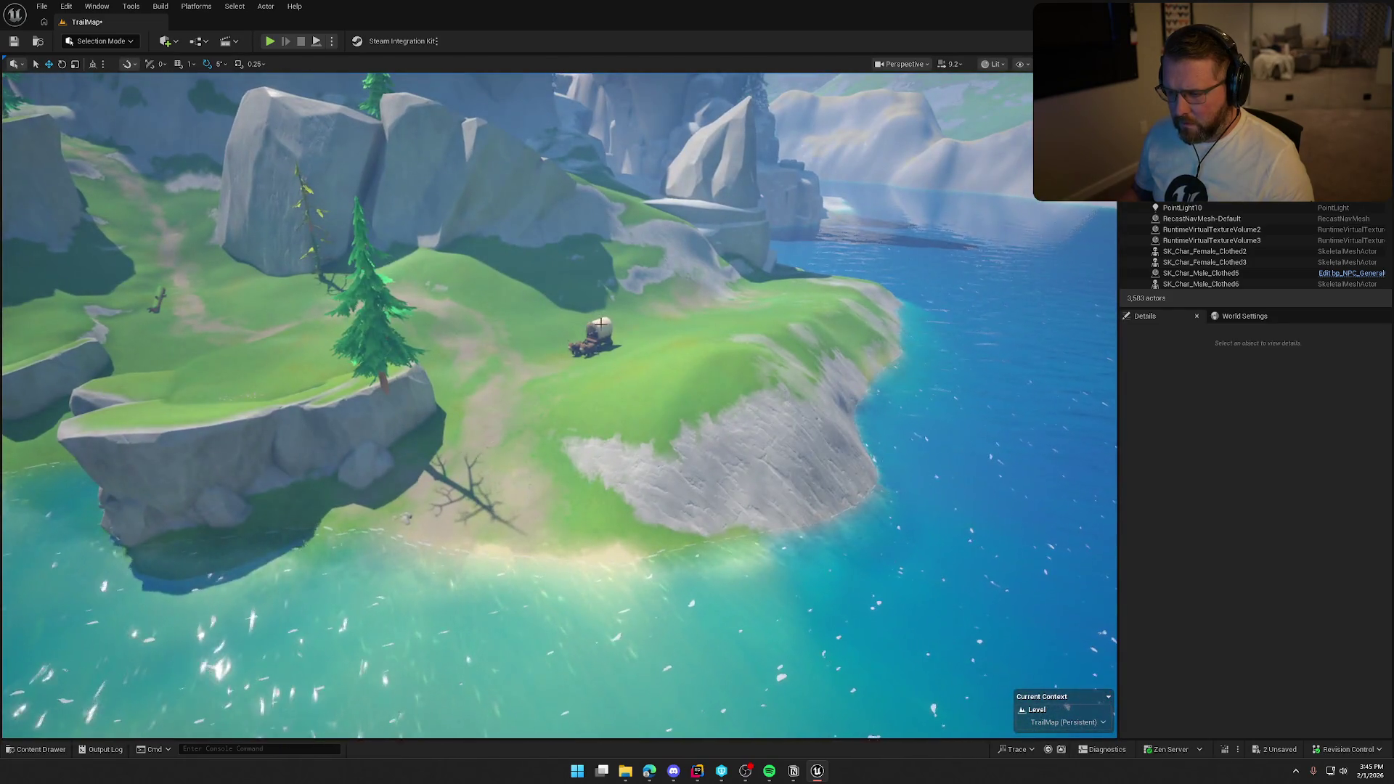
{"action": "left_click", "coordinate": [602, 323]}
{"action": "key", "text": "Delete"}
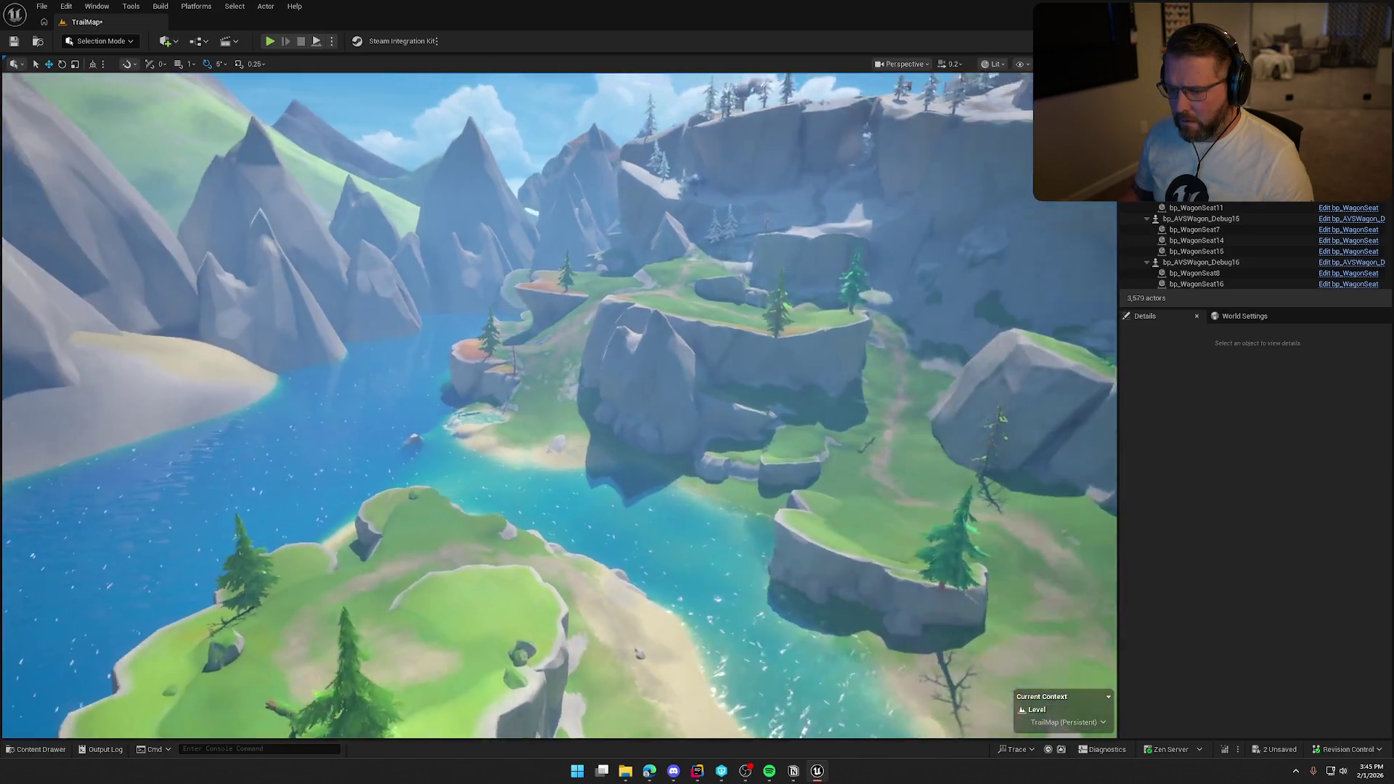
- Inspect the BP_Water3 pool and the SM_Waterfall1 waterfall from several angles
{"action": "key", "text": "w"}
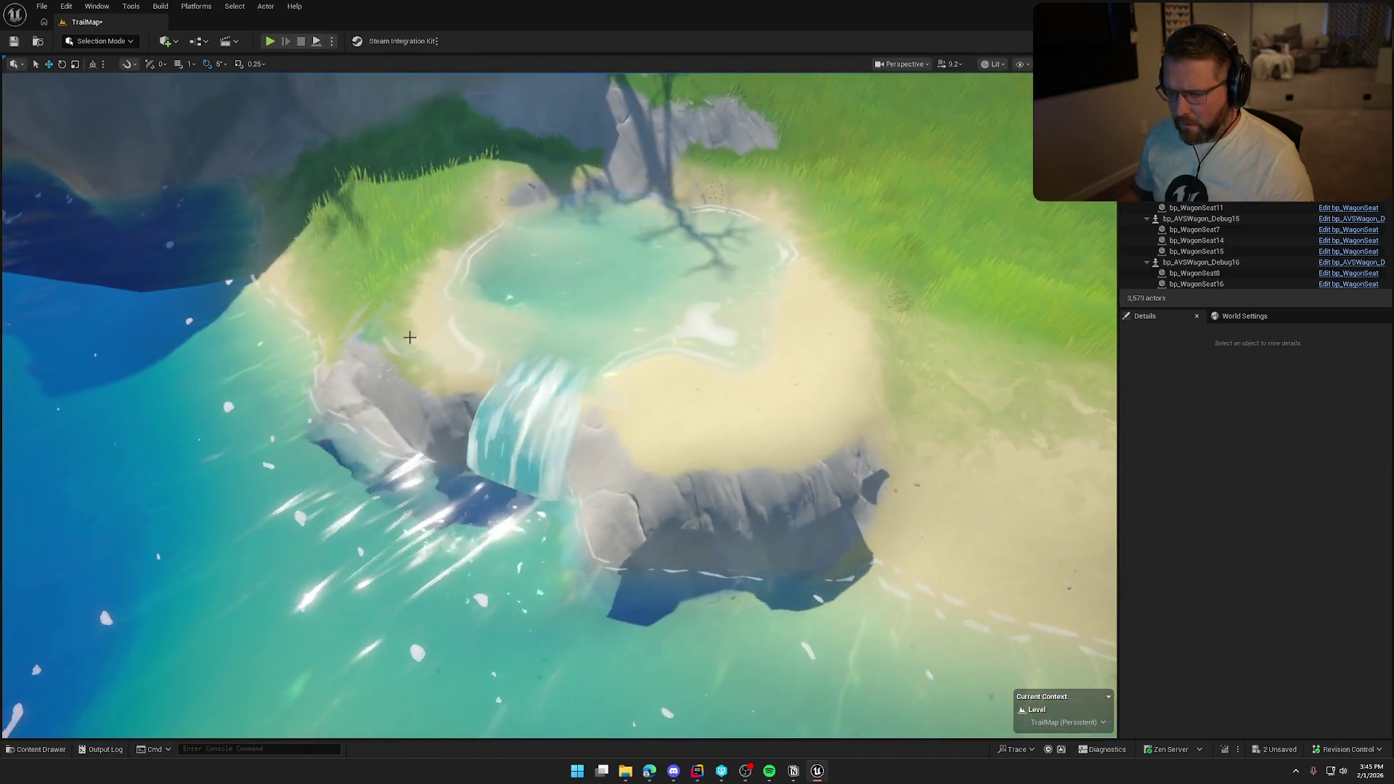
{"action": "left_click", "coordinate": [569, 368]}
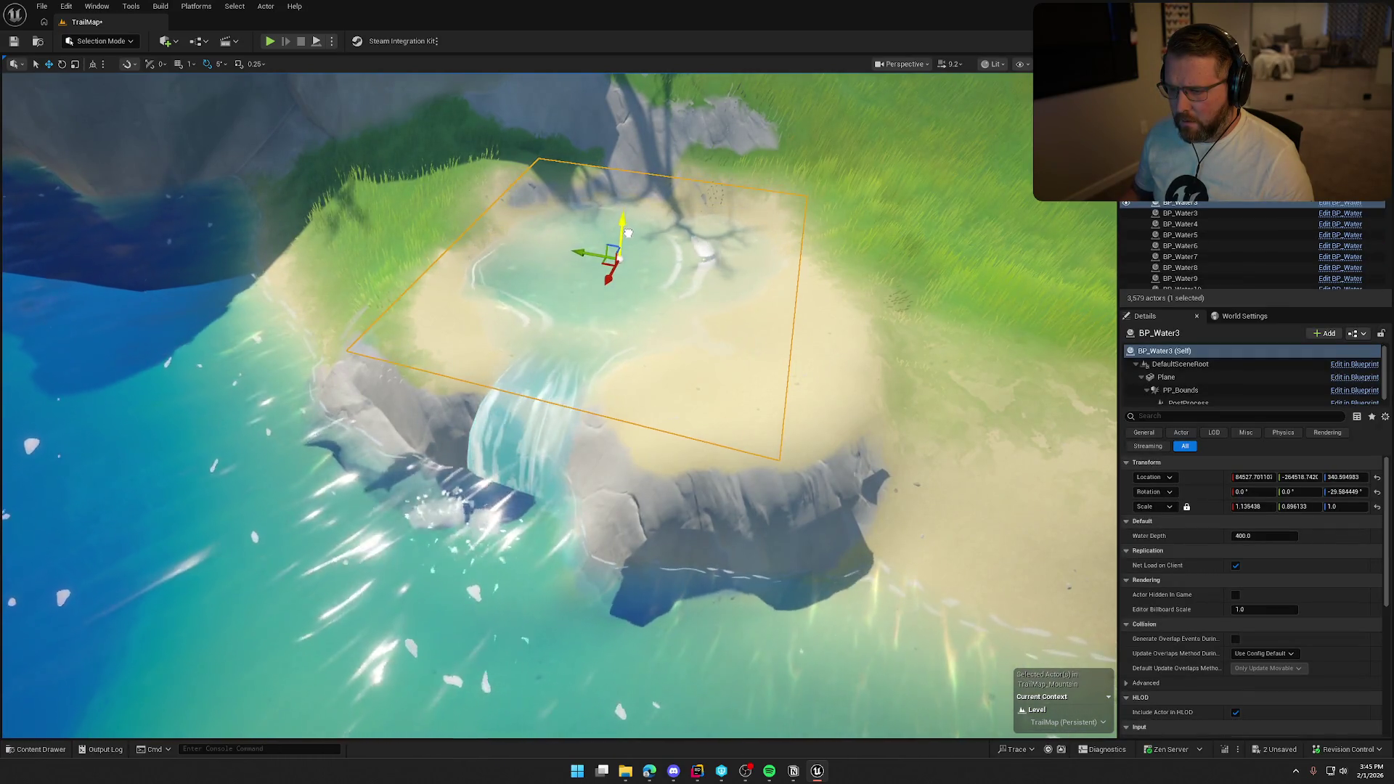
{"action": "left_click_drag", "start_coordinate": [630, 226], "coordinate": [558, 335]}
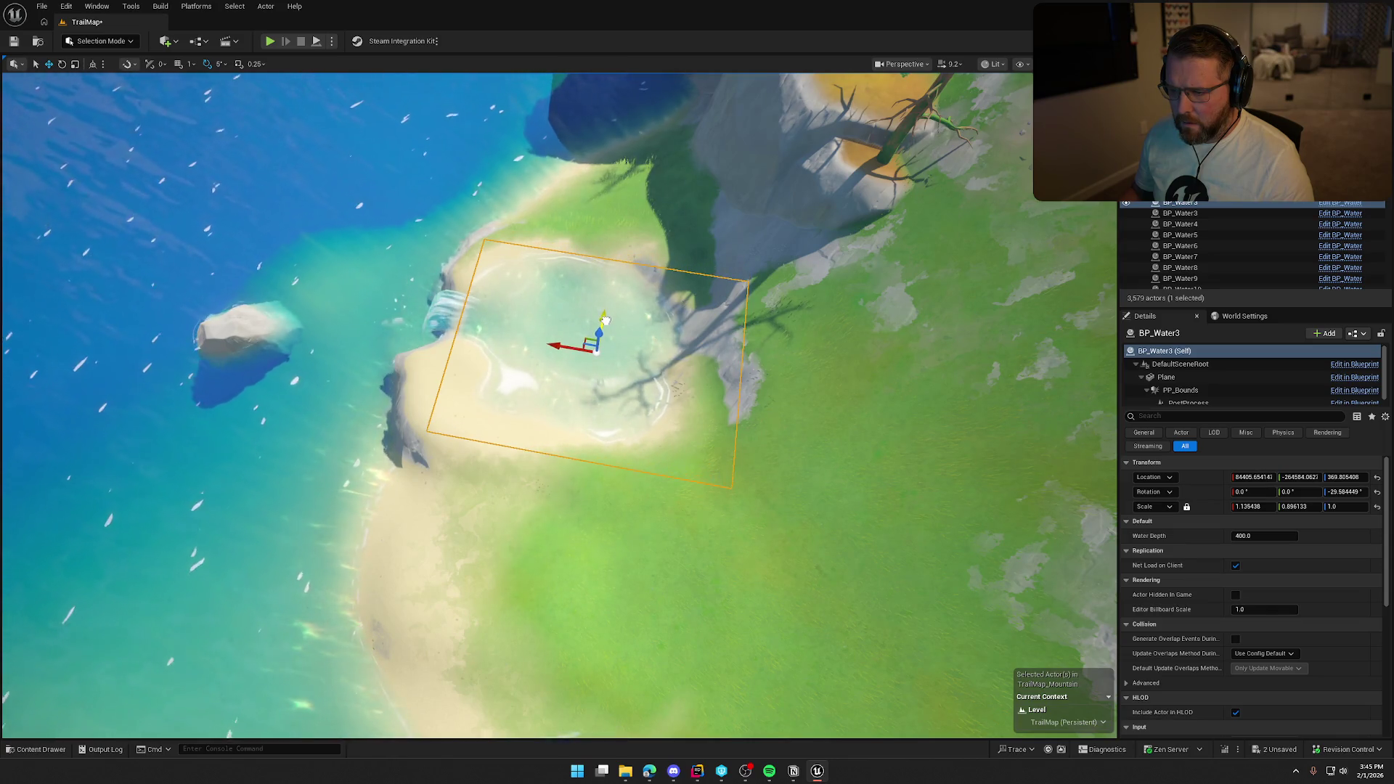
{"action": "key", "text": "Escape"}
{"action": "left_click_drag", "start_coordinate": [632, 327], "coordinate": [613, 345]}
{"action": "left_click_drag", "start_coordinate": [491, 395], "coordinate": [491, 395]}
{"action": "left_click", "coordinate": [491, 395]}
{"action": "key", "text": "f"}
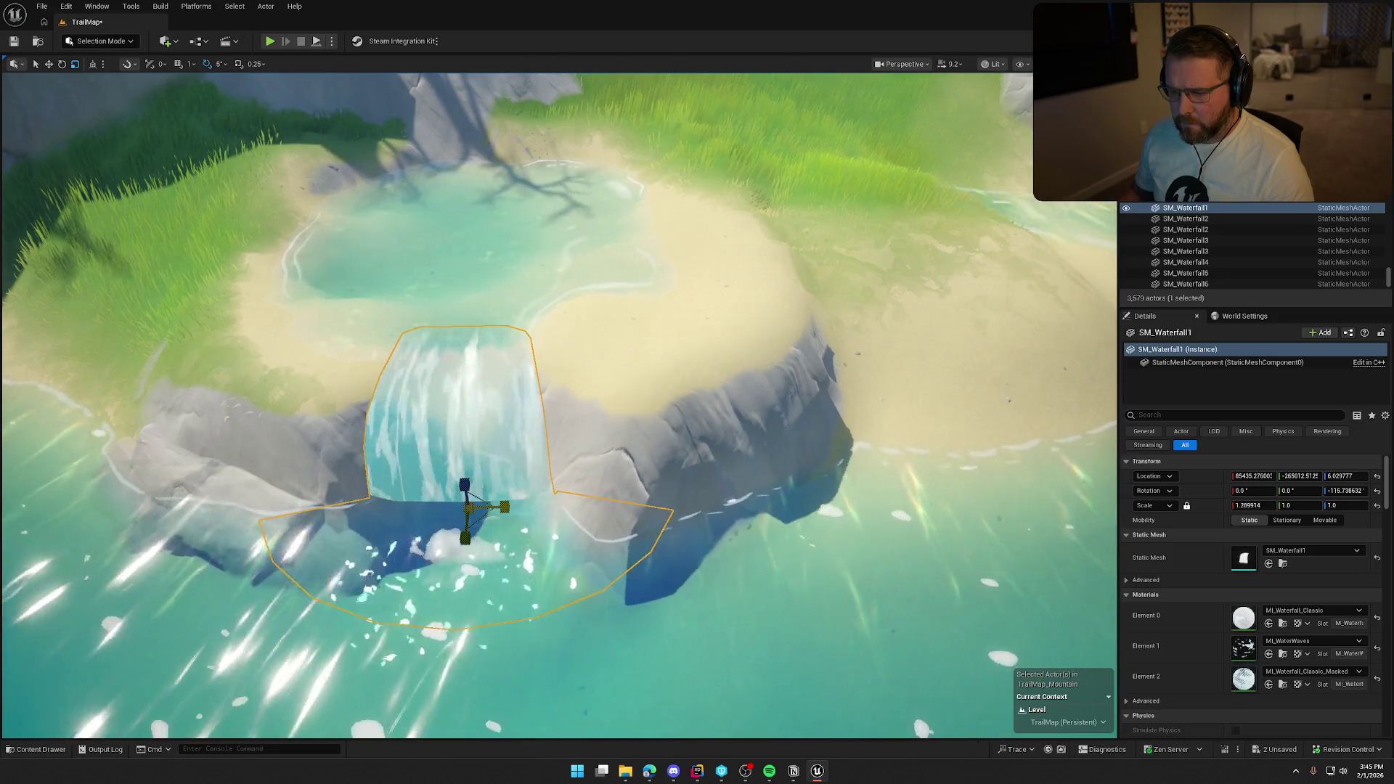
{"action": "key", "text": "Escape"}
{"action": "left_click_drag", "start_coordinate": [620, 407], "coordinate": [620, 407]}
{"action": "left_click_drag", "start_coordinate": [690, 352], "coordinate": [690, 351]}
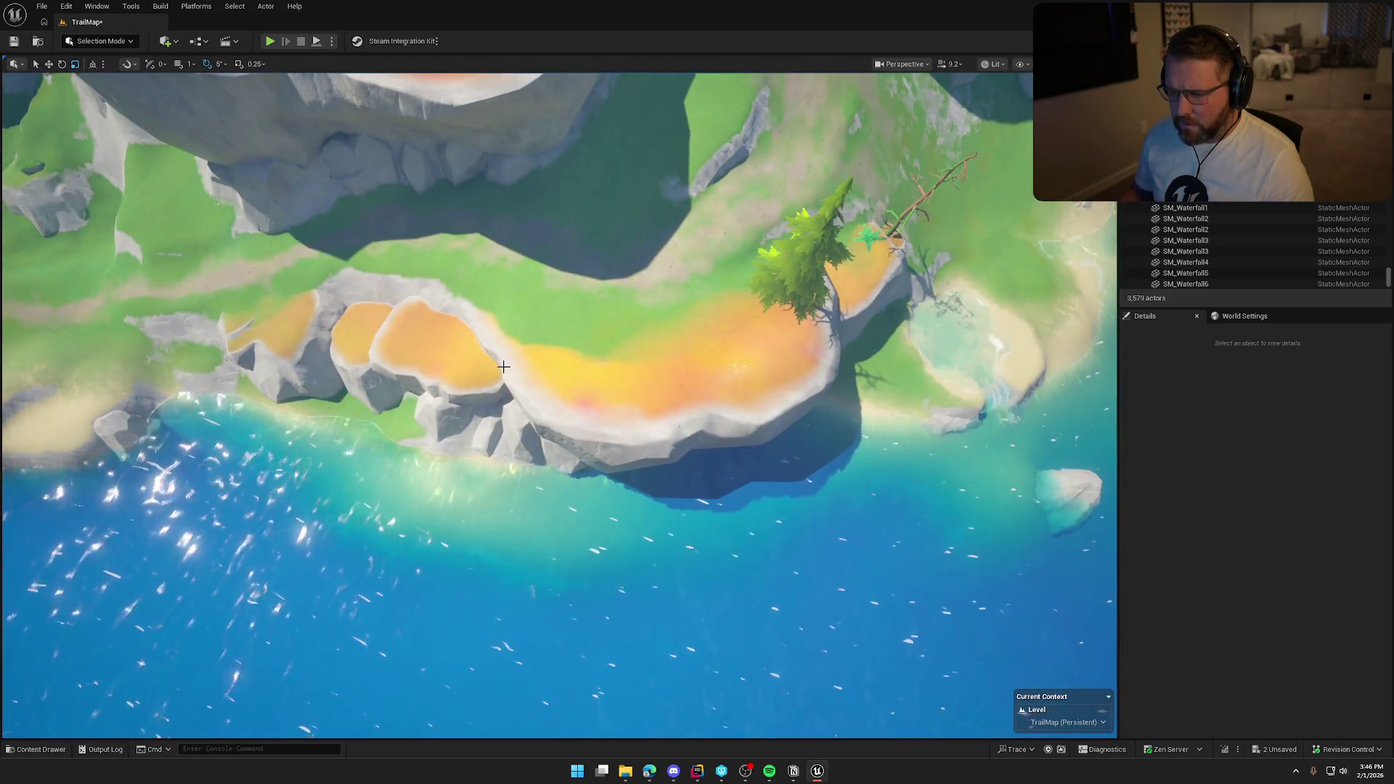
- Save TrailMap, choosing Make Writable in the Check Out Assets prompt
{"action": "left_click_drag", "start_coordinate": [638, 414], "coordinate": [638, 414]}
{"action": "key", "text": "ctrl+s"}
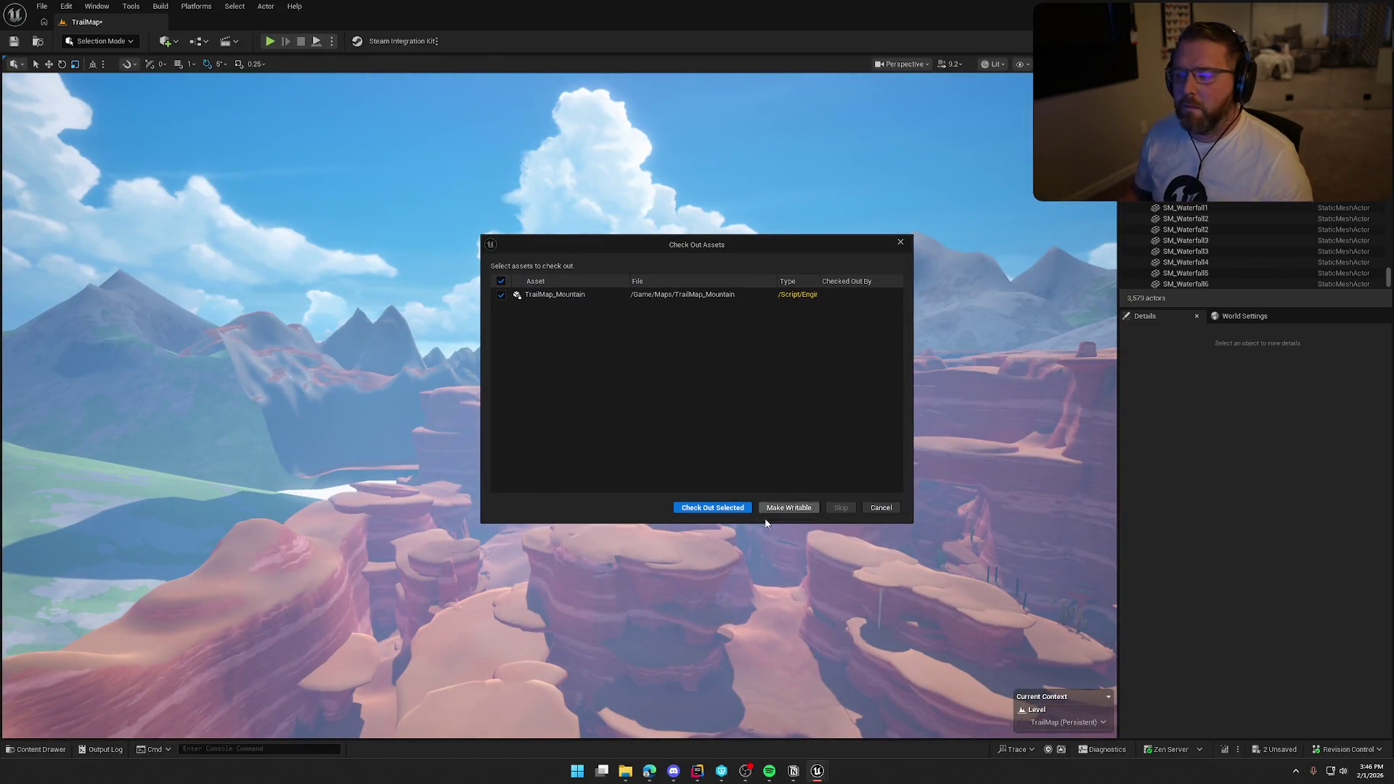
{"action": "left_click", "coordinate": [711, 508]}
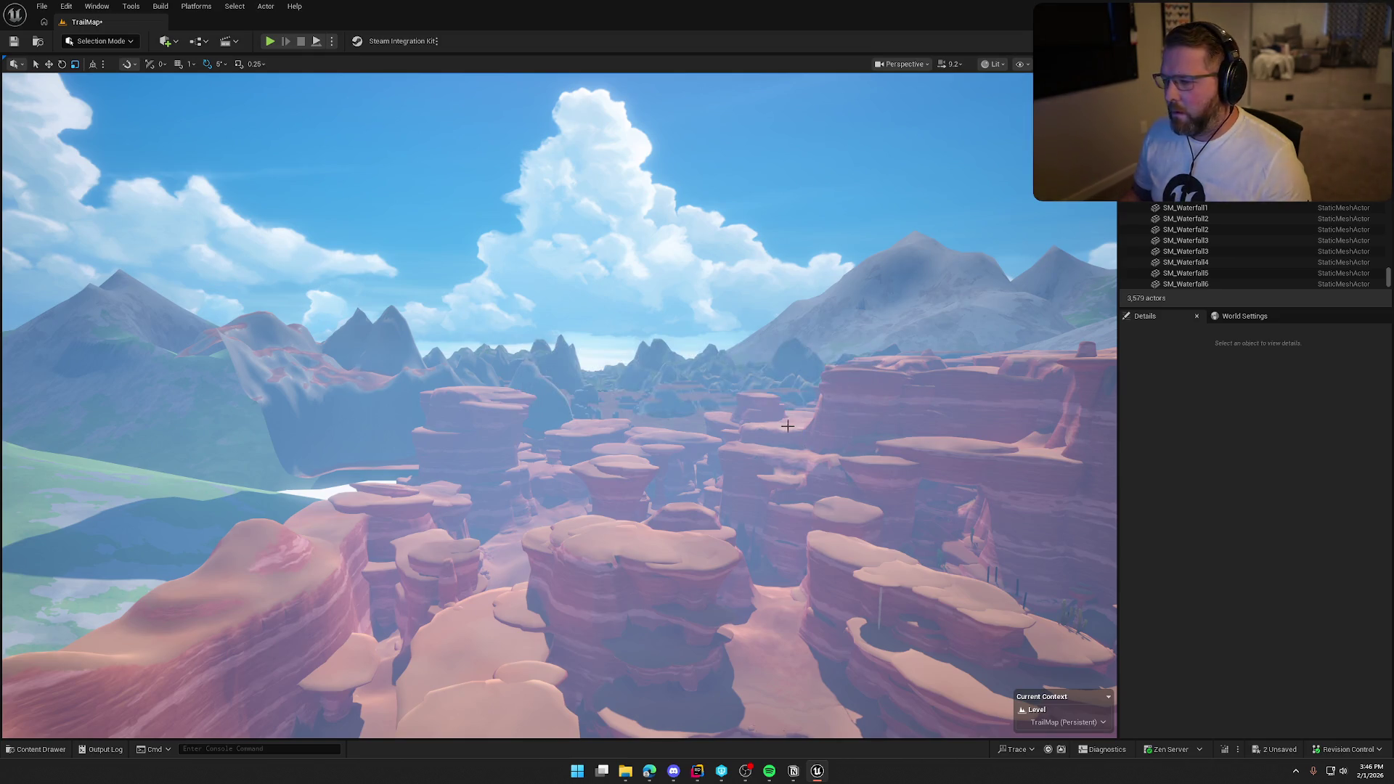
{"action": "right_click", "coordinate": [605, 452]}
{"action": "key", "text": "Escape"}
{"action": "key", "text": "Escape"}
{"action": "key", "text": "1"}
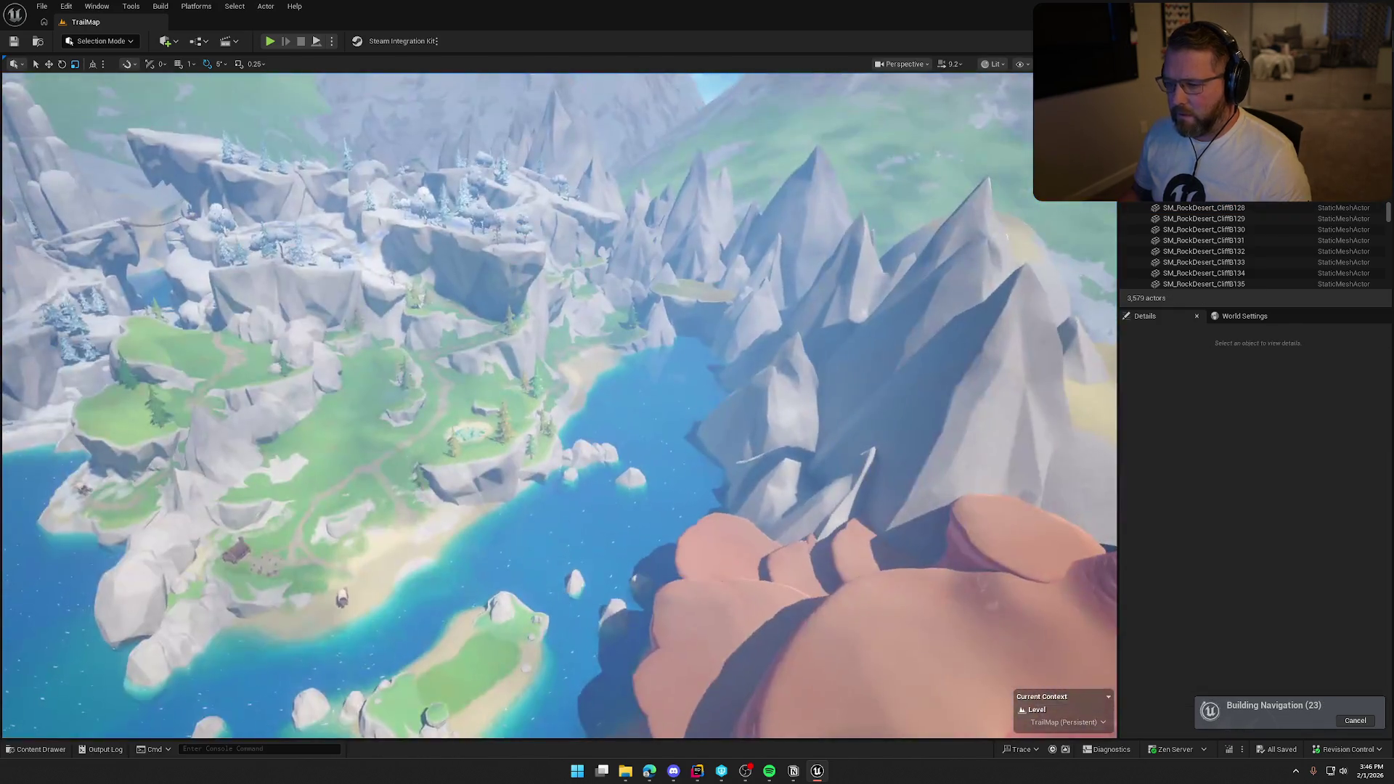
{"action": "left_click", "coordinate": [303, 258]}
{"action": "double_click", "coordinate": [1191, 219]}
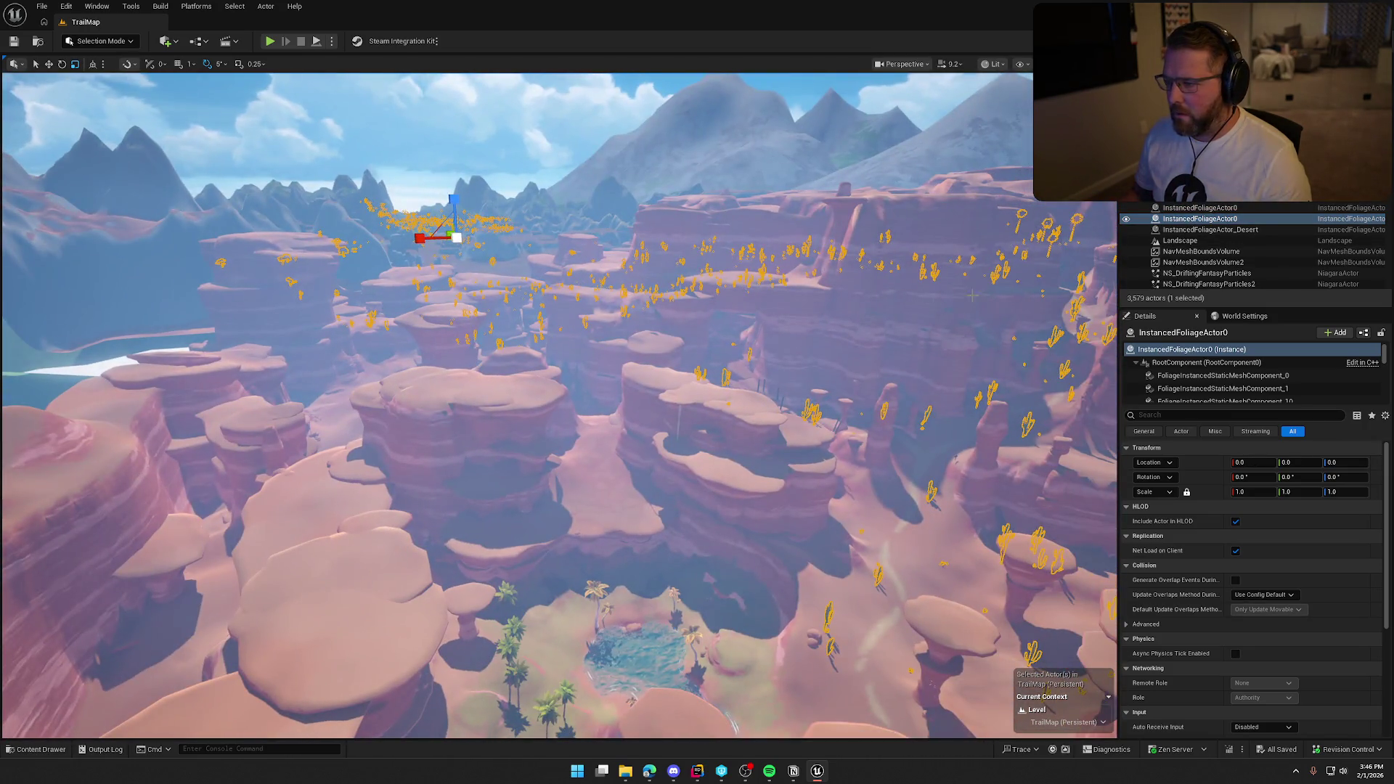
{"action": "double_click", "coordinate": [1209, 230]}
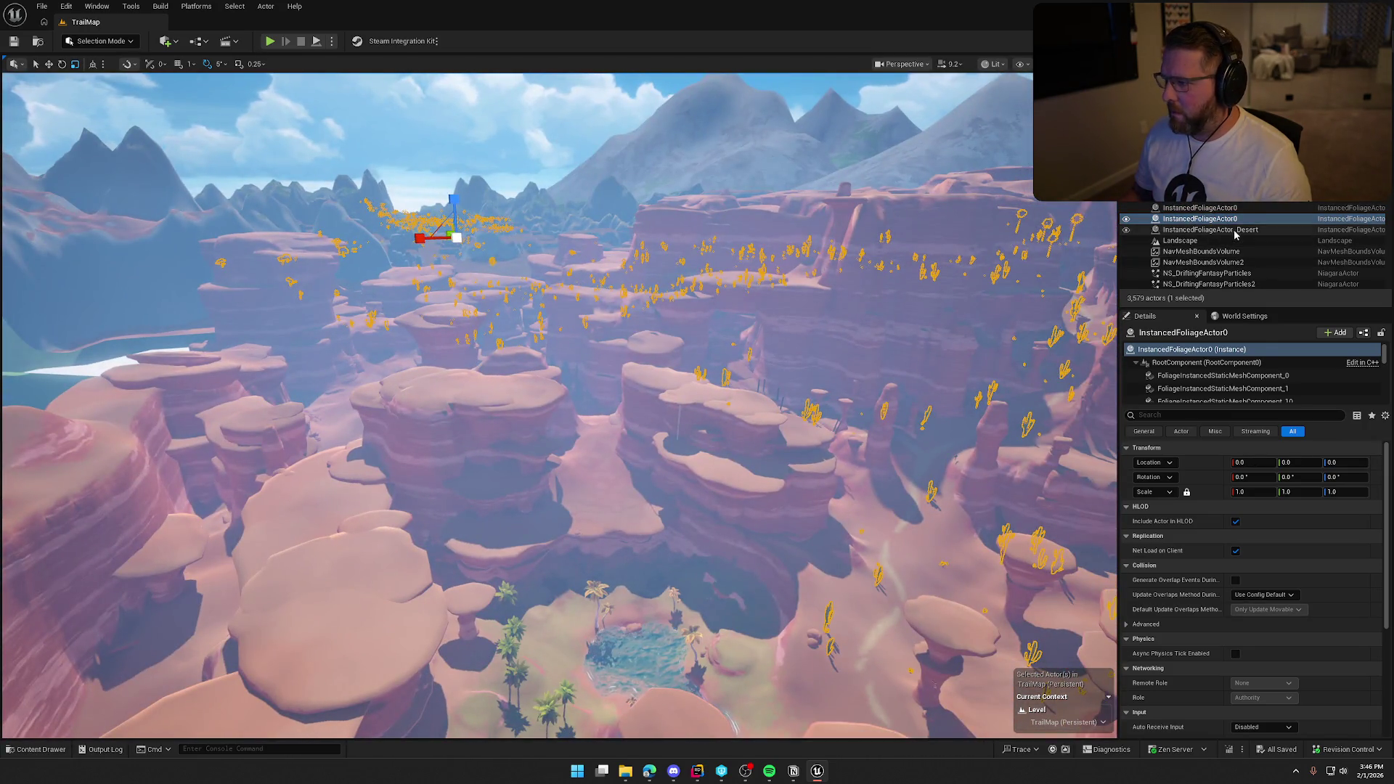
{"action": "key", "text": "Escape"}
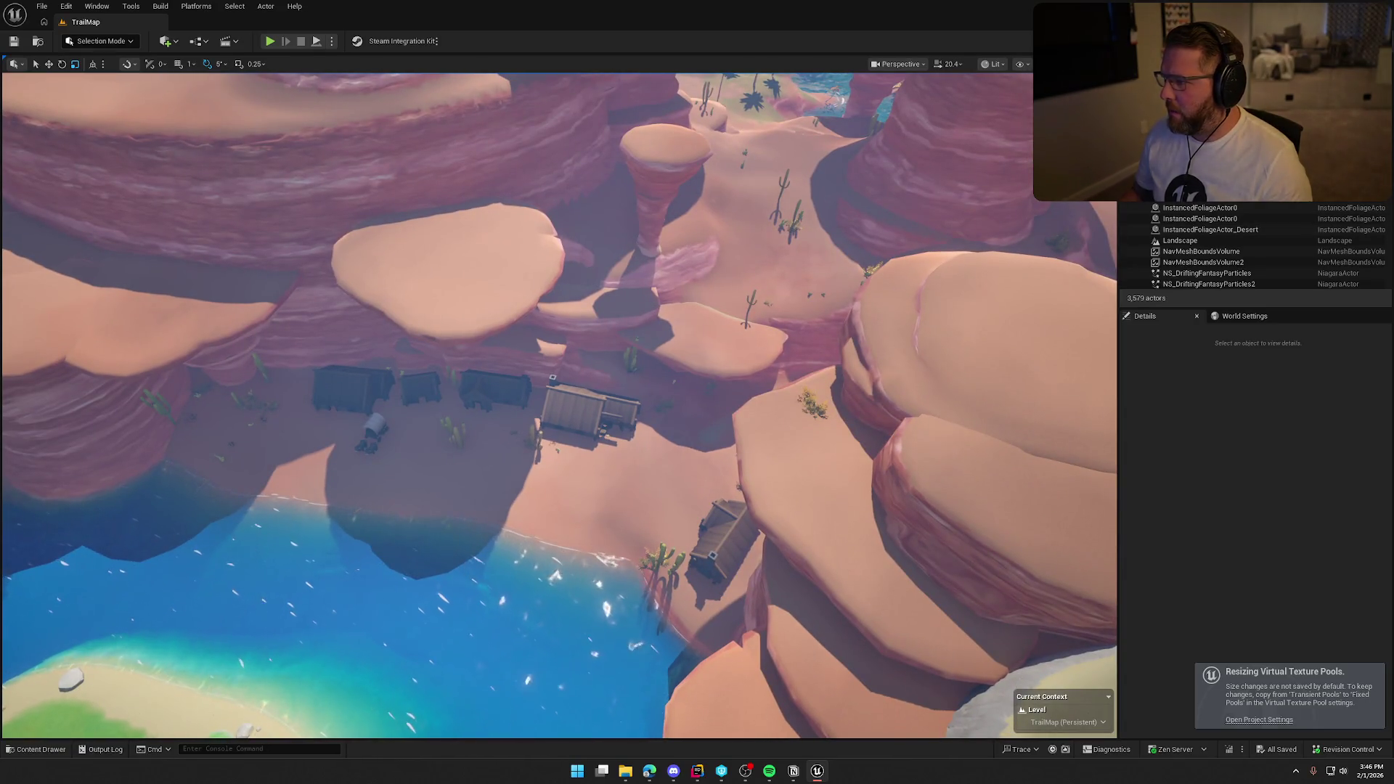
{"action": "type", "text": "trading"}
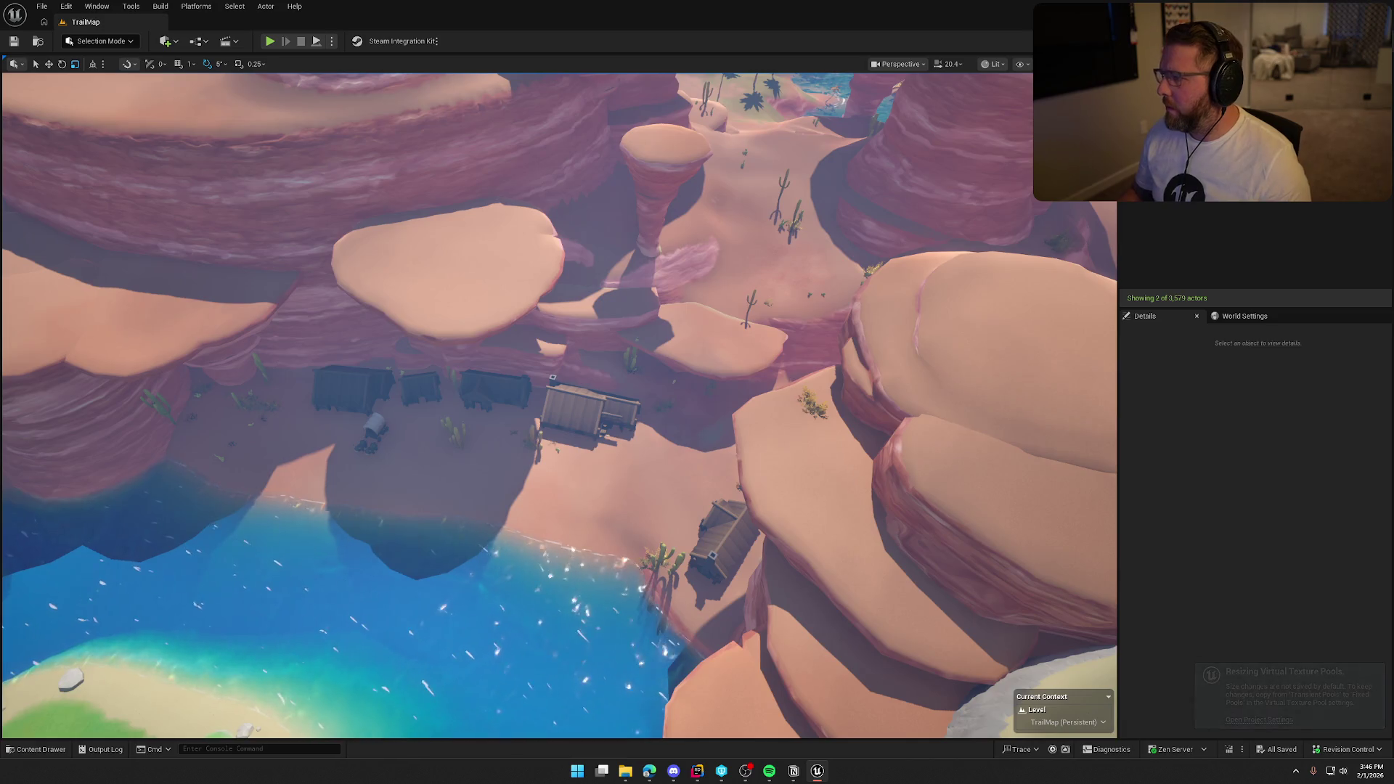
- Select and frame the existing bp_TradingPost and bp_TradingPost_PlainsShop actors
{"action": "left_click", "coordinate": [982, 281]}
{"action": "key", "text": "f"}
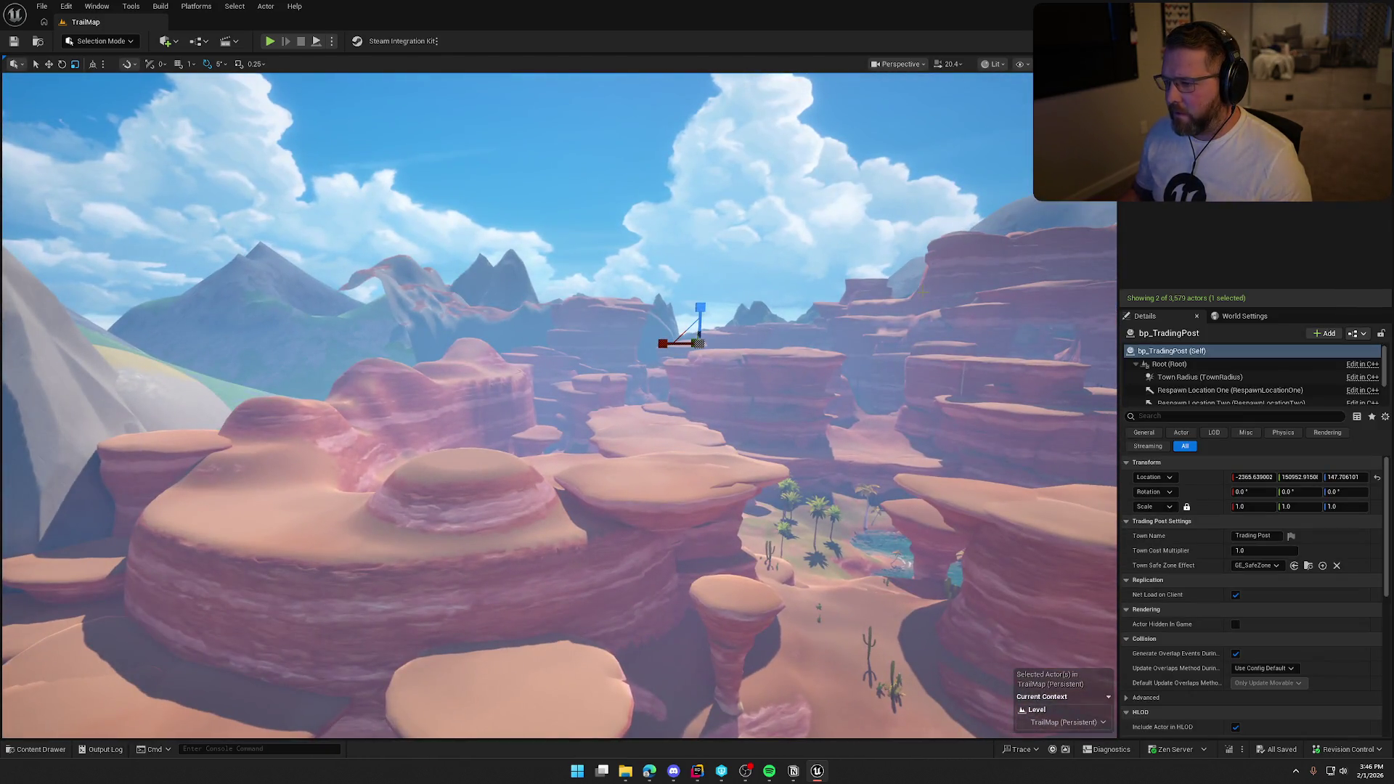
{"action": "key", "text": "Down"}
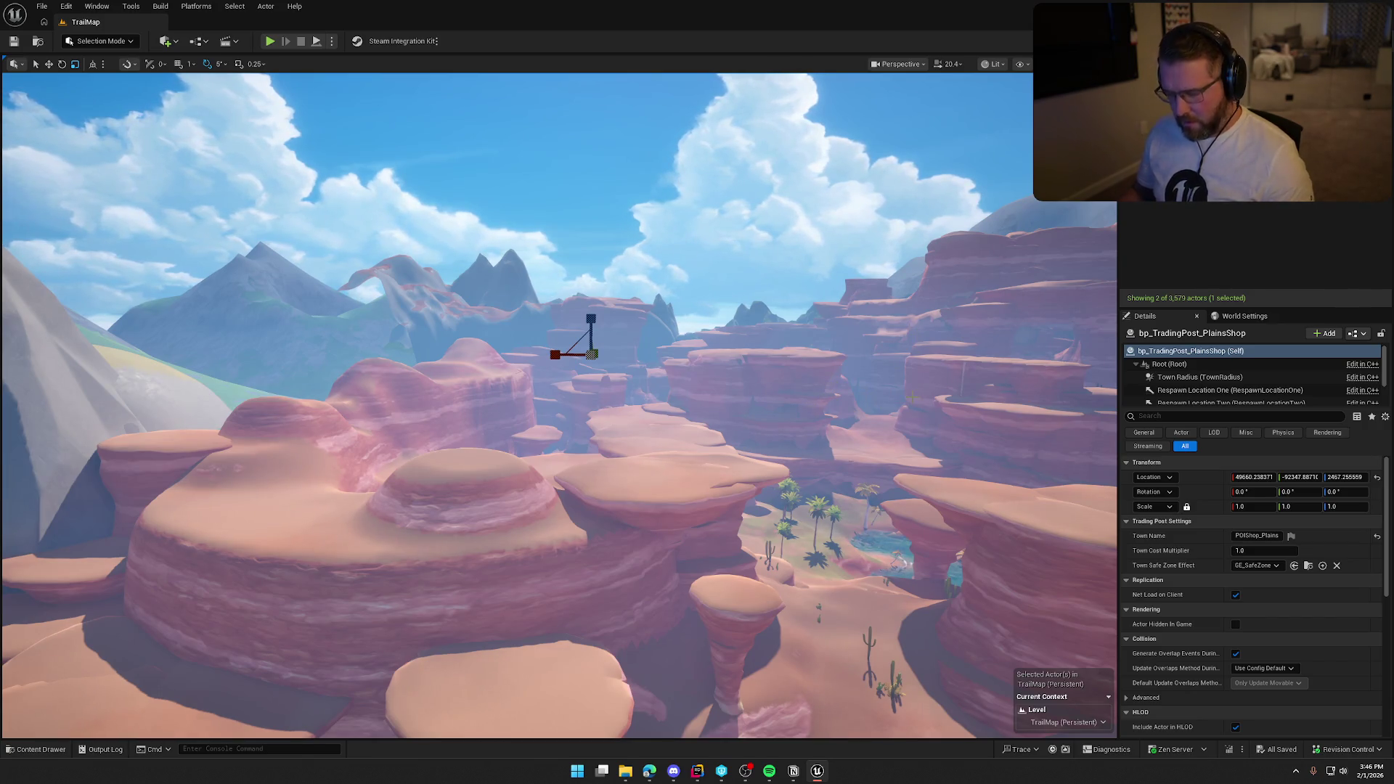
- Drag a new bp_TradingPost from the Content Drawer into the town centre and drop it to the ground
{"action": "key", "text": "ctrl+space"}
{"action": "key", "text": "ctrl+space"}
{"action": "key", "text": "w"}
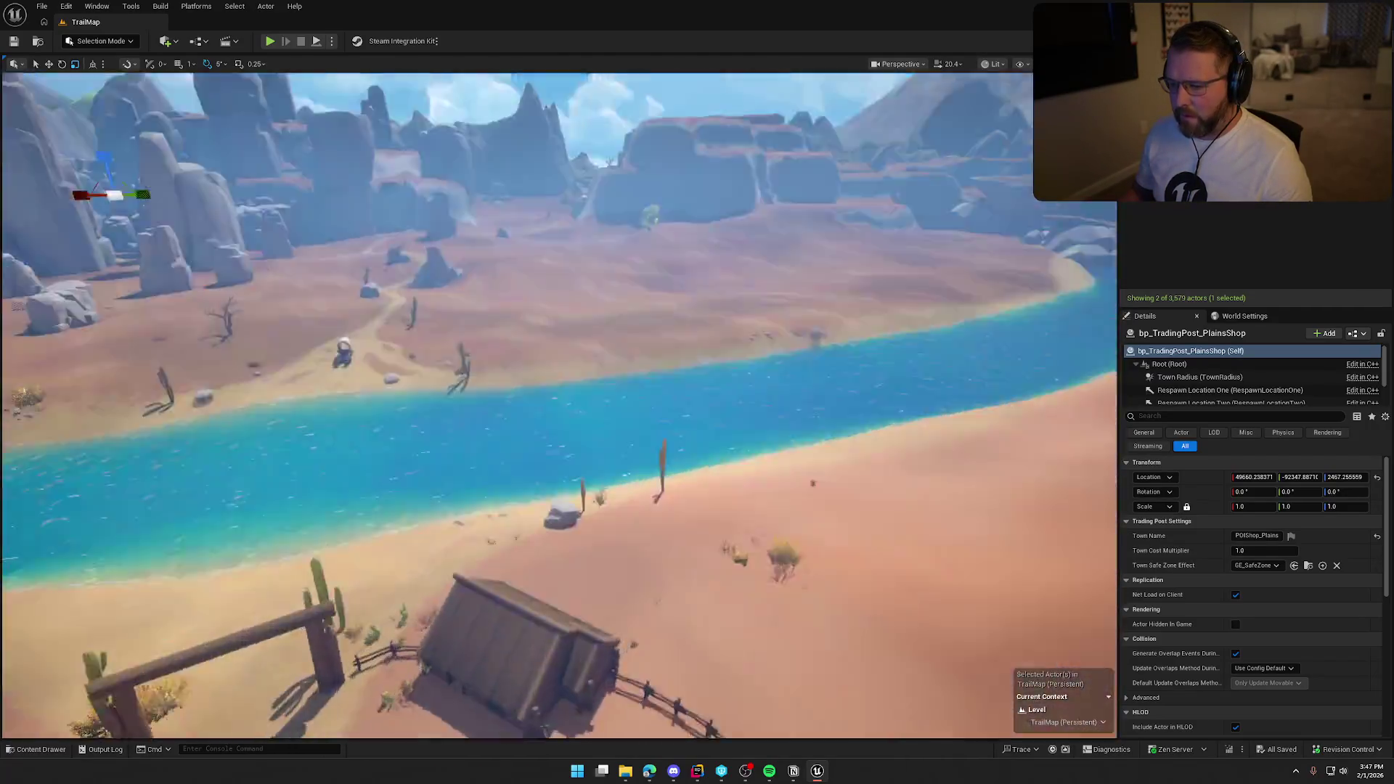
{"action": "key", "text": "f"}
{"action": "key", "text": "ctrl+space"}
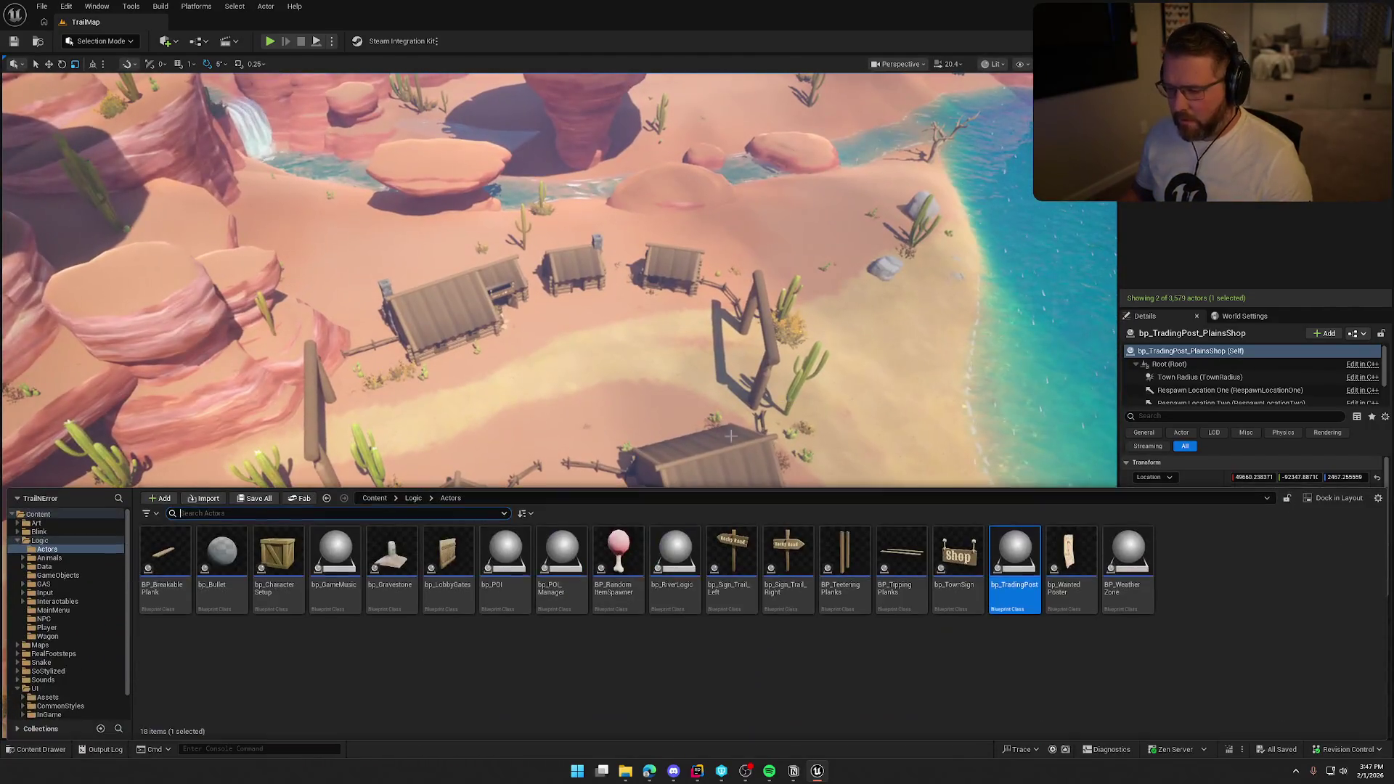
{"action": "key", "text": "ctrl+space"}
{"action": "left_click_drag", "start_coordinate": [546, 387], "coordinate": [587, 341]}
{"action": "key", "text": "f"}
{"action": "key", "text": "w"}
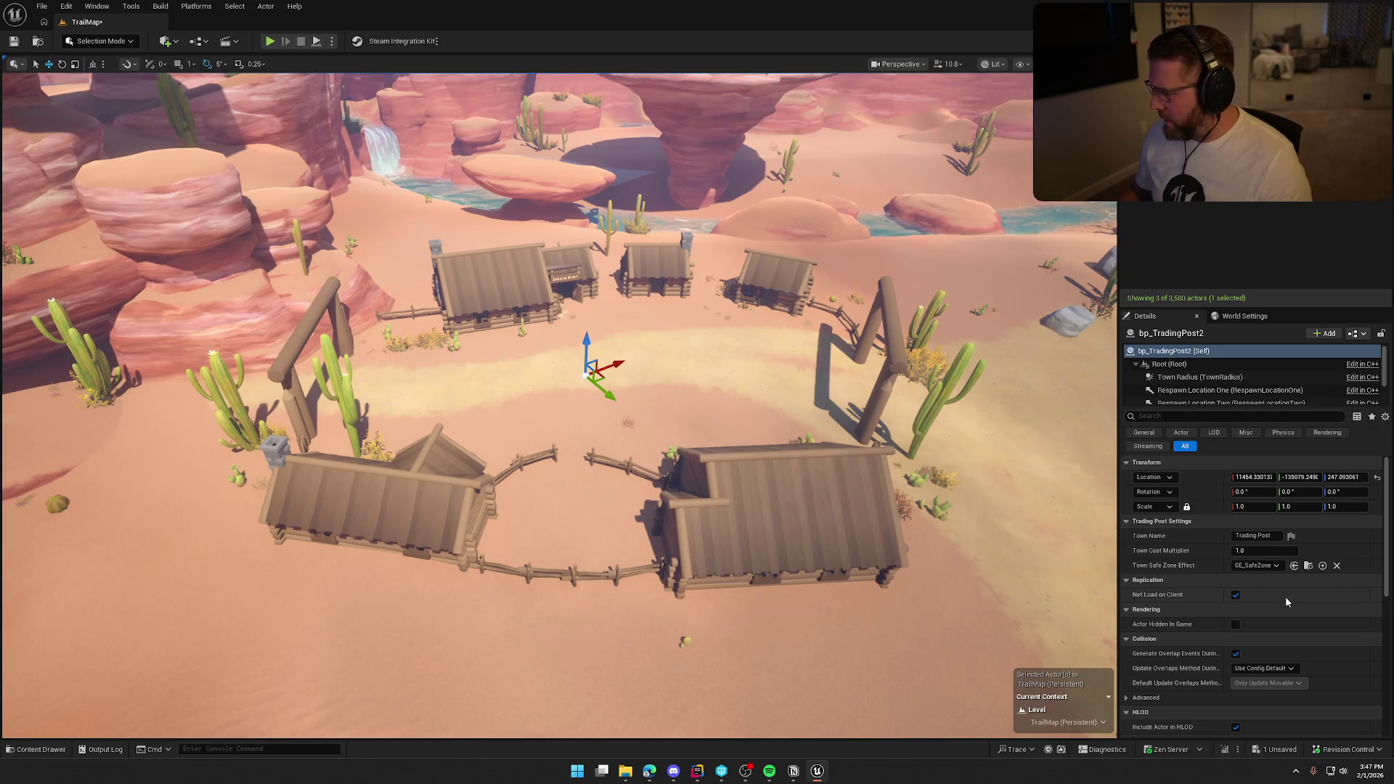
- Enlarge the Town Radius sphere's Sphere Radius to 2500
{"action": "scroll", "coordinate": [1293, 603], "scroll_direction": "down", "scroll_amount": 2}
{"action": "scroll", "coordinate": [1296, 607], "scroll_direction": "up", "scroll_amount": 2}
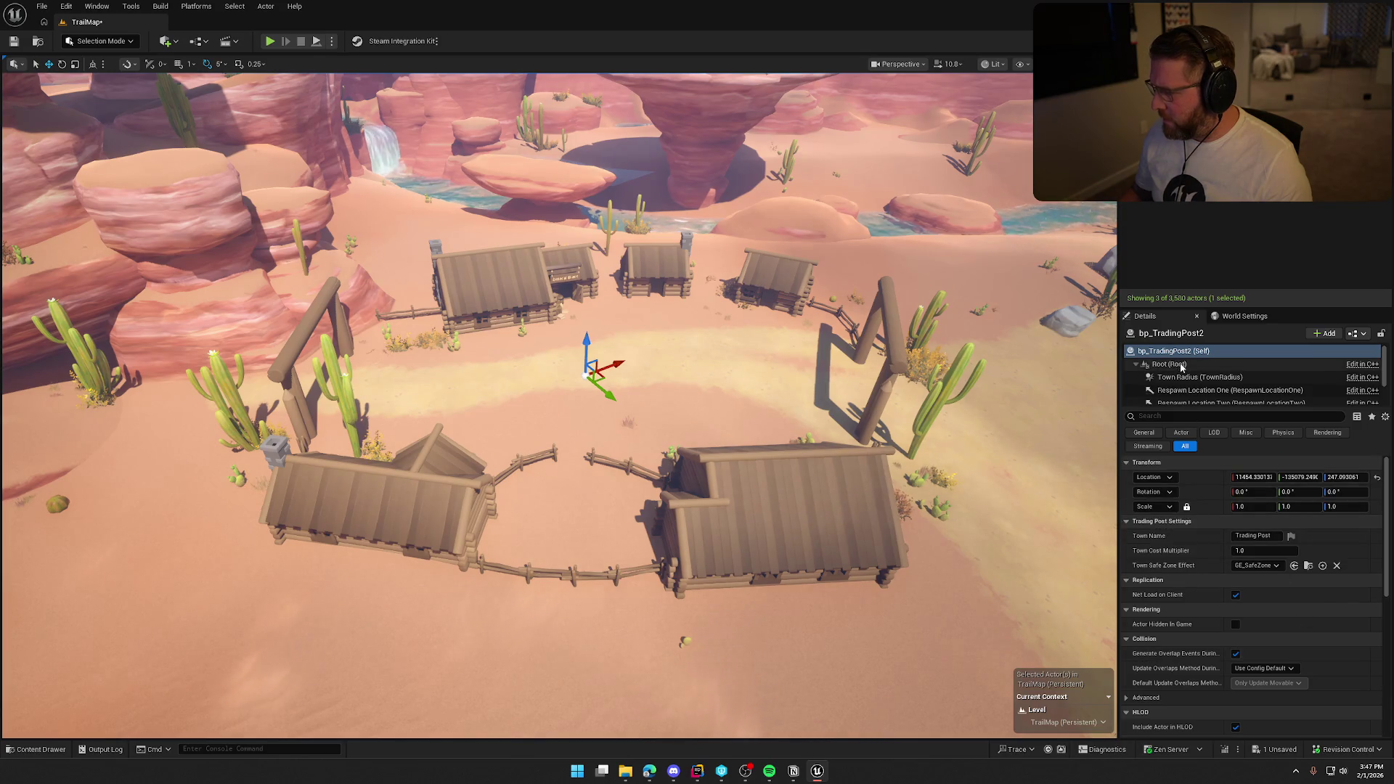
{"action": "left_click", "coordinate": [1234, 377]}
{"action": "mouse_move", "coordinate": [1244, 538]}
{"action": "left_mouse_down"}
{"action": "mouse_move", "coordinate": [1336, 537]}
{"action": "mouse_move", "coordinate": [1273, 537]}
{"action": "left_mouse_up"}
{"action": "left_click", "coordinate": [1273, 537]}
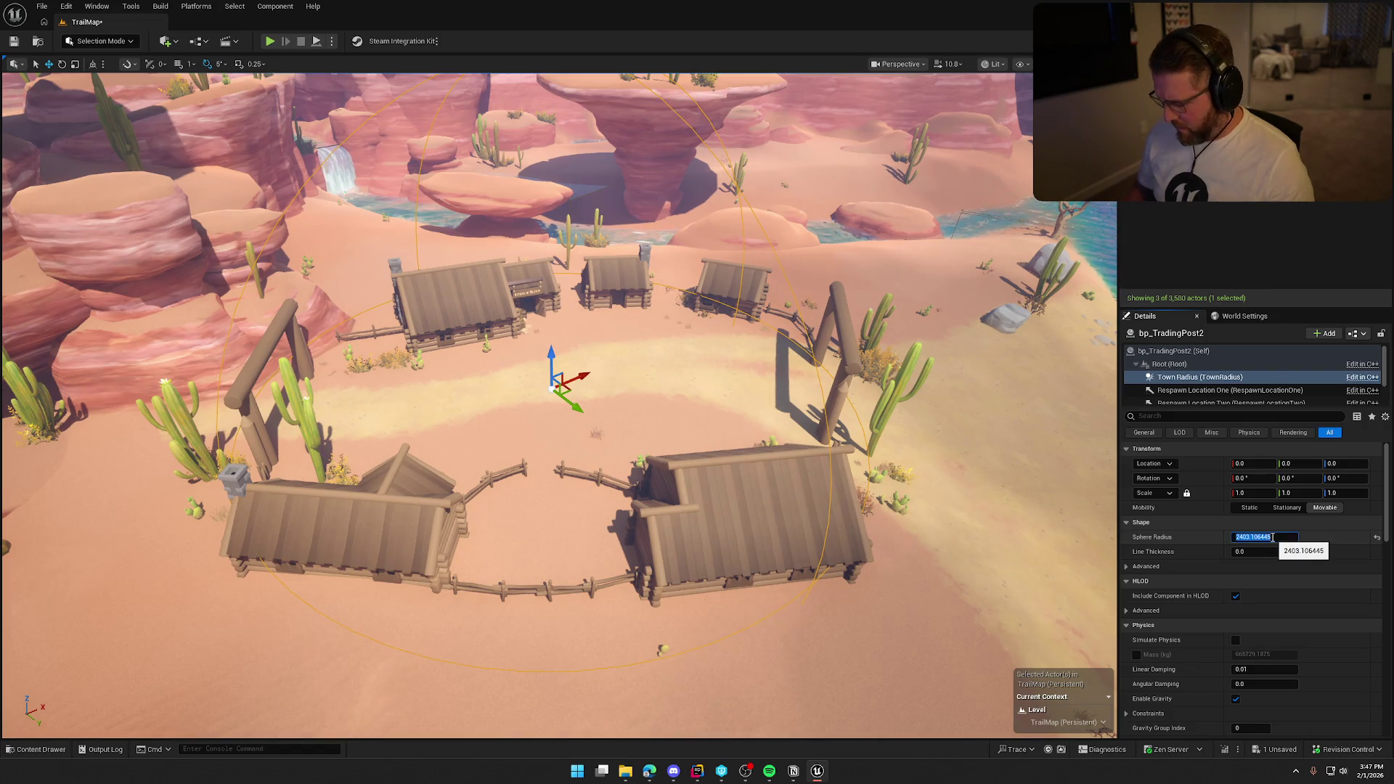
{"action": "type", "text": "00"}
{"action": "key", "text": "Return"}
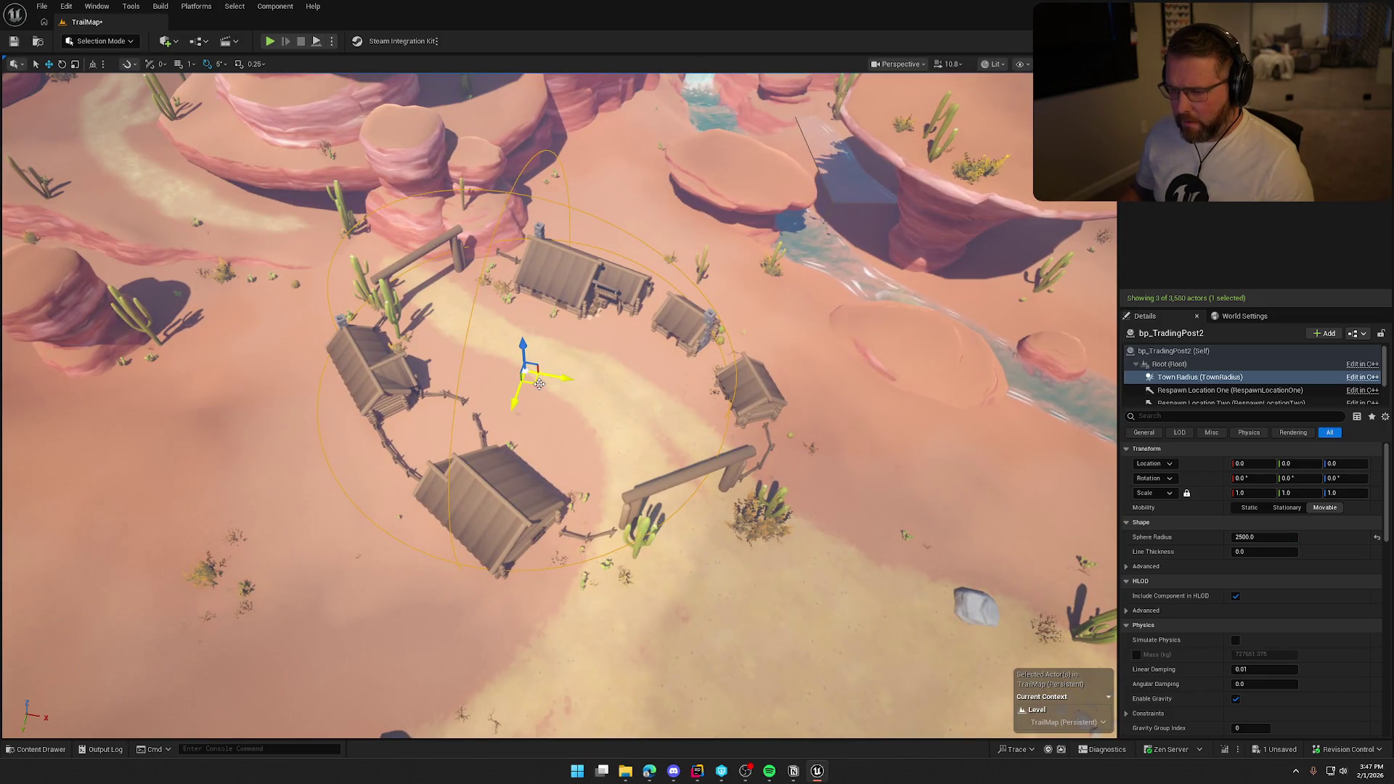
- Reselect bp_TradingPost2 and raise its town radius to 2700
{"action": "left_click", "coordinate": [1191, 350]}
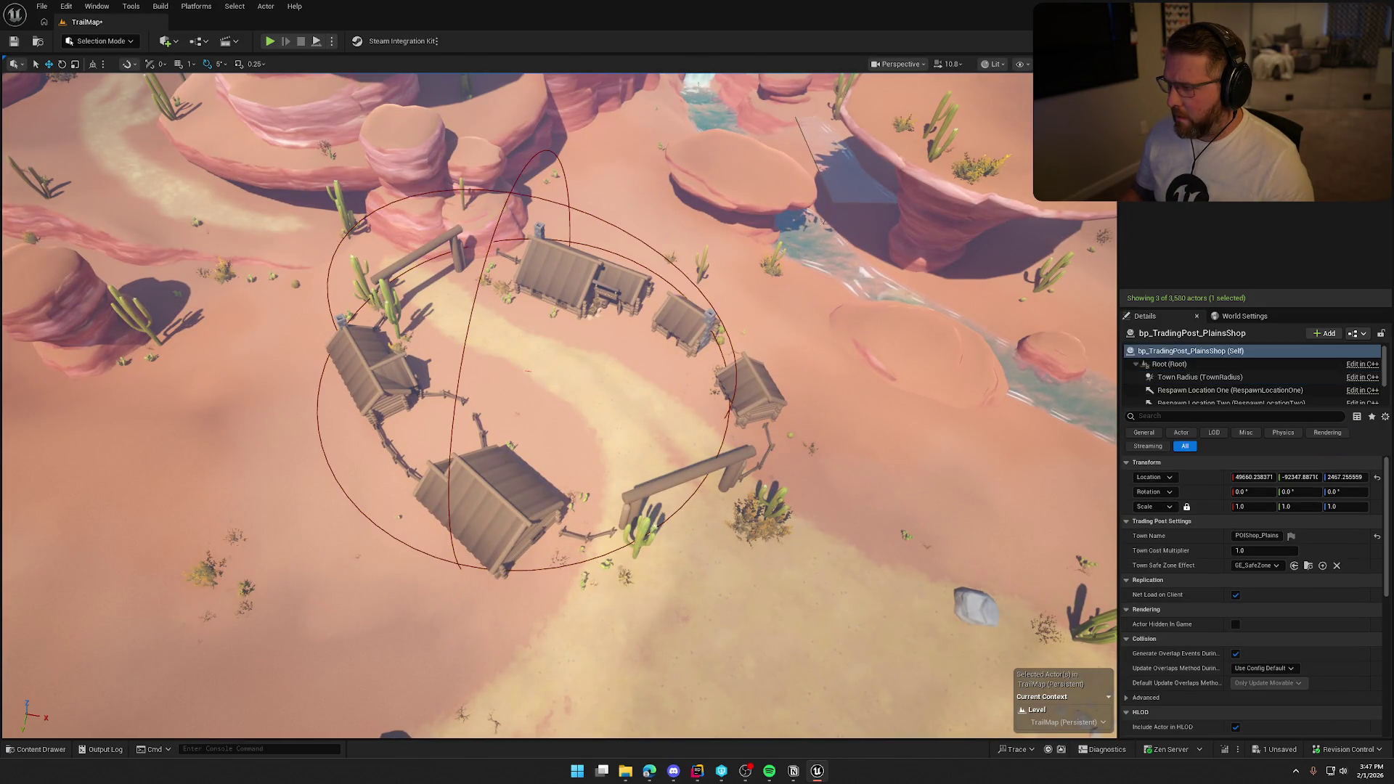
{"action": "left_click", "coordinate": [528, 372]}
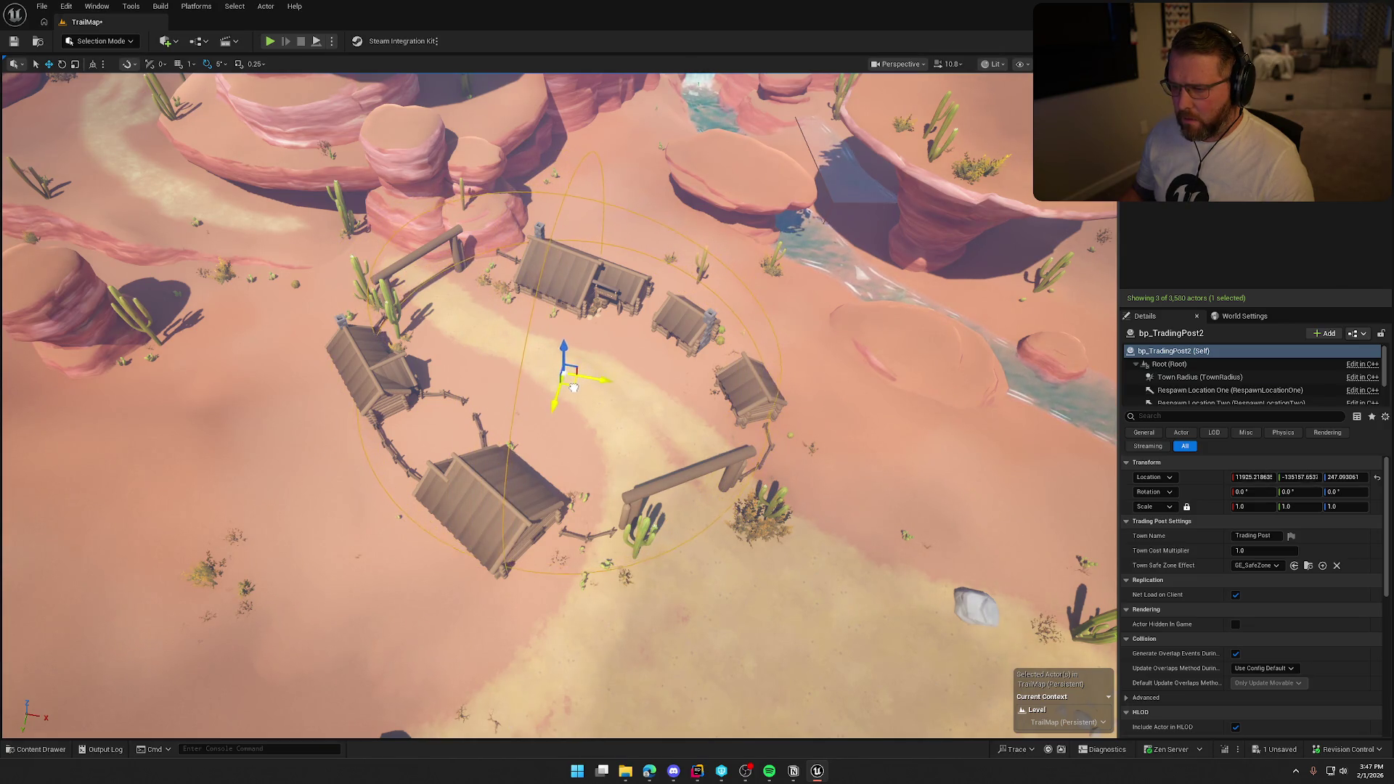
{"action": "mouse_move", "coordinate": [565, 394]}
{"action": "left_mouse_down"}
{"action": "mouse_move", "coordinate": [759, 553]}
{"action": "mouse_move", "coordinate": [665, 523]}
{"action": "left_mouse_up"}
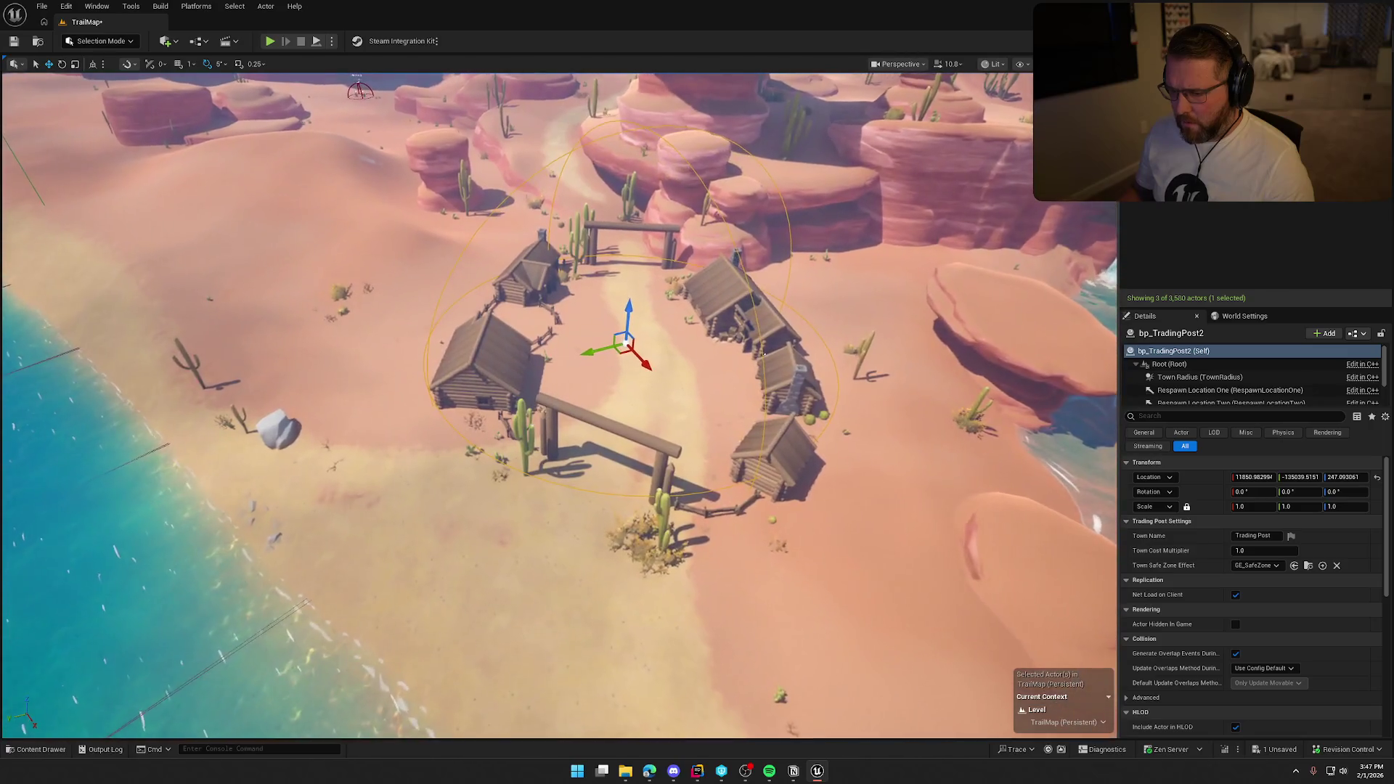
{"action": "left_click", "coordinate": [1200, 377]}
{"action": "left_click", "coordinate": [1278, 538]}
{"action": "type", "text": "2700"}
{"action": "key", "text": "Return"}
{"action": "mouse_move", "coordinate": [653, 436]}
{"action": "left_mouse_down"}
{"action": "mouse_move", "coordinate": [581, 273]}
{"action": "mouse_move", "coordinate": [581, 196]}
{"action": "left_mouse_up"}
{"action": "mouse_move", "coordinate": [708, 290]}
{"action": "left_mouse_down"}
{"action": "mouse_move", "coordinate": [708, 376]}
{"action": "mouse_move", "coordinate": [669, 368]}
{"action": "left_mouse_up"}
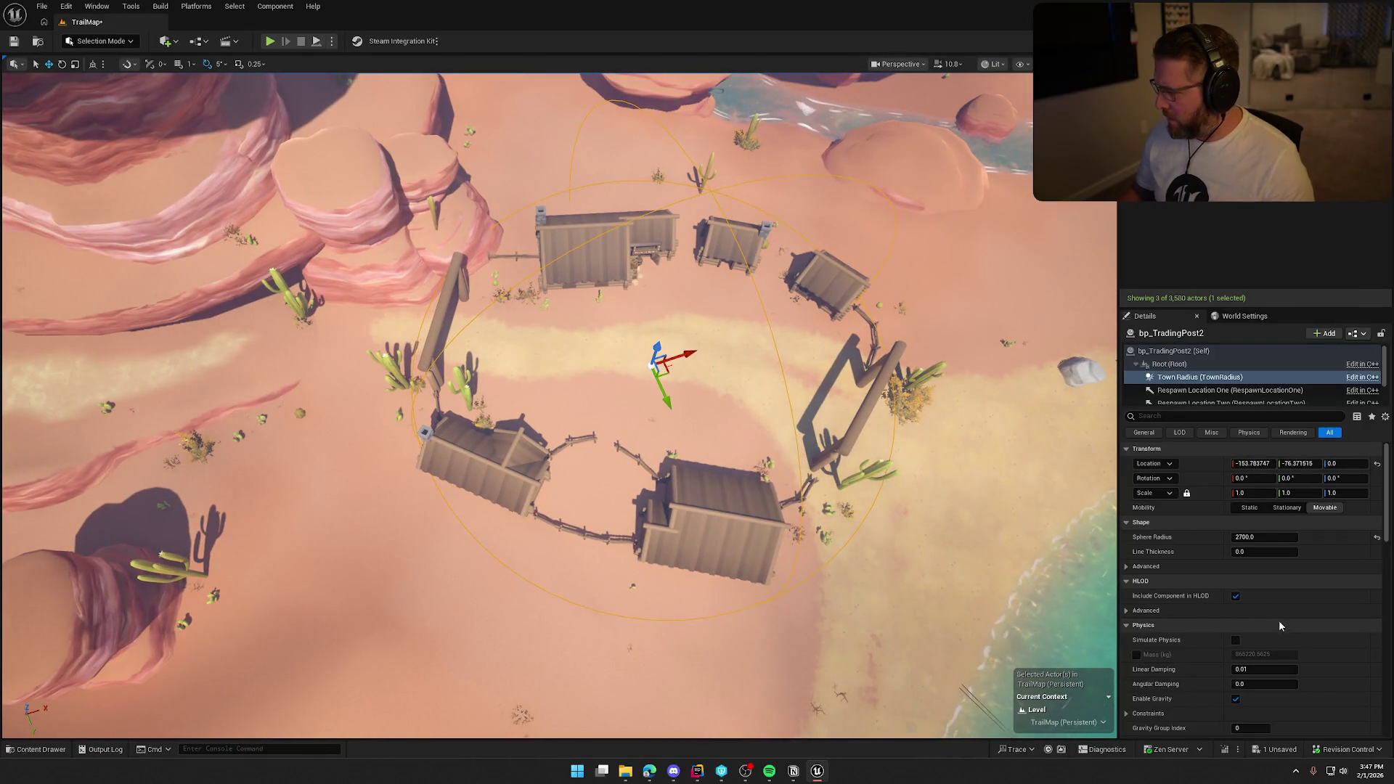
- Set the trading post's Town Cost Multiplier to 2.0
{"action": "left_click", "coordinate": [1188, 364]}
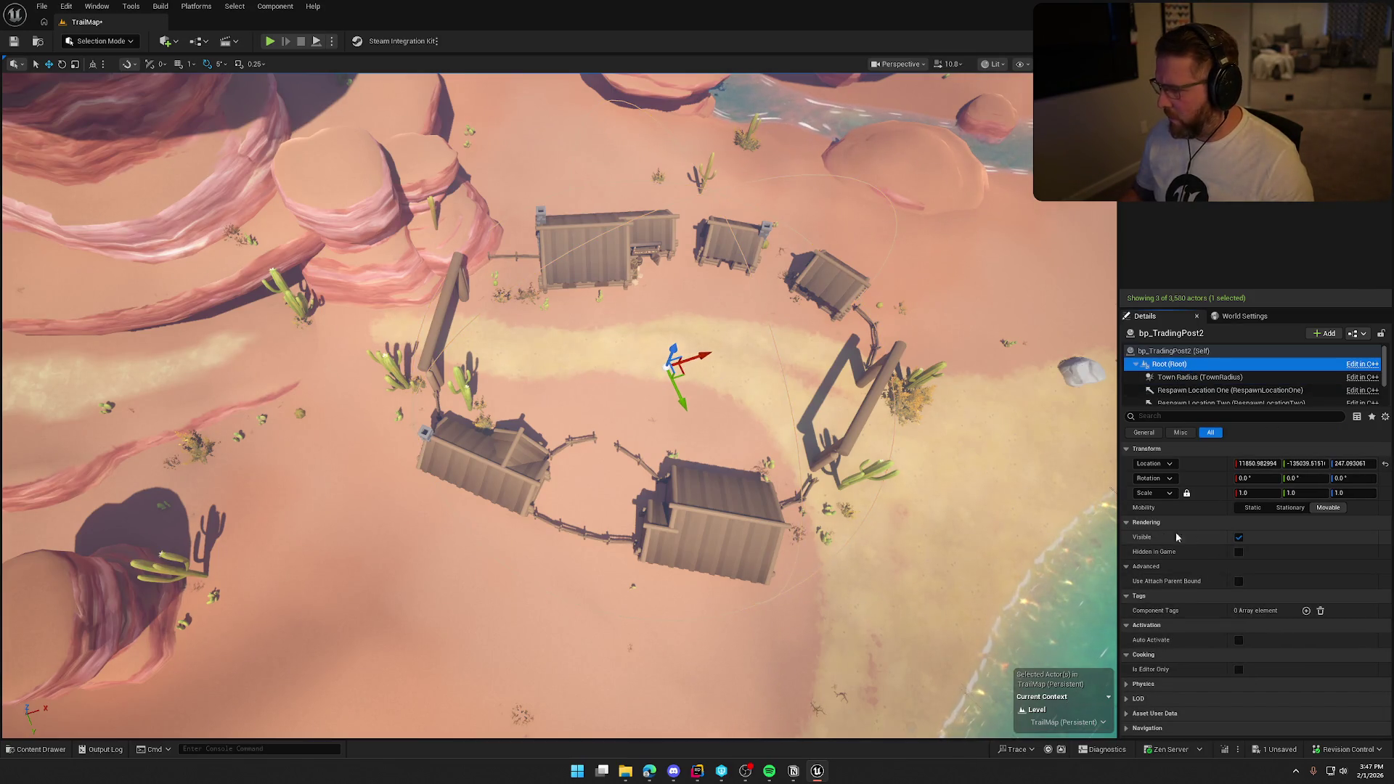
{"action": "left_click", "coordinate": [1176, 351]}
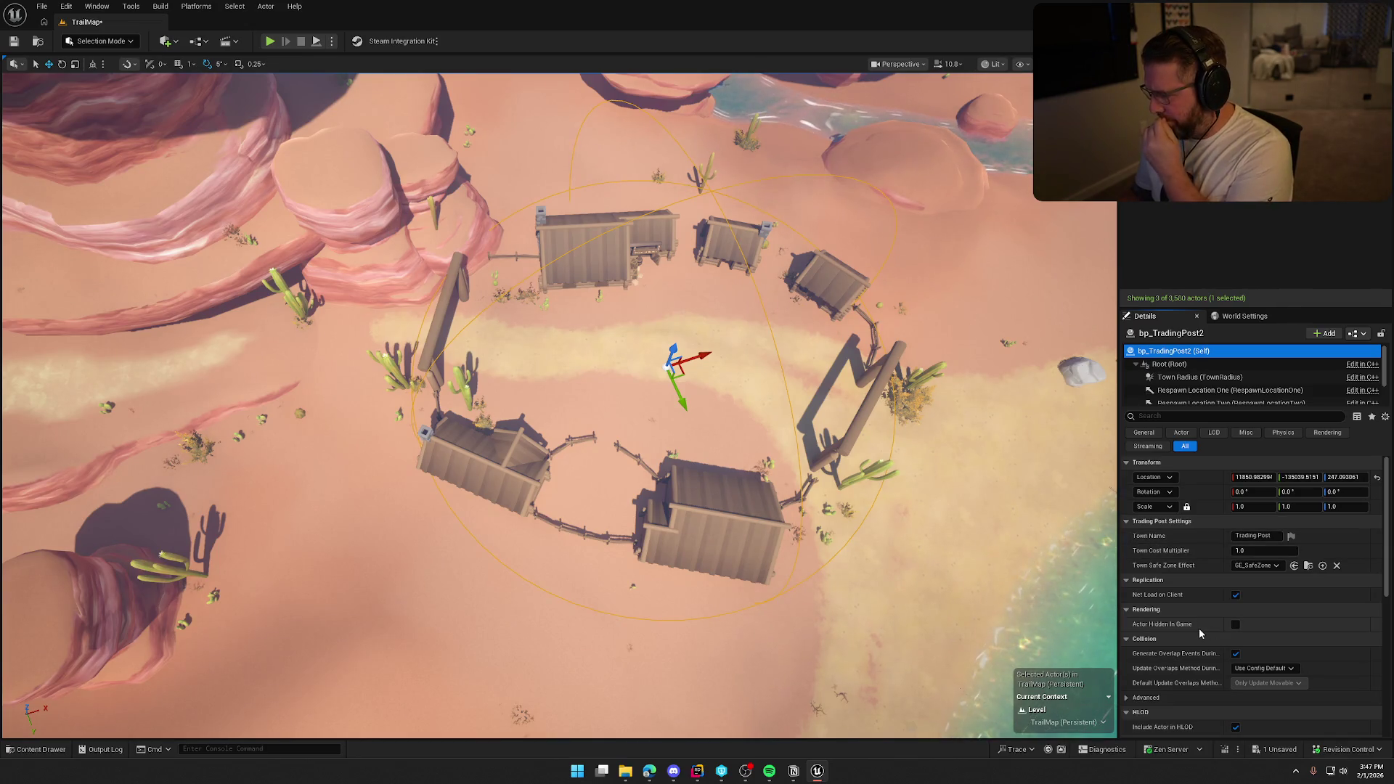
{"action": "left_click", "coordinate": [1260, 551]}
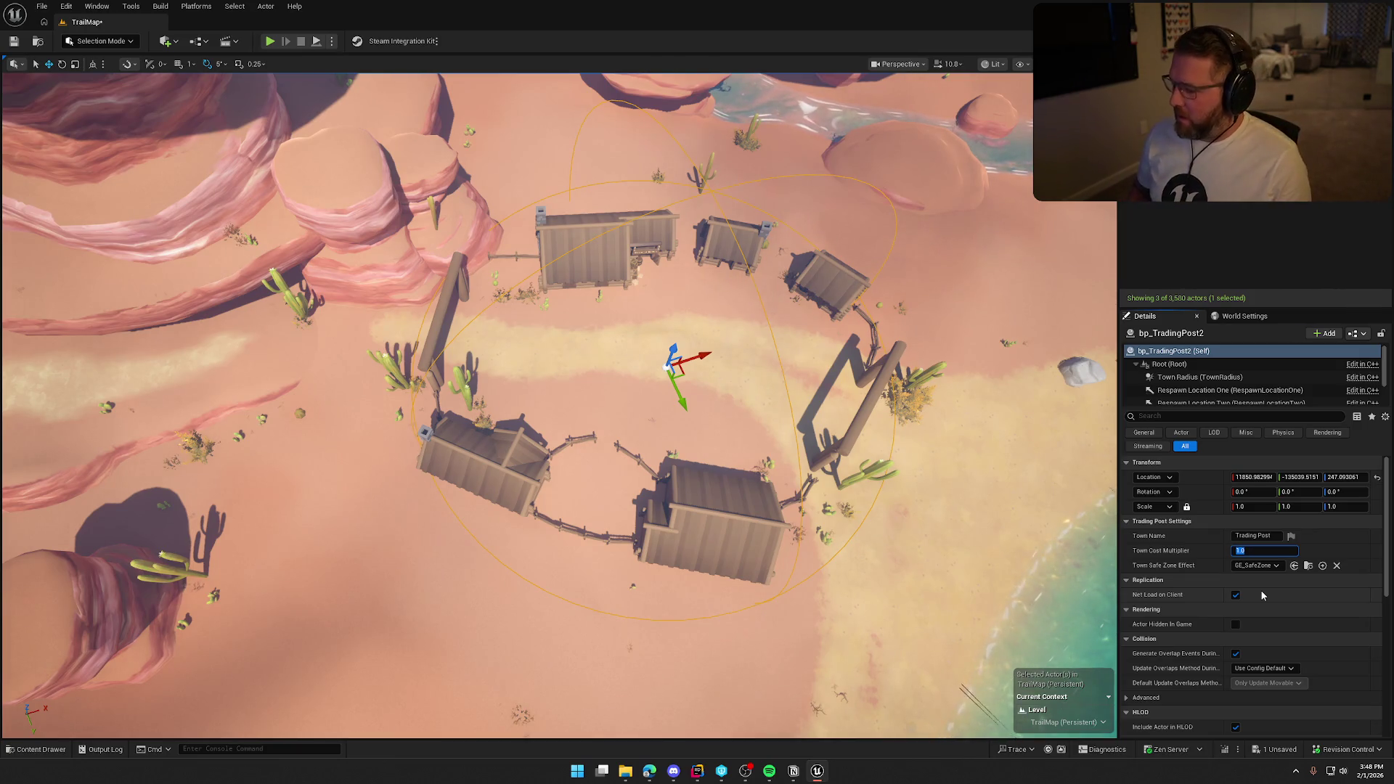
{"action": "type", "text": "2"}
{"action": "left_click_drag", "start_coordinate": [732, 373], "coordinate": [708, 454]}
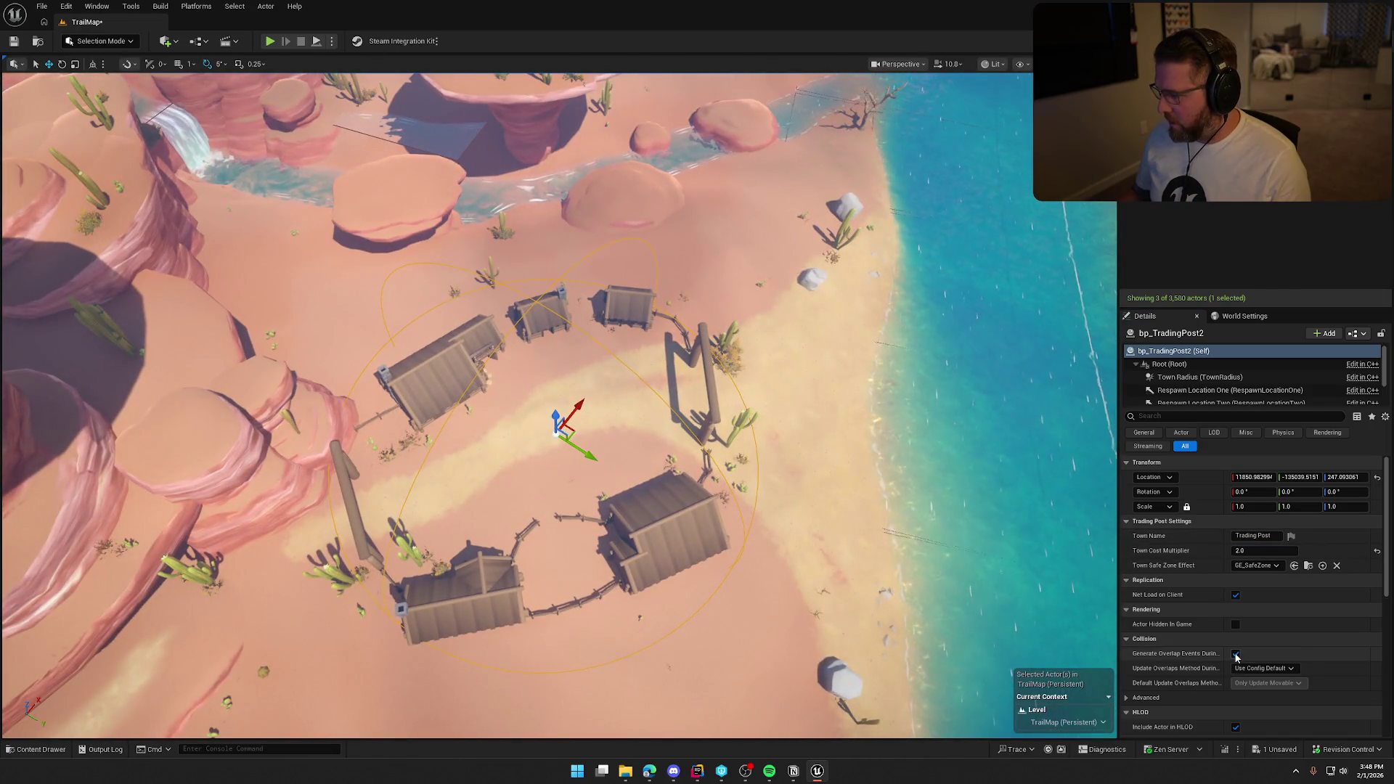
- Save the current camera view as bookmark 3
{"action": "scroll", "coordinate": [1300, 653], "scroll_direction": "down", "scroll_amount": 5}
{"action": "scroll", "coordinate": [1308, 664], "scroll_direction": "up", "scroll_amount": 5}
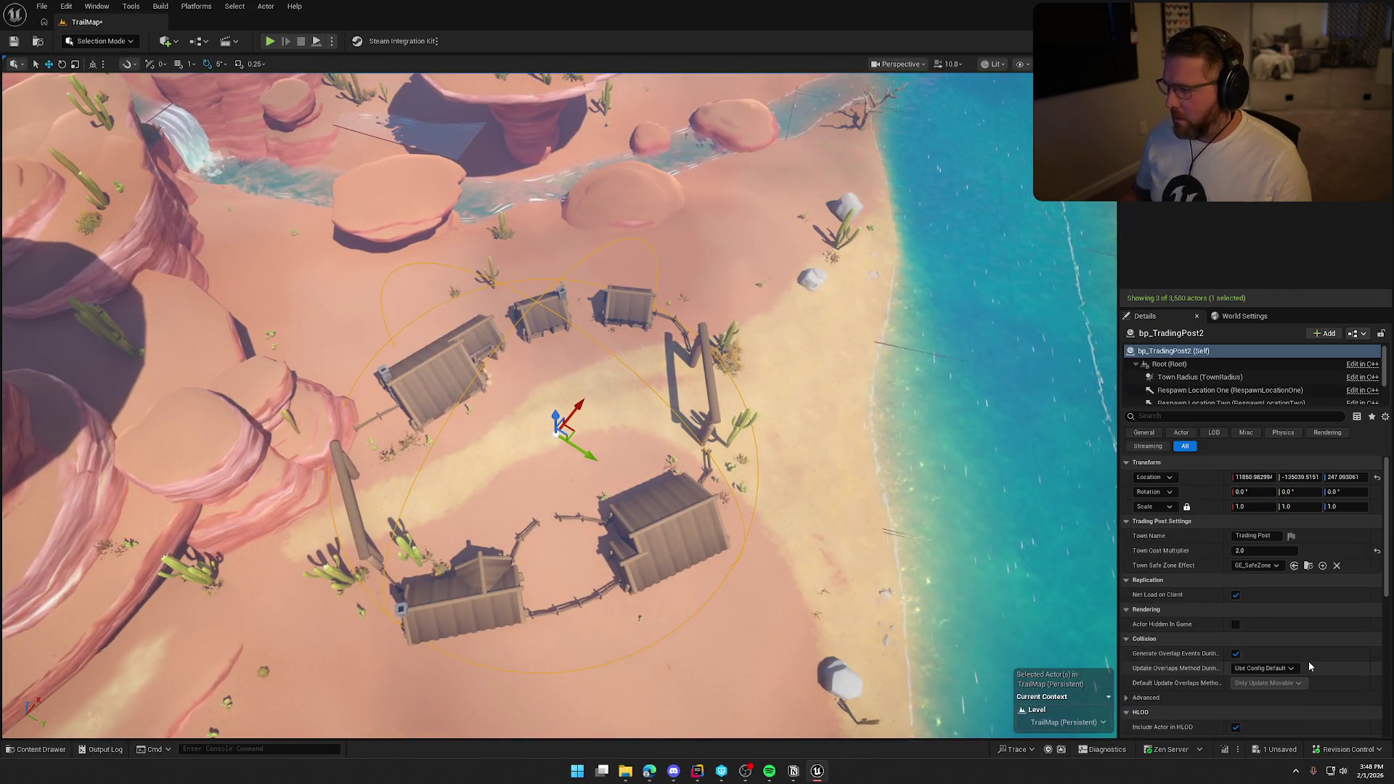
{"action": "scroll", "coordinate": [828, 356], "scroll_direction": "up", "scroll_amount": 2}
{"action": "scroll", "coordinate": [828, 361], "scroll_direction": "up", "scroll_amount": 5}
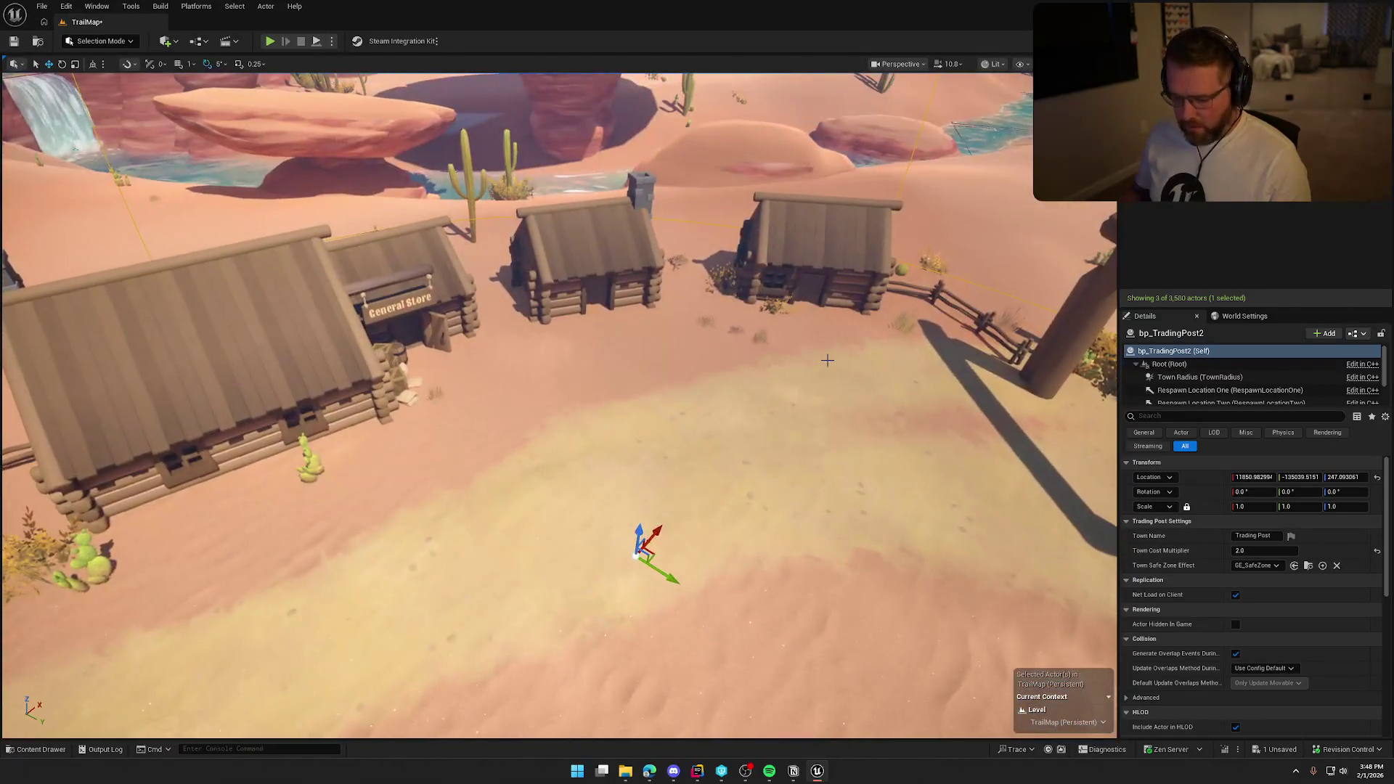
{"action": "key", "text": "ctrl+3"}
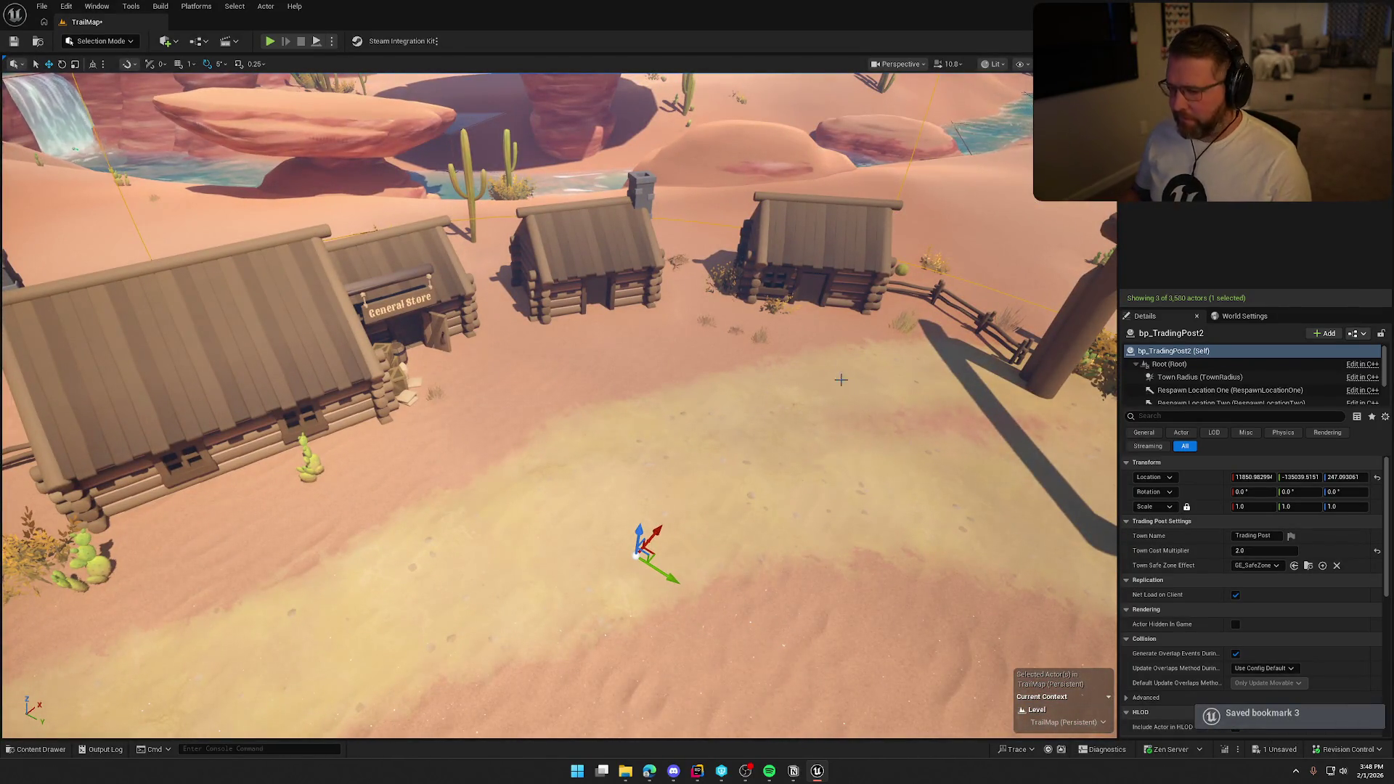
{"action": "key", "text": "1"}
{"action": "key", "text": "1"}
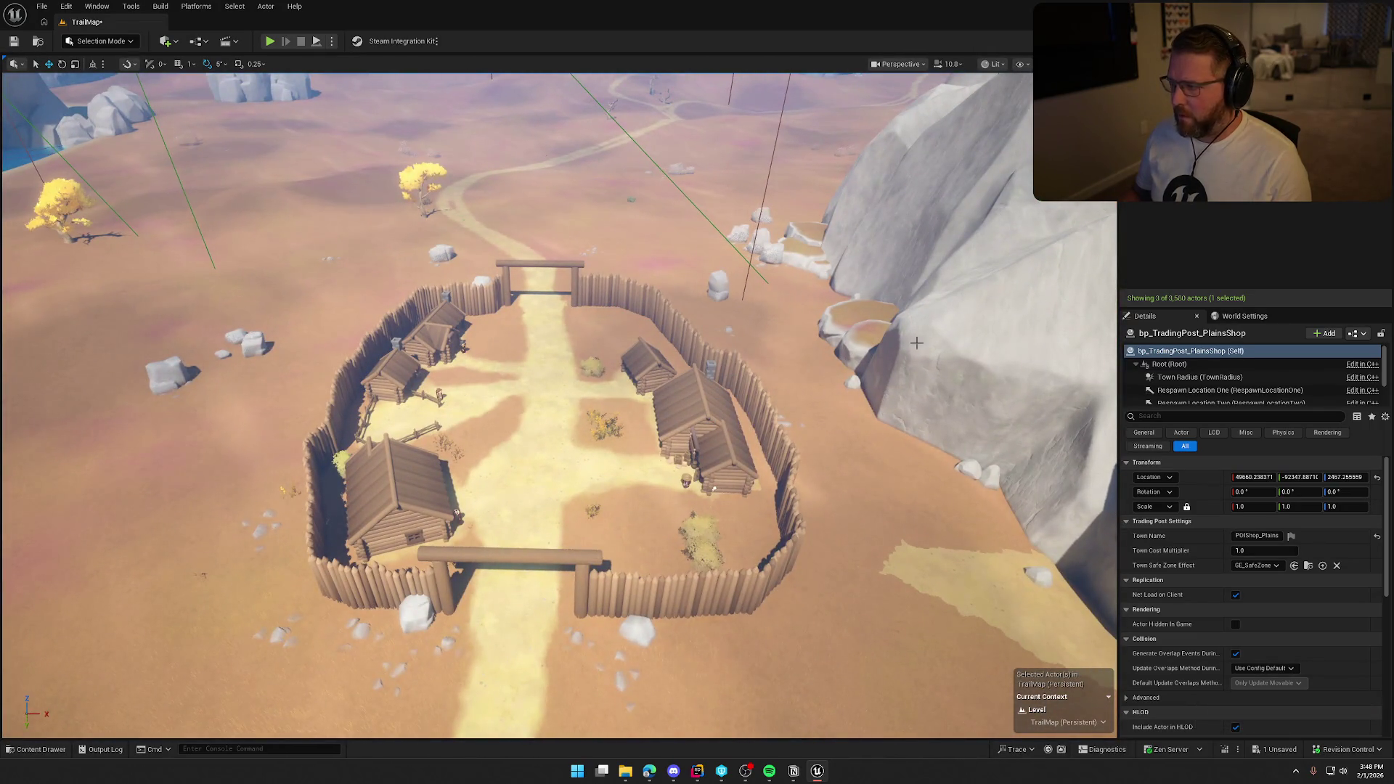
- Fly to the fenced plains fort and drop a new bp_TradingPost in its centre
{"action": "key", "text": "2"}
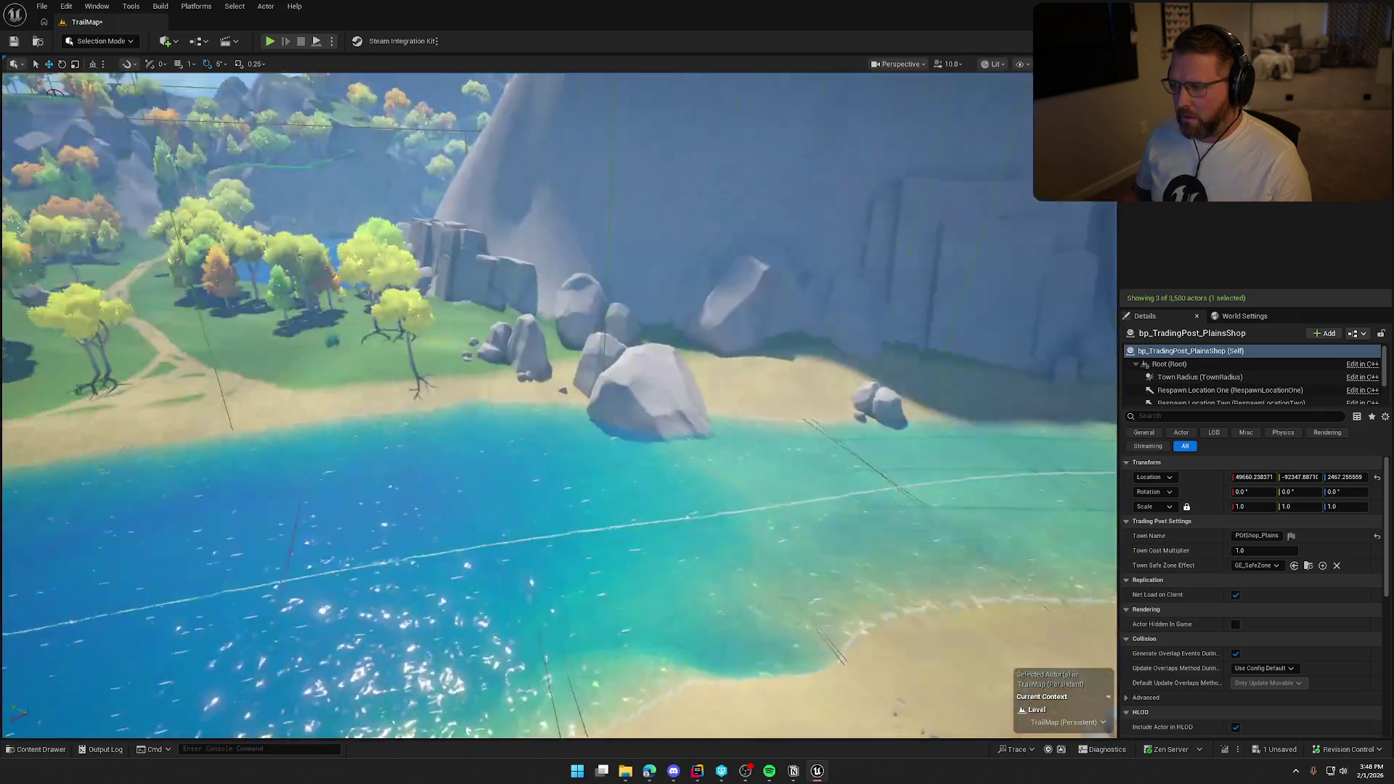
{"action": "key", "text": "f"}
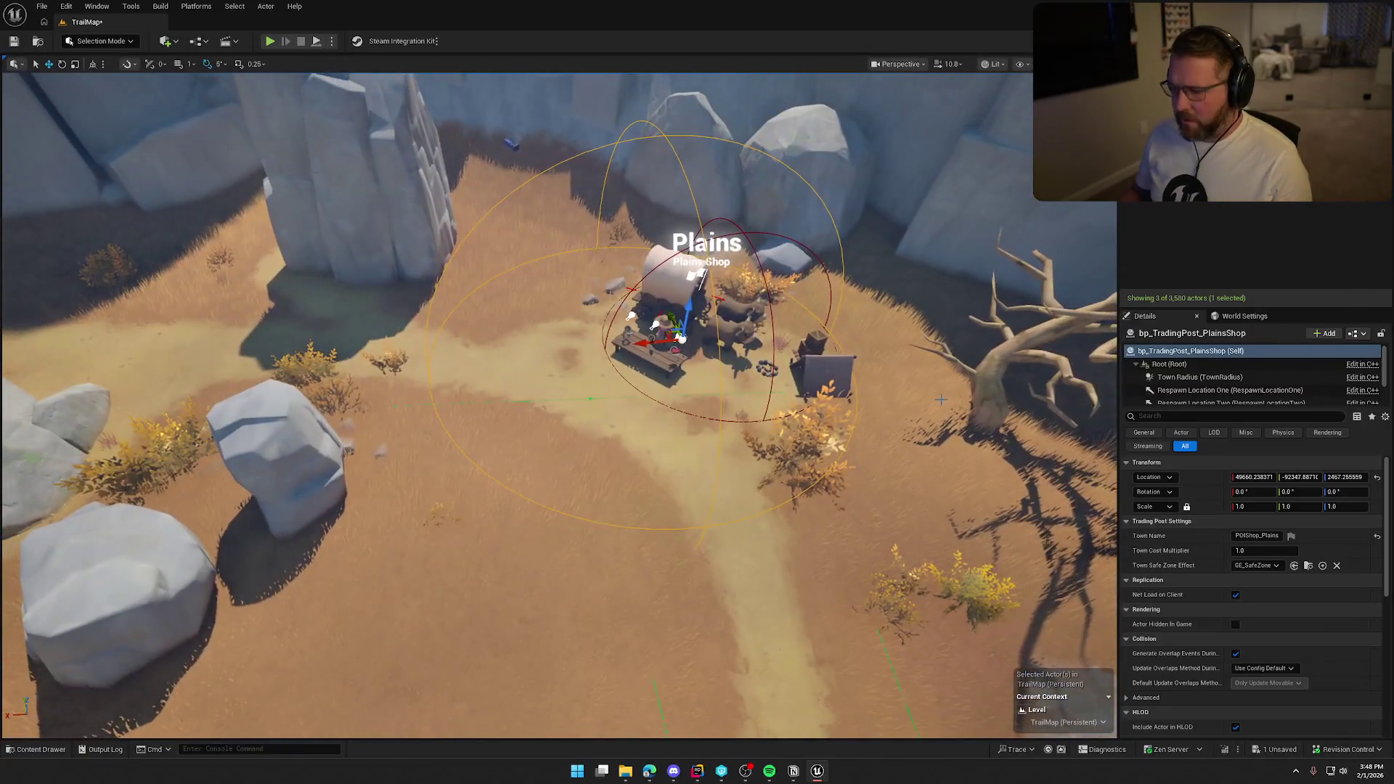
{"action": "double_click", "coordinate": [1191, 182]}
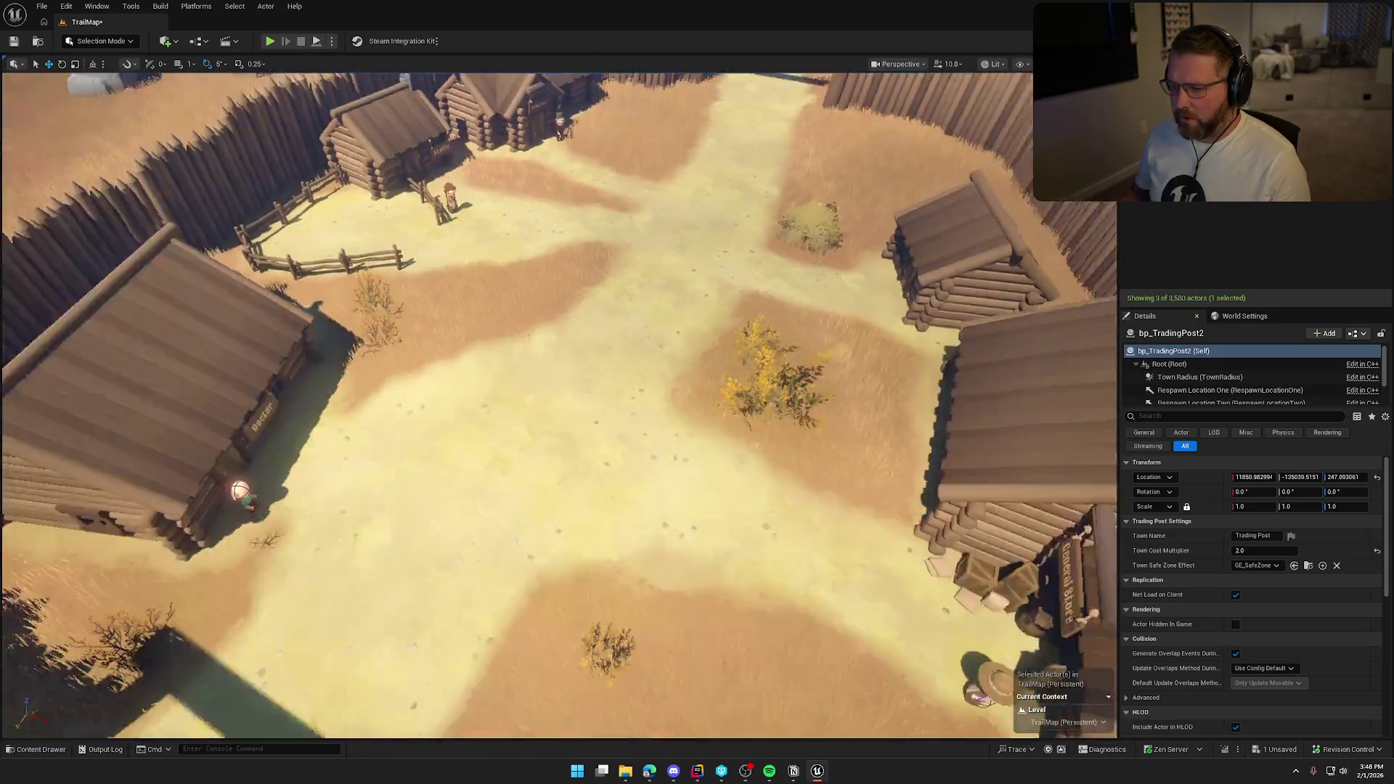
{"action": "key", "text": "ctrl+b"}
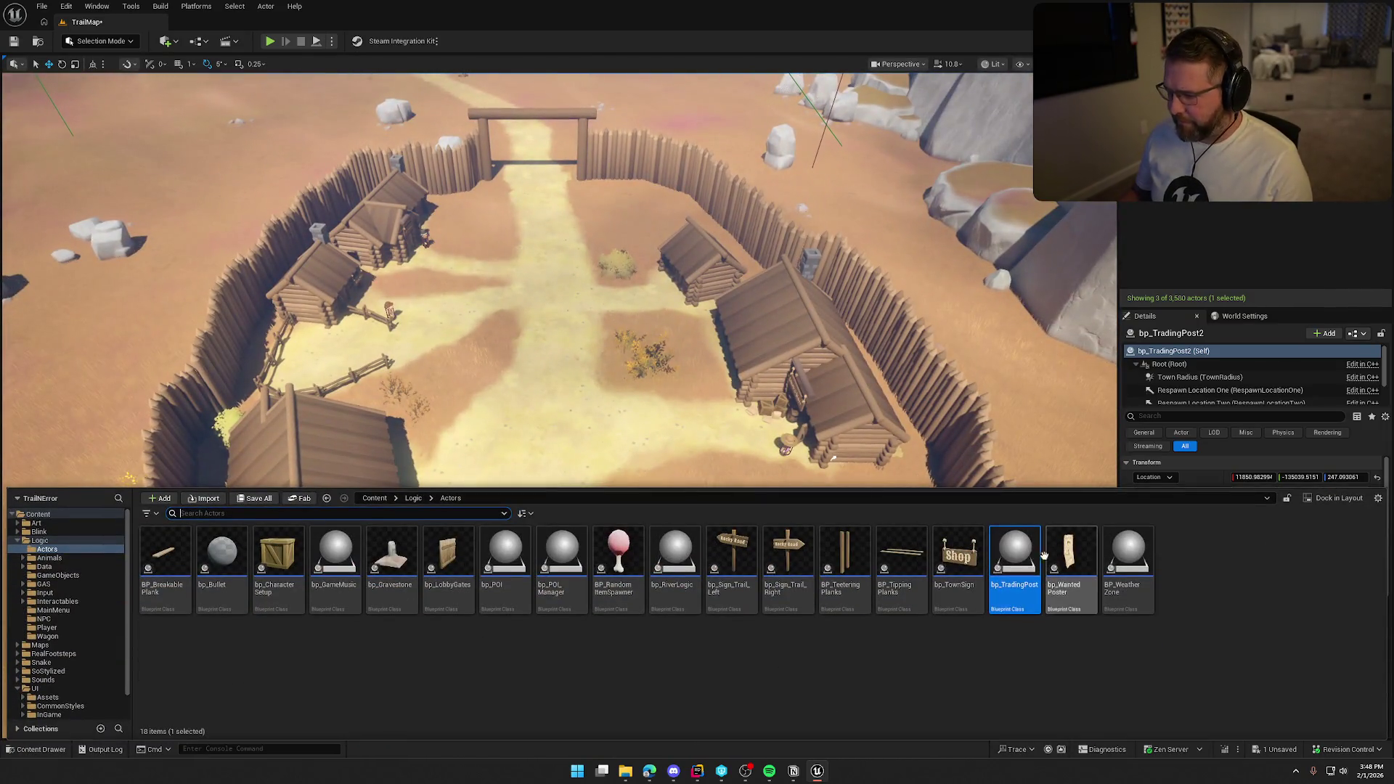
{"action": "mouse_move", "coordinate": [1043, 554]}
{"action": "left_mouse_down"}
{"action": "mouse_move", "coordinate": [601, 382]}
{"action": "mouse_move", "coordinate": [557, 342]}
{"action": "mouse_move", "coordinate": [553, 358]}
{"action": "left_mouse_up"}
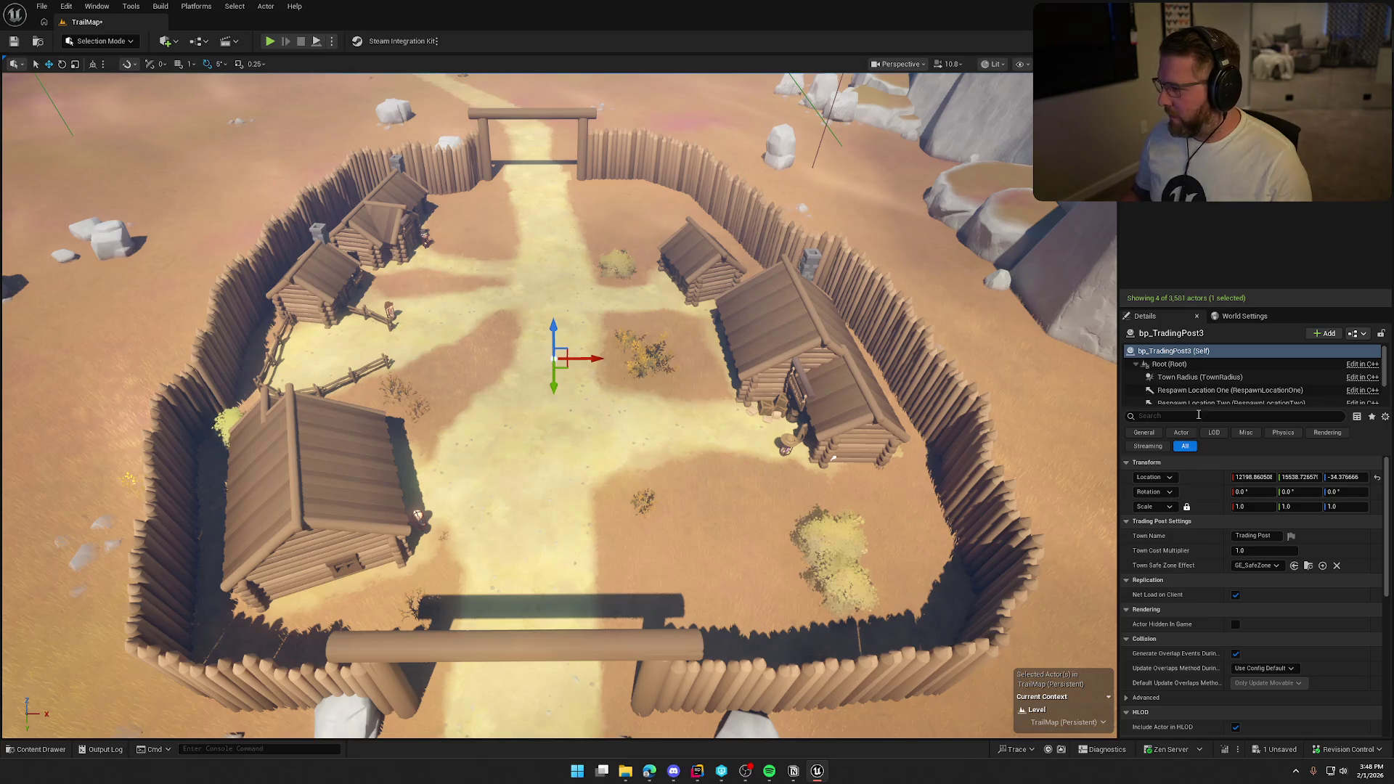
- Set the new post's town radius to 3500 and shift it toward the fort's centre
{"action": "left_click", "coordinate": [1200, 376]}
{"action": "left_click", "coordinate": [1267, 538]}
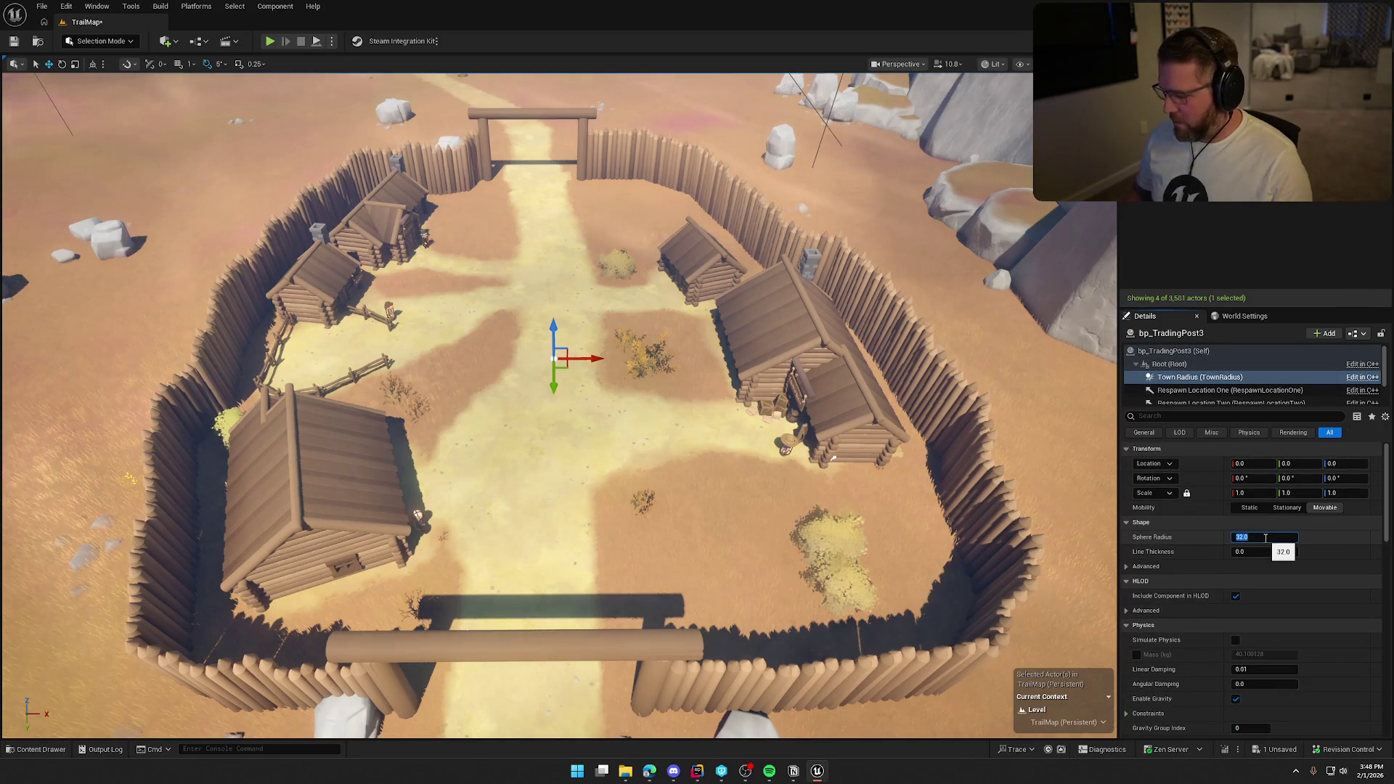
{"action": "key", "text": "Return"}
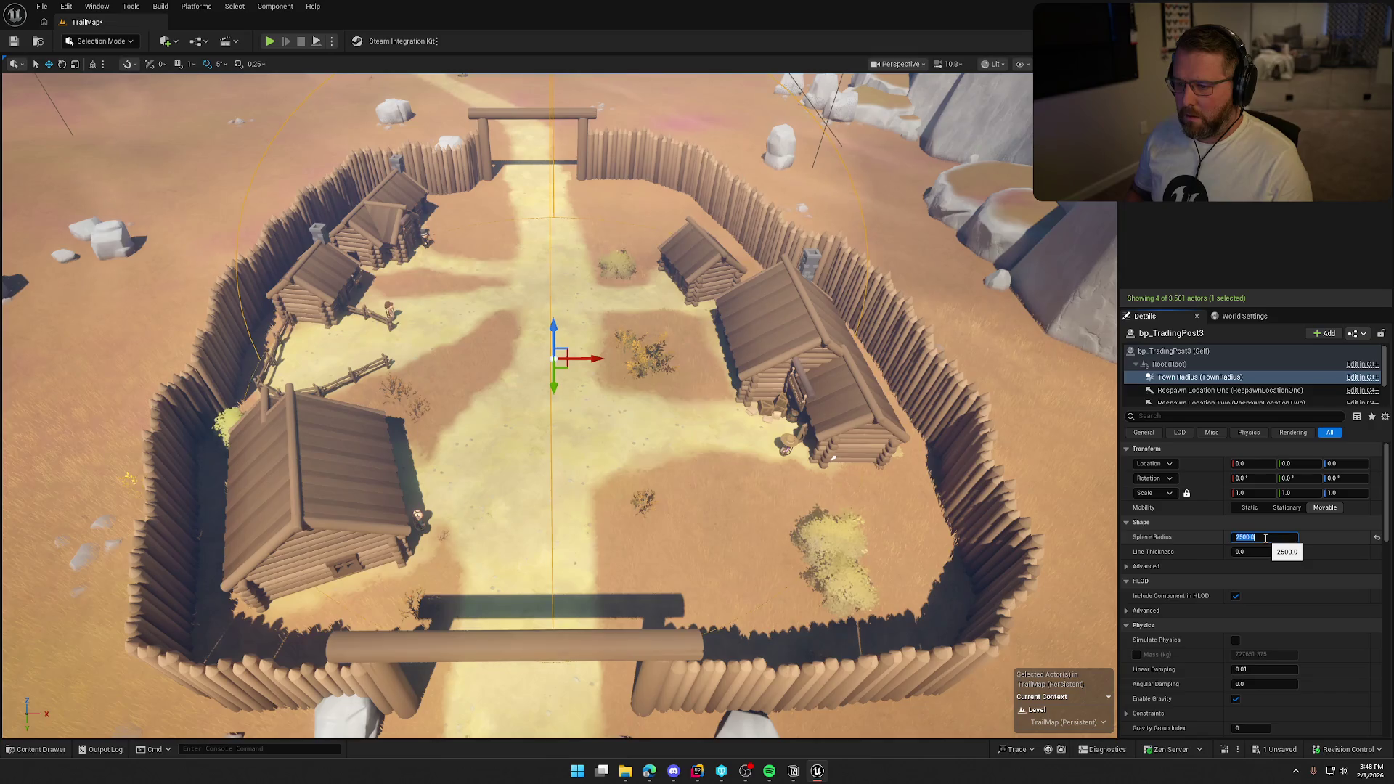
{"action": "type", "text": "3000"}
{"action": "key", "text": "Return"}
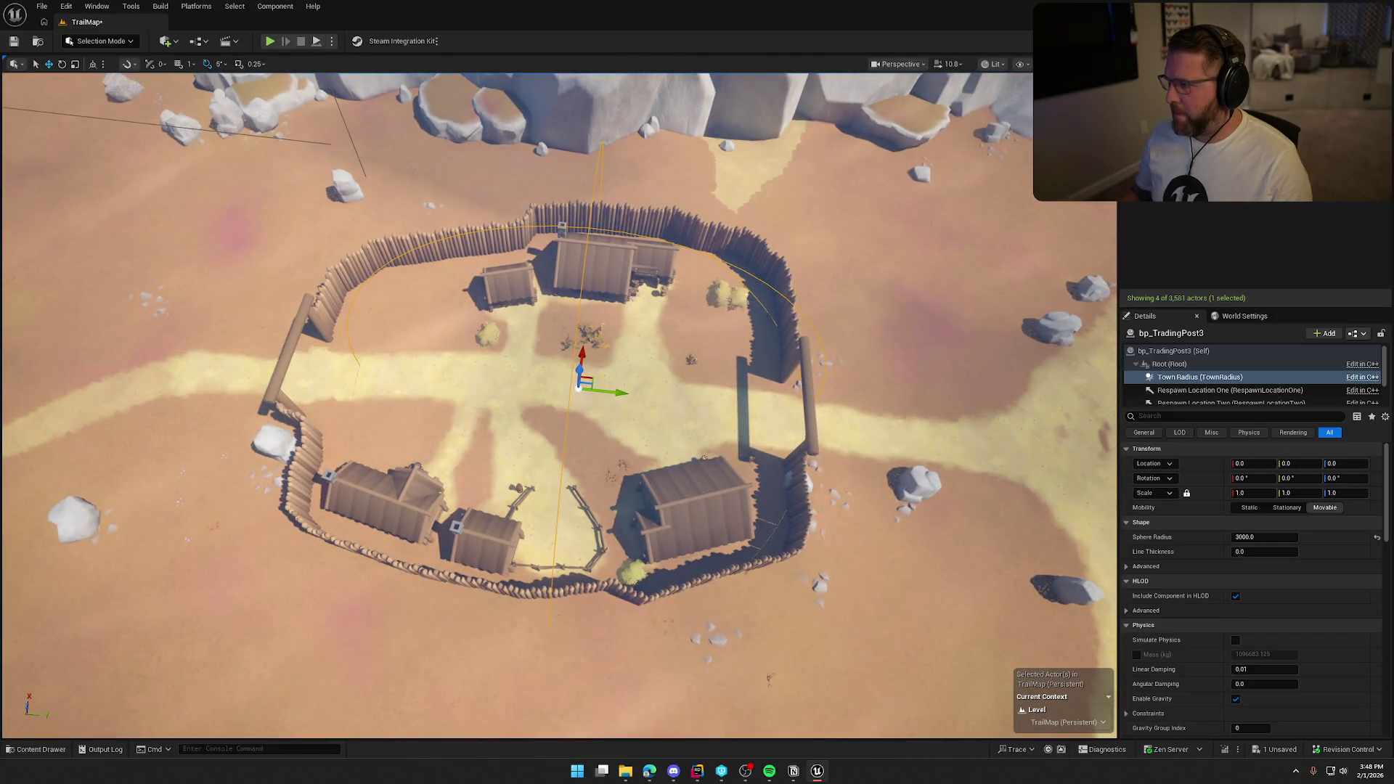
{"action": "left_click", "coordinate": [1200, 196]}
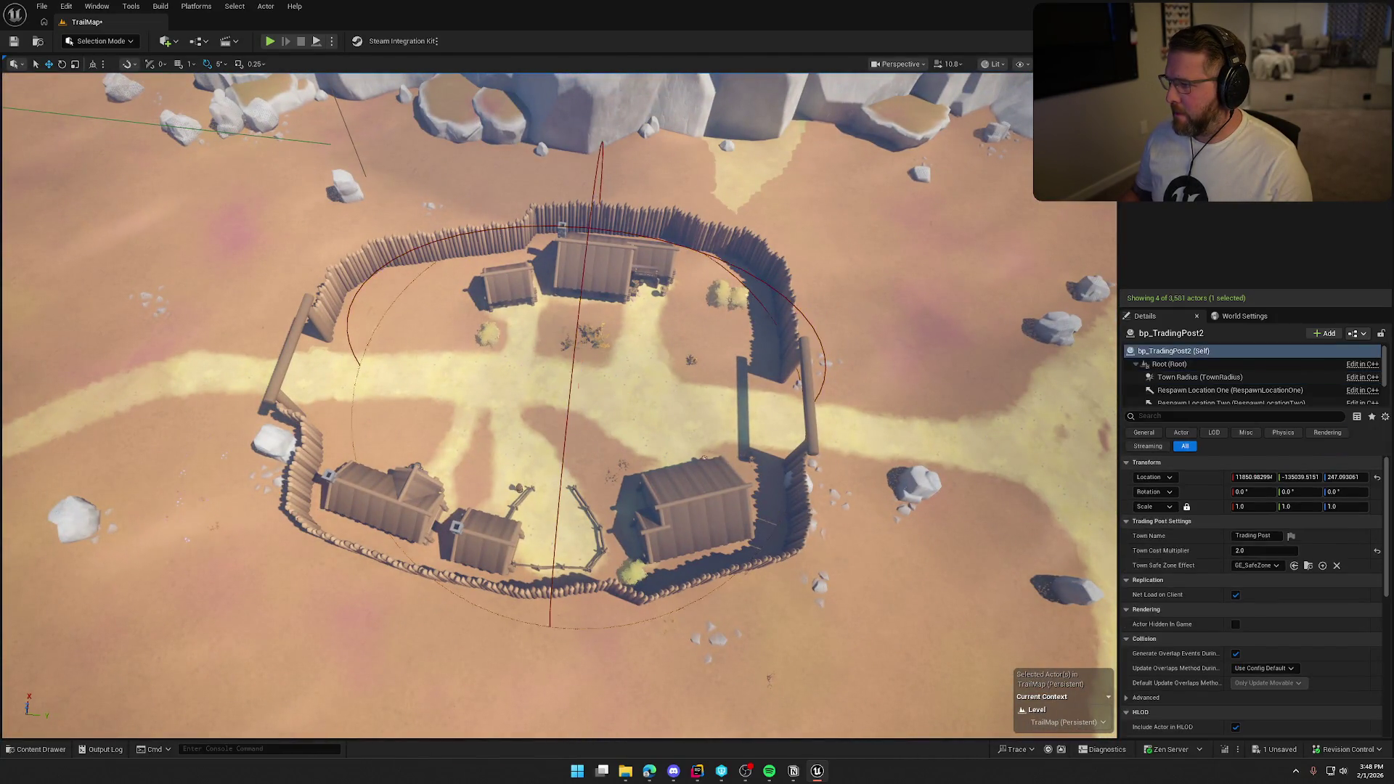
{"action": "left_click_drag", "start_coordinate": [616, 392], "coordinate": [584, 391]}
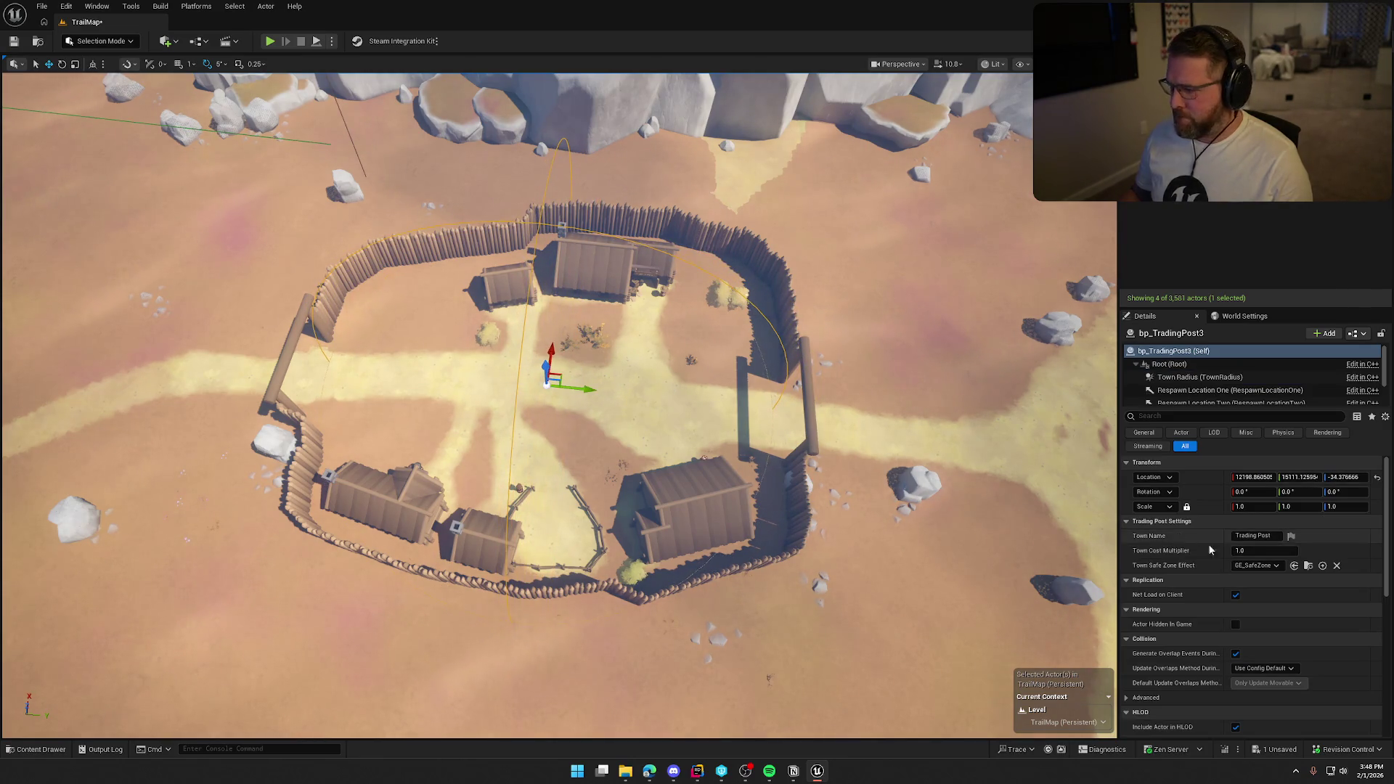
{"action": "left_click", "coordinate": [1200, 377]}
{"action": "left_click", "coordinate": [1258, 537]}
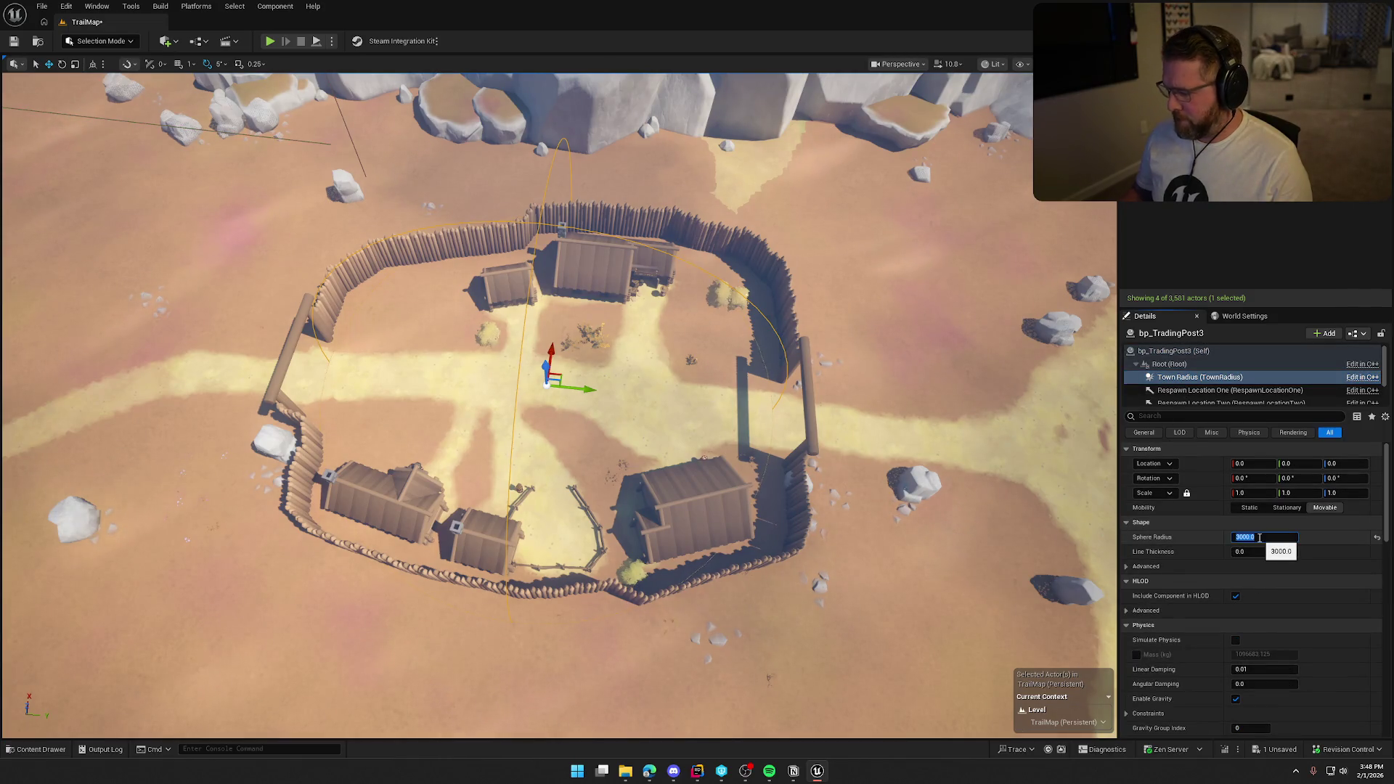
{"action": "type", "text": "300"}
{"action": "key", "text": "Return"}
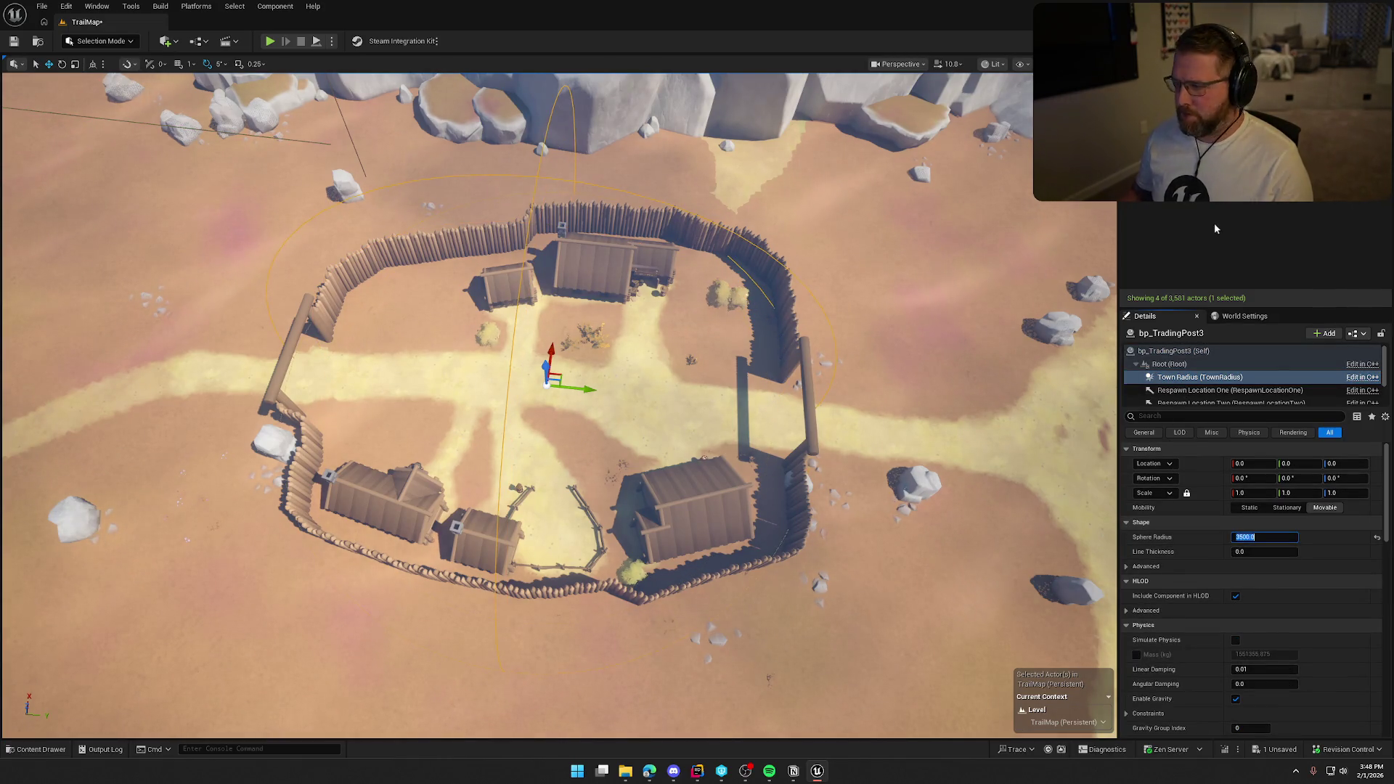
{"action": "left_click", "coordinate": [1174, 351]}
- Centre the post, set Town Cost Multiplier to 1.5 and rename it PlainsTradingPost
{"action": "mouse_move", "coordinate": [589, 386]}
{"action": "left_mouse_down"}
{"action": "mouse_move", "coordinate": [620, 348]}
{"action": "mouse_move", "coordinate": [613, 327]}
{"action": "mouse_move", "coordinate": [650, 328]}
{"action": "left_mouse_up"}
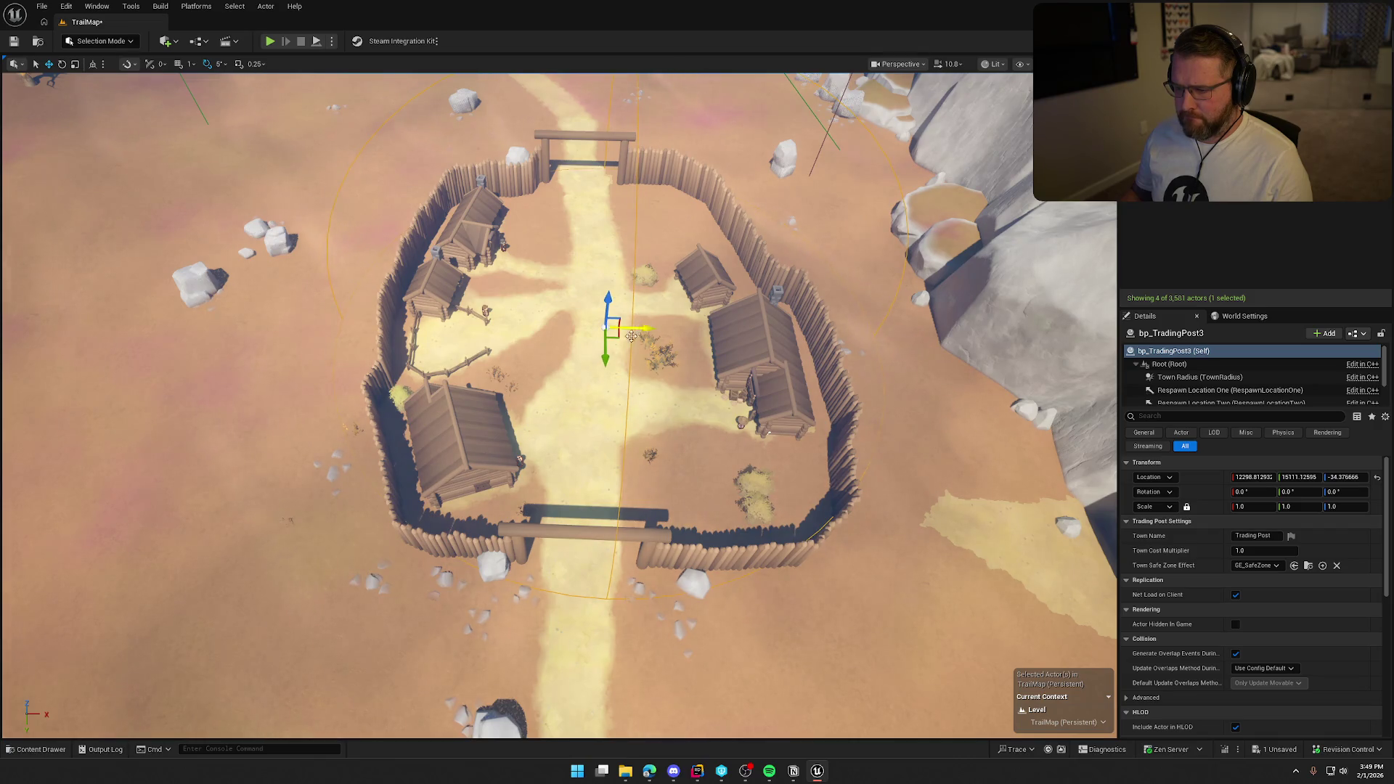
{"action": "left_click_drag", "start_coordinate": [616, 341], "coordinate": [609, 346]}
{"action": "left_click", "coordinate": [1262, 552]}
{"action": "type", "text": "1.5"}
{"action": "key", "text": "Return"}
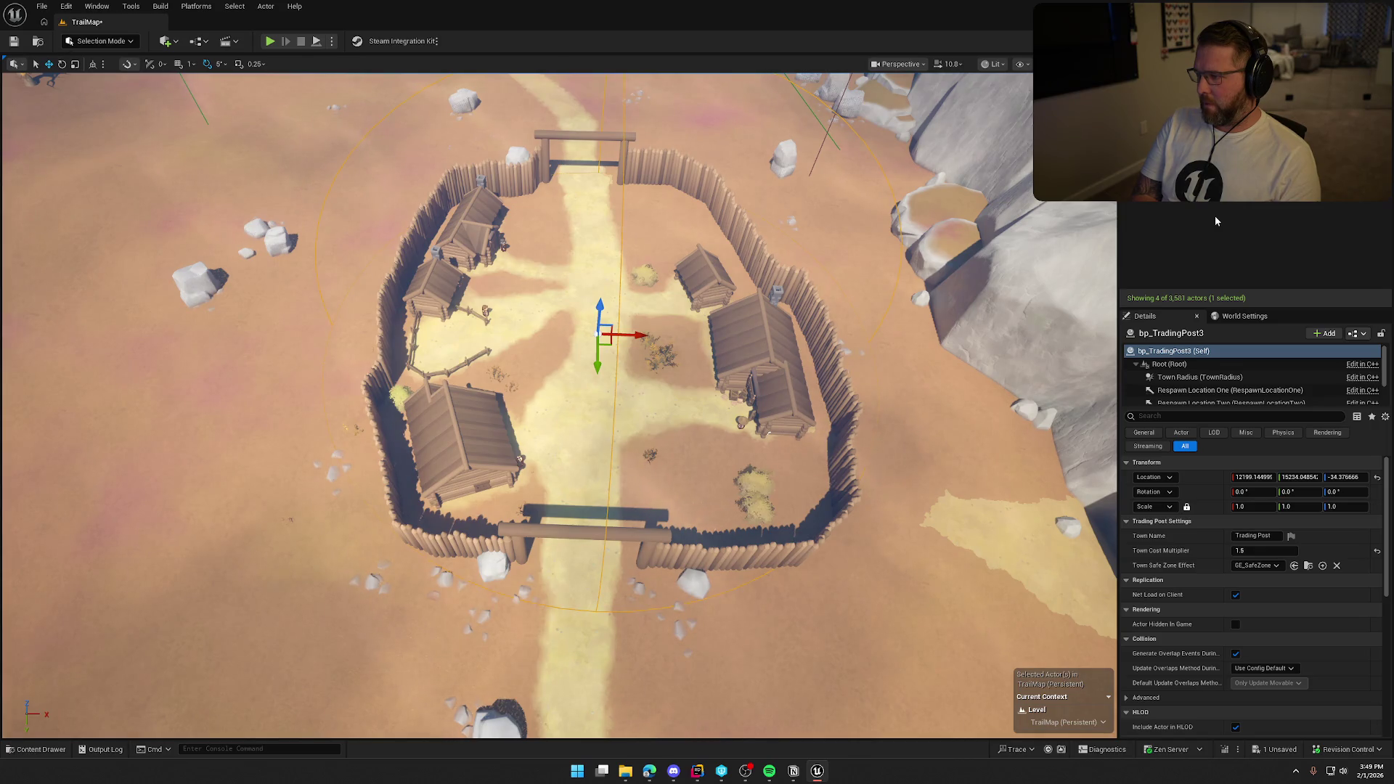
{"action": "key", "text": "Return"}
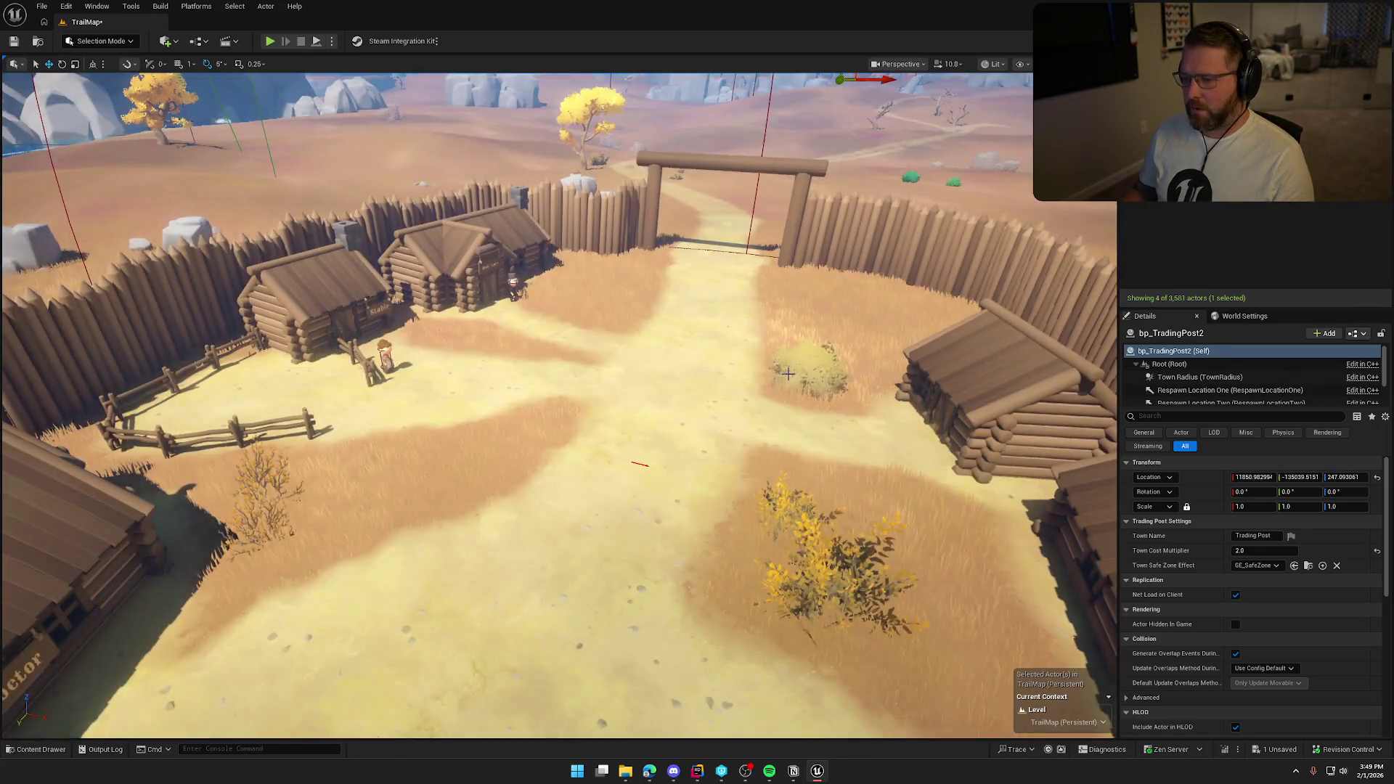
- Rename the forest and desert trading posts to StartingTradingPost and DesertTradingPost, then save the map
{"action": "double_click", "coordinate": [1214, 216]}
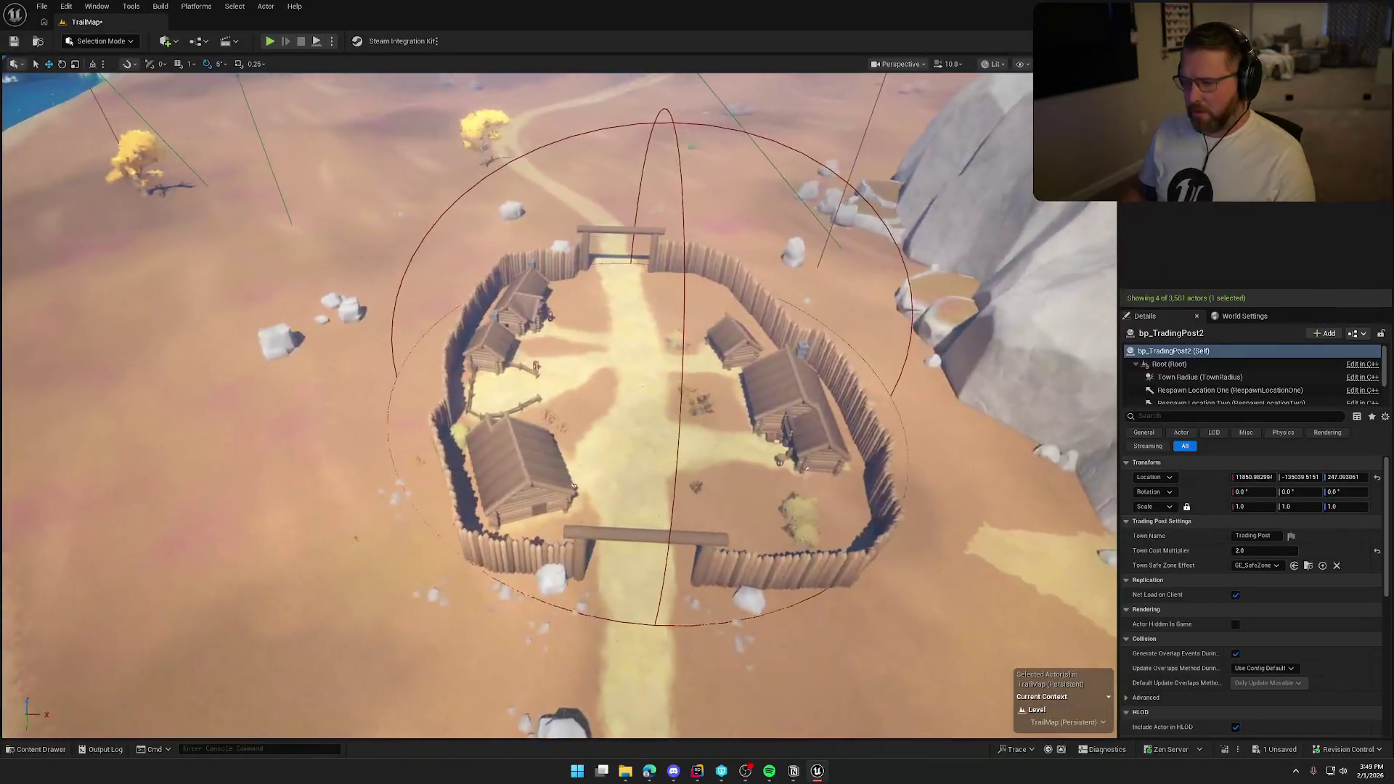
{"action": "double_click", "coordinate": [1214, 228]}
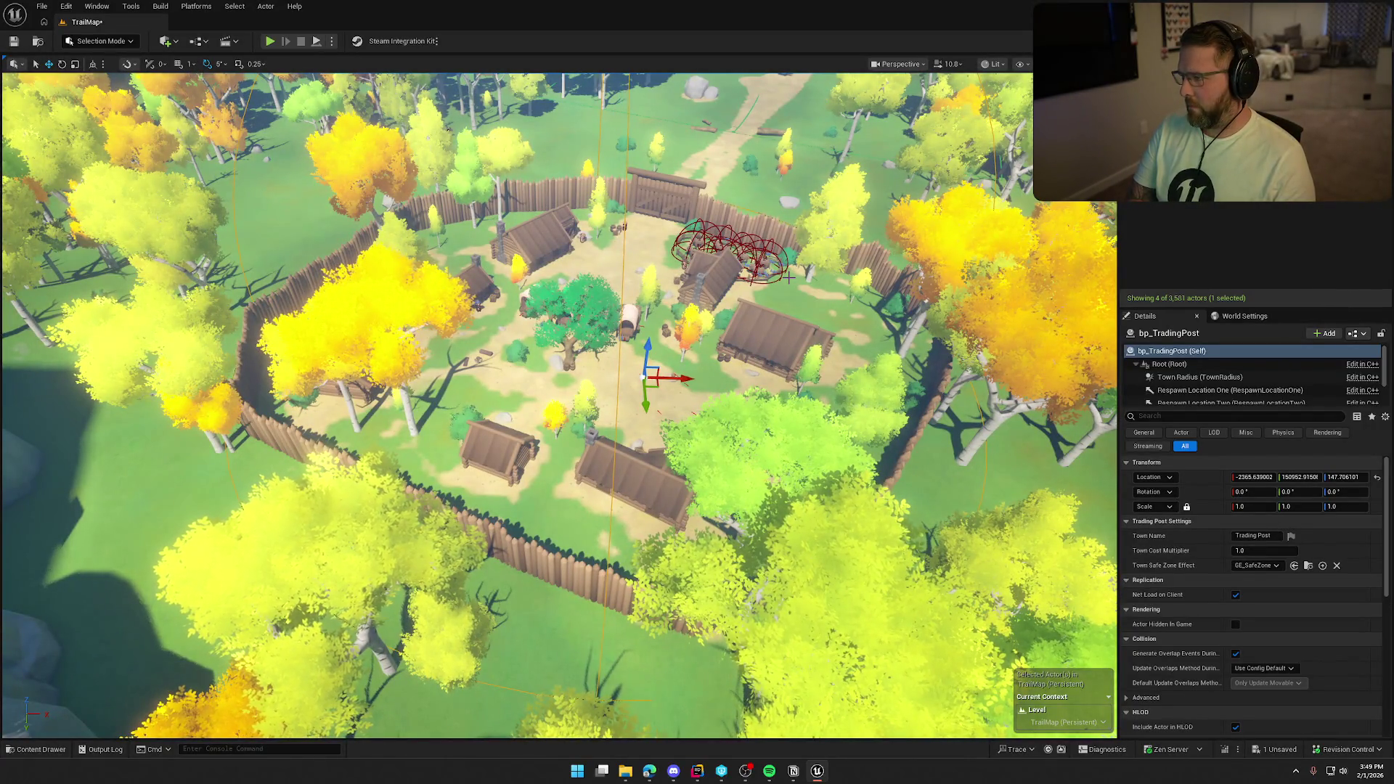
{"action": "key", "text": "Return"}
{"action": "key", "text": "Up"}
{"action": "key", "text": "f"}
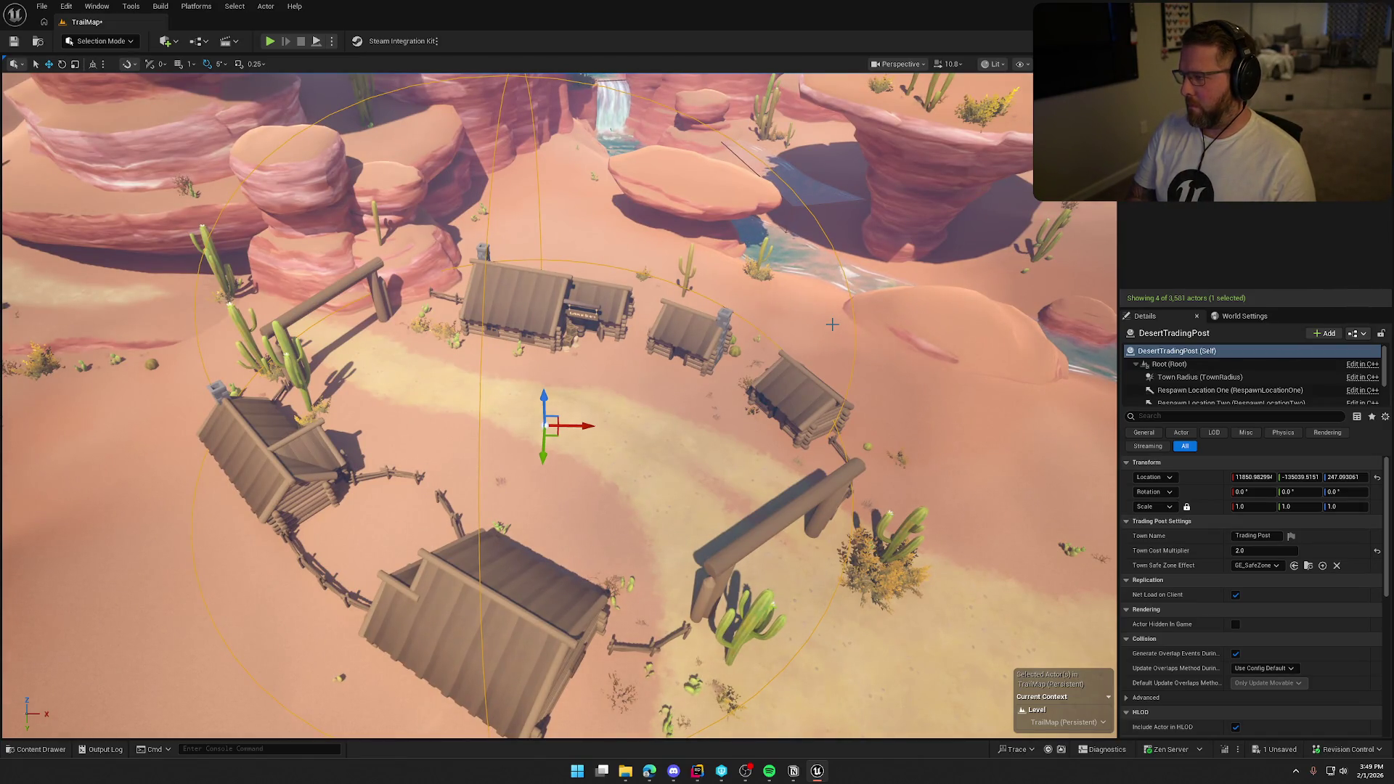
{"action": "left_click_drag", "start_coordinate": [617, 265], "coordinate": [880, 305]}
{"action": "key", "text": "ctrl+s"}
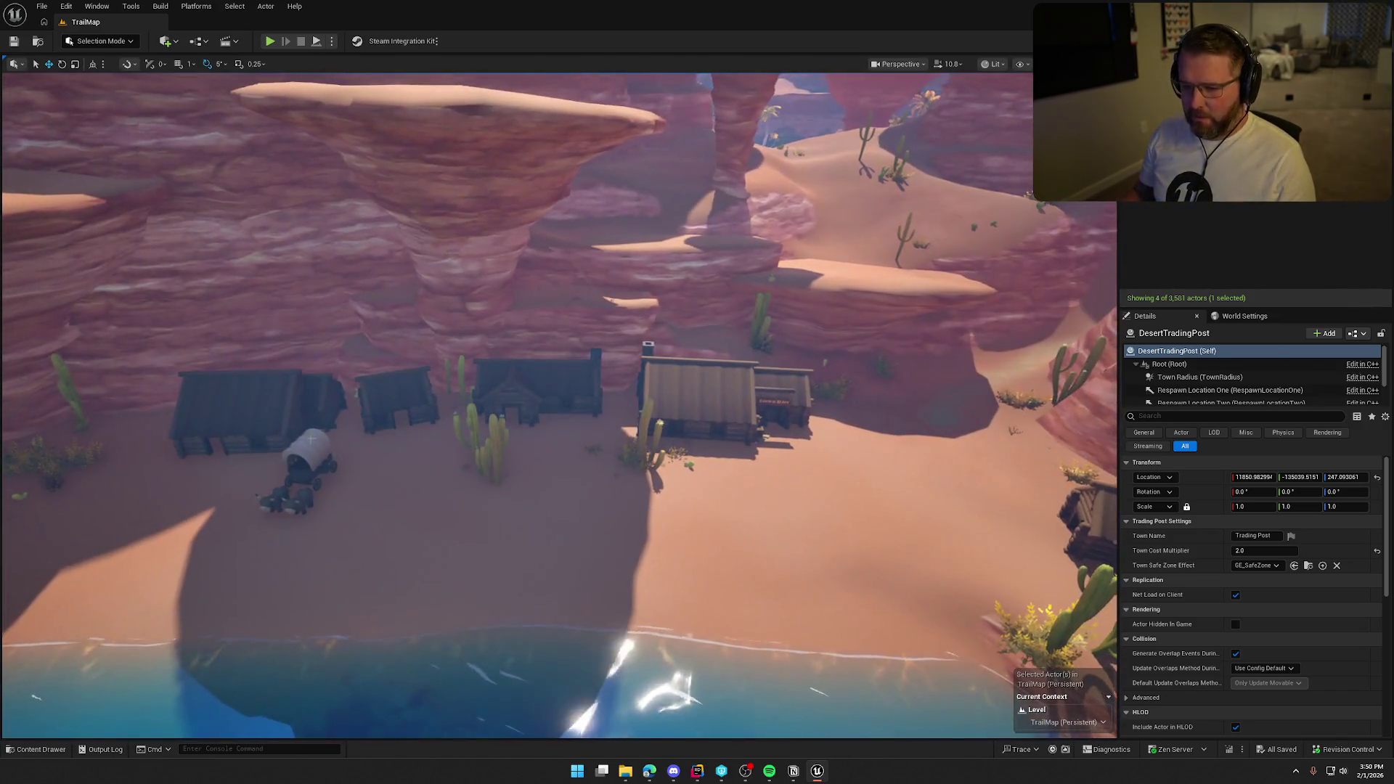
- Delete the debug wagon near the canyon houses
{"action": "left_click", "coordinate": [302, 444]}
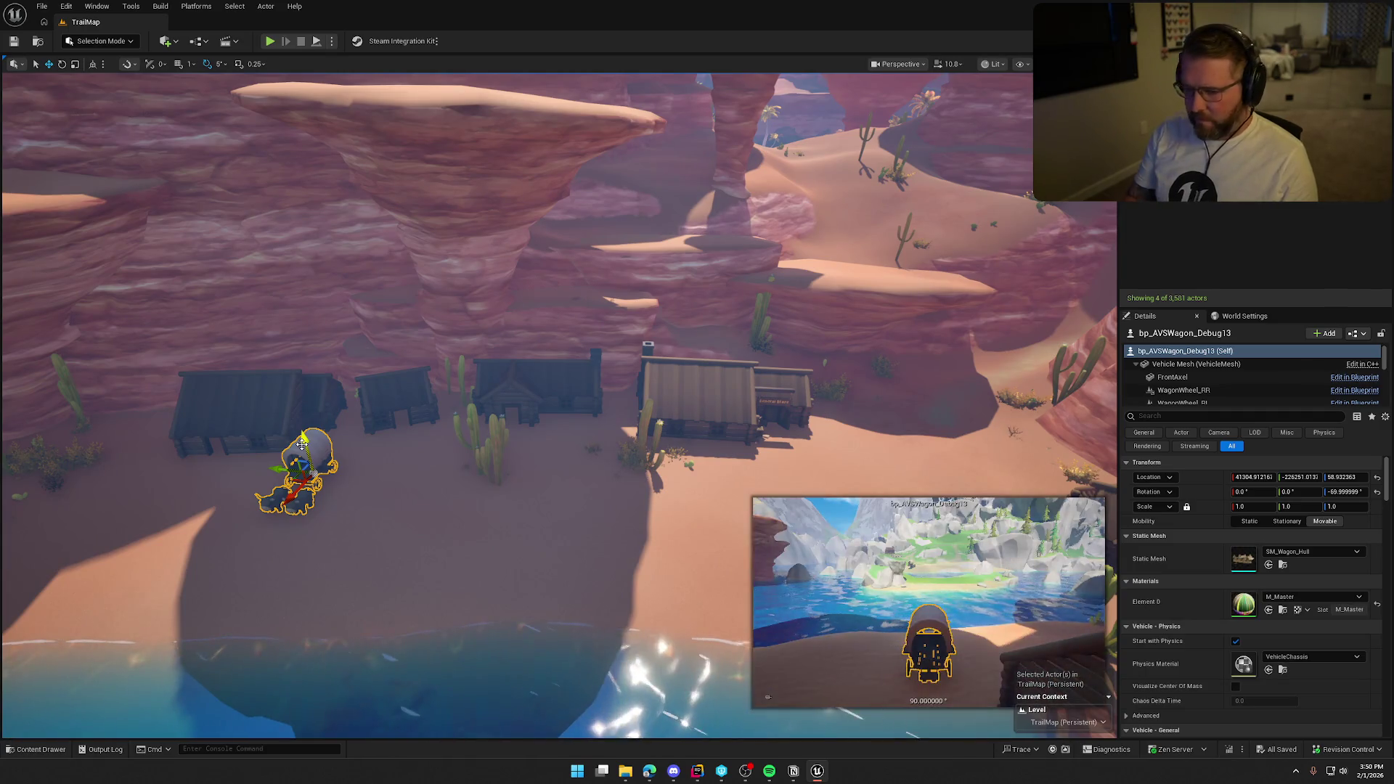
{"action": "key", "text": "Delete"}
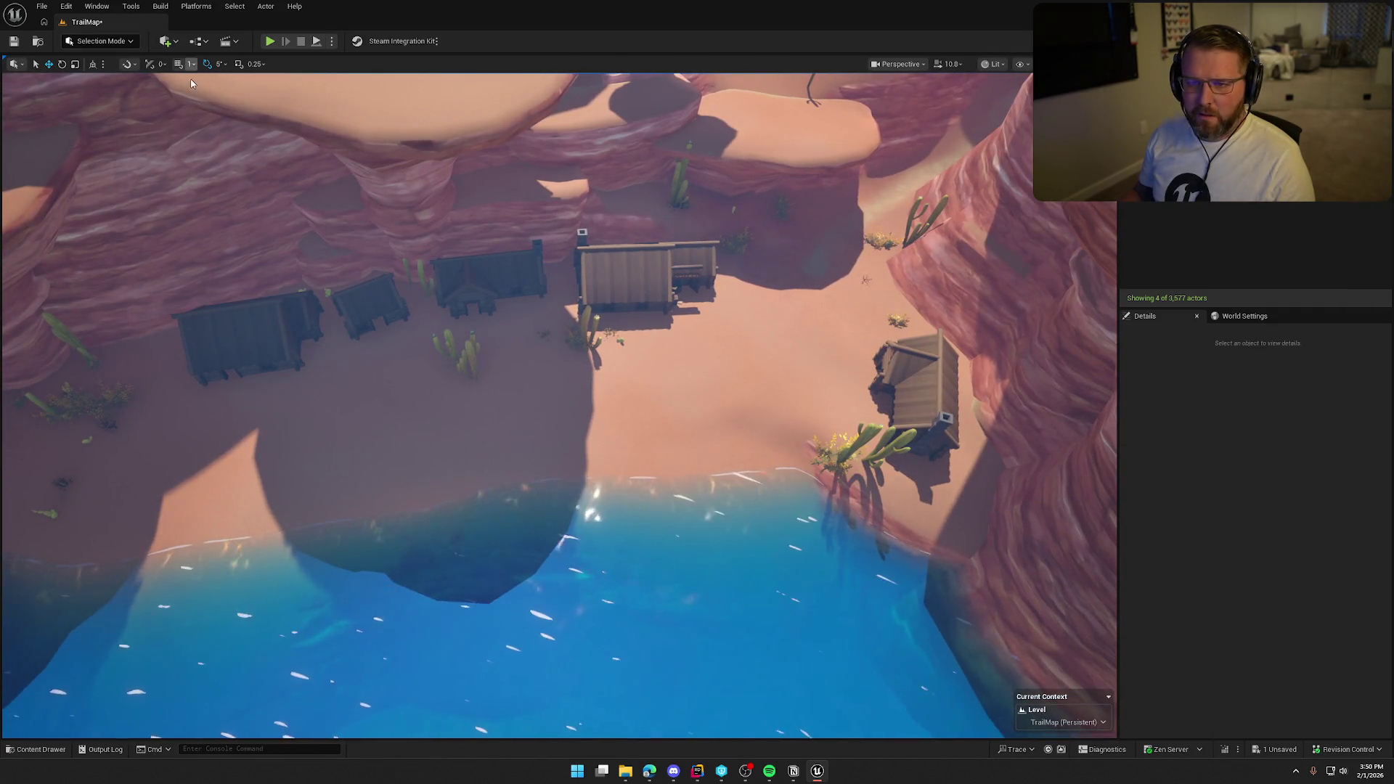
{"action": "key", "text": "ctrl+space"}
{"action": "key", "text": "ctrl+space"}
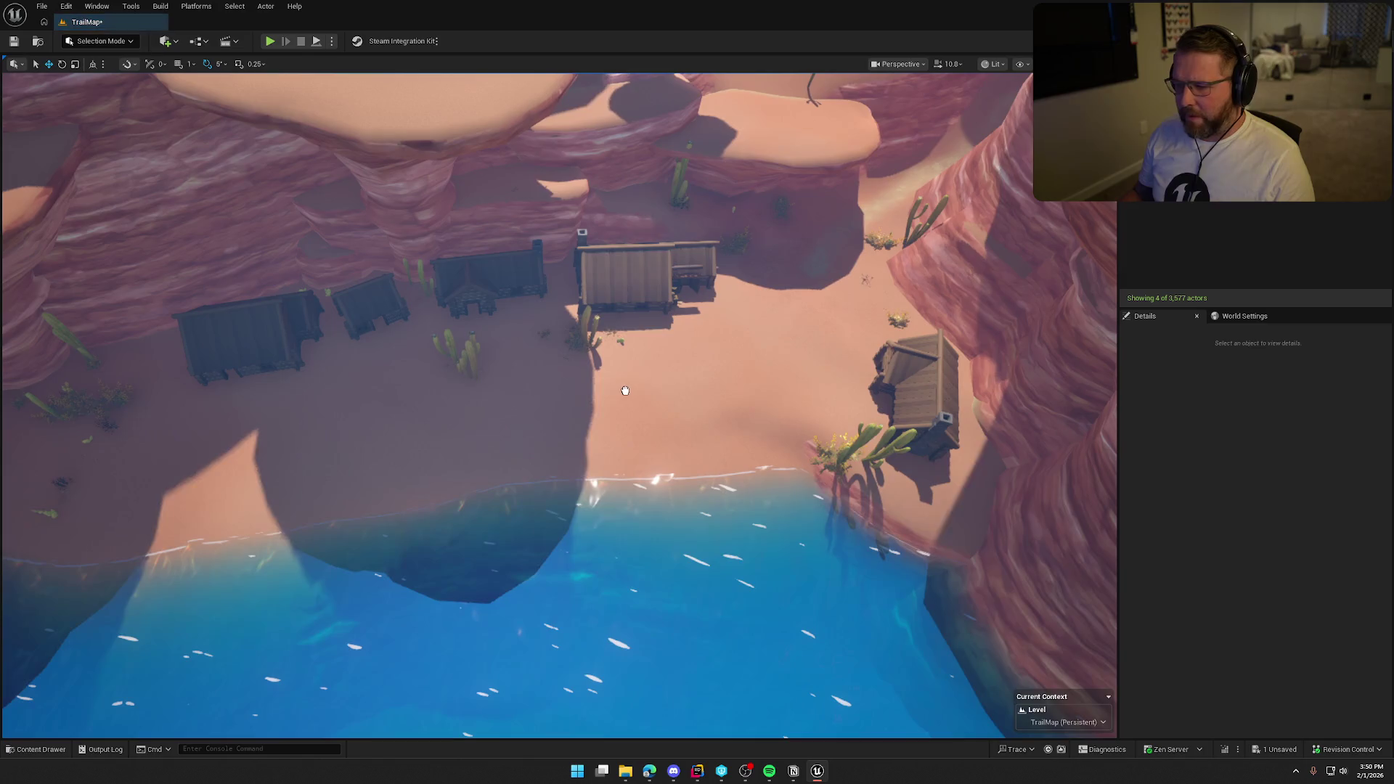
- Place another trading post among the canyon houses and set its town radius to 4000
{"action": "left_click_drag", "start_coordinate": [594, 394], "coordinate": [594, 396]}
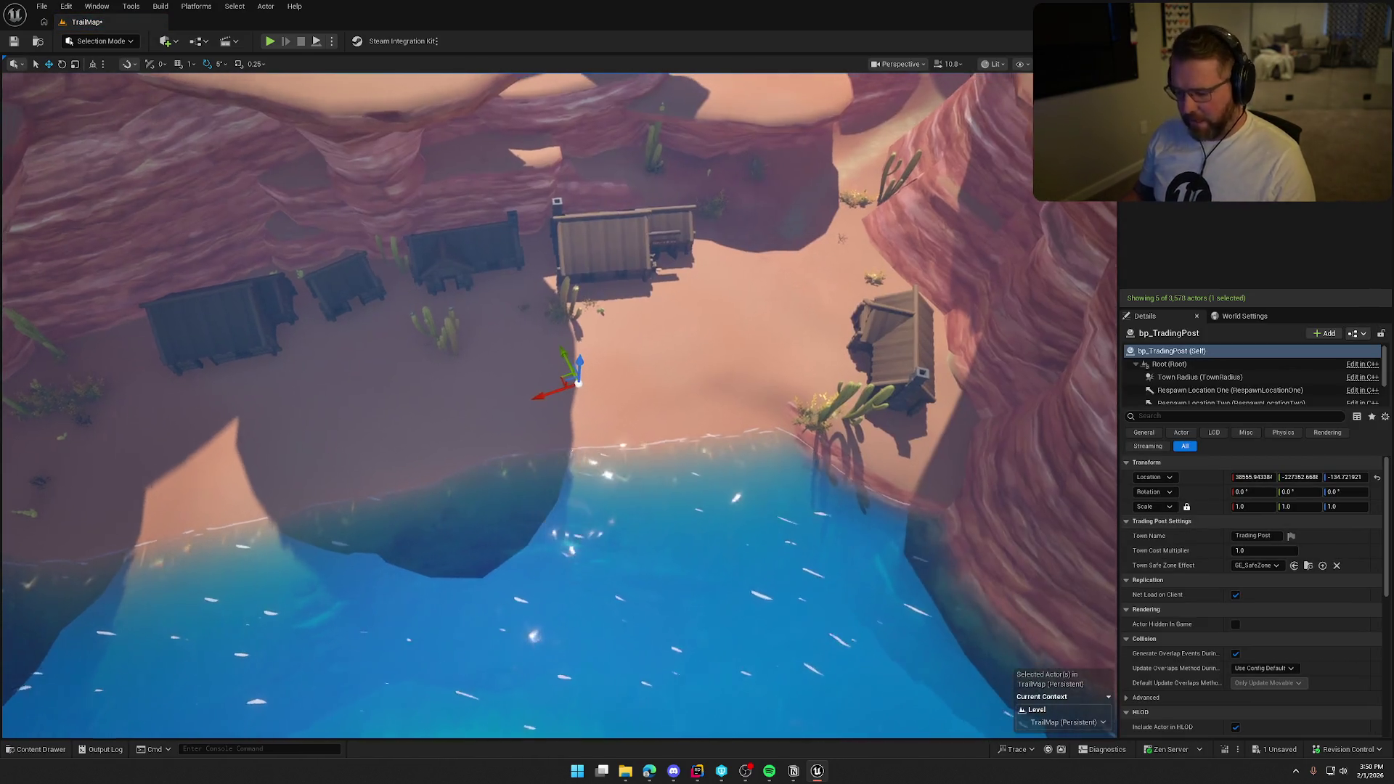
{"action": "scroll", "coordinate": [613, 376], "scroll_direction": "up", "scroll_amount": 5}
{"action": "scroll", "coordinate": [613, 376], "scroll_direction": "down", "scroll_amount": 4}
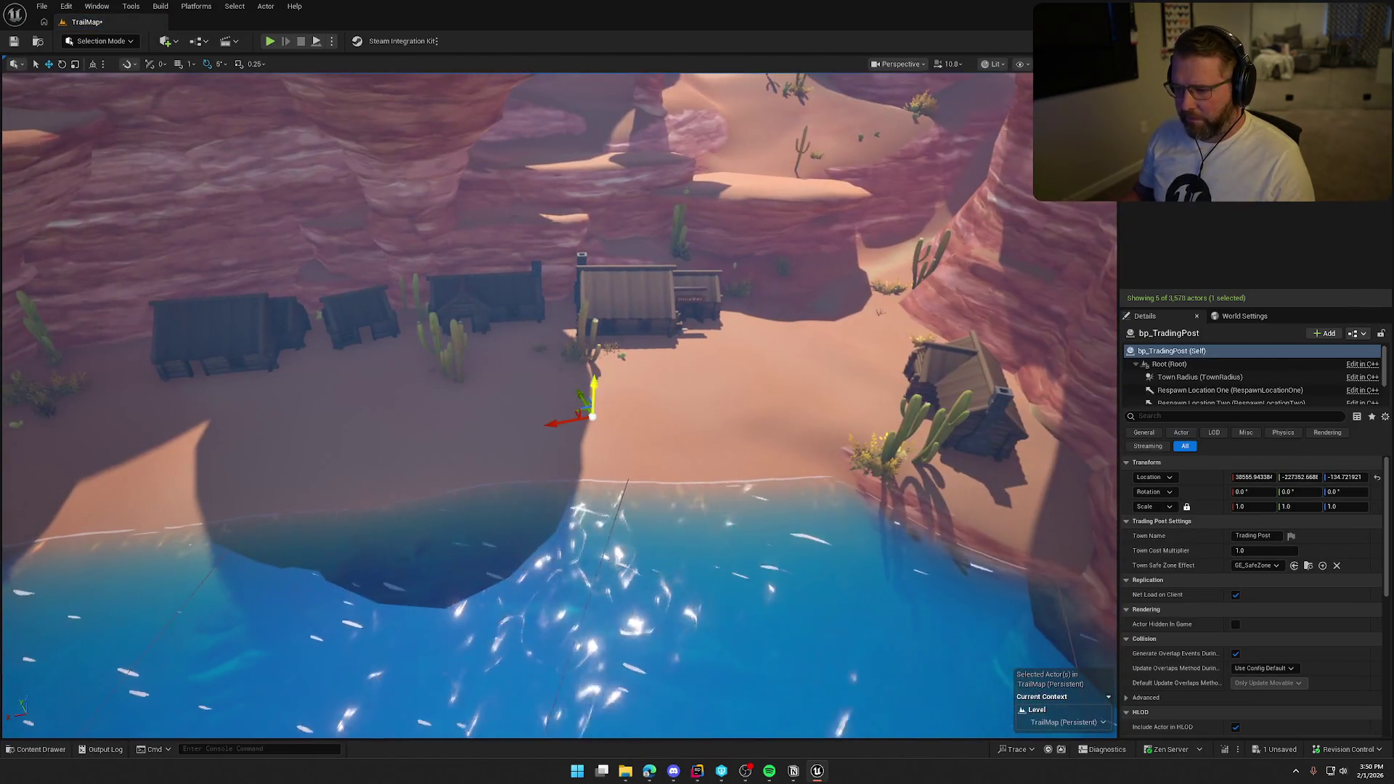
{"action": "left_click", "coordinate": [1200, 377]}
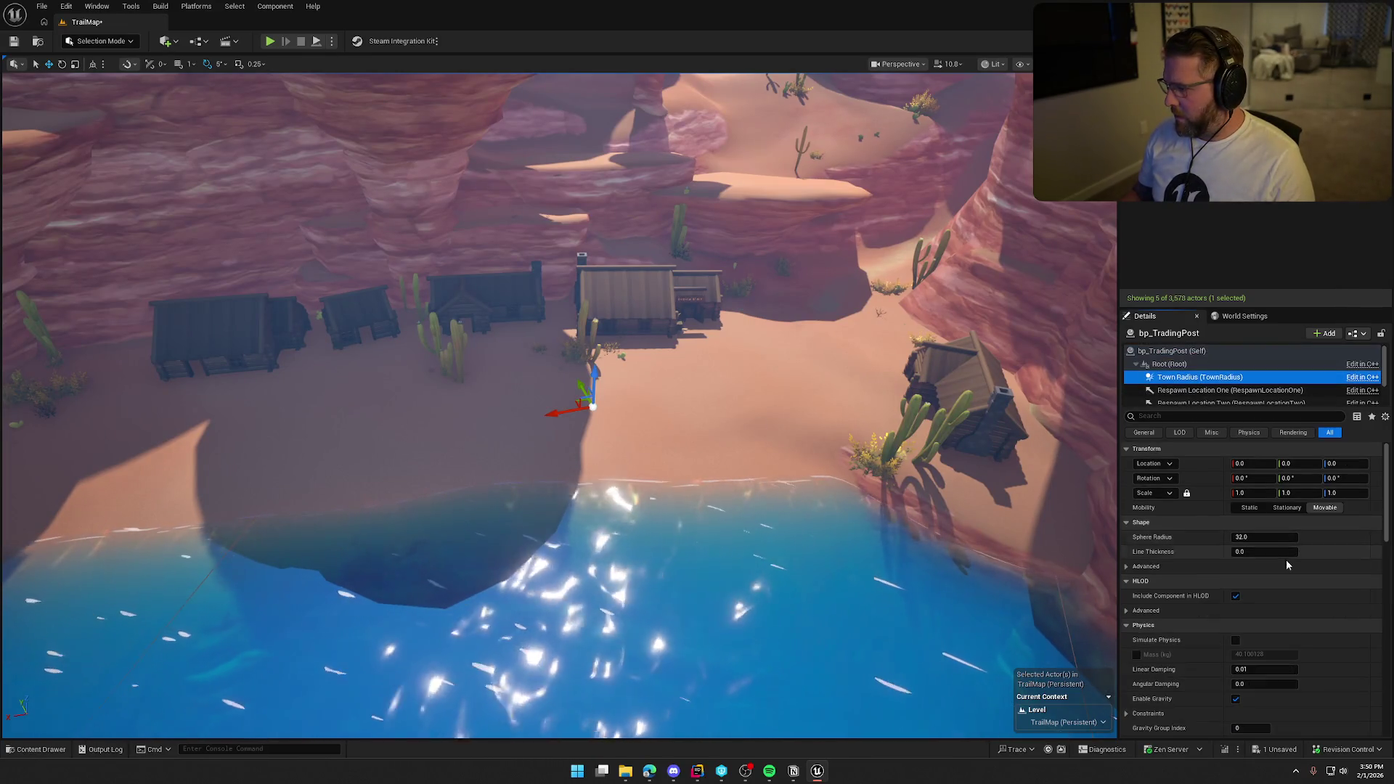
{"action": "left_click", "coordinate": [1255, 537]}
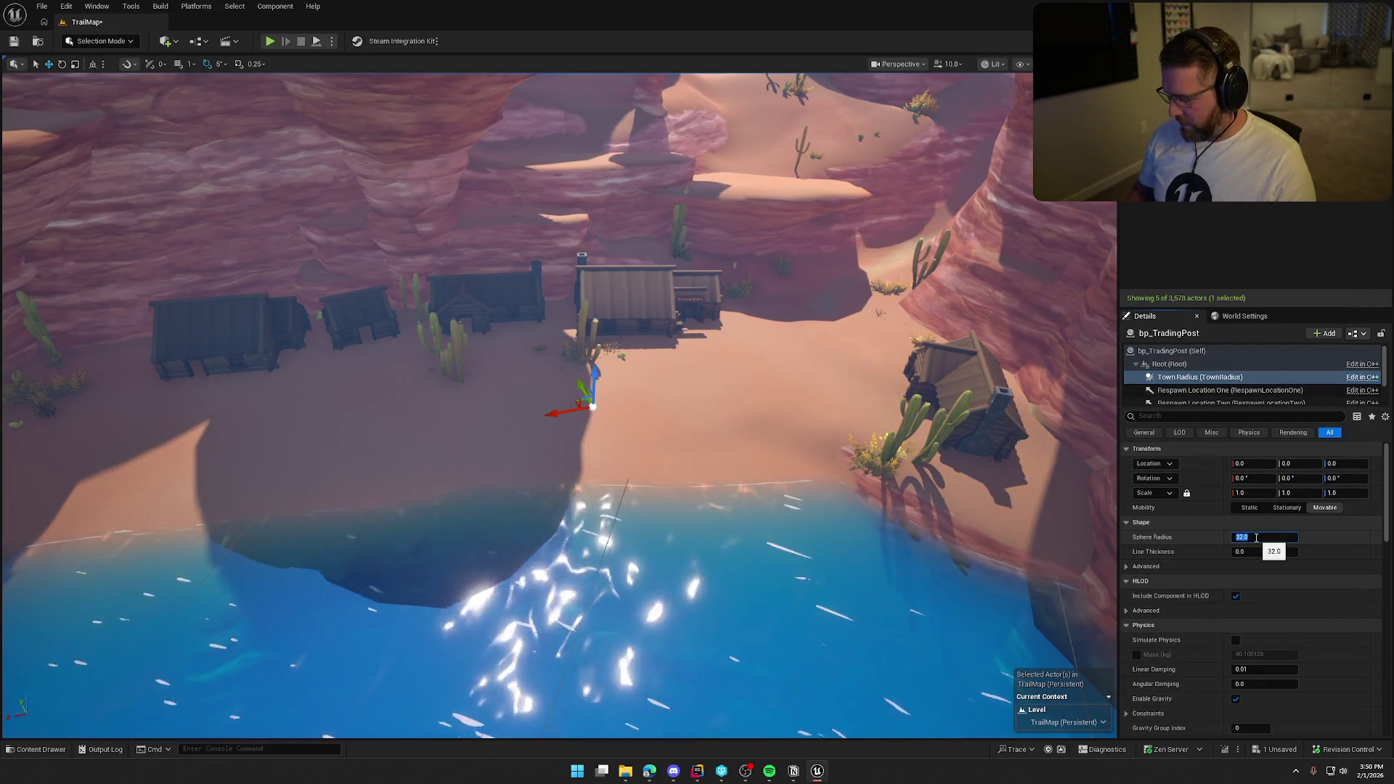
{"action": "type", "text": "4000"}
{"action": "key", "text": "Return"}
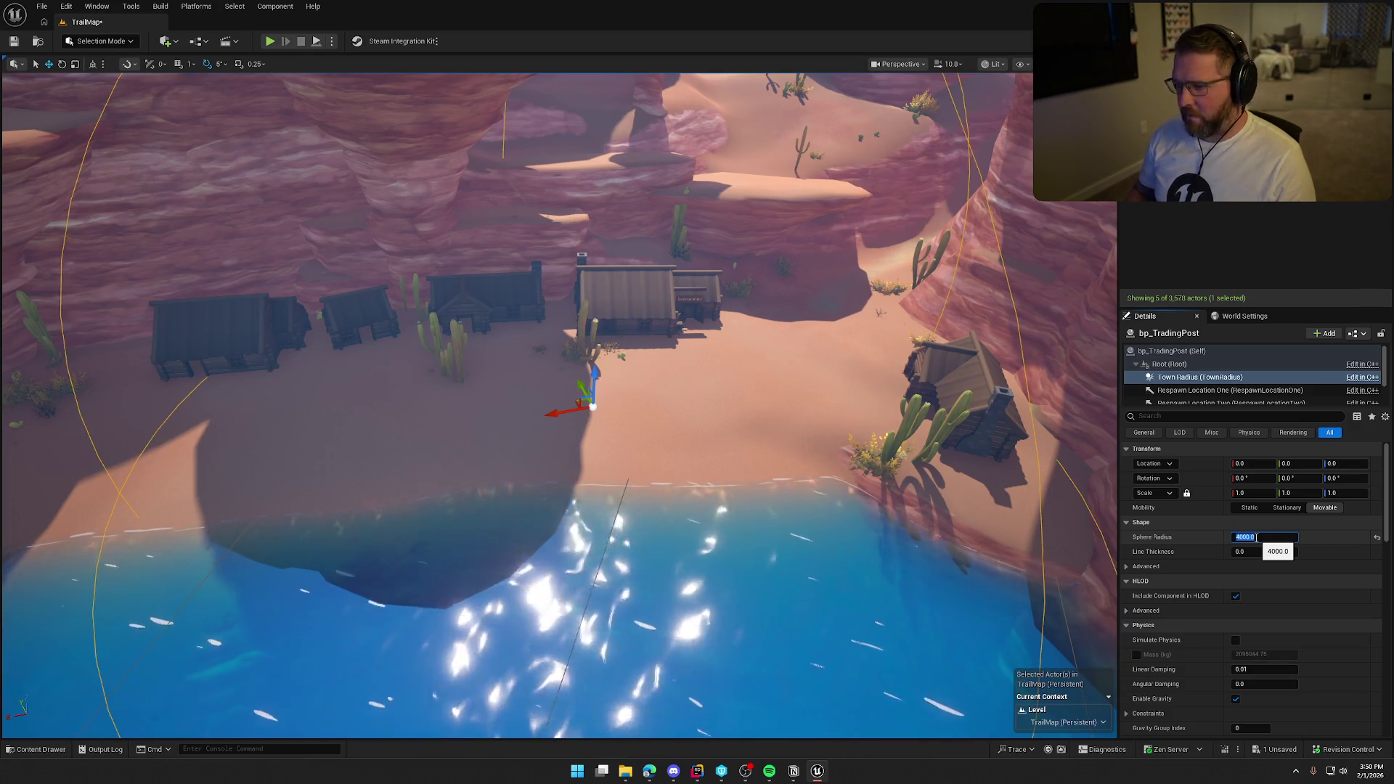
{"action": "key", "text": "f"}
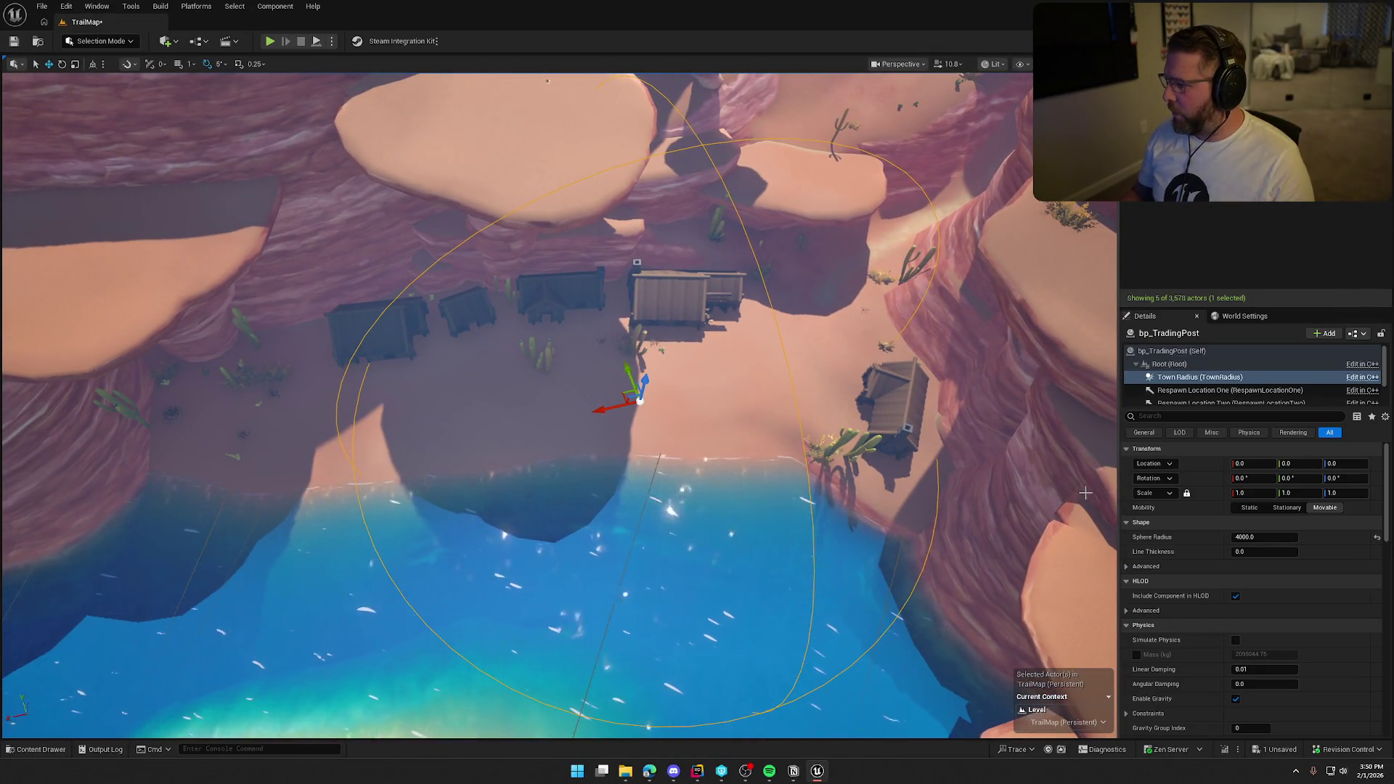
- Move the trading post north toward the canyon wall and raise its town radius to 5000
{"action": "left_click", "coordinate": [1170, 351]}
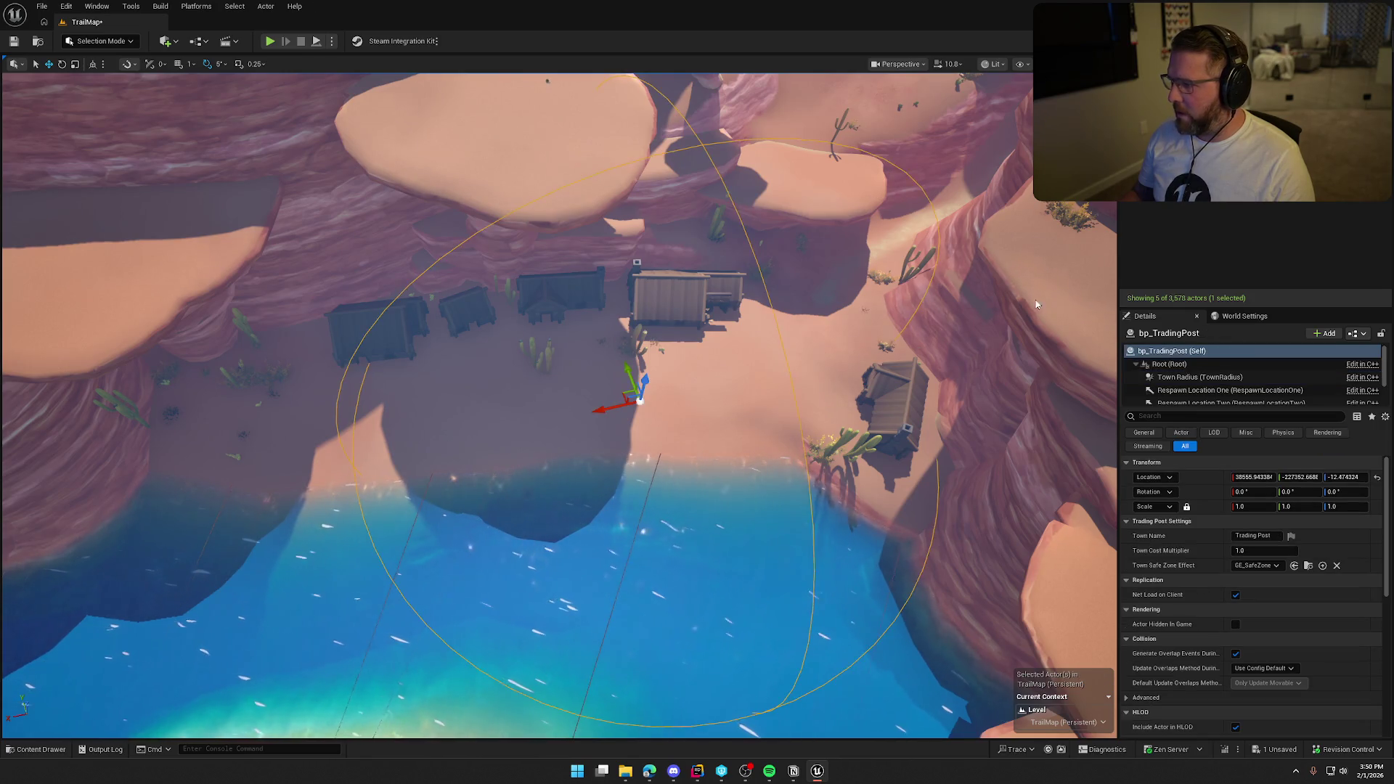
{"action": "mouse_move", "coordinate": [624, 391]}
{"action": "left_mouse_down"}
{"action": "mouse_move", "coordinate": [592, 347]}
{"action": "mouse_move", "coordinate": [616, 249]}
{"action": "left_mouse_up"}
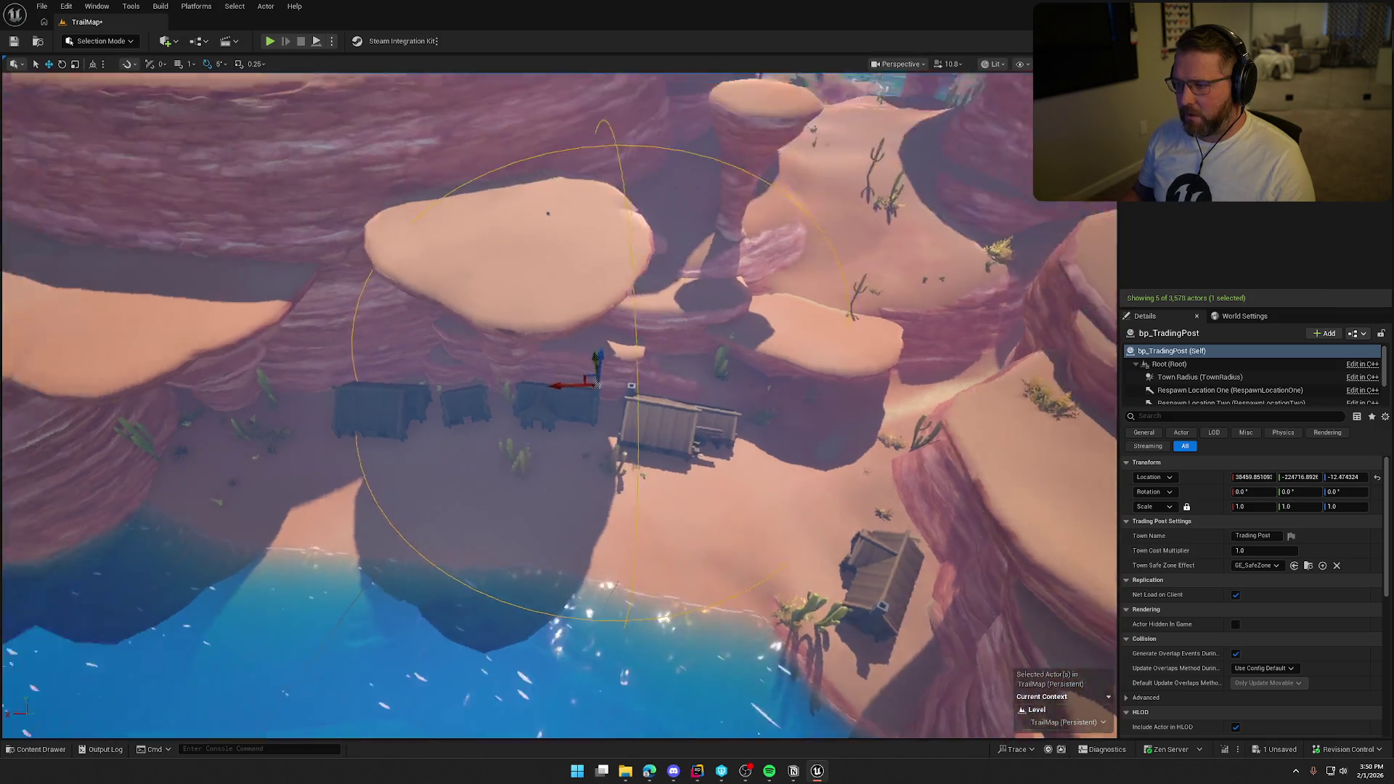
{"action": "left_click", "coordinate": [1199, 377]}
{"action": "double_click", "coordinate": [1263, 537]}
{"action": "type", "text": "5000"}
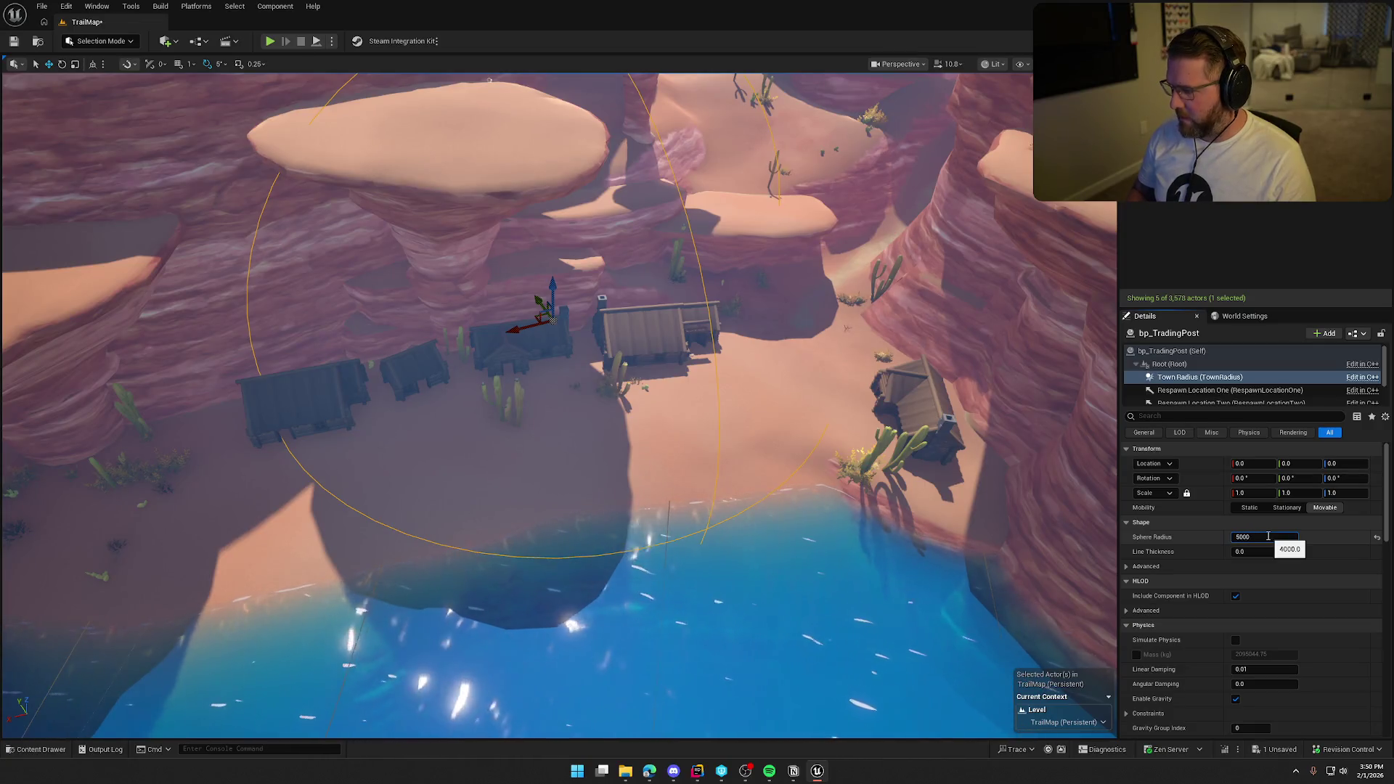
{"action": "key", "text": "Return"}
{"action": "left_click", "coordinate": [1172, 350]}
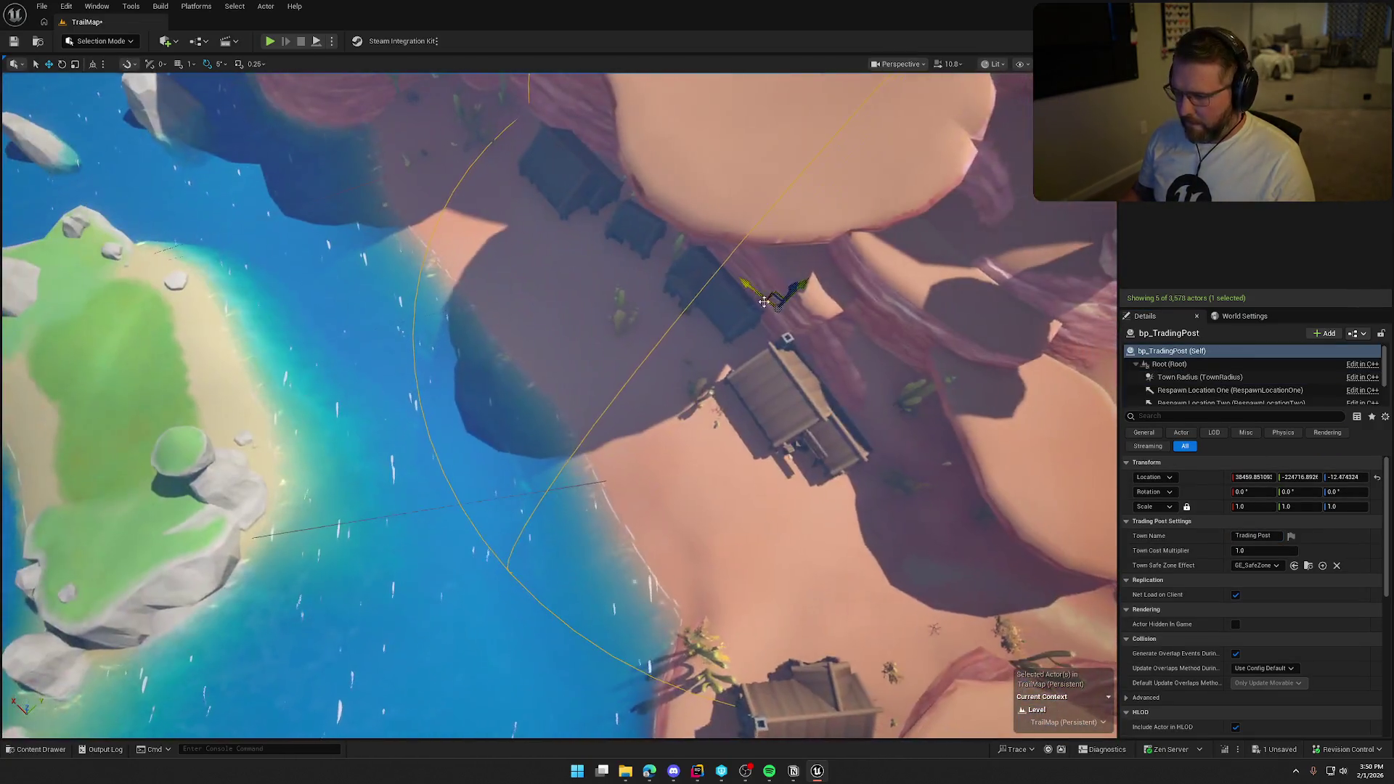
{"action": "mouse_move", "coordinate": [764, 301]}
{"action": "left_mouse_down"}
{"action": "mouse_move", "coordinate": [491, 242]}
{"action": "mouse_move", "coordinate": [524, 206]}
{"action": "left_mouse_up"}
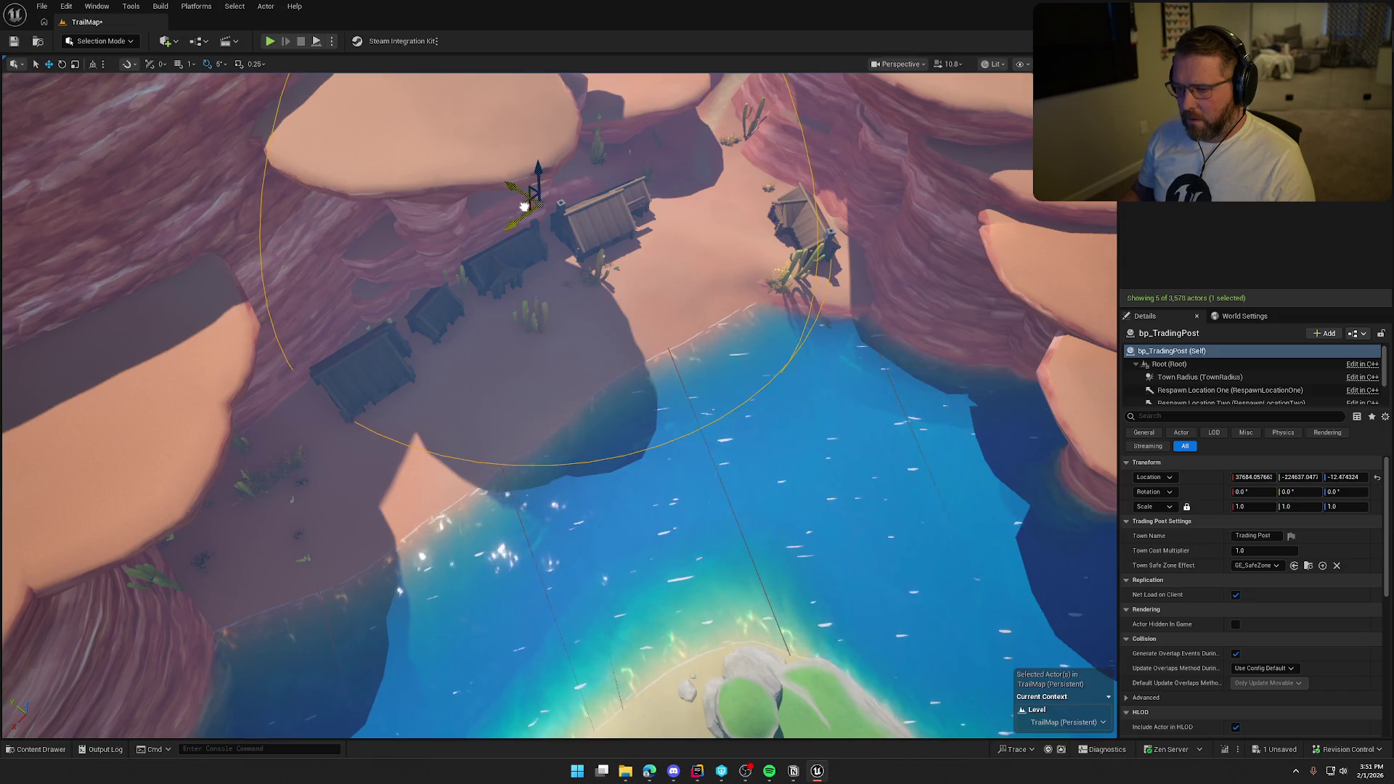
- Survey the canyon from above and shift the trading post to a new spot
{"action": "mouse_move", "coordinate": [670, 335]}
{"action": "left_mouse_down"}
{"action": "mouse_move", "coordinate": [601, 313]}
{"action": "mouse_move", "coordinate": [705, 321]}
{"action": "mouse_move", "coordinate": [799, 279]}
{"action": "mouse_move", "coordinate": [755, 283]}
{"action": "mouse_move", "coordinate": [755, 326]}
{"action": "left_mouse_up"}
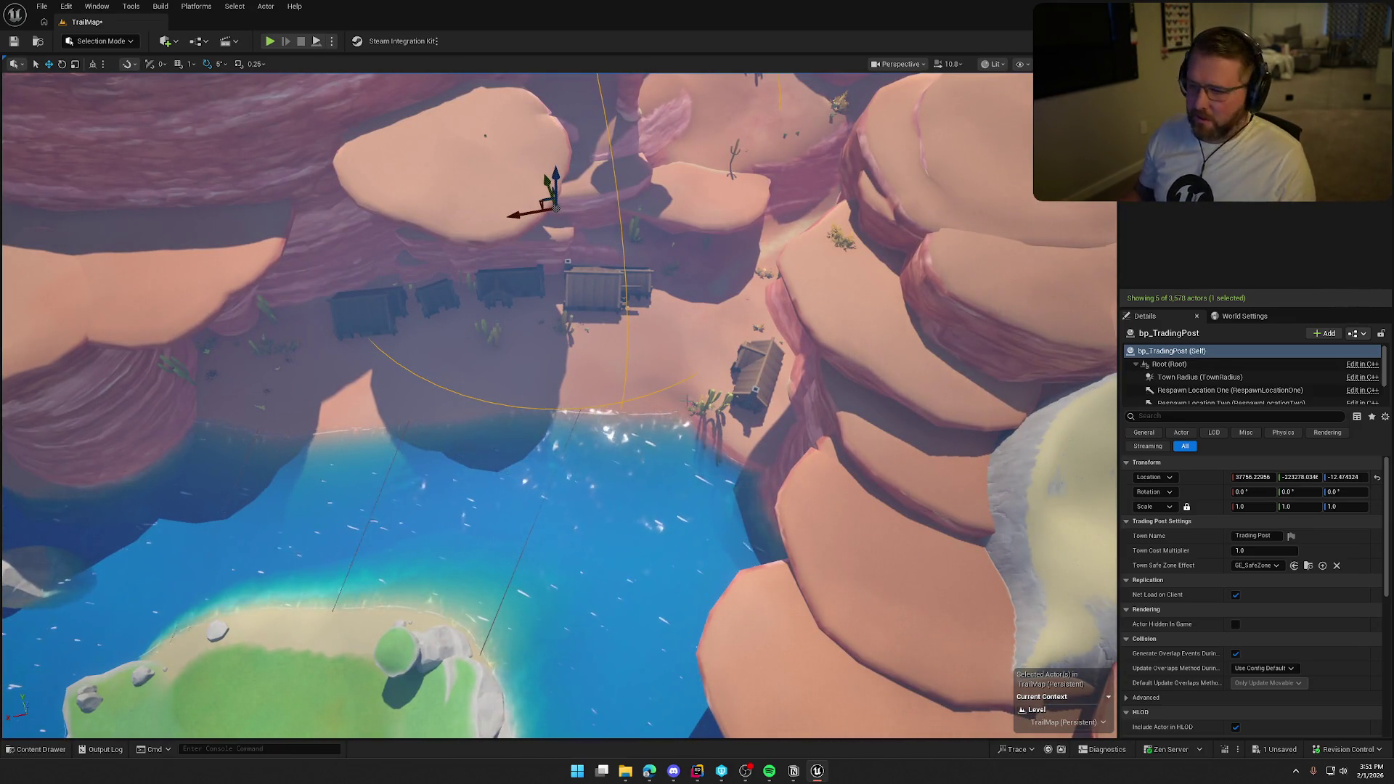
{"action": "mouse_move", "coordinate": [724, 352]}
{"action": "left_mouse_down"}
{"action": "mouse_move", "coordinate": [618, 351]}
{"action": "mouse_move", "coordinate": [797, 360]}
{"action": "mouse_move", "coordinate": [836, 305]}
{"action": "left_mouse_up"}
{"action": "left_click_drag", "start_coordinate": [559, 406], "coordinate": [559, 356]}
{"action": "left_click_drag", "start_coordinate": [808, 350], "coordinate": [808, 350]}
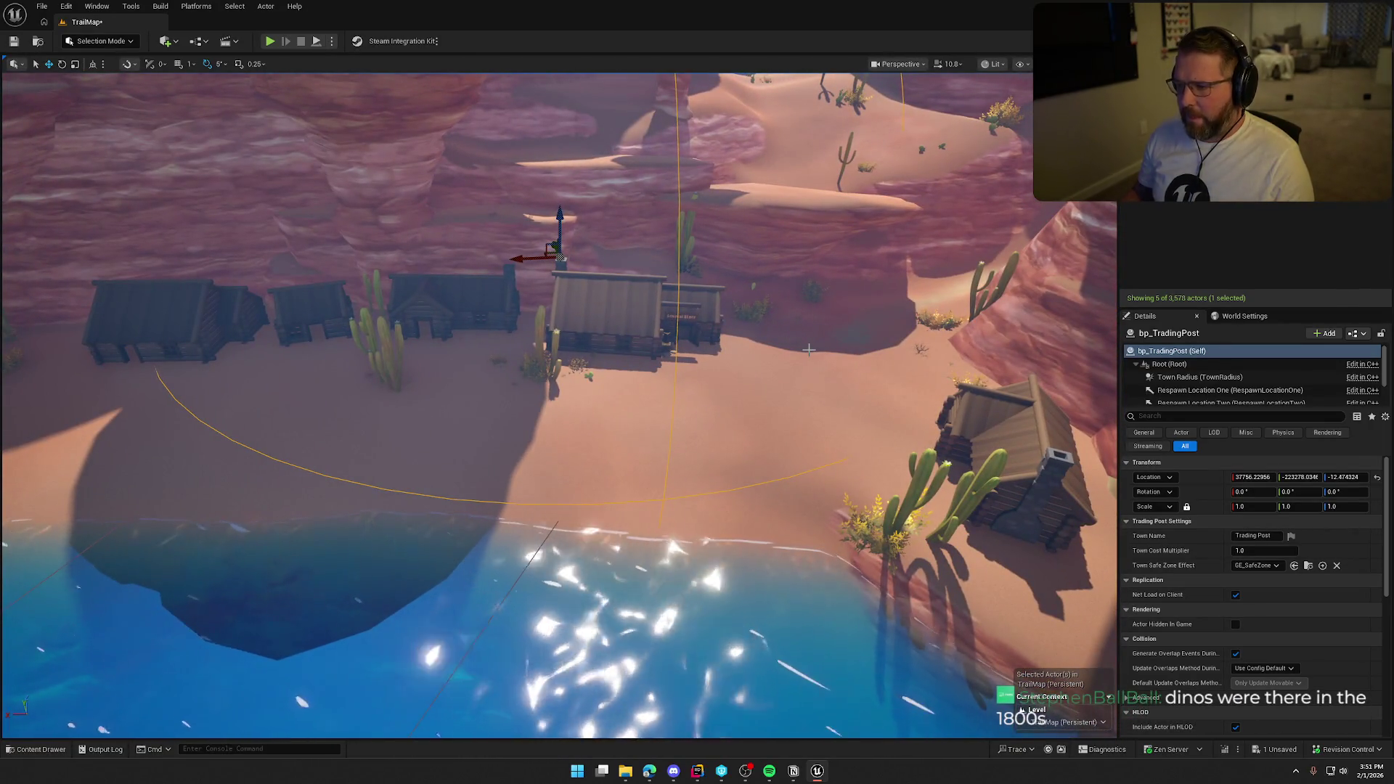
{"action": "left_click", "coordinate": [1200, 377]}
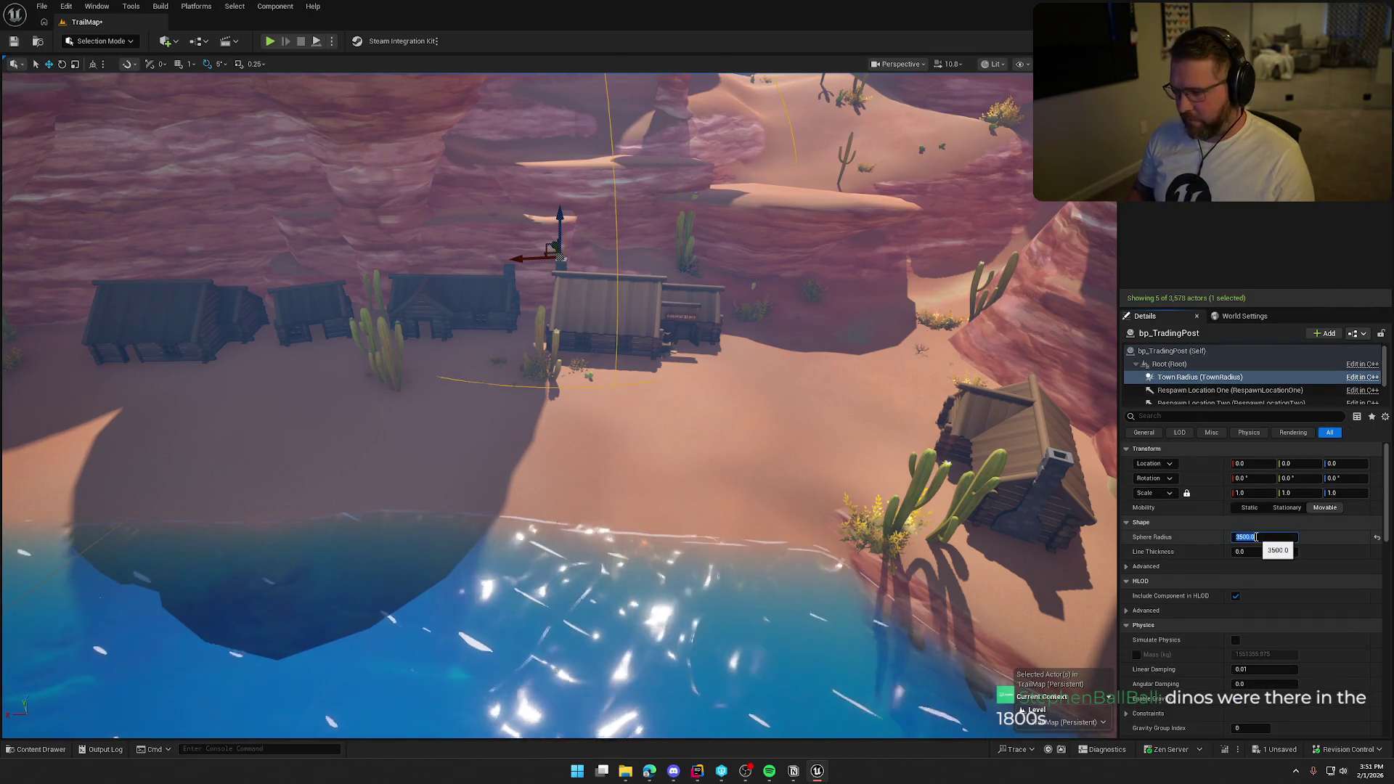
{"action": "left_click", "coordinate": [558, 252]}
{"action": "left_click_drag", "start_coordinate": [557, 252], "coordinate": [347, 228]}
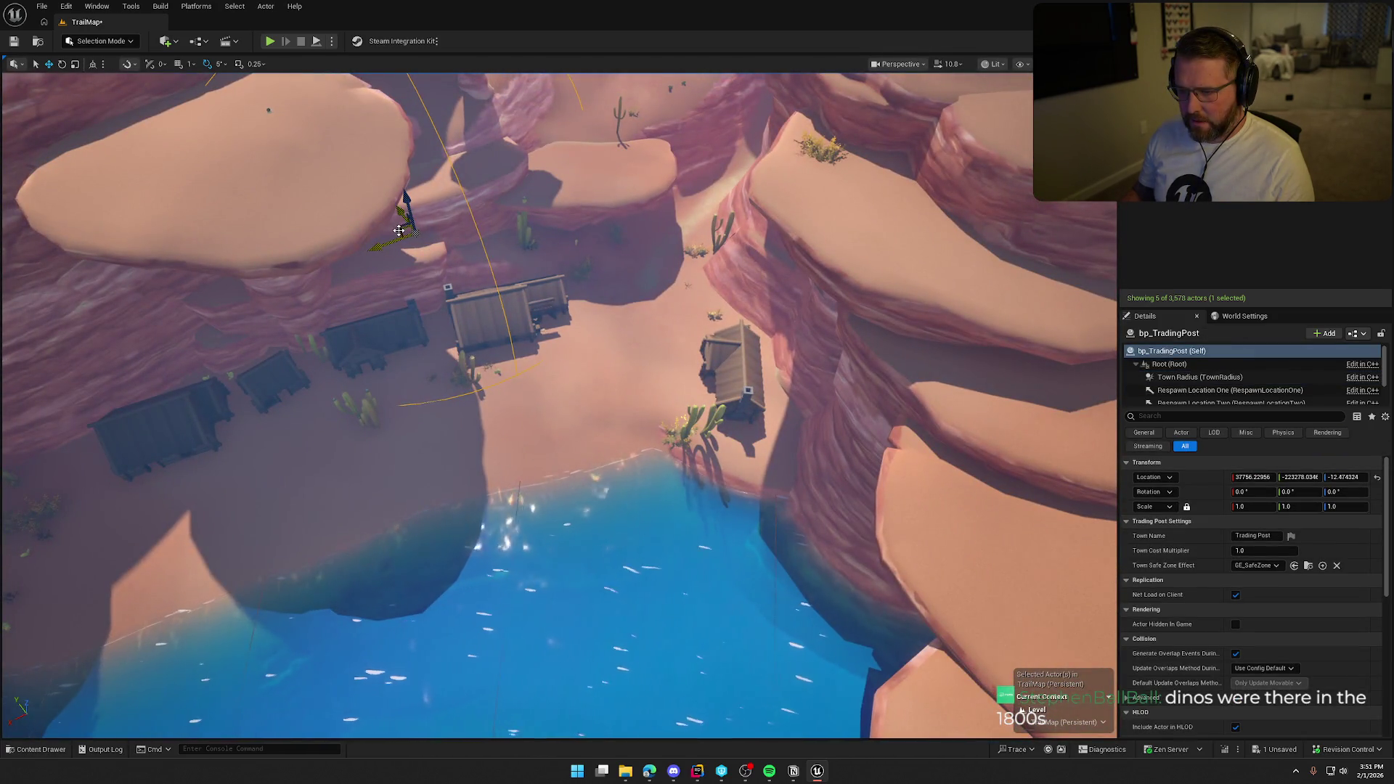
{"action": "left_click_drag", "start_coordinate": [470, 262], "coordinate": [554, 283]}
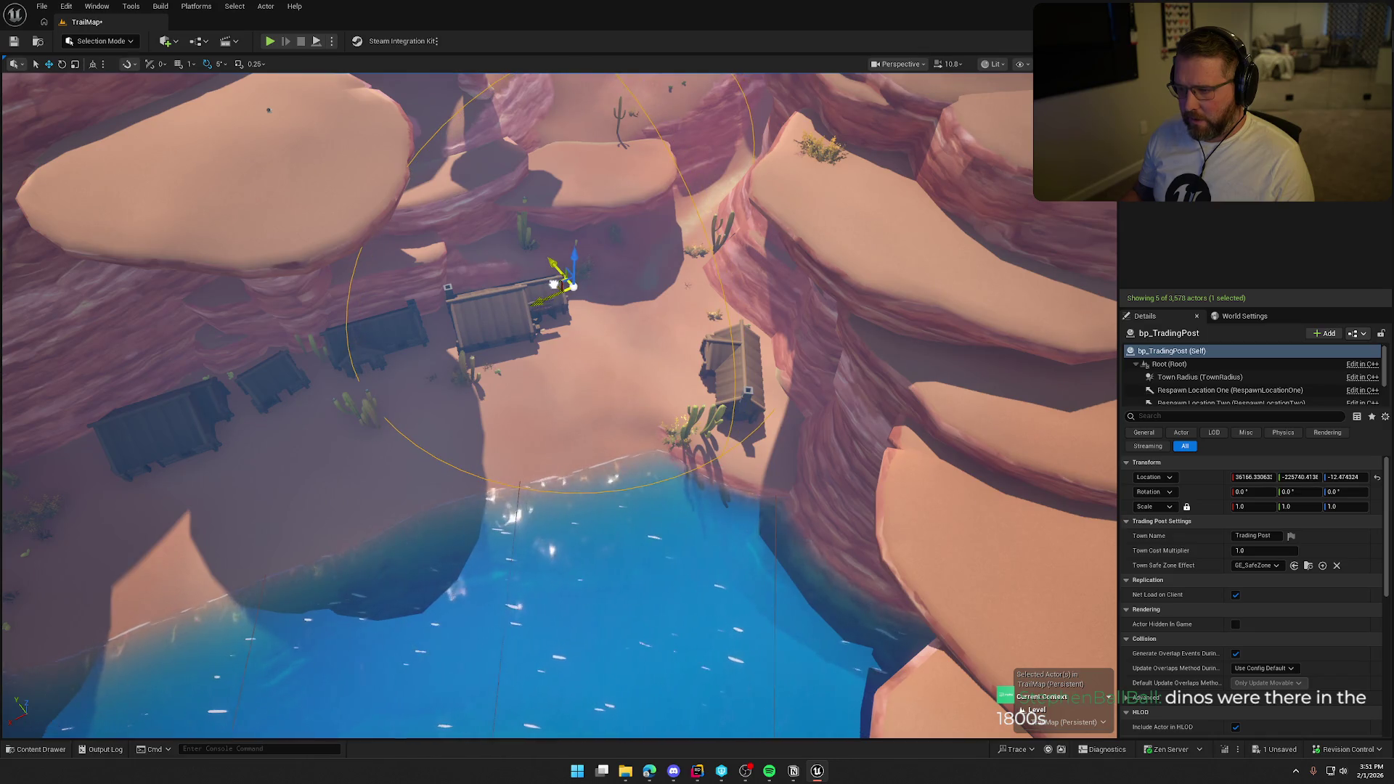
- Set the town radius to 4500 and move the trading post beside the cabins
{"action": "mouse_move", "coordinate": [688, 321]}
{"action": "left_mouse_down"}
{"action": "mouse_move", "coordinate": [671, 302]}
{"action": "mouse_move", "coordinate": [563, 316]}
{"action": "mouse_move", "coordinate": [658, 304]}
{"action": "mouse_move", "coordinate": [614, 263]}
{"action": "mouse_move", "coordinate": [508, 278]}
{"action": "mouse_move", "coordinate": [512, 291]}
{"action": "left_mouse_up"}
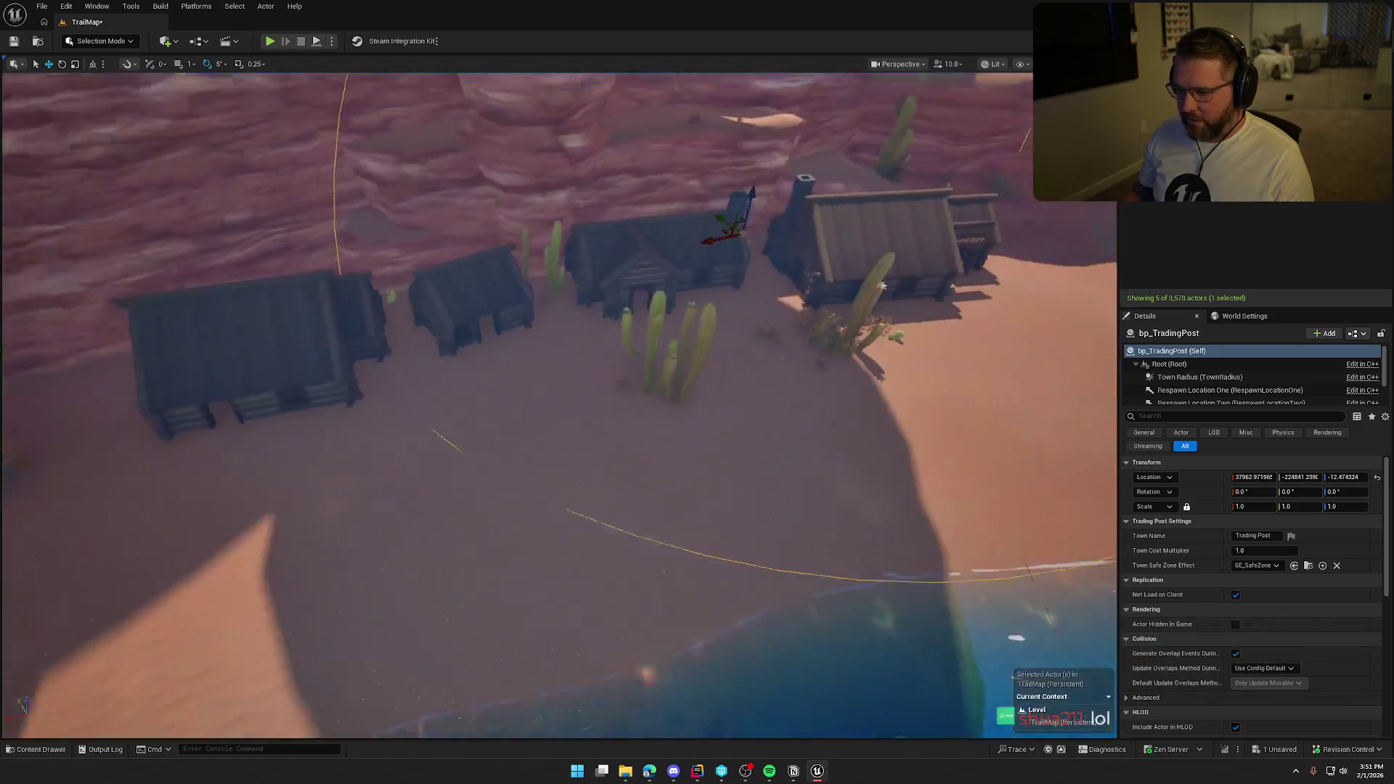
{"action": "mouse_move", "coordinate": [634, 333]}
{"action": "left_mouse_down"}
{"action": "mouse_move", "coordinate": [625, 320]}
{"action": "mouse_move", "coordinate": [639, 341]}
{"action": "mouse_move", "coordinate": [639, 302]}
{"action": "mouse_move", "coordinate": [645, 312]}
{"action": "left_mouse_up"}
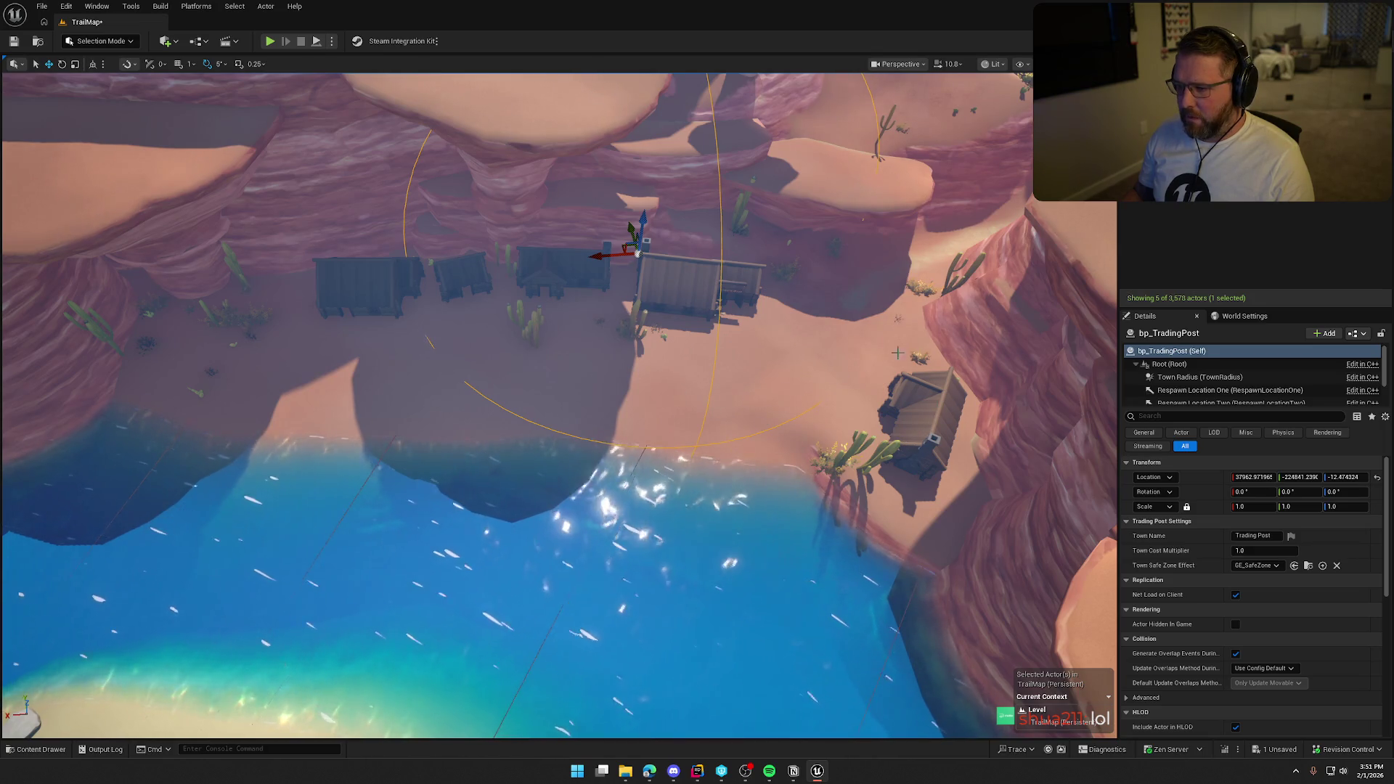
{"action": "left_click_drag", "start_coordinate": [675, 298], "coordinate": [675, 298]}
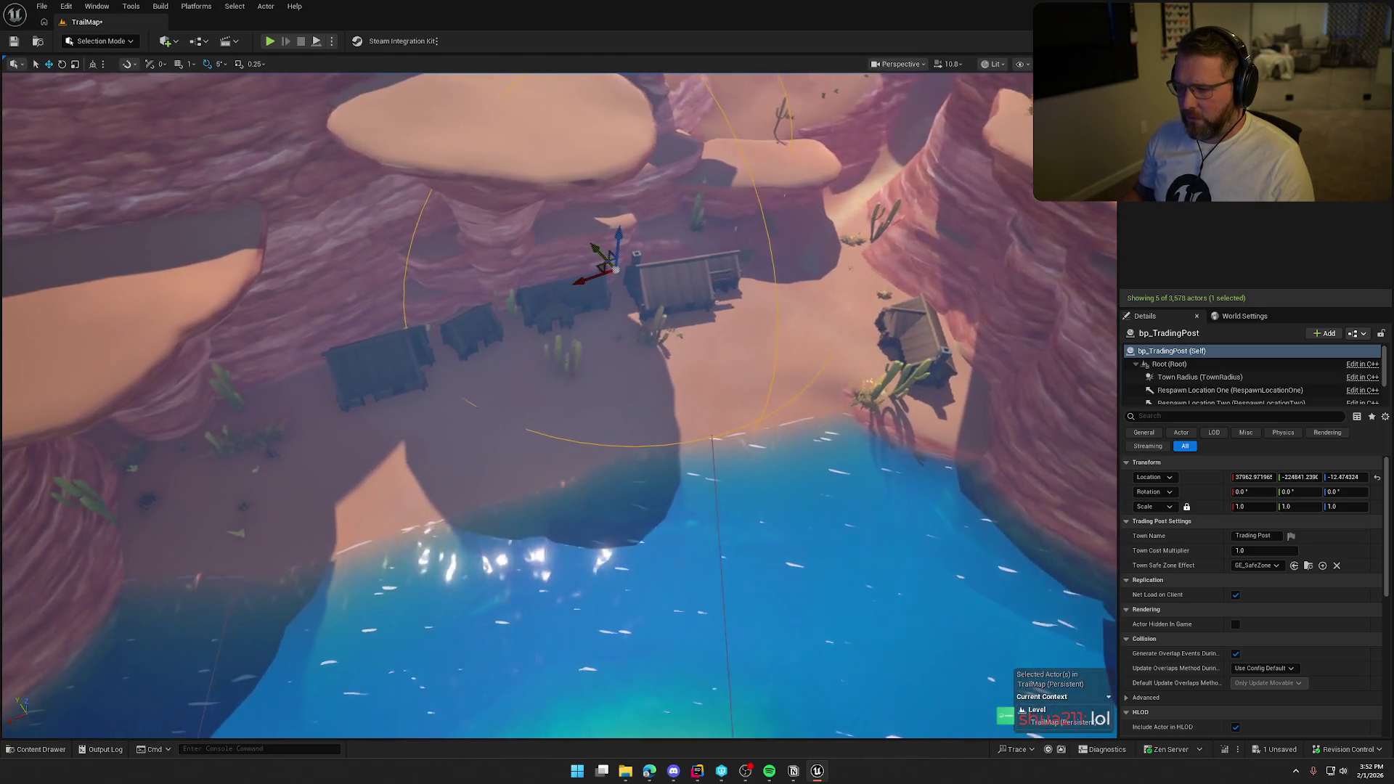
{"action": "left_click", "coordinate": [1199, 377]}
{"action": "left_click", "coordinate": [1252, 538]}
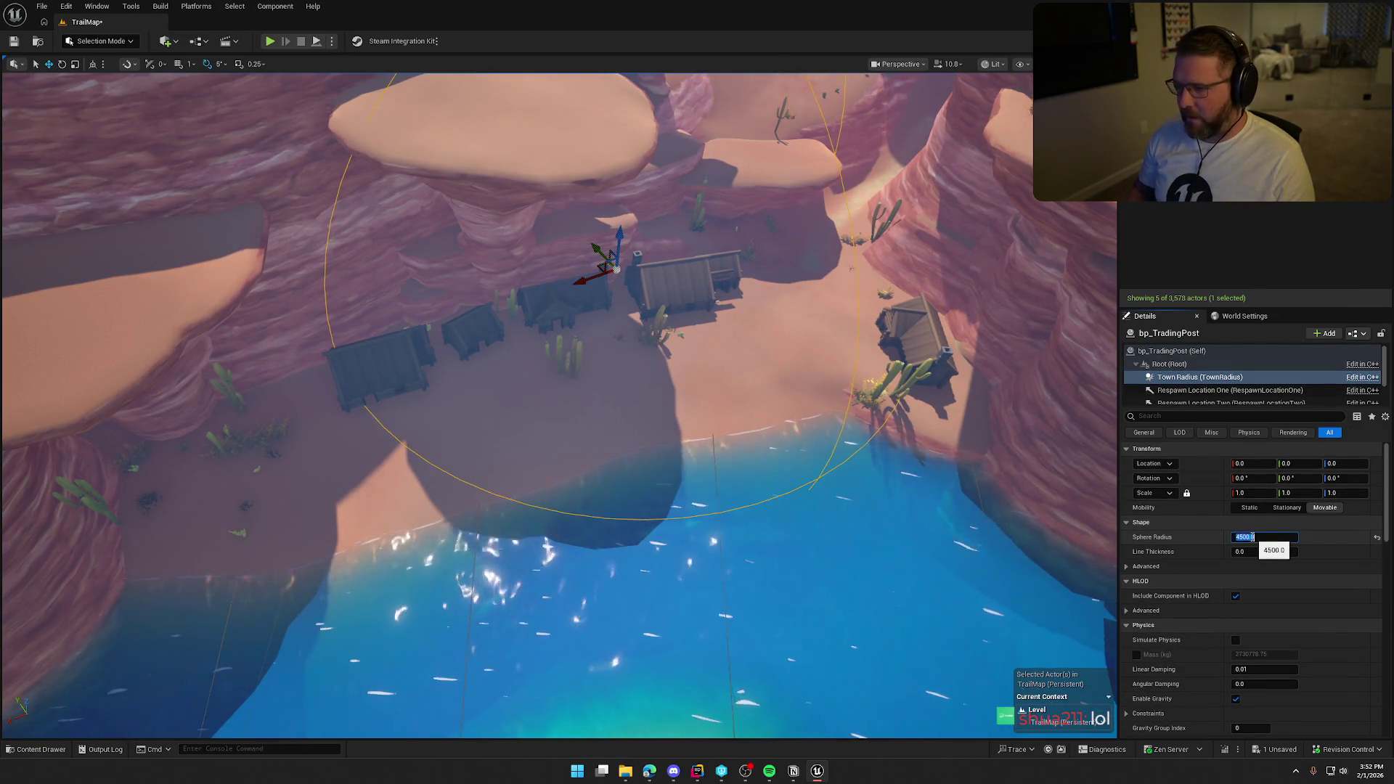
{"action": "left_click", "coordinate": [637, 268]}
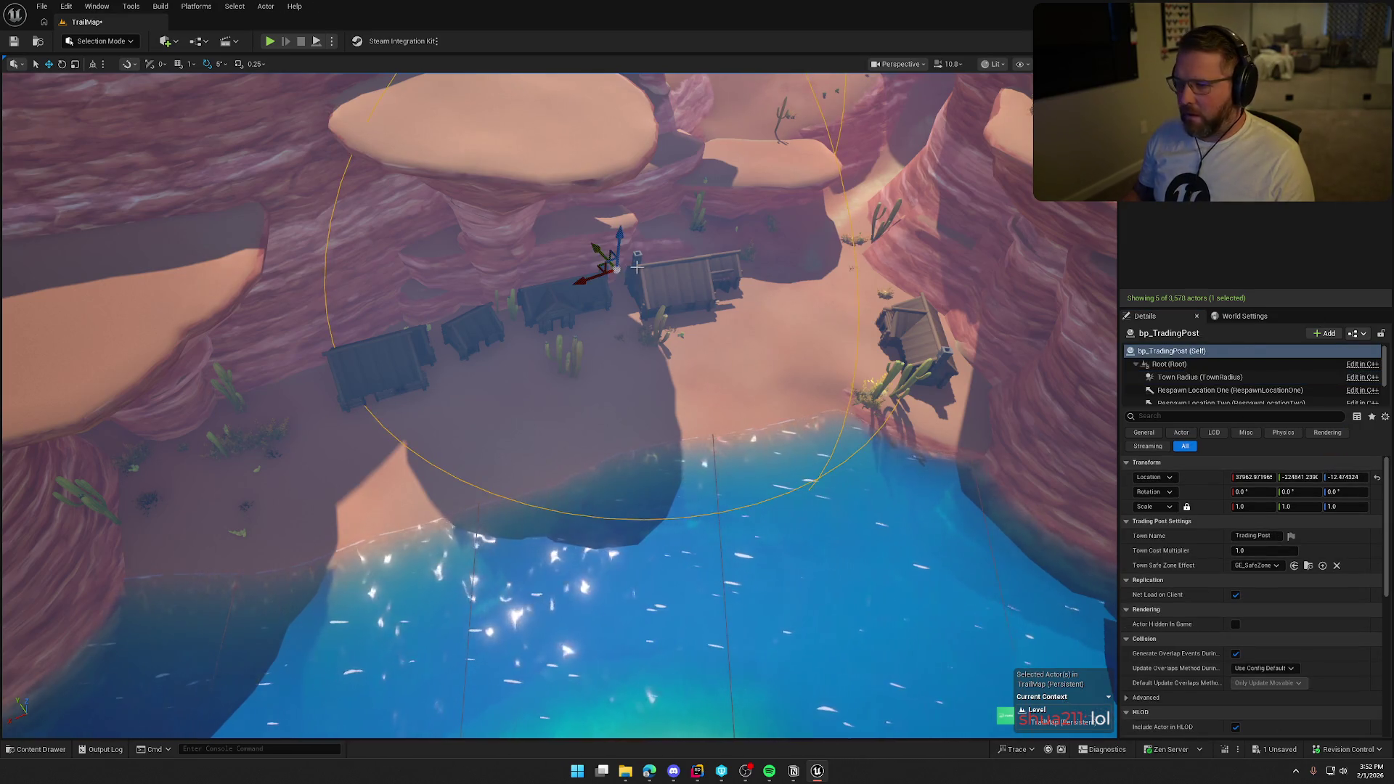
{"action": "mouse_move", "coordinate": [599, 266]}
{"action": "left_mouse_down"}
{"action": "mouse_move", "coordinate": [593, 232]}
{"action": "mouse_move", "coordinate": [562, 233]}
{"action": "mouse_move", "coordinate": [619, 261]}
{"action": "mouse_move", "coordinate": [358, 314]}
{"action": "mouse_move", "coordinate": [330, 305]}
{"action": "mouse_move", "coordinate": [311, 351]}
{"action": "mouse_move", "coordinate": [327, 312]}
{"action": "mouse_move", "coordinate": [544, 233]}
{"action": "mouse_move", "coordinate": [653, 233]}
{"action": "mouse_move", "coordinate": [657, 276]}
{"action": "left_mouse_up"}
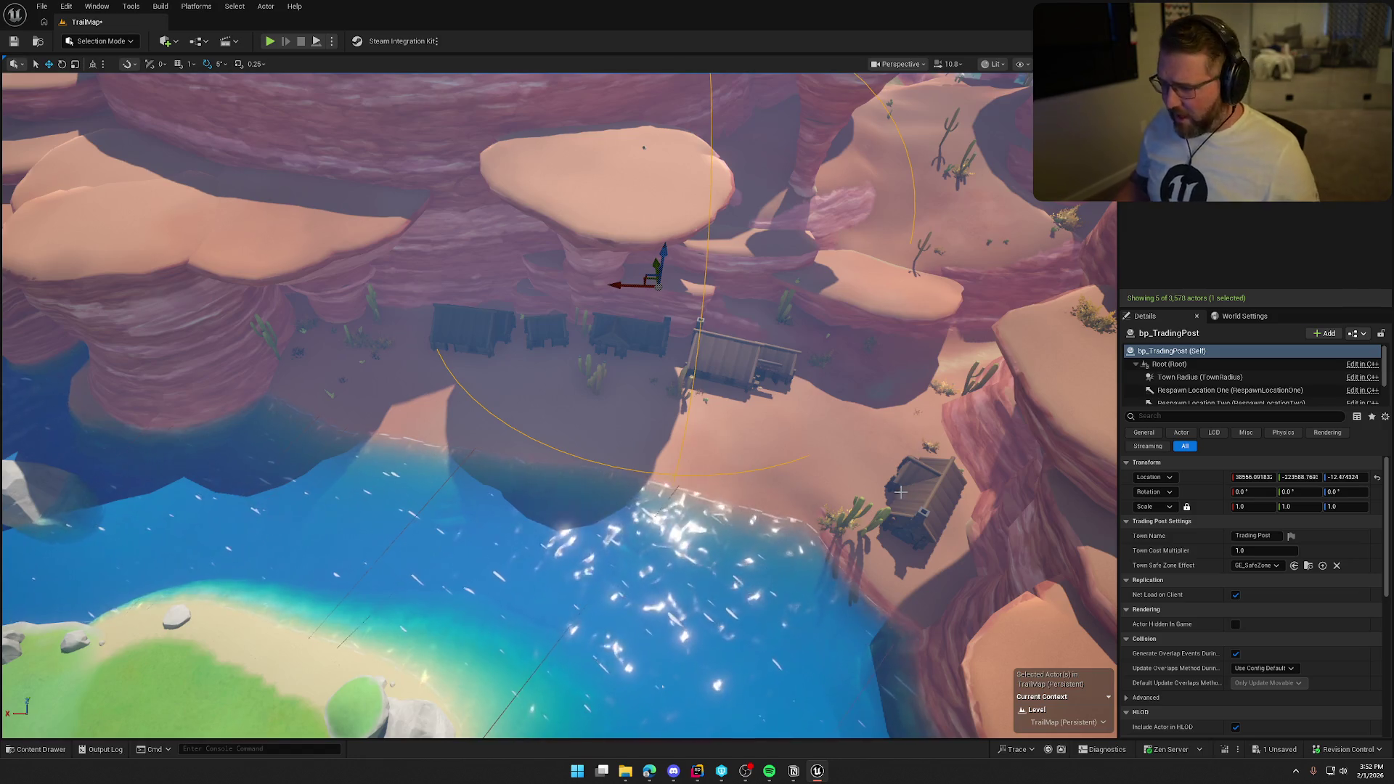
{"action": "scroll", "coordinate": [744, 493], "scroll_direction": "up", "scroll_amount": 3}
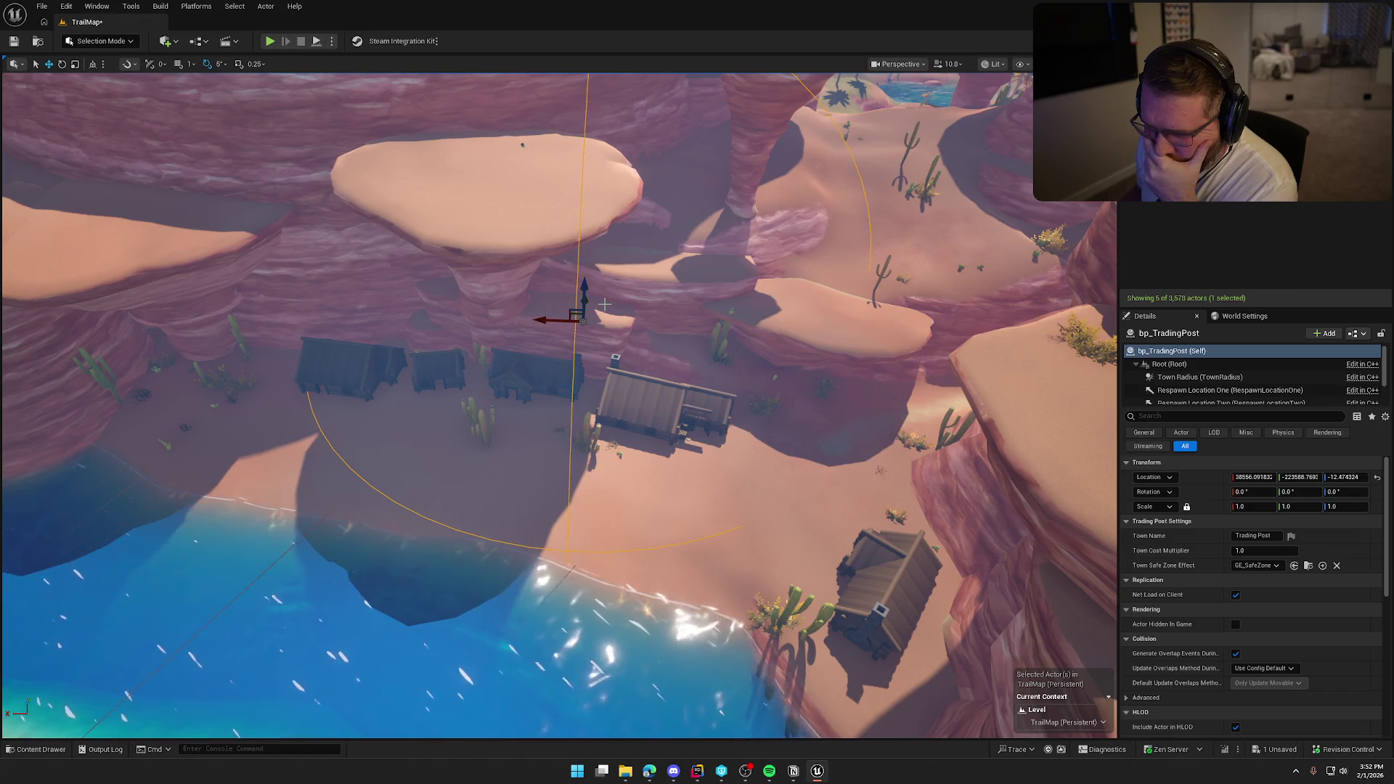
{"action": "mouse_move", "coordinate": [559, 406]}
{"action": "left_mouse_down"}
{"action": "mouse_move", "coordinate": [647, 406]}
{"action": "mouse_move", "coordinate": [790, 544]}
{"action": "mouse_move", "coordinate": [675, 361]}
{"action": "mouse_move", "coordinate": [247, 333]}
{"action": "left_mouse_up"}
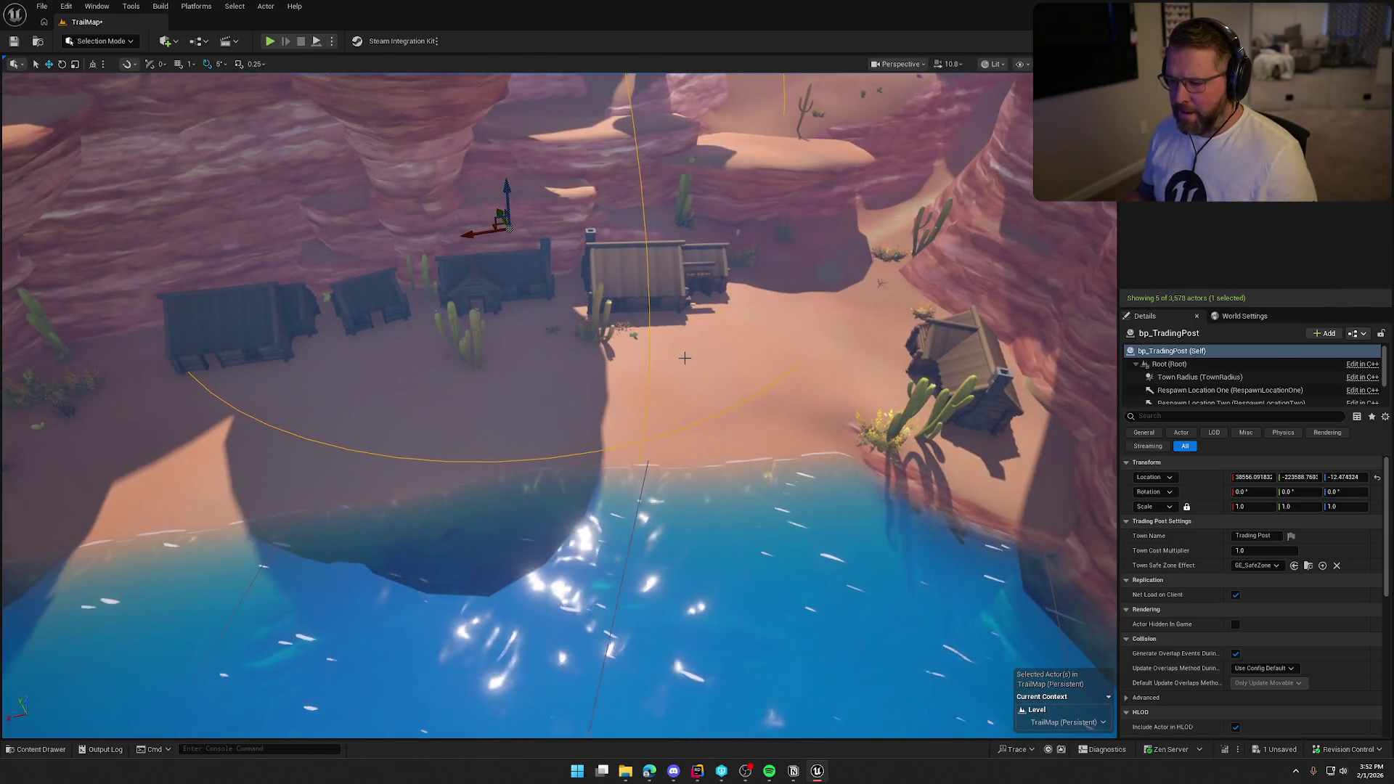
{"action": "left_click", "coordinate": [246, 338]}
- Move and rotate three cabins toward the beach (-85°, -5°, -15°)
{"action": "mouse_move", "coordinate": [242, 353]}
{"action": "left_mouse_down"}
{"action": "mouse_move", "coordinate": [341, 372]}
{"action": "mouse_move", "coordinate": [399, 414]}
{"action": "mouse_move", "coordinate": [423, 382]}
{"action": "mouse_move", "coordinate": [407, 407]}
{"action": "mouse_move", "coordinate": [446, 406]}
{"action": "mouse_move", "coordinate": [446, 432]}
{"action": "left_mouse_up"}
{"action": "key", "text": "e"}
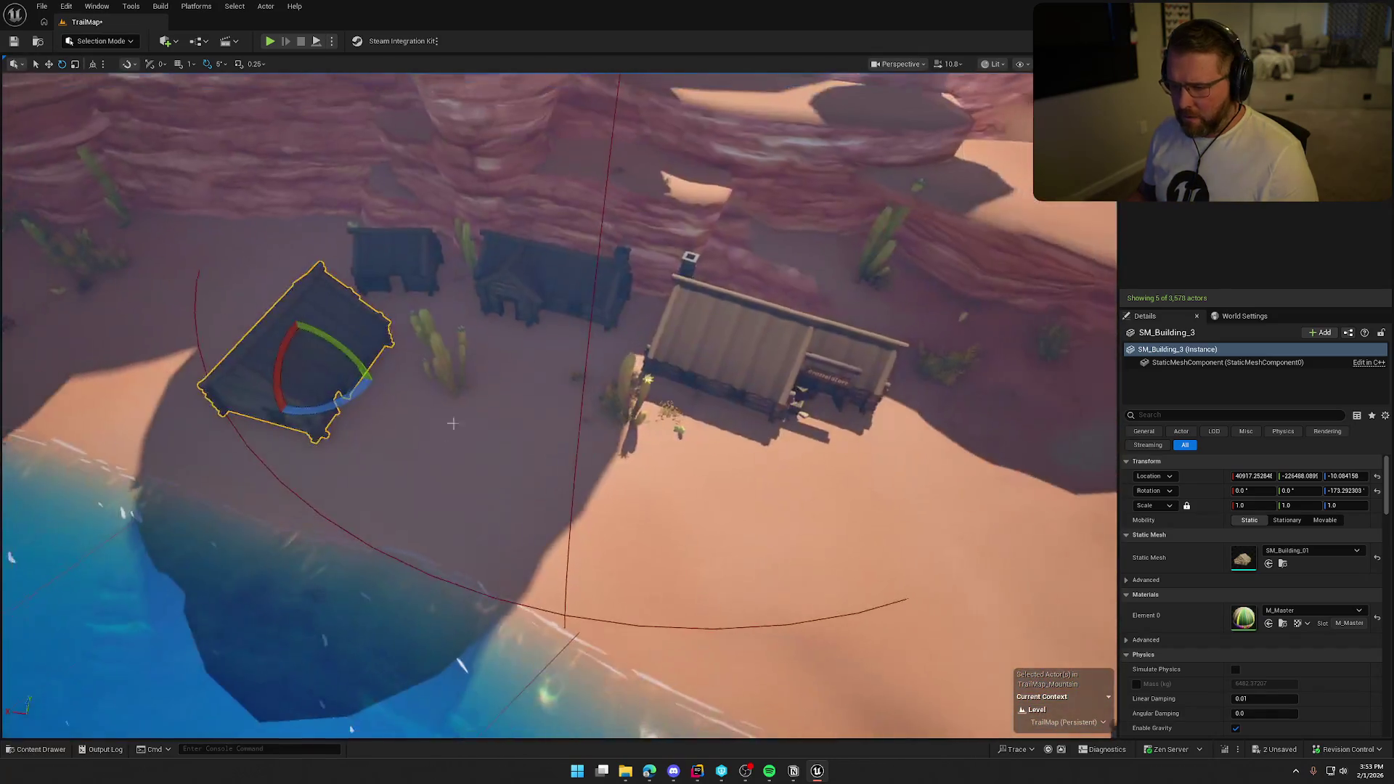
{"action": "left_click", "coordinate": [581, 328]}
{"action": "mouse_move", "coordinate": [545, 311]}
{"action": "left_mouse_down"}
{"action": "mouse_move", "coordinate": [554, 348]}
{"action": "mouse_move", "coordinate": [535, 371]}
{"action": "left_mouse_up"}
{"action": "key", "text": "e"}
{"action": "key", "text": "w"}
{"action": "left_click", "coordinate": [408, 289]}
{"action": "left_click_drag", "start_coordinate": [390, 289], "coordinate": [434, 350]}
{"action": "key", "text": "e"}
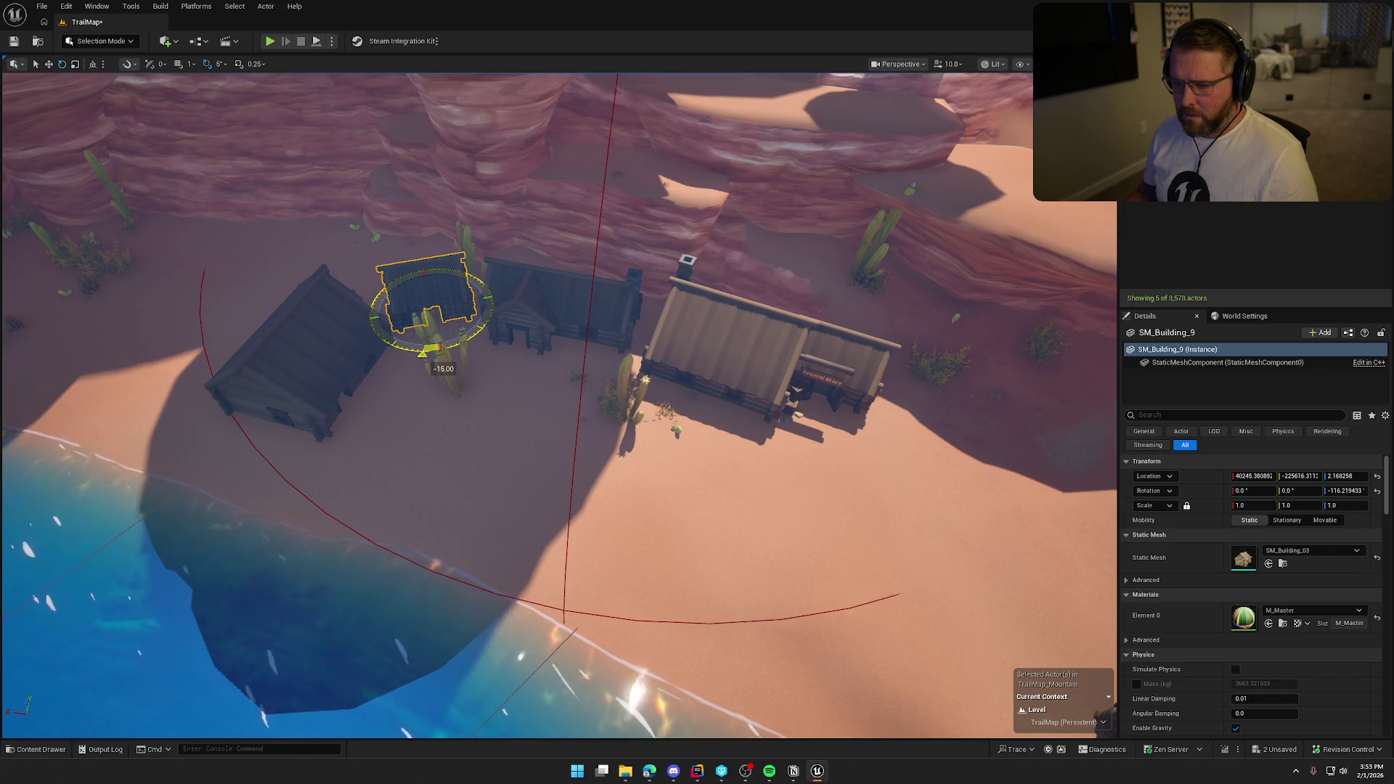
- Turn the leftmost cabin another 25° and select the cabin by the shore
{"action": "left_click", "coordinate": [465, 467]}
{"action": "scroll", "coordinate": [465, 468], "scroll_direction": "down", "scroll_amount": 5}
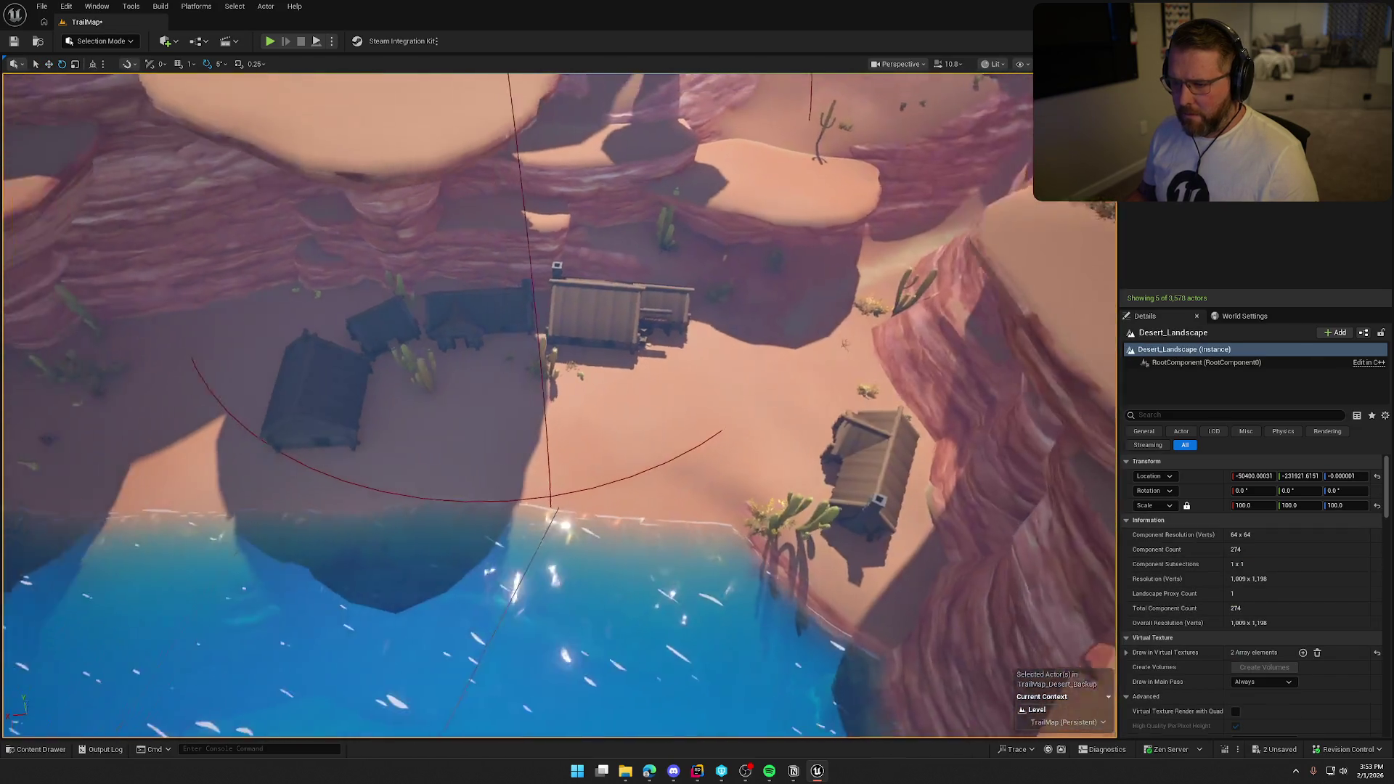
{"action": "left_click", "coordinate": [394, 424]}
{"action": "mouse_move", "coordinate": [409, 441]}
{"action": "left_mouse_down"}
{"action": "mouse_move", "coordinate": [453, 429]}
{"action": "mouse_move", "coordinate": [363, 399]}
{"action": "left_mouse_up"}
{"action": "key", "text": "w"}
{"action": "key", "text": "Escape"}
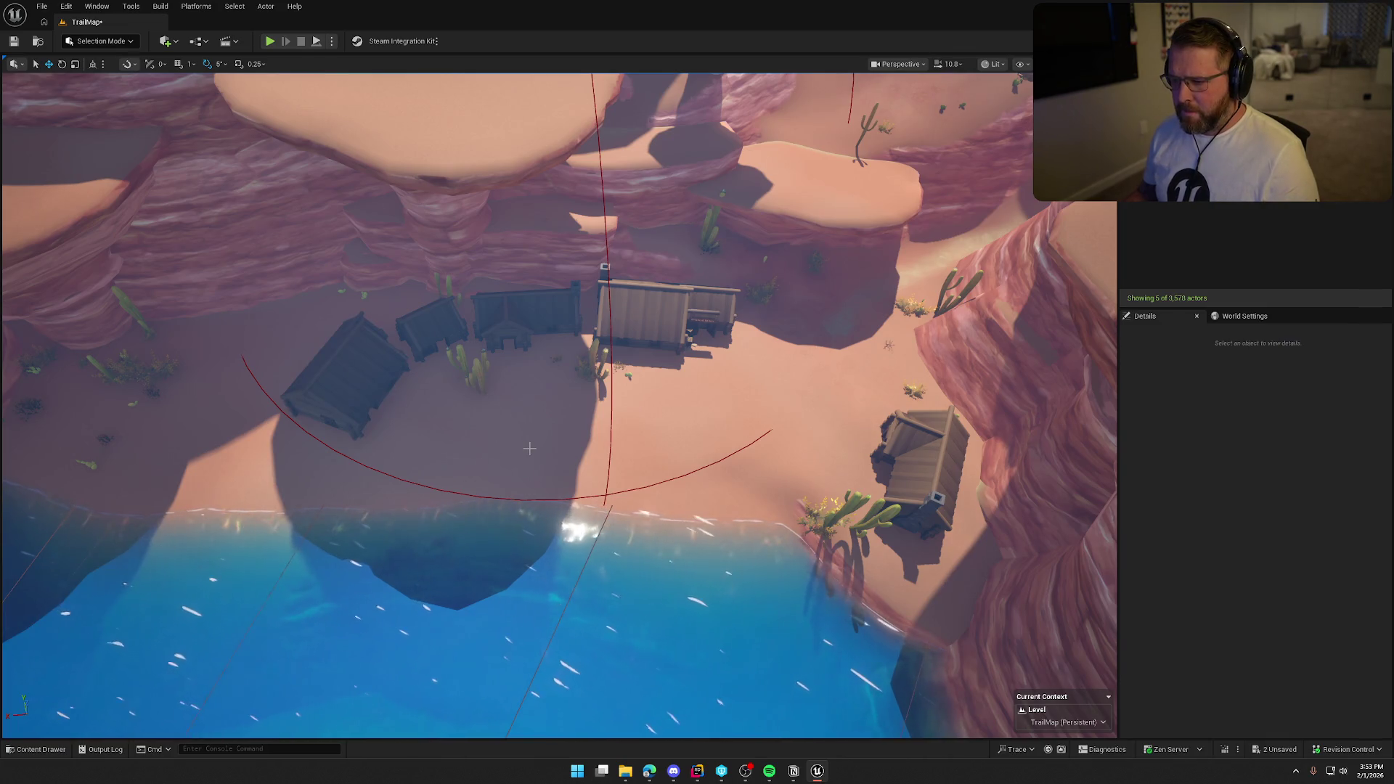
{"action": "scroll", "coordinate": [507, 320], "scroll_direction": "up", "scroll_amount": 10}
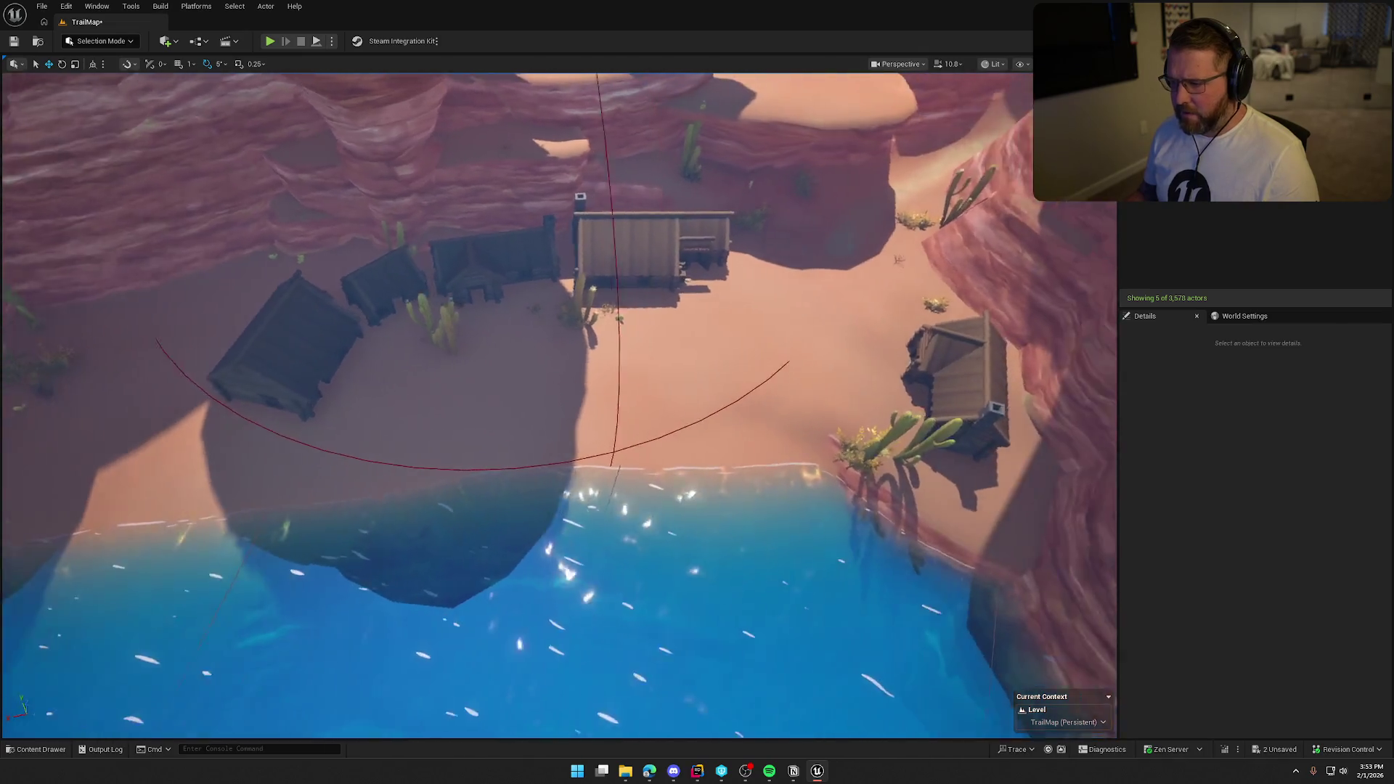
{"action": "left_click", "coordinate": [849, 453]}
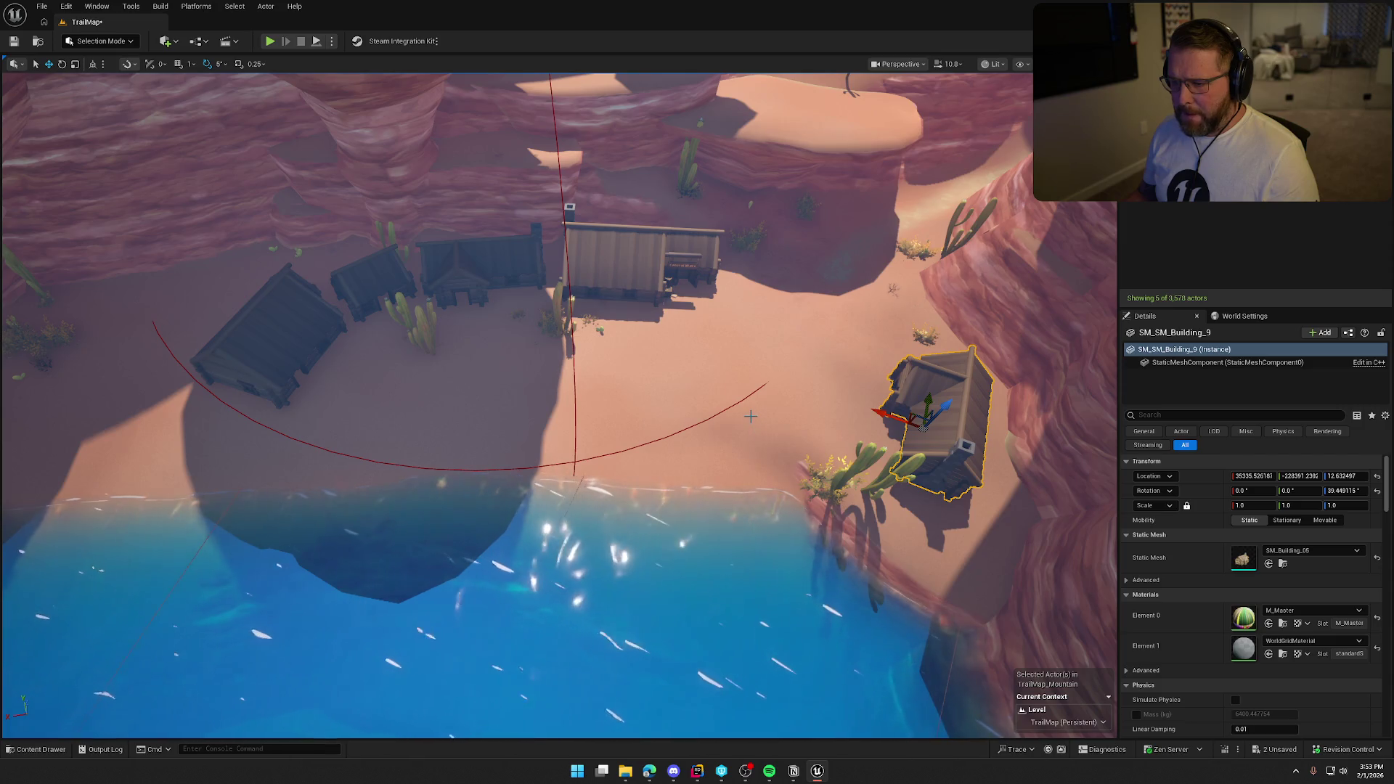
{"action": "mouse_move", "coordinate": [751, 415]}
{"action": "left_mouse_down"}
{"action": "mouse_move", "coordinate": [750, 366]}
{"action": "mouse_move", "coordinate": [748, 416]}
{"action": "mouse_move", "coordinate": [697, 420]}
{"action": "mouse_move", "coordinate": [750, 416]}
{"action": "mouse_move", "coordinate": [770, 396]}
{"action": "mouse_move", "coordinate": [778, 415]}
{"action": "left_mouse_up"}
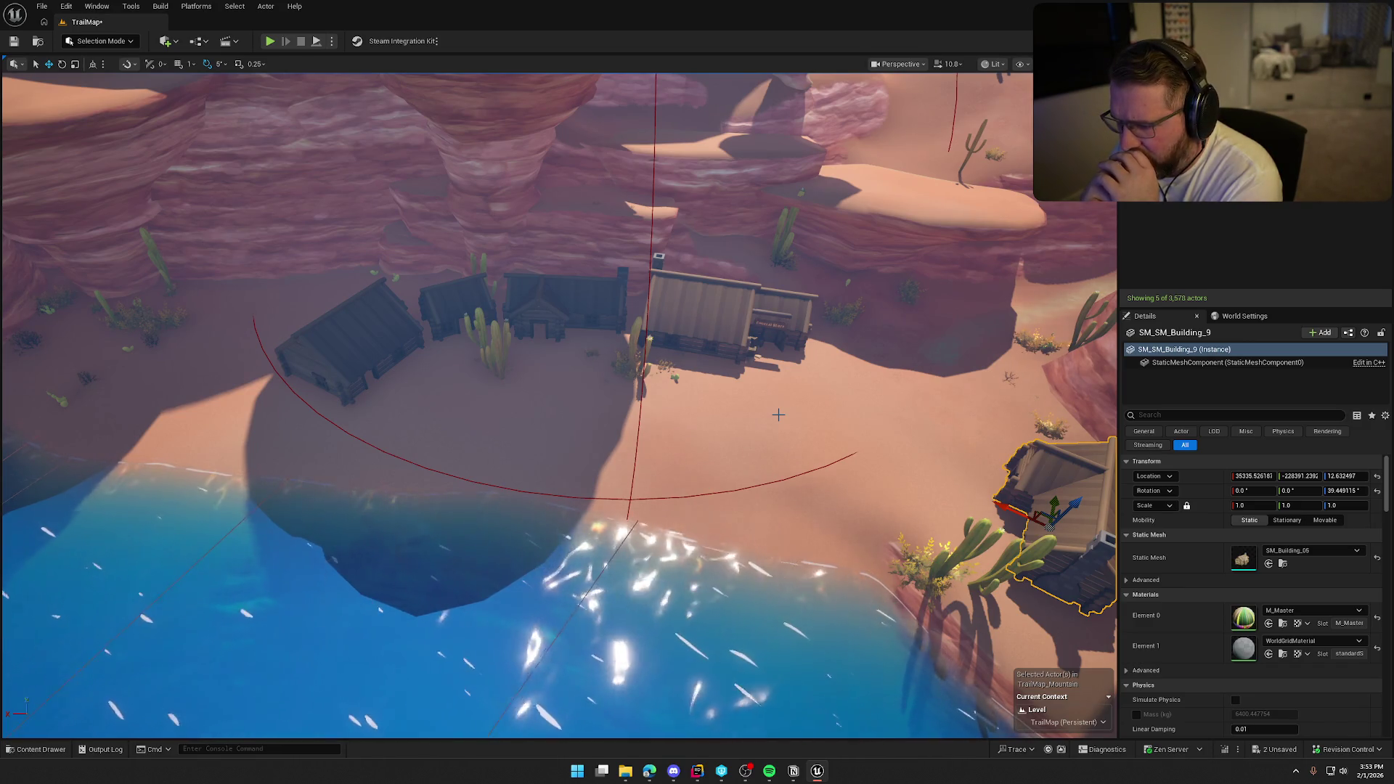
{"action": "left_click_drag", "start_coordinate": [778, 414], "coordinate": [857, 341]}
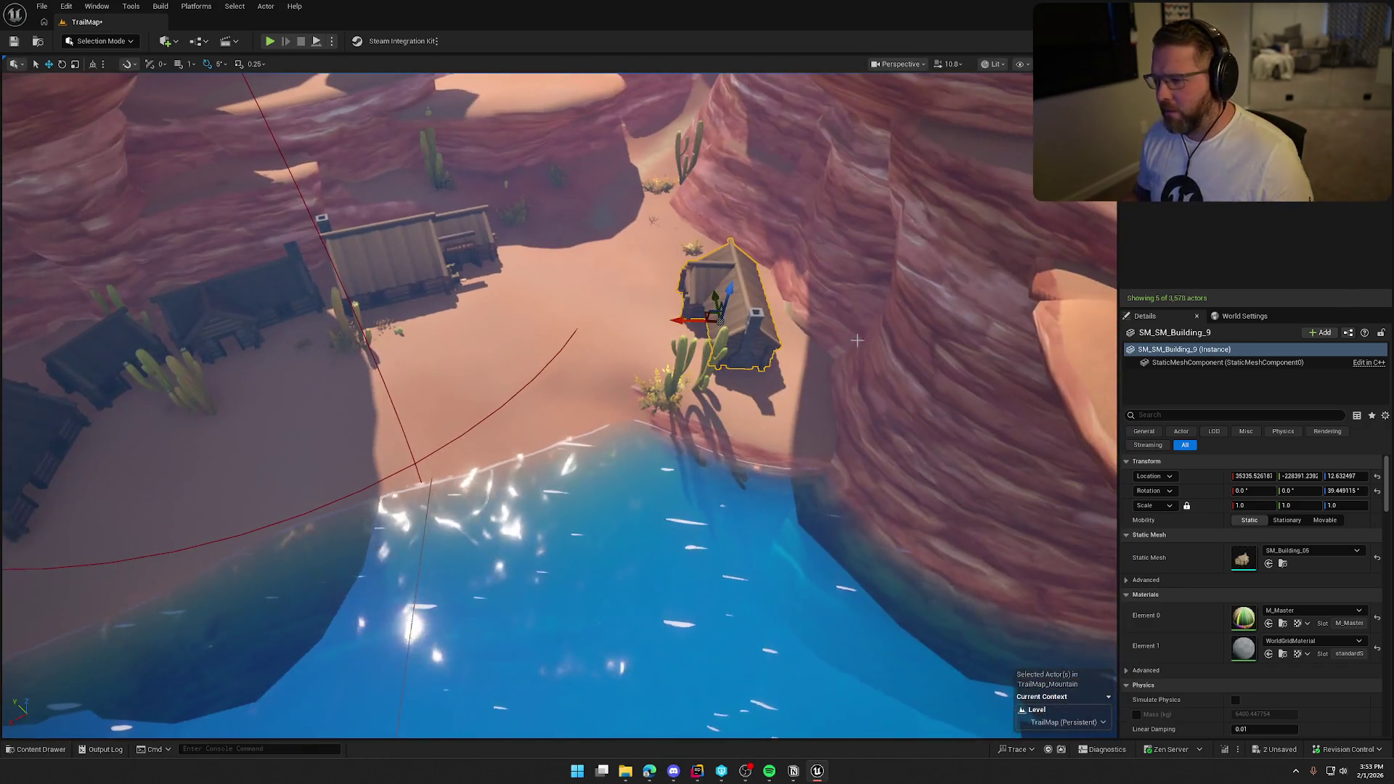
- Delete the small SM_SM_Building_9 by the water and fly around to check the shore
{"action": "key", "text": "Delete"}
{"action": "key", "text": "w"}
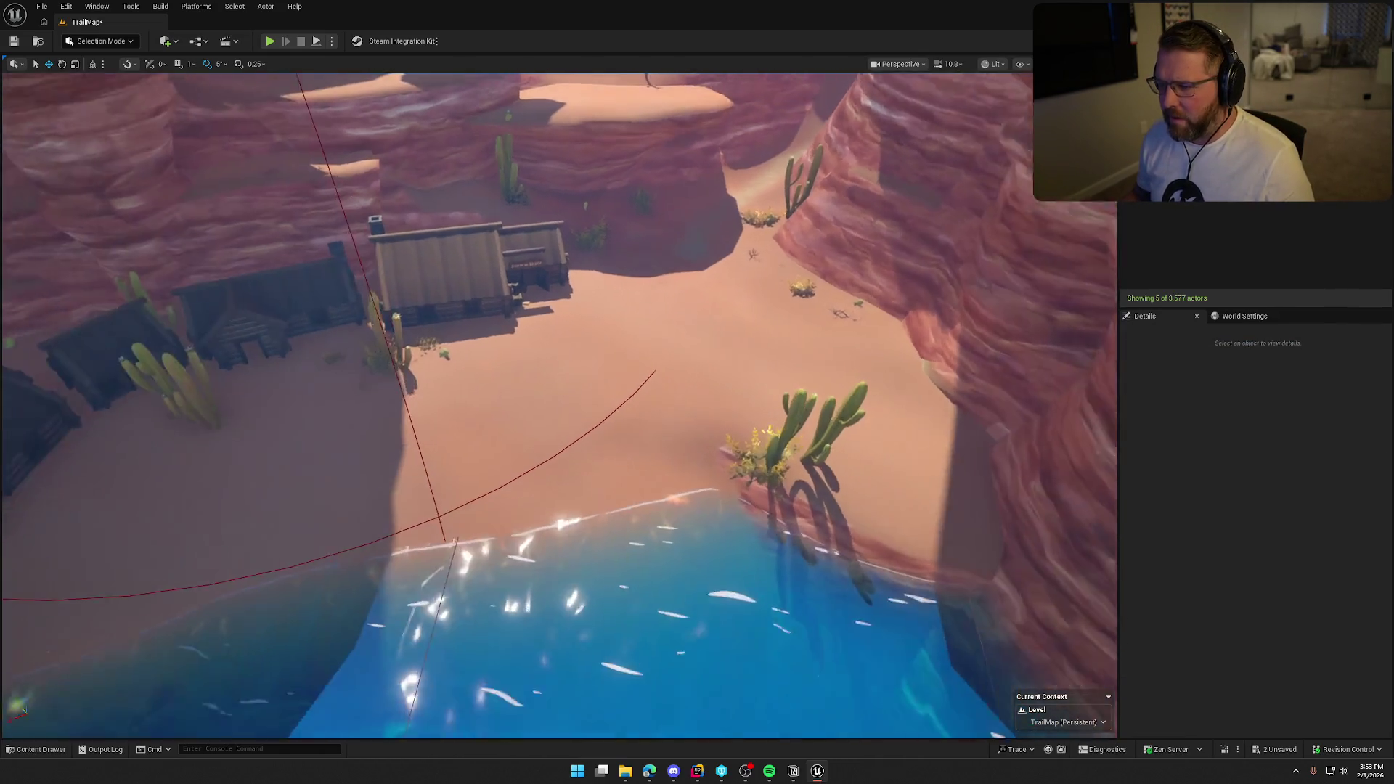
{"action": "key", "text": "w"}
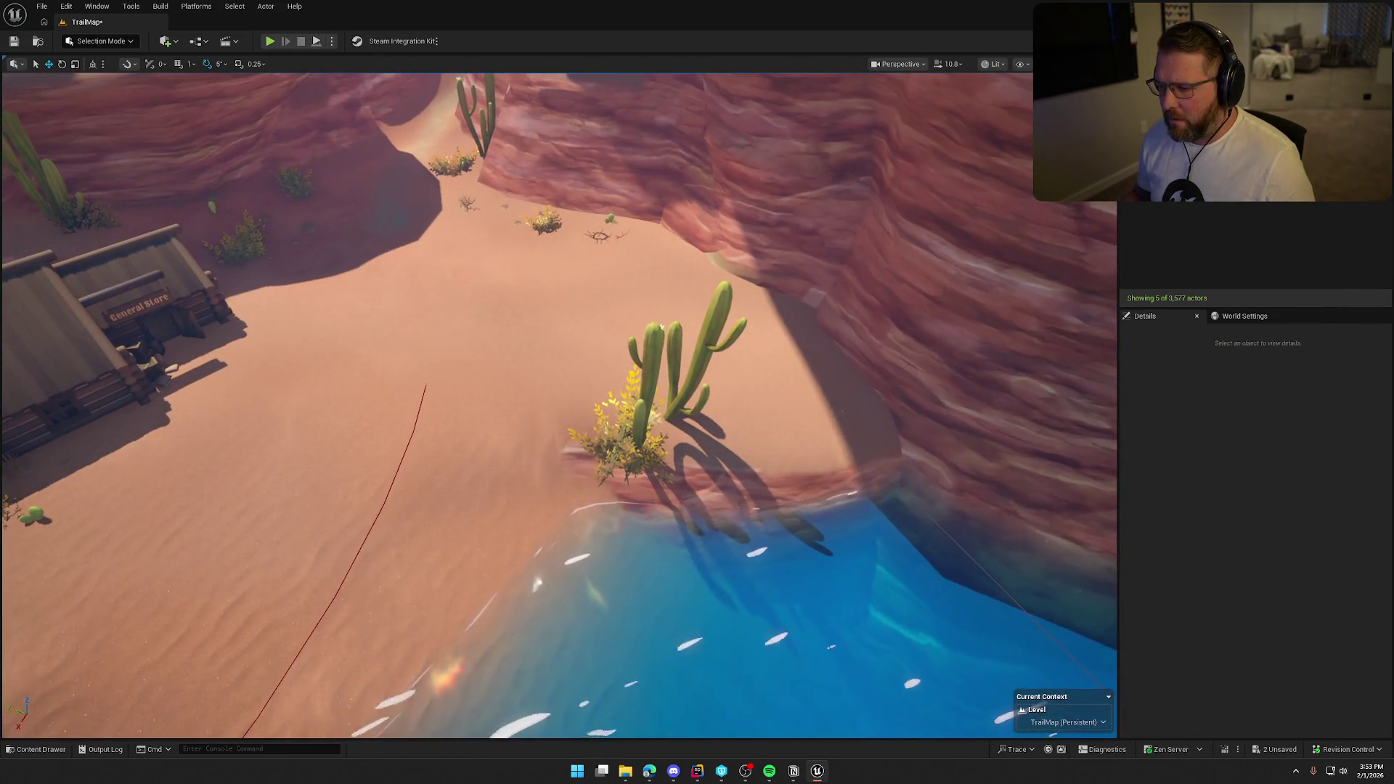
{"action": "key", "text": "s"}
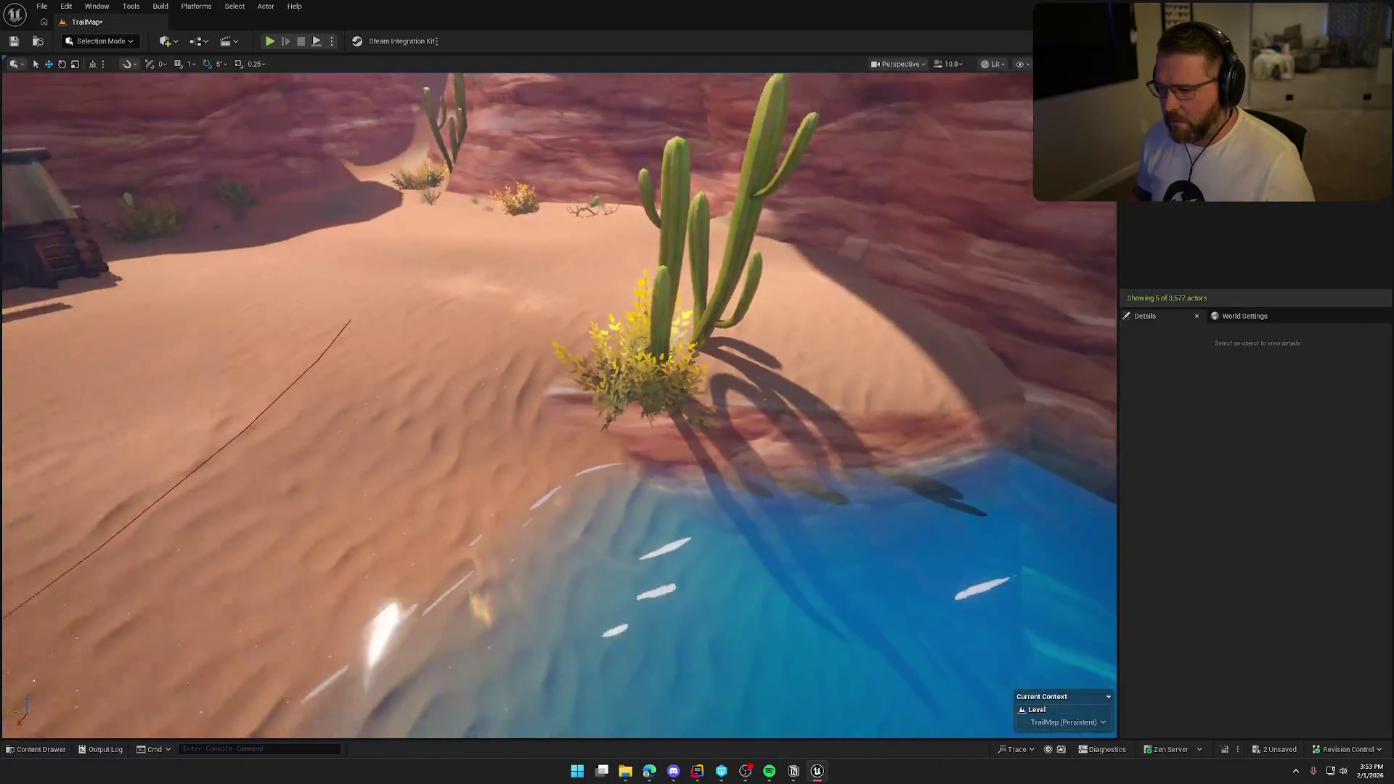
{"action": "key", "text": "w"}
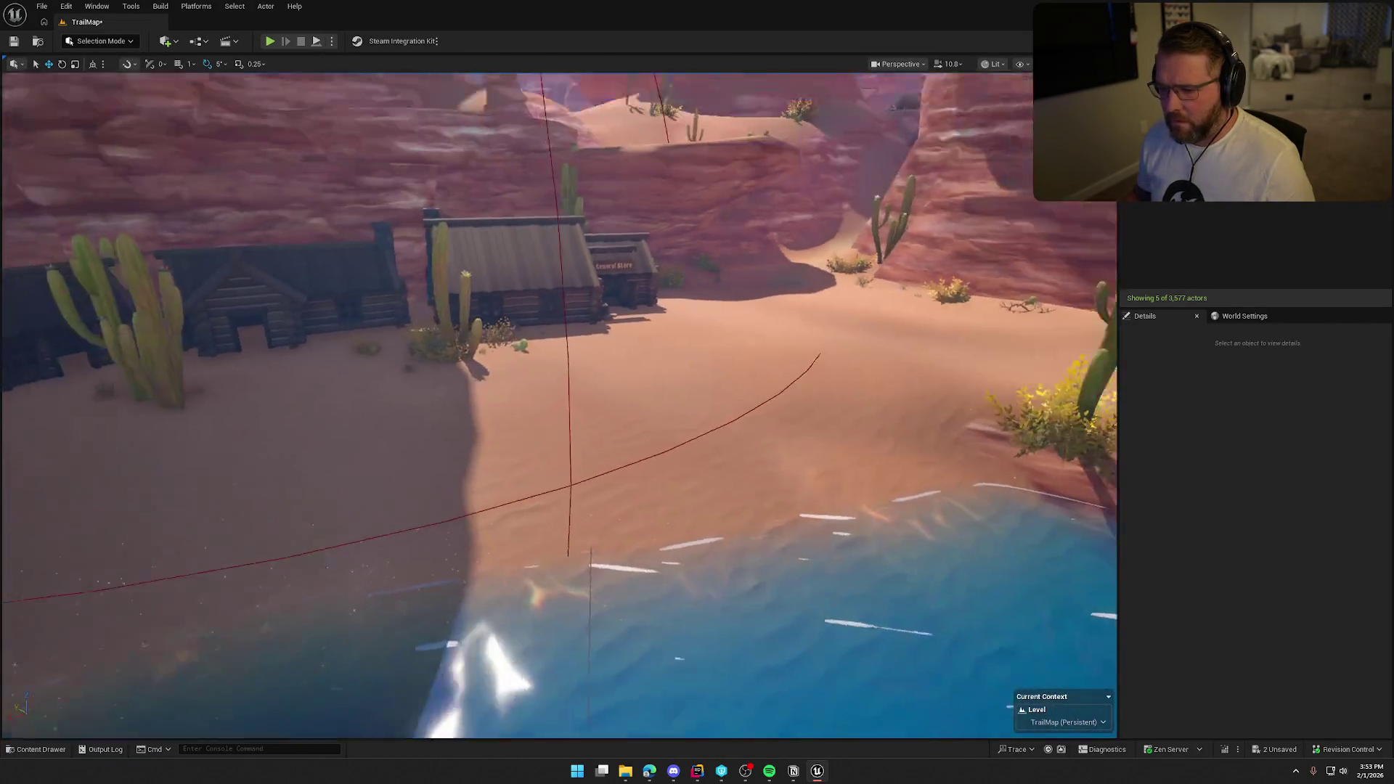
{"action": "scroll", "coordinate": [559, 405], "scroll_direction": "down", "scroll_amount": 3}
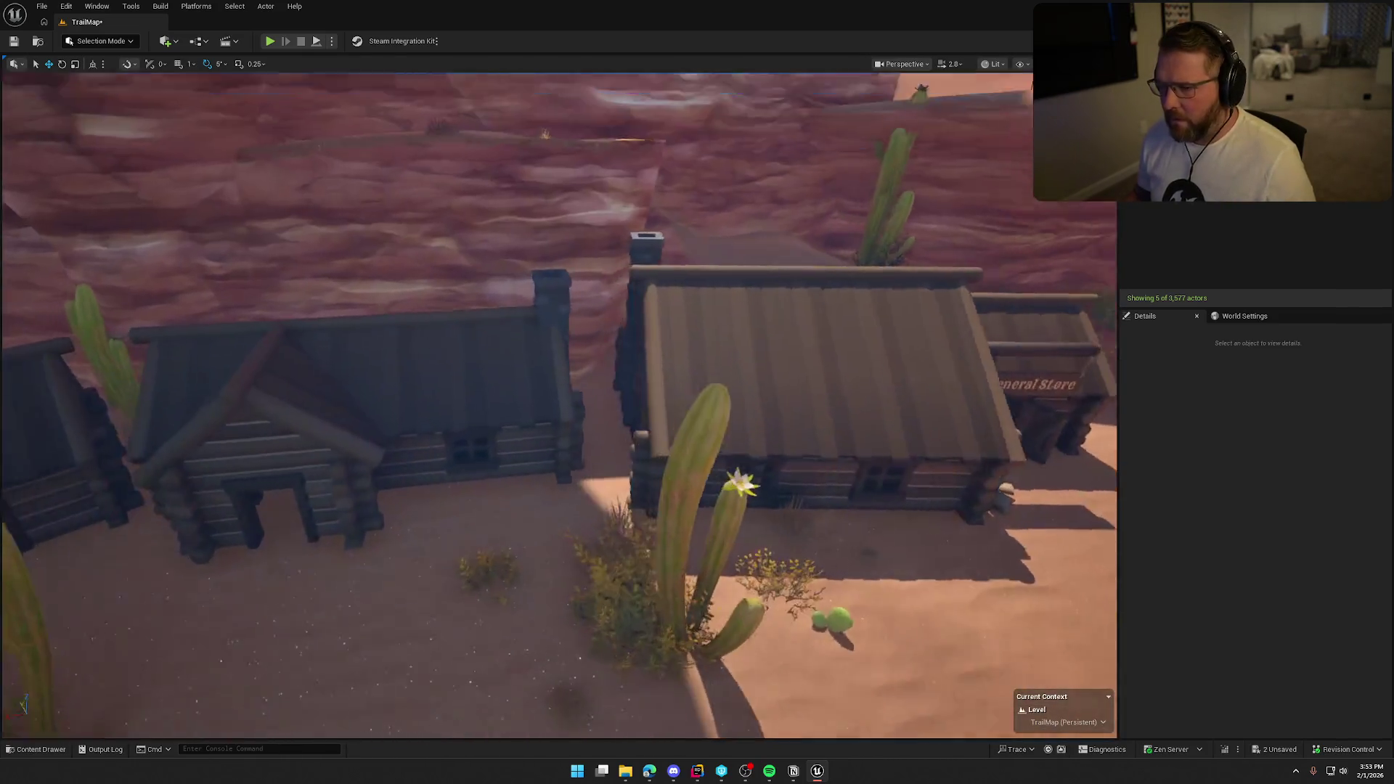
{"action": "left_click", "coordinate": [101, 40]}
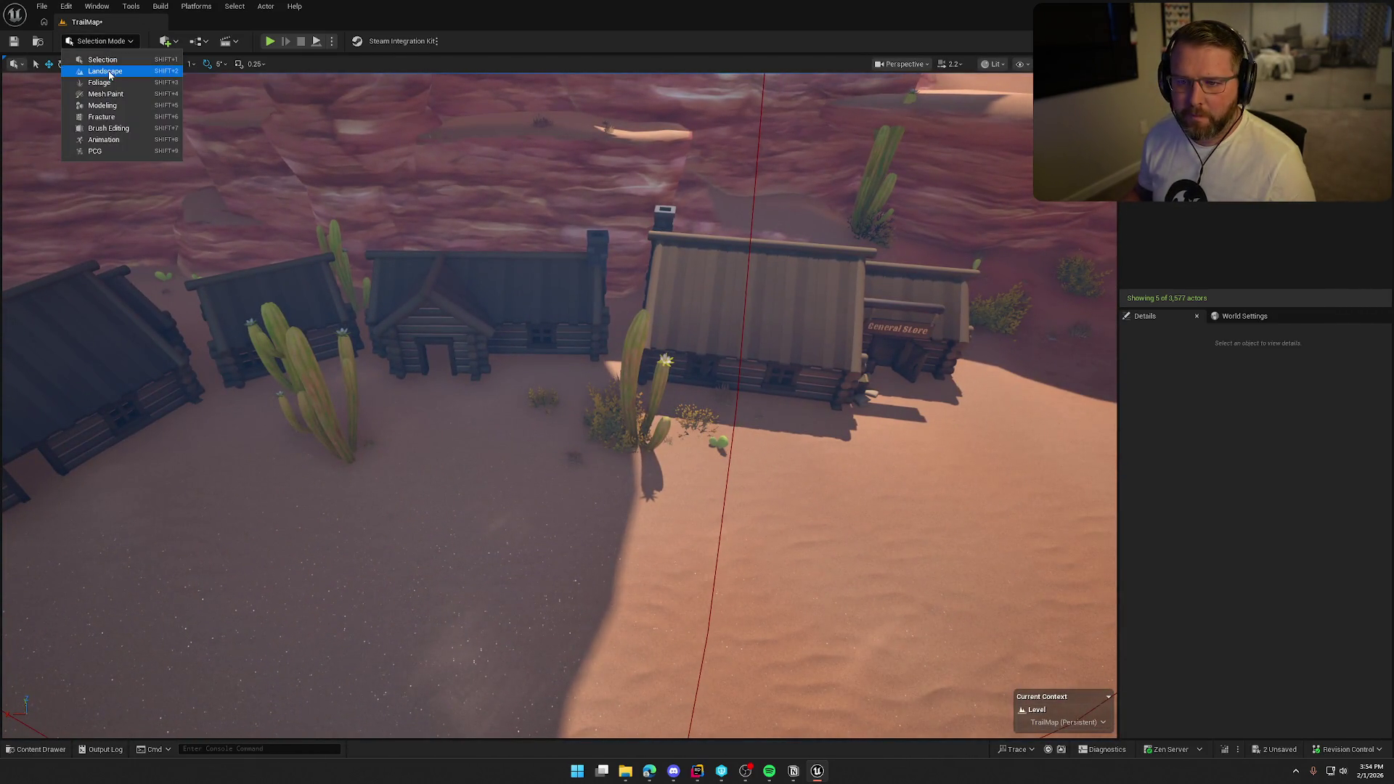
- Switch to Foliage Mode's single-instance editing and frame the plants in front of the cabins
{"action": "left_click", "coordinate": [325, 323]}
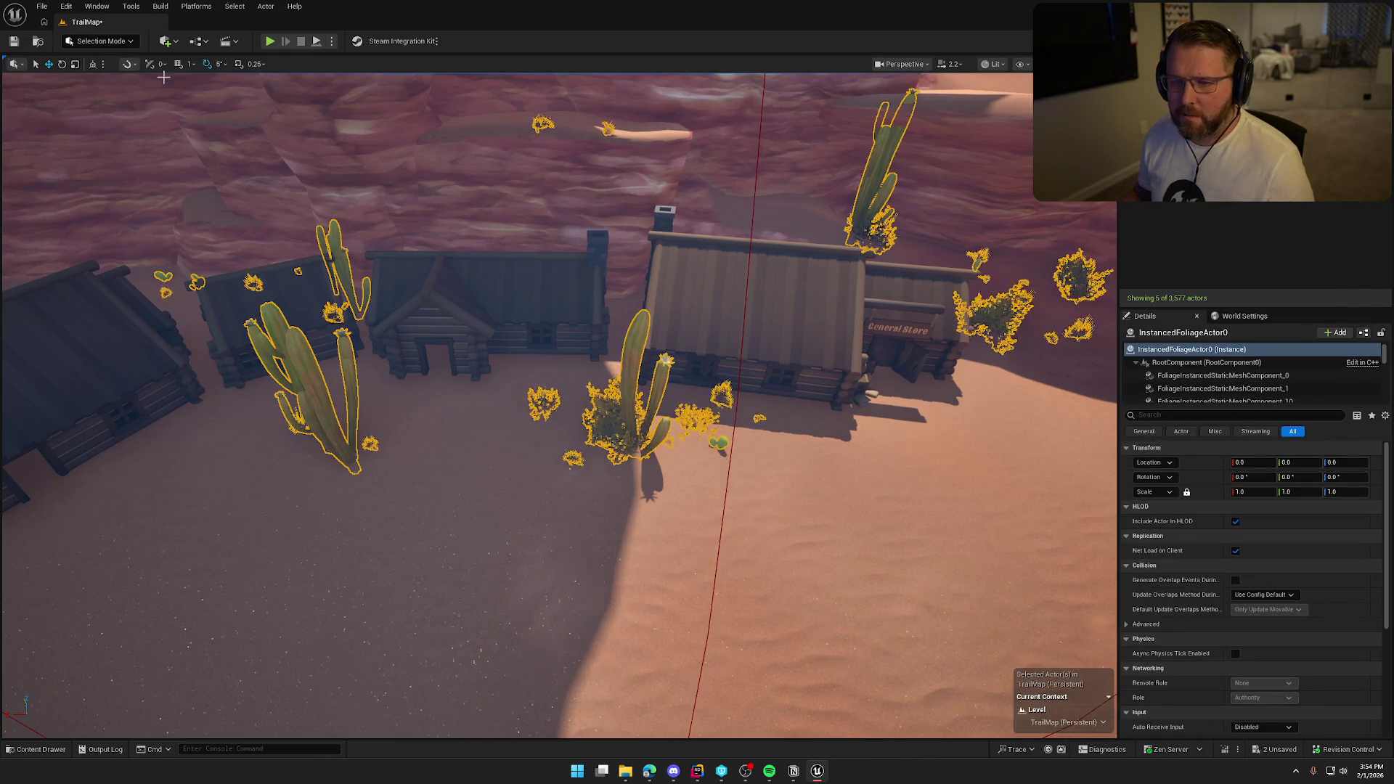
{"action": "left_click", "coordinate": [101, 40]}
{"action": "left_click", "coordinate": [115, 84]}
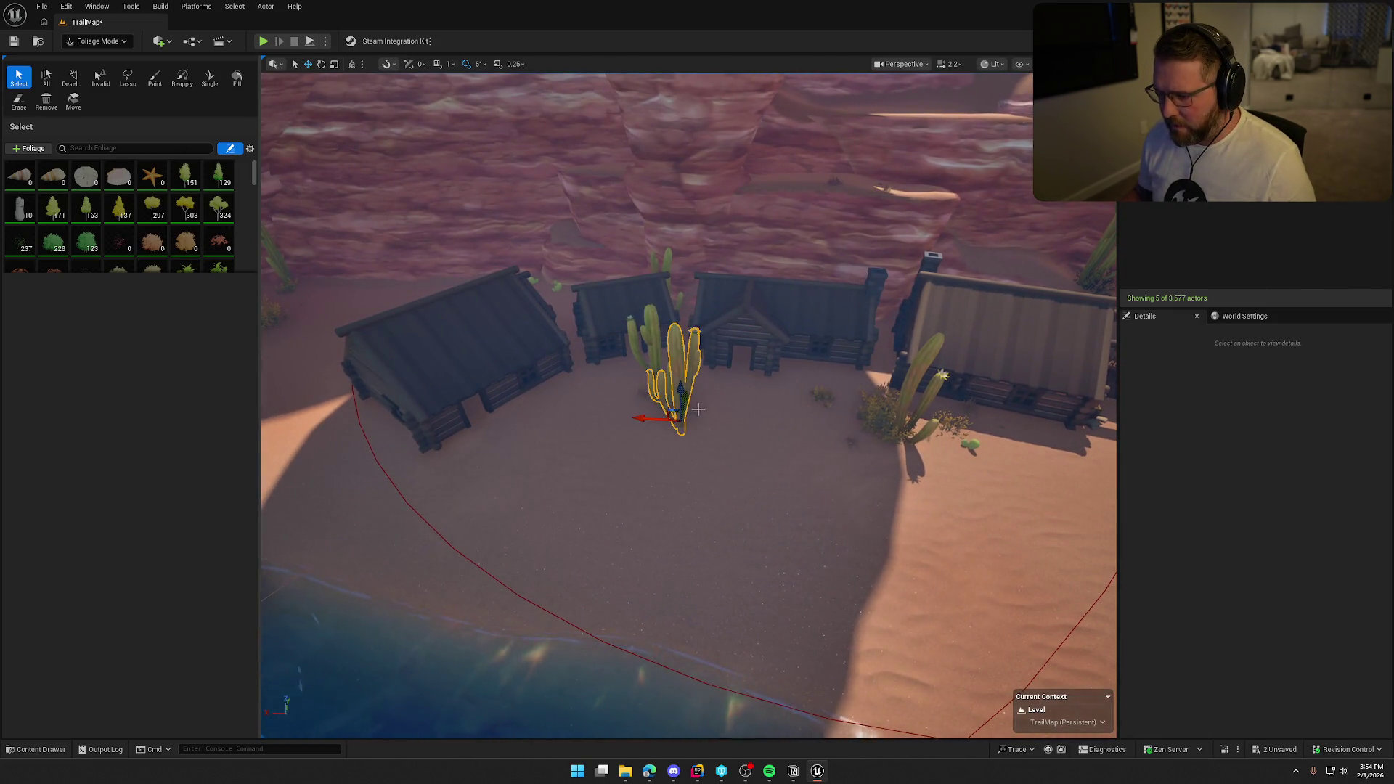
{"action": "mouse_move", "coordinate": [579, 441]}
{"action": "left_mouse_down"}
{"action": "mouse_move", "coordinate": [356, 441]}
{"action": "mouse_move", "coordinate": [240, 421]}
{"action": "left_mouse_up"}
{"action": "left_click_drag", "start_coordinate": [718, 414], "coordinate": [762, 410]}
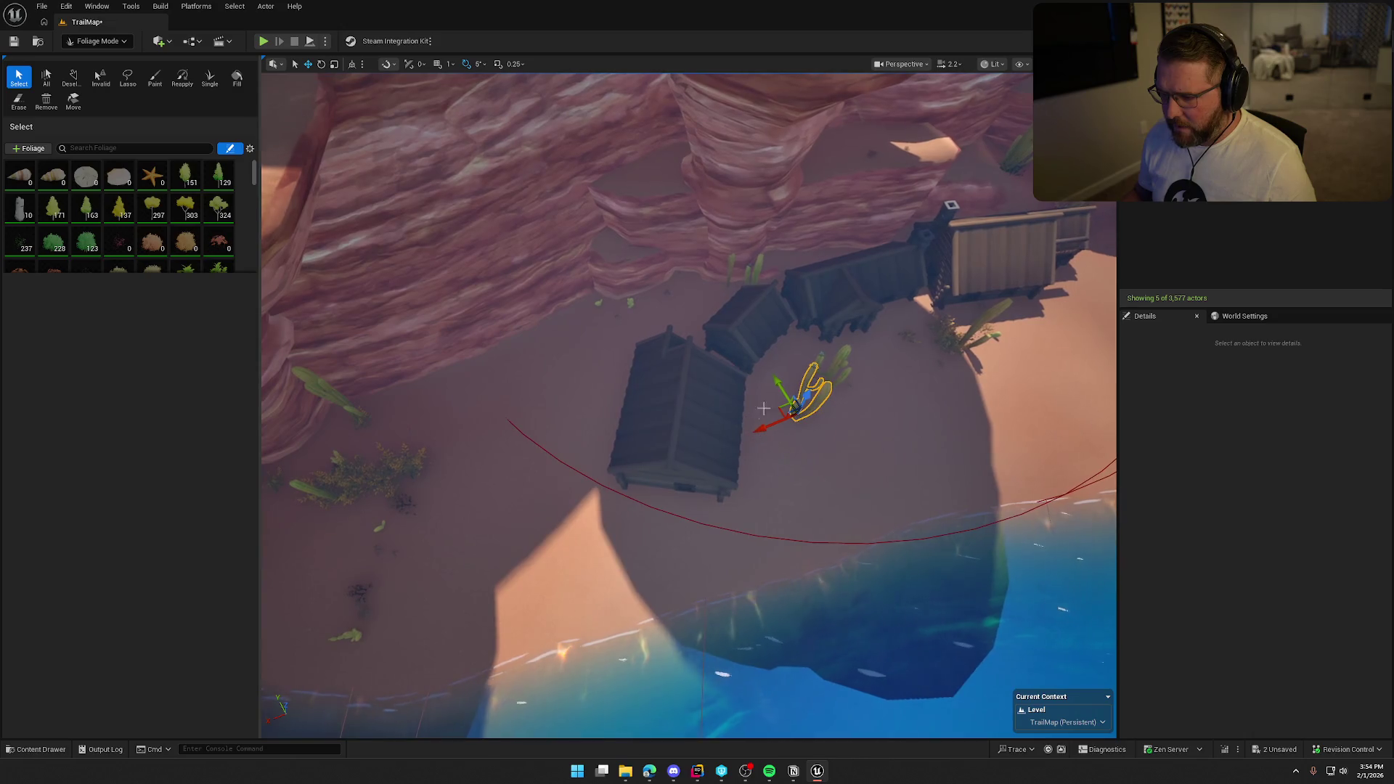
{"action": "mouse_move", "coordinate": [530, 333]}
{"action": "left_mouse_down"}
{"action": "mouse_move", "coordinate": [595, 317]}
{"action": "mouse_move", "coordinate": [579, 324]}
{"action": "left_mouse_up"}
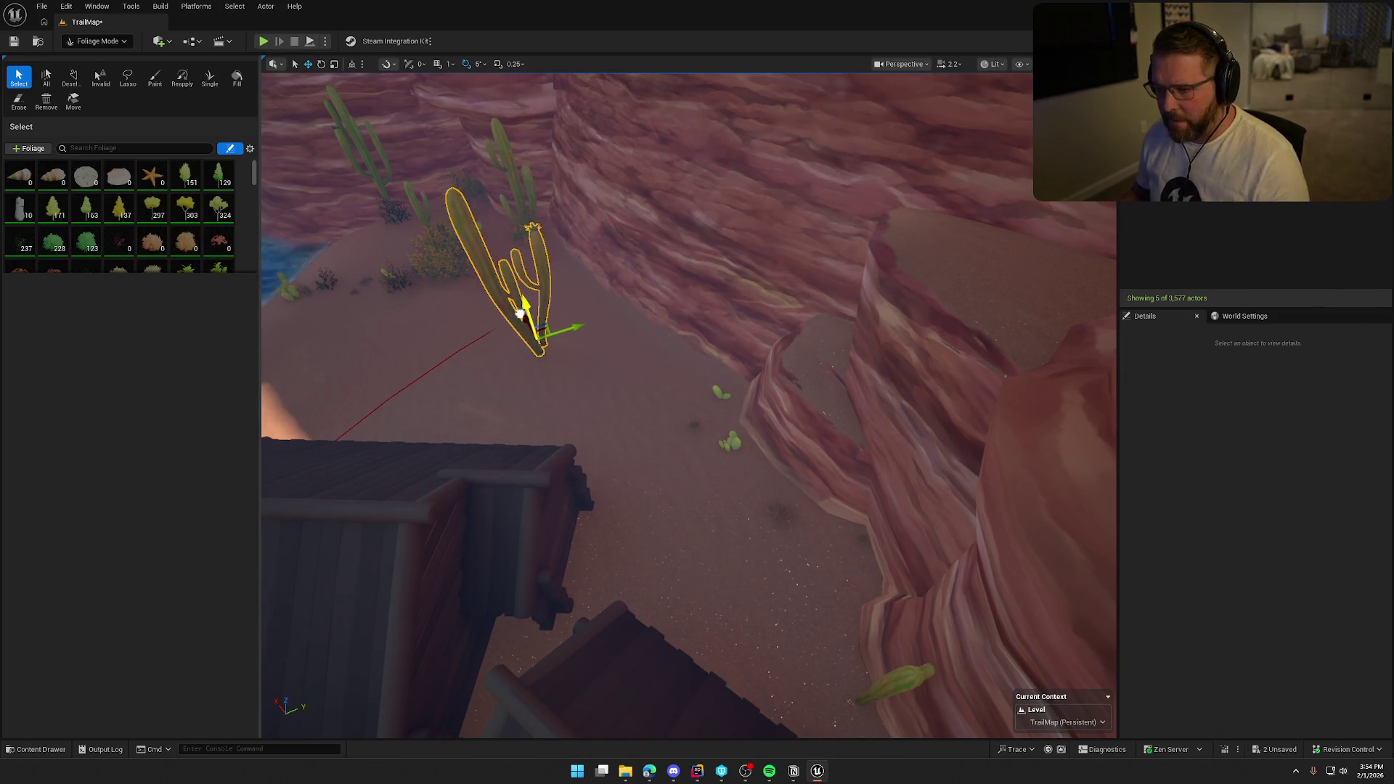
{"action": "left_click_drag", "start_coordinate": [630, 372], "coordinate": [677, 339]}
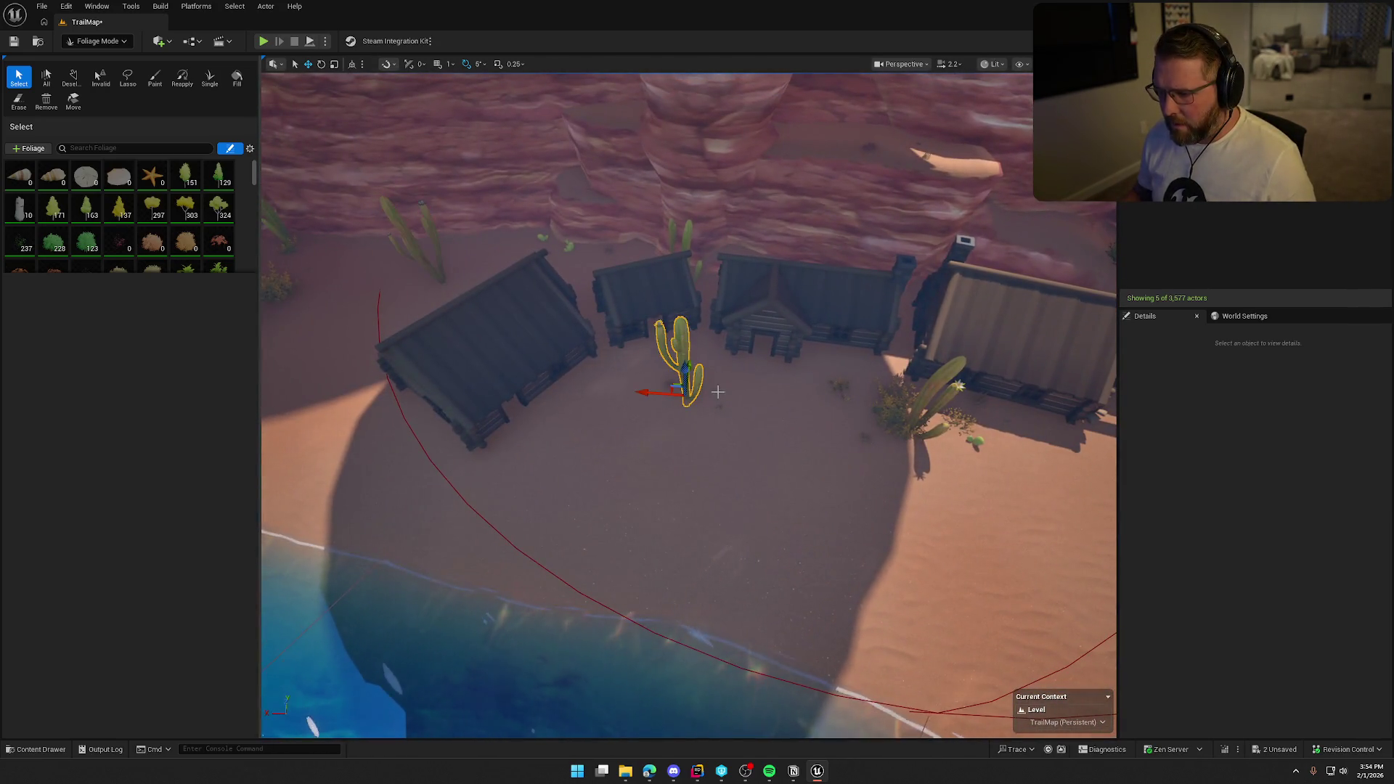
{"action": "scroll", "coordinate": [713, 385], "scroll_direction": "up", "scroll_amount": 5}
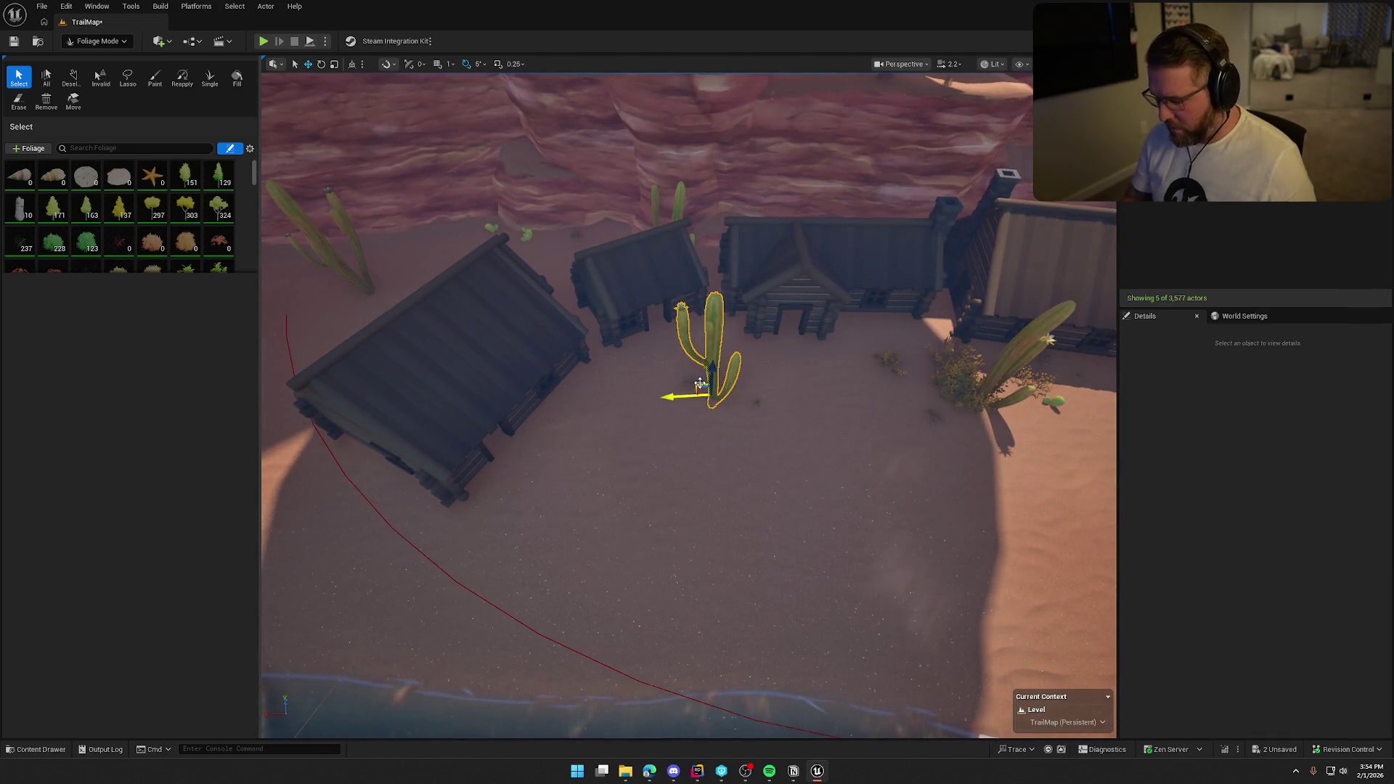
{"action": "key", "text": "f"}
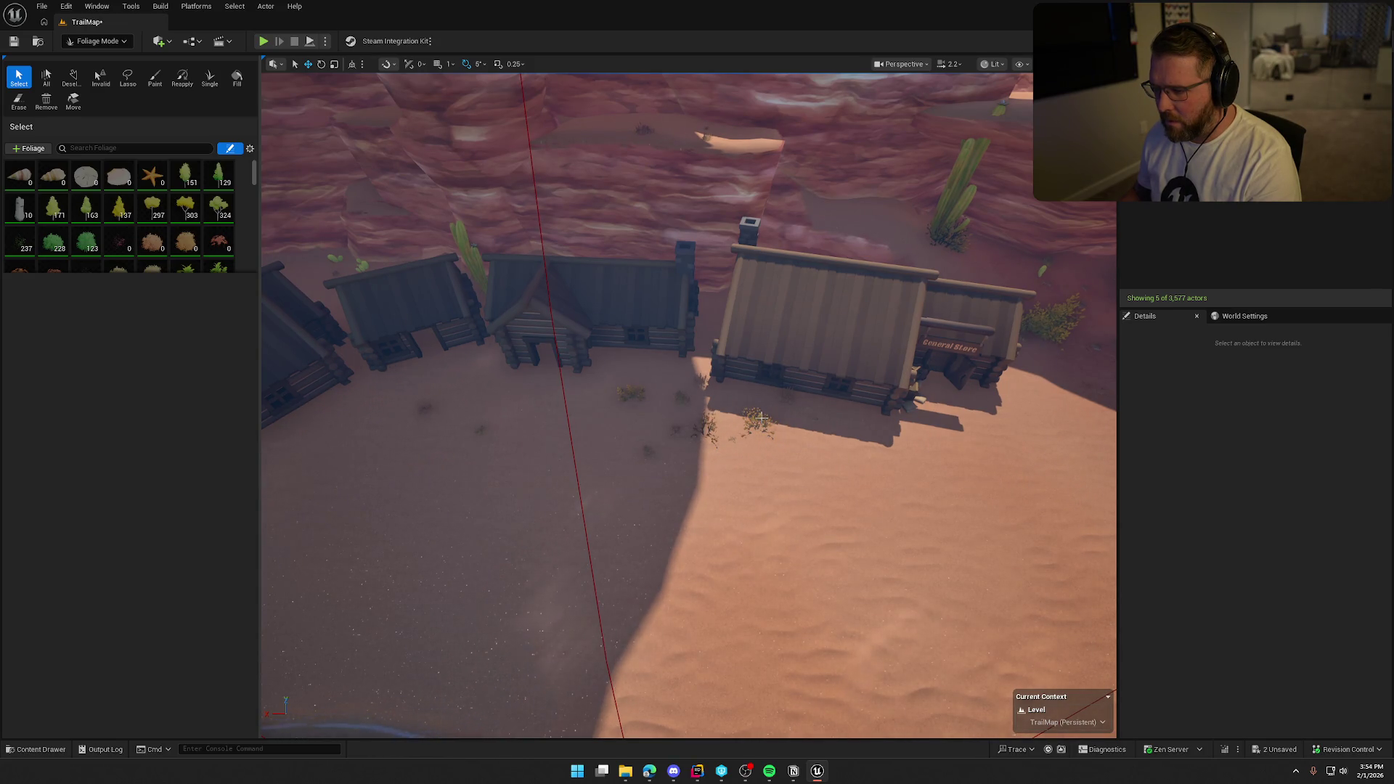
{"action": "left_click_drag", "start_coordinate": [776, 442], "coordinate": [776, 349]}
{"action": "left_click_drag", "start_coordinate": [768, 407], "coordinate": [769, 414]}
- Delete the yellow bush in front of the cabins and pick the small plant beside it
{"action": "left_click", "coordinate": [769, 415]}
{"action": "key", "text": "Delete"}
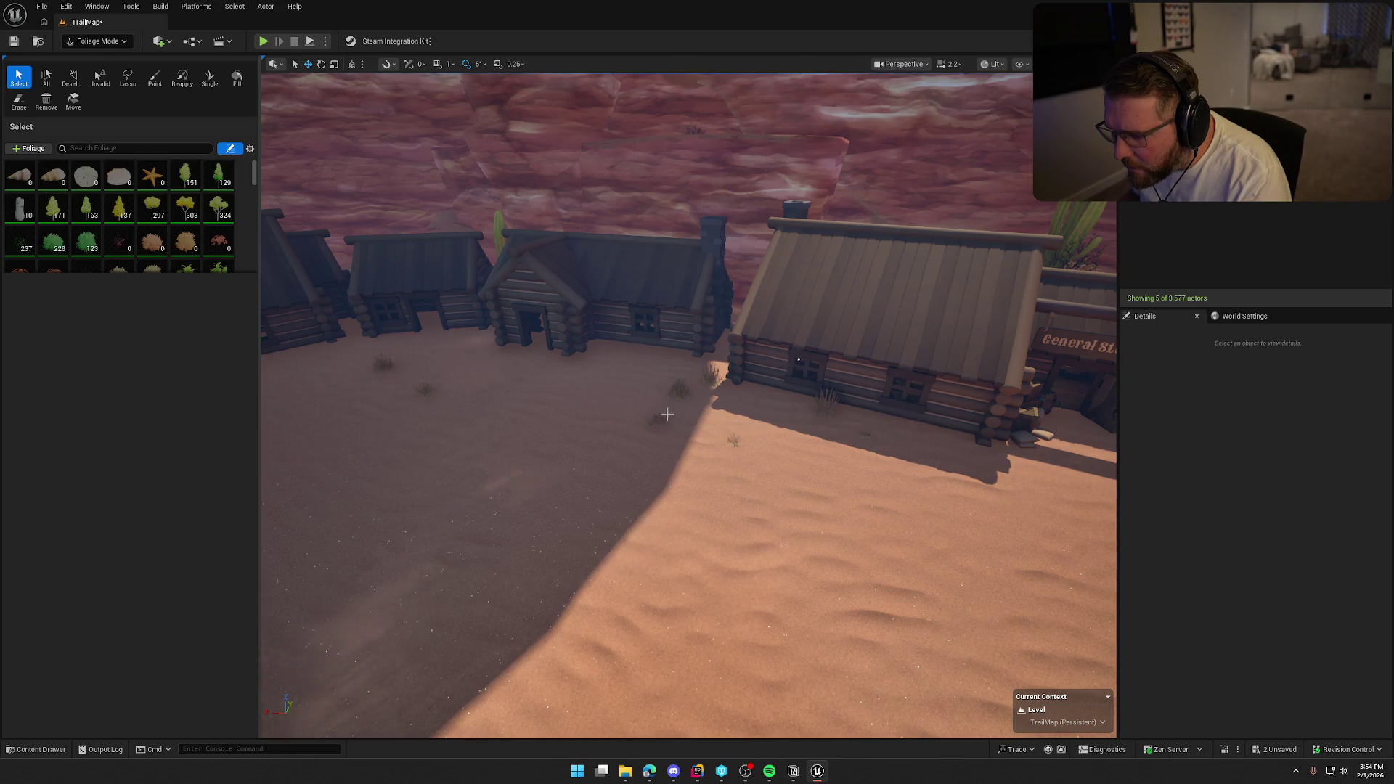
{"action": "left_click", "coordinate": [732, 438]}
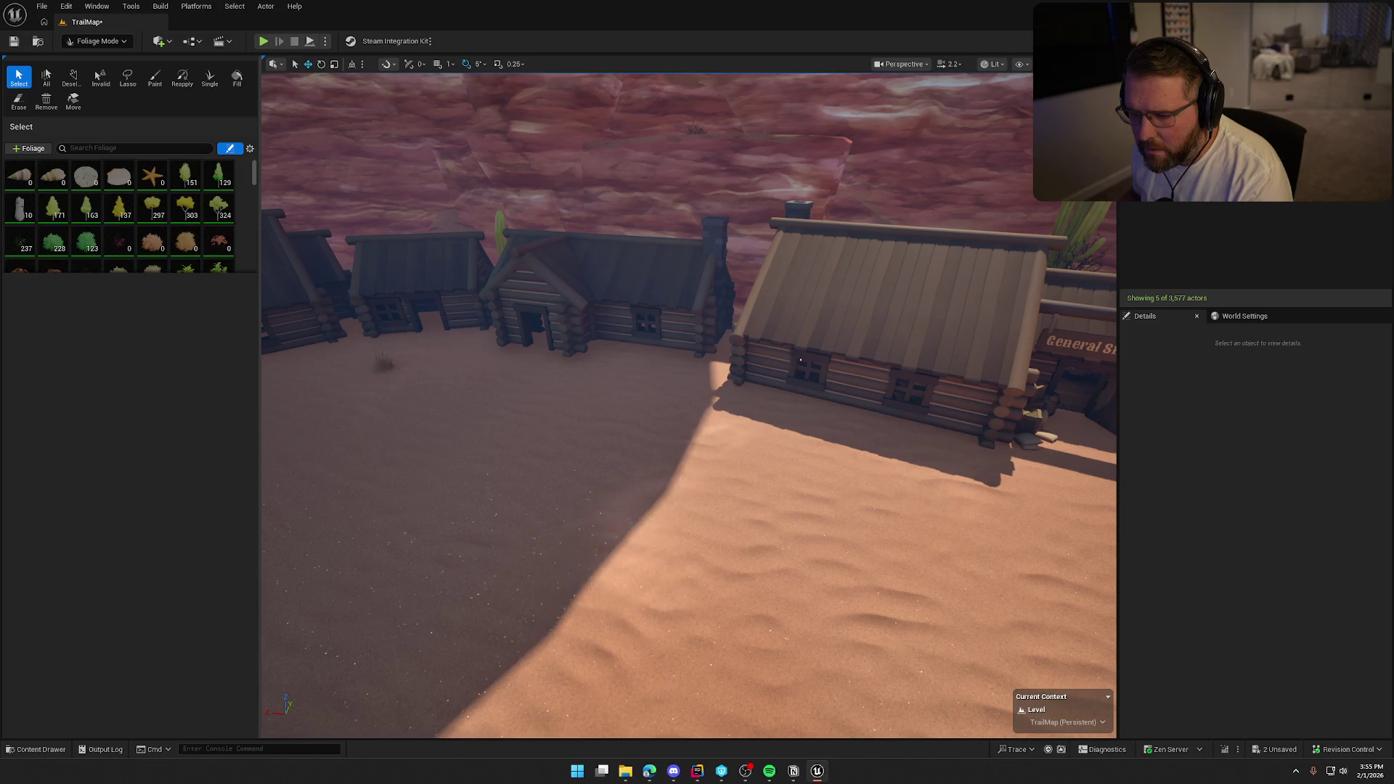
{"action": "scroll", "coordinate": [436, 393], "scroll_direction": "down", "scroll_amount": 15}
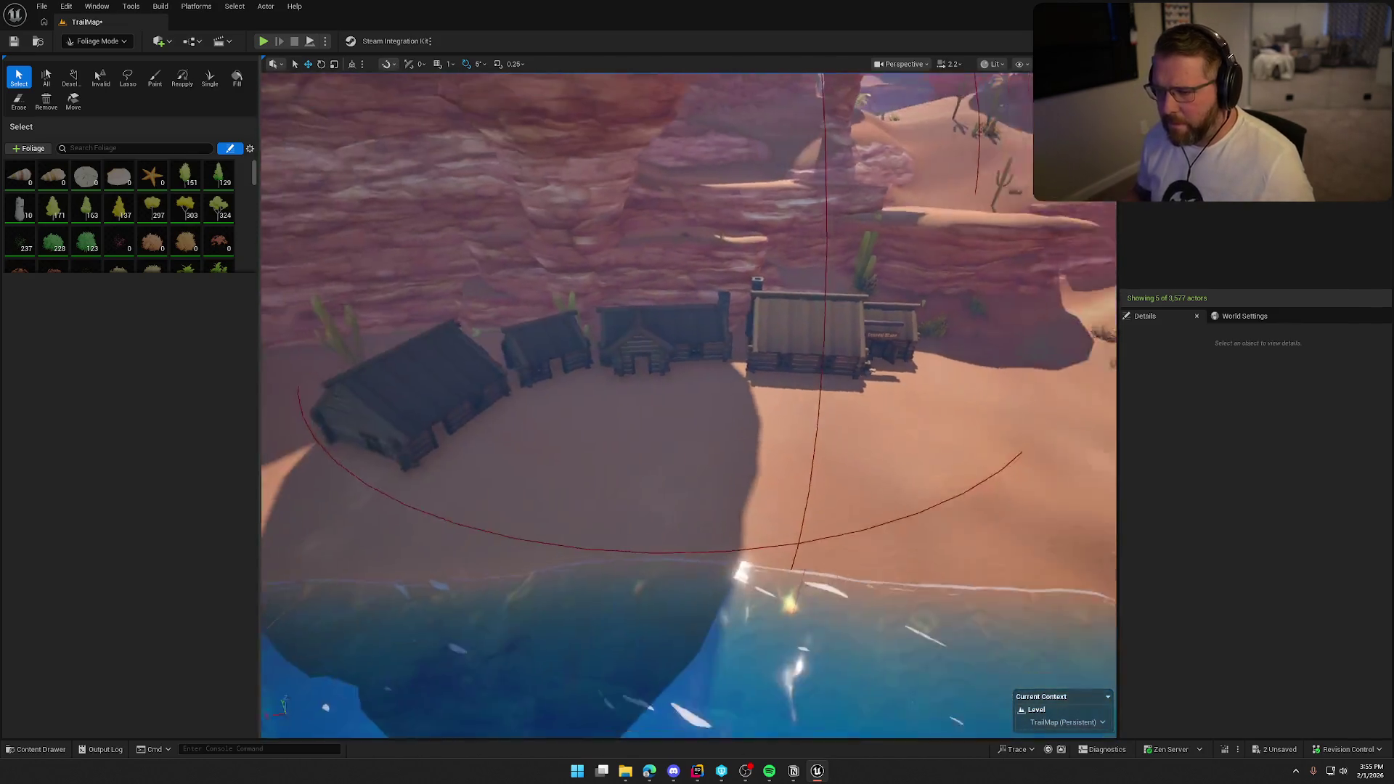
{"action": "scroll", "coordinate": [689, 404], "scroll_direction": "up", "scroll_amount": 5}
{"action": "scroll", "coordinate": [689, 403], "scroll_direction": "down", "scroll_amount": 5}
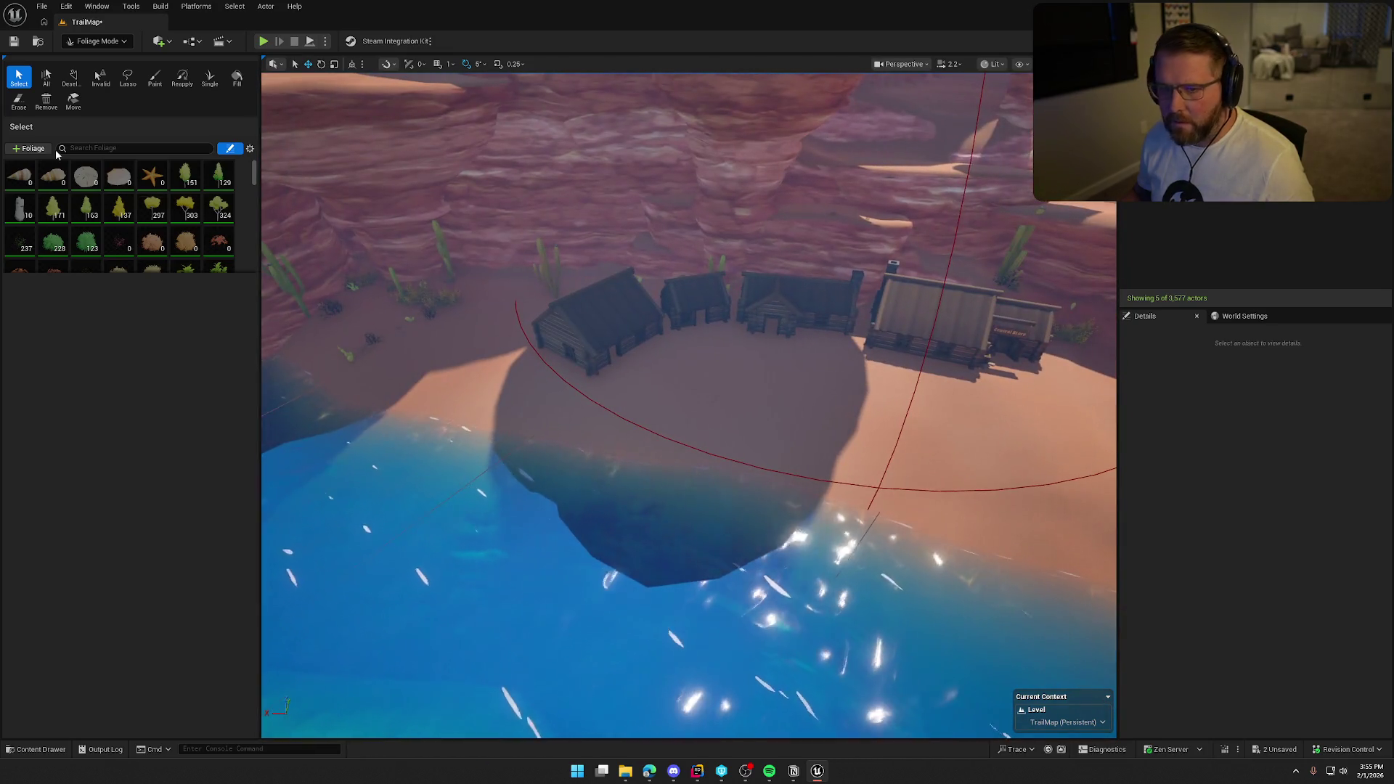
{"action": "left_click", "coordinate": [97, 41]}
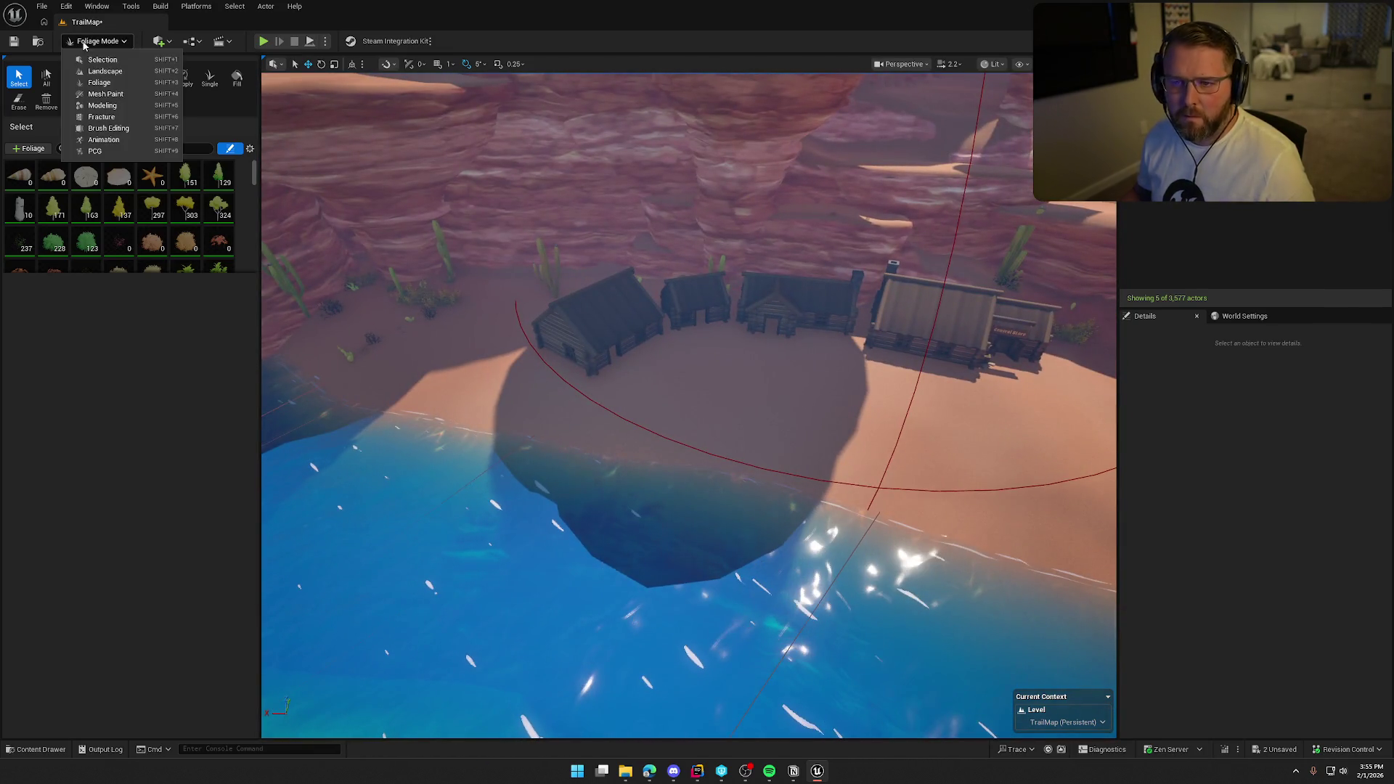
- Return to Selection Mode and save the TrailMap level
{"action": "left_click", "coordinate": [88, 54]}
{"action": "key", "text": "ctrl+s"}
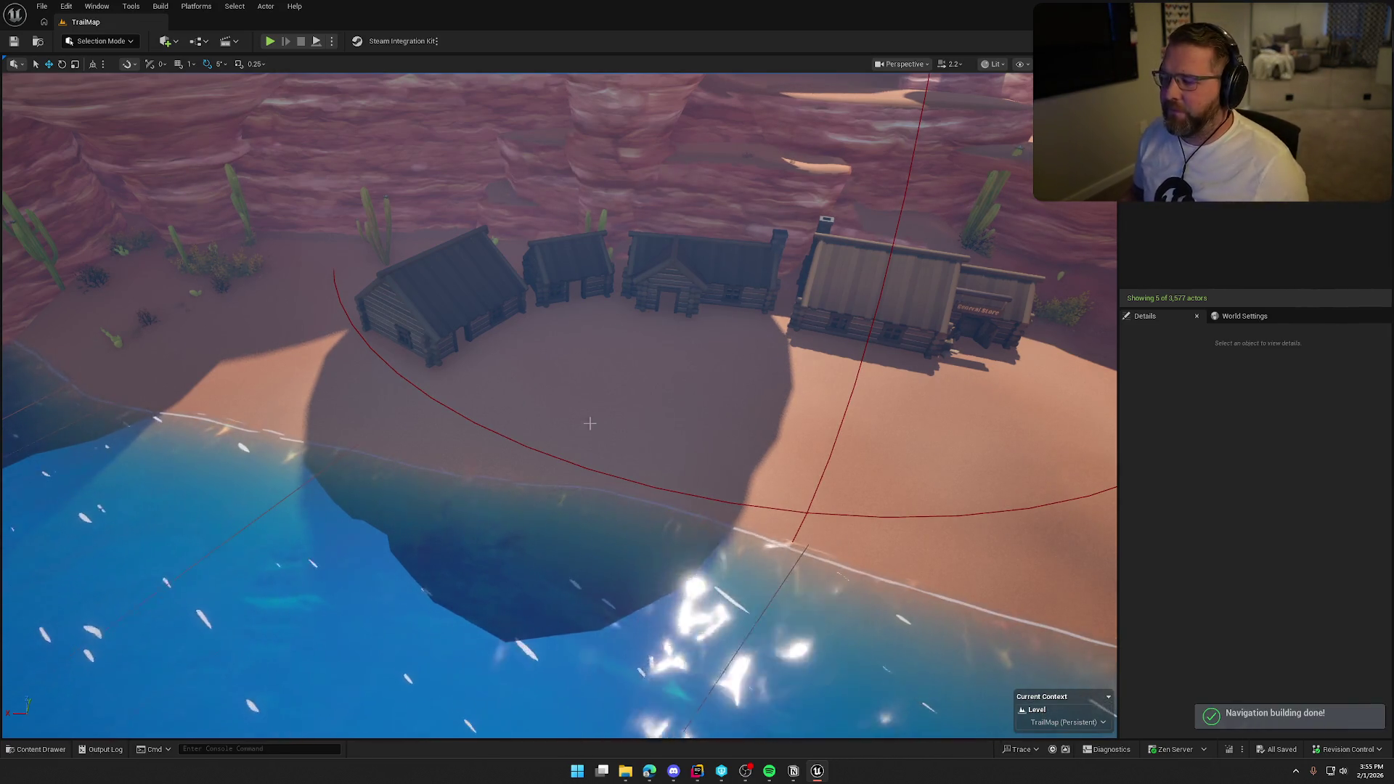
{"action": "scroll", "coordinate": [590, 407], "scroll_direction": "up", "scroll_amount": 2}
{"action": "scroll", "coordinate": [559, 406], "scroll_direction": "up", "scroll_amount": 5}
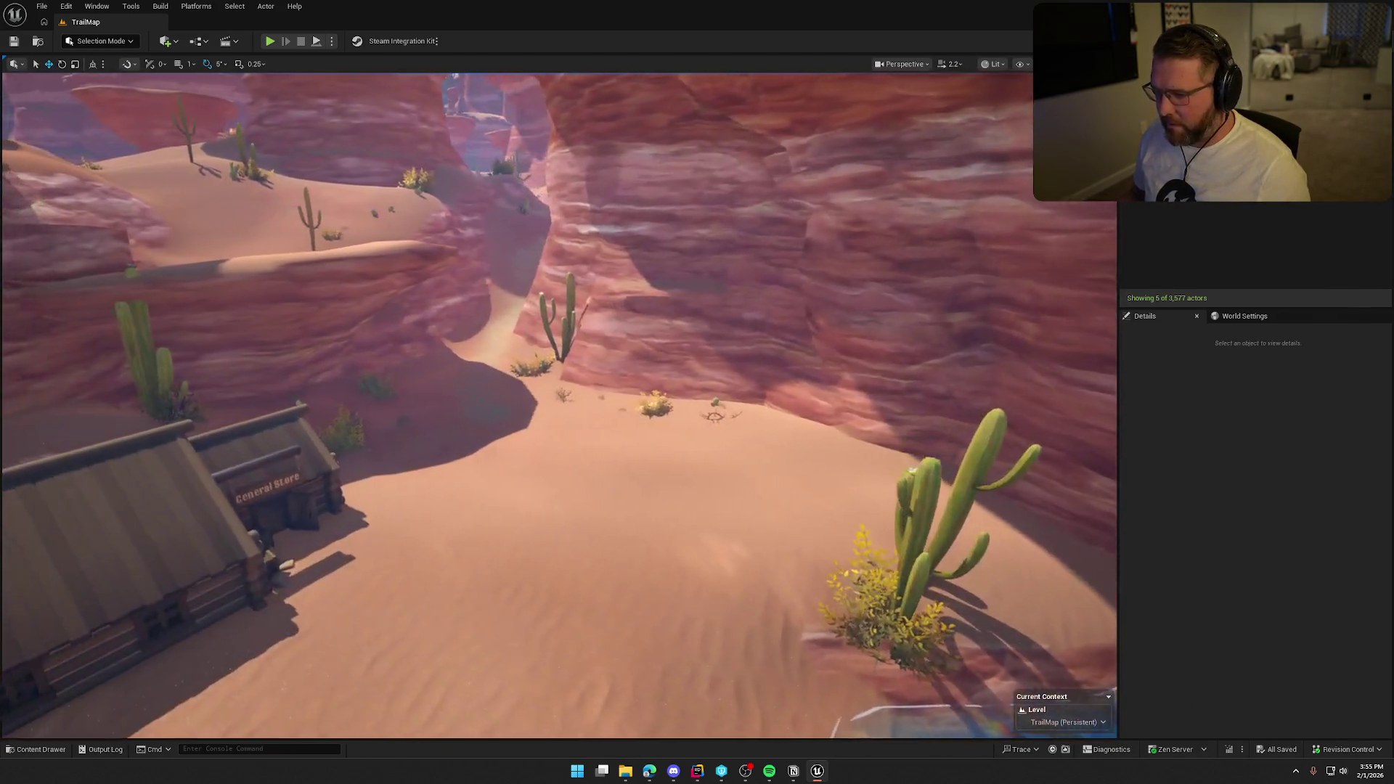
- Look back over the General Store and beach and switch to Landscape Mode
{"action": "mouse_move", "coordinate": [559, 407]}
{"action": "left_mouse_down"}
{"action": "mouse_move", "coordinate": [559, 363]}
{"action": "mouse_move", "coordinate": [653, 349]}
{"action": "mouse_move", "coordinate": [762, 377]}
{"action": "mouse_move", "coordinate": [798, 407]}
{"action": "mouse_move", "coordinate": [798, 334]}
{"action": "left_mouse_up"}
{"action": "left_click", "coordinate": [120, 42]}
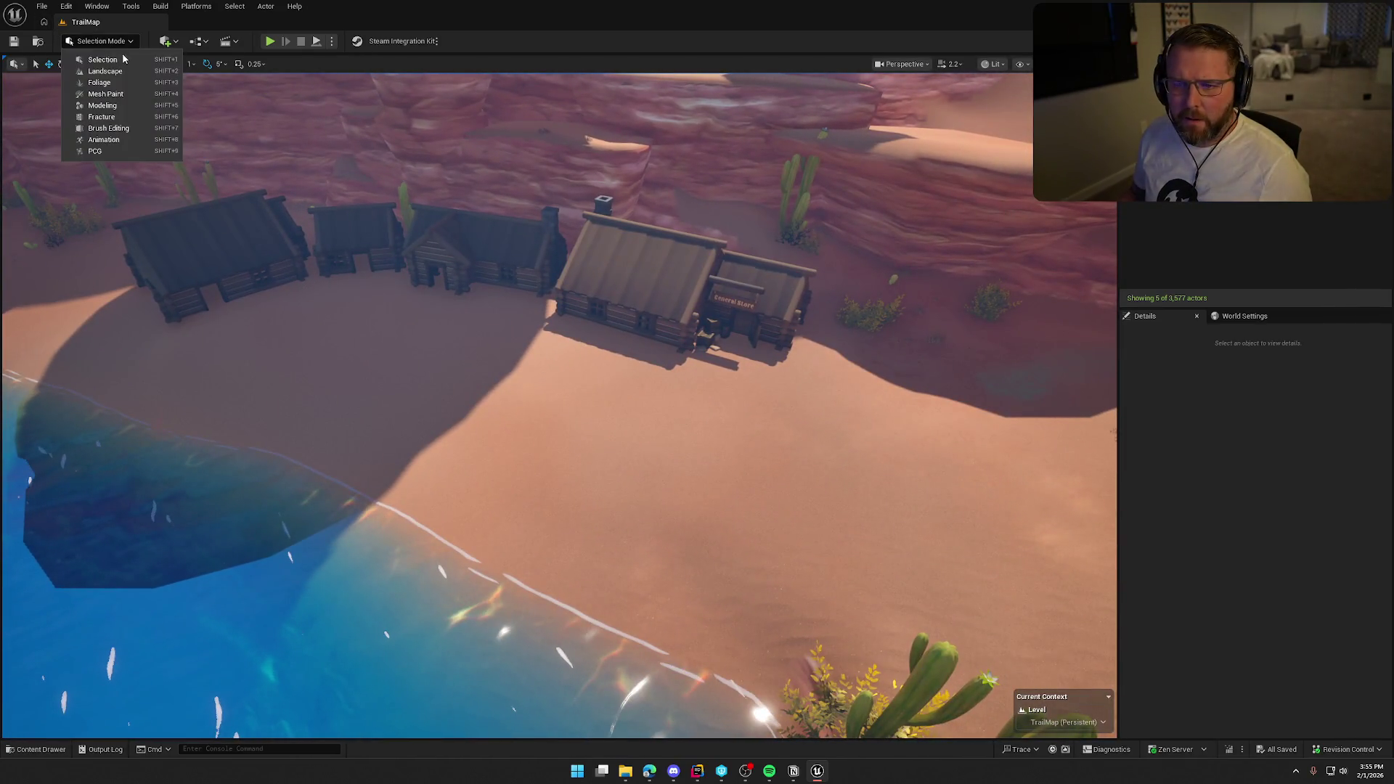
{"action": "left_click", "coordinate": [122, 76]}
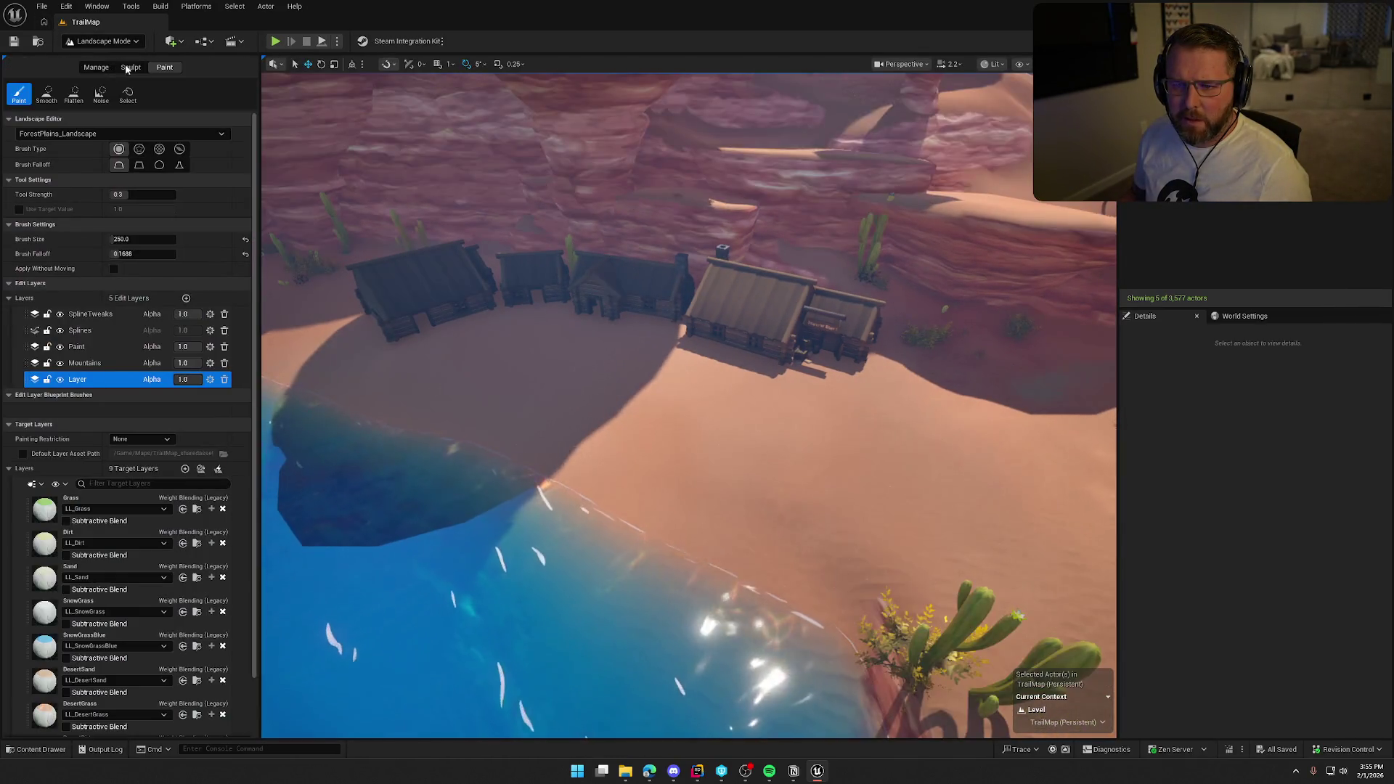
- Activate the Paint edit layer, pick DesertDirt, and reset brush falloff to 0.5
{"action": "left_click", "coordinate": [80, 347]}
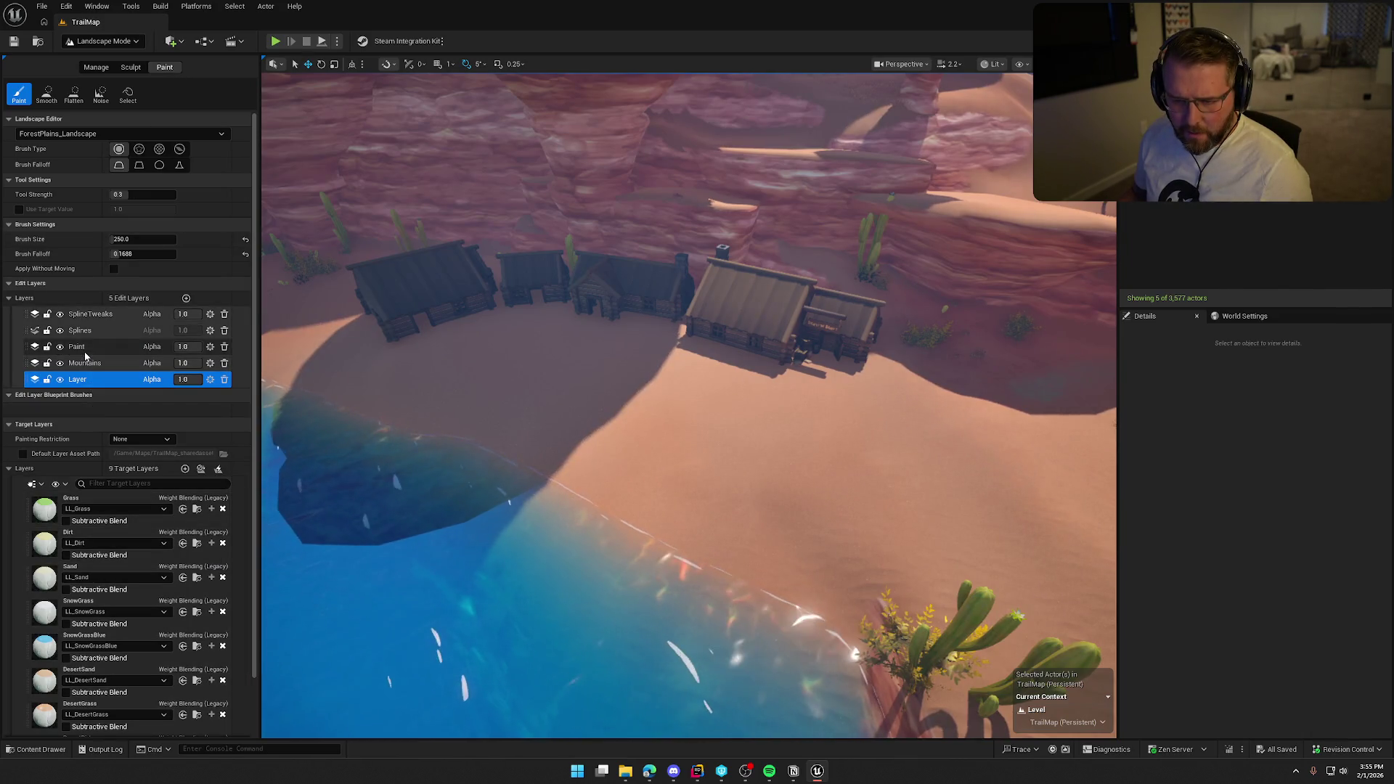
{"action": "scroll", "coordinate": [139, 598], "scroll_direction": "down", "scroll_amount": 2}
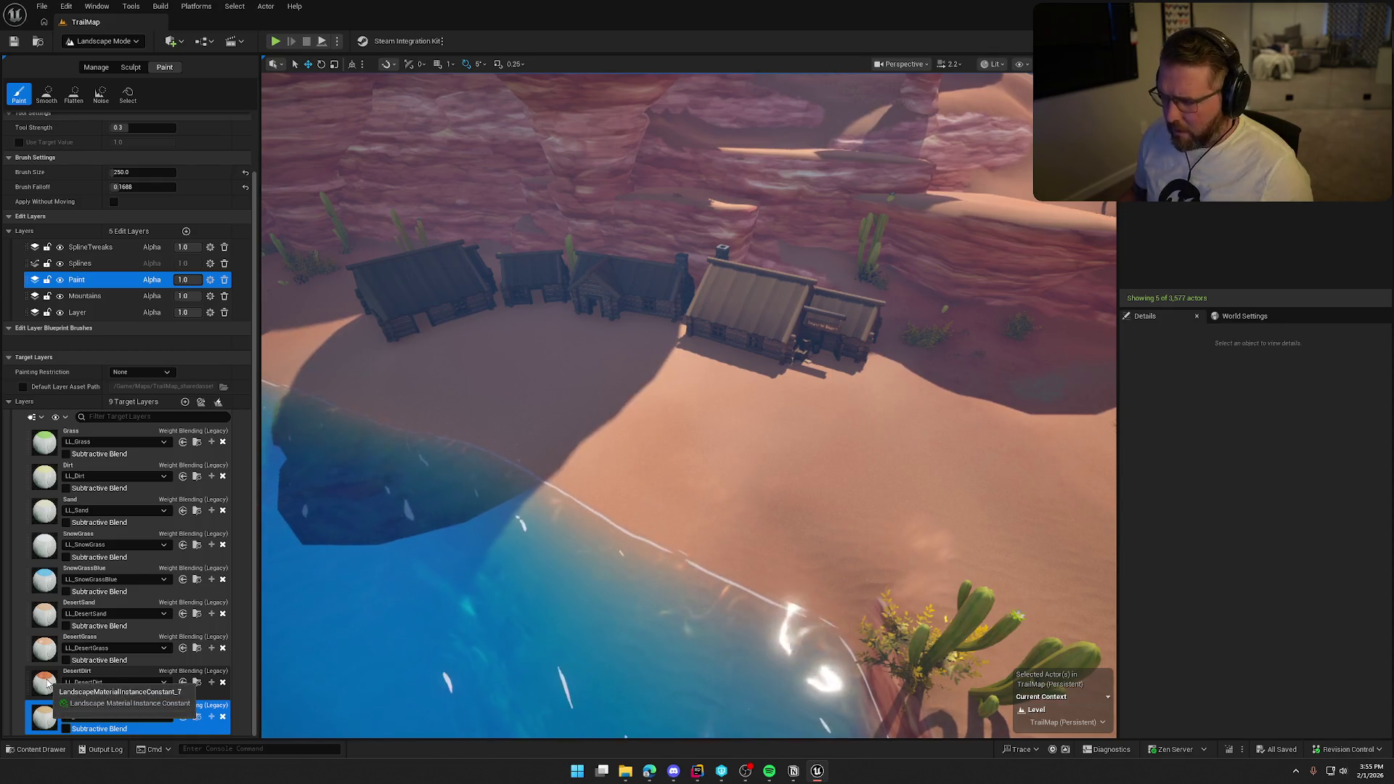
{"action": "left_click", "coordinate": [47, 683]}
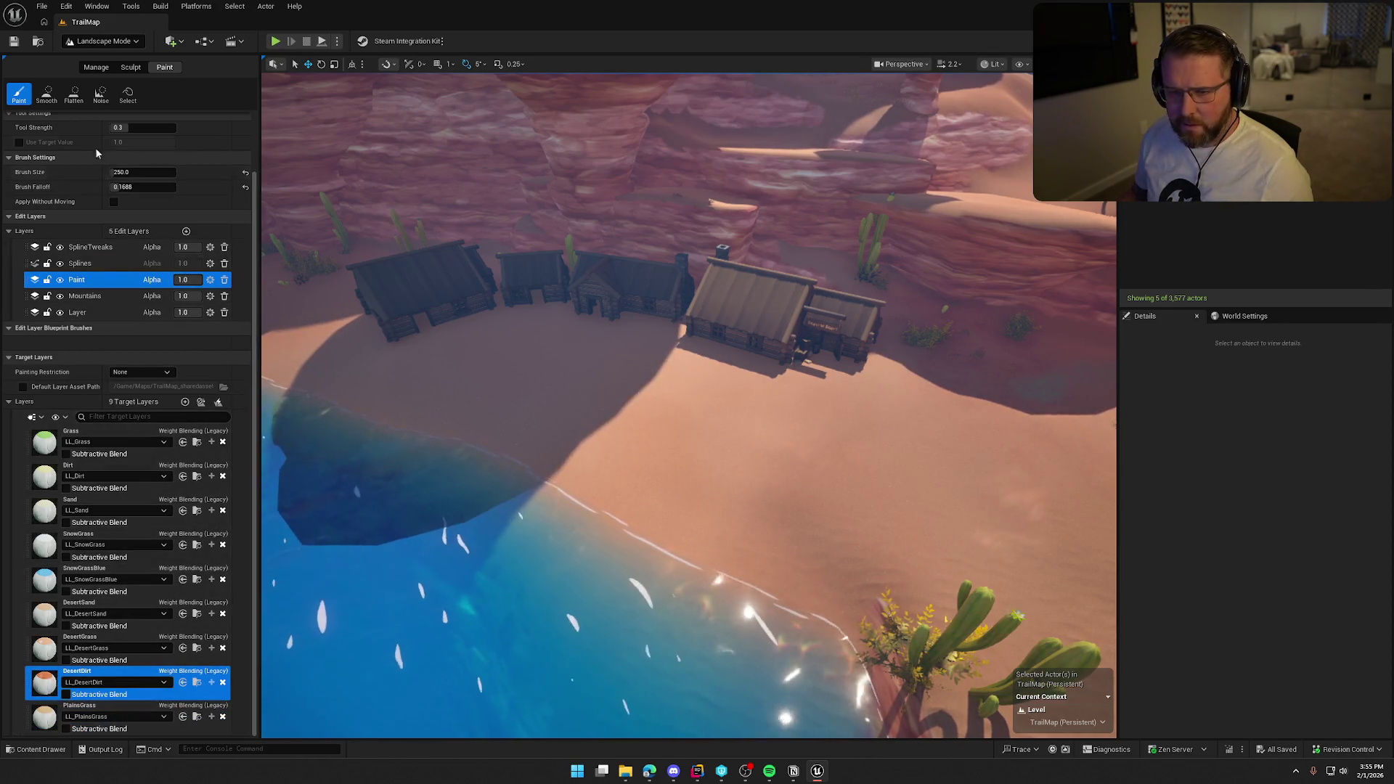
{"action": "scroll", "coordinate": [766, 464], "scroll_direction": "up", "scroll_amount": 6}
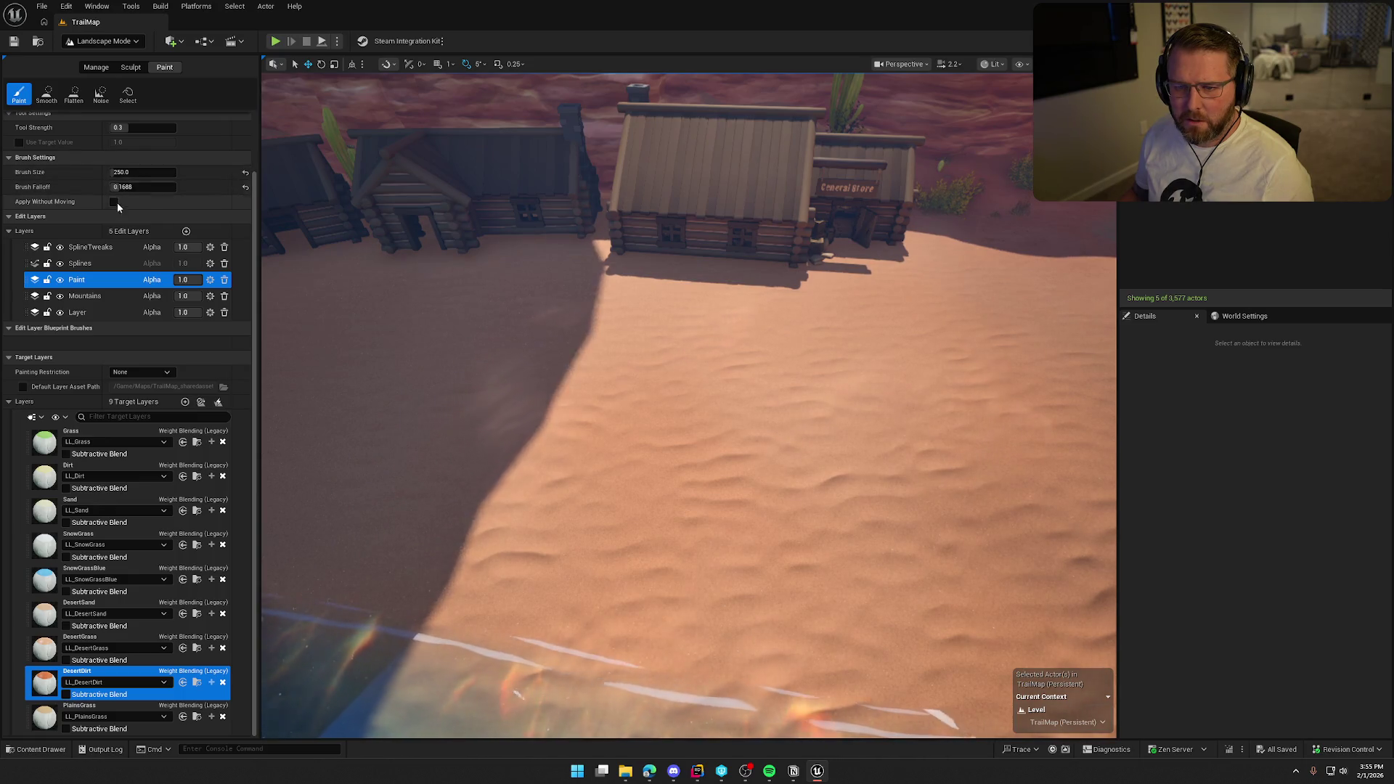
{"action": "left_click", "coordinate": [246, 187]}
{"action": "scroll", "coordinate": [757, 463], "scroll_direction": "down", "scroll_amount": 5}
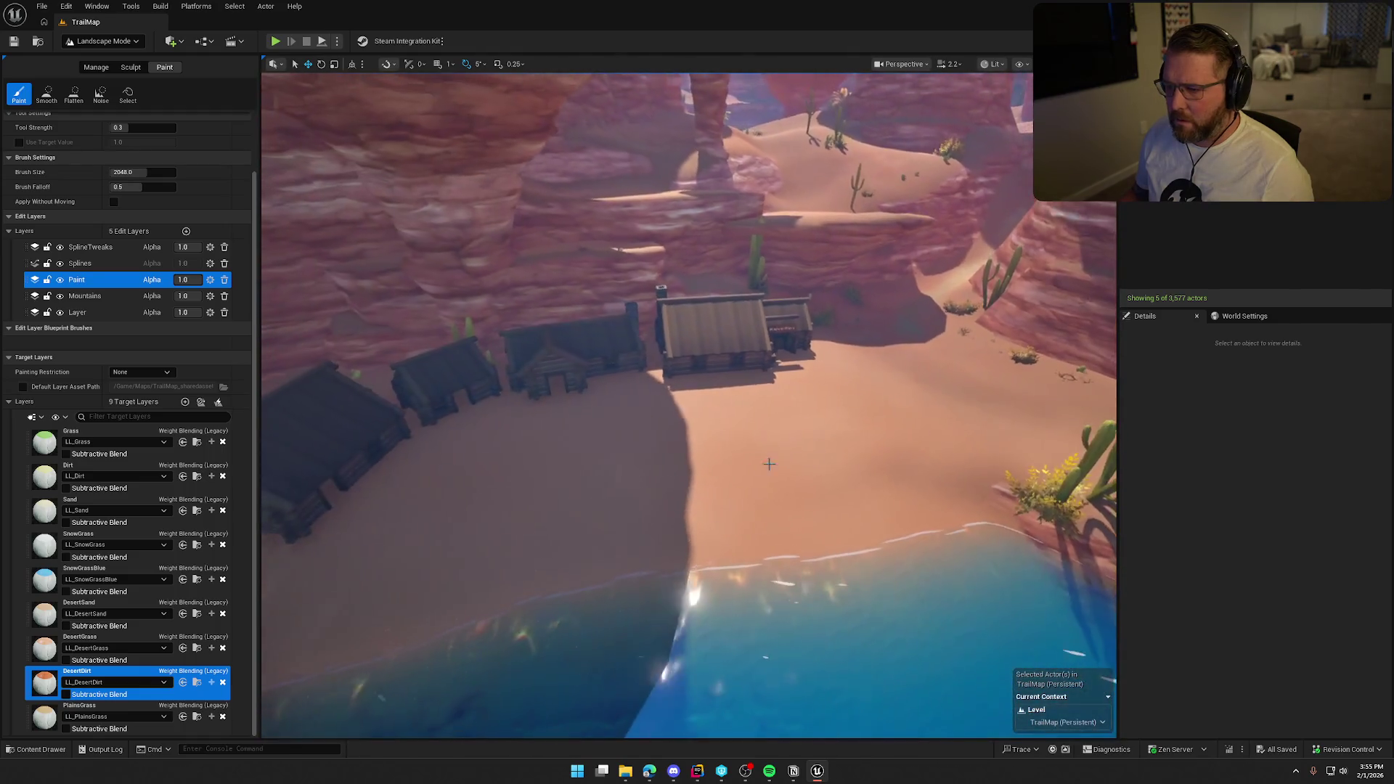
- Re-enter Landscape Mode and set the brush size to 250
{"action": "left_click", "coordinate": [119, 43]}
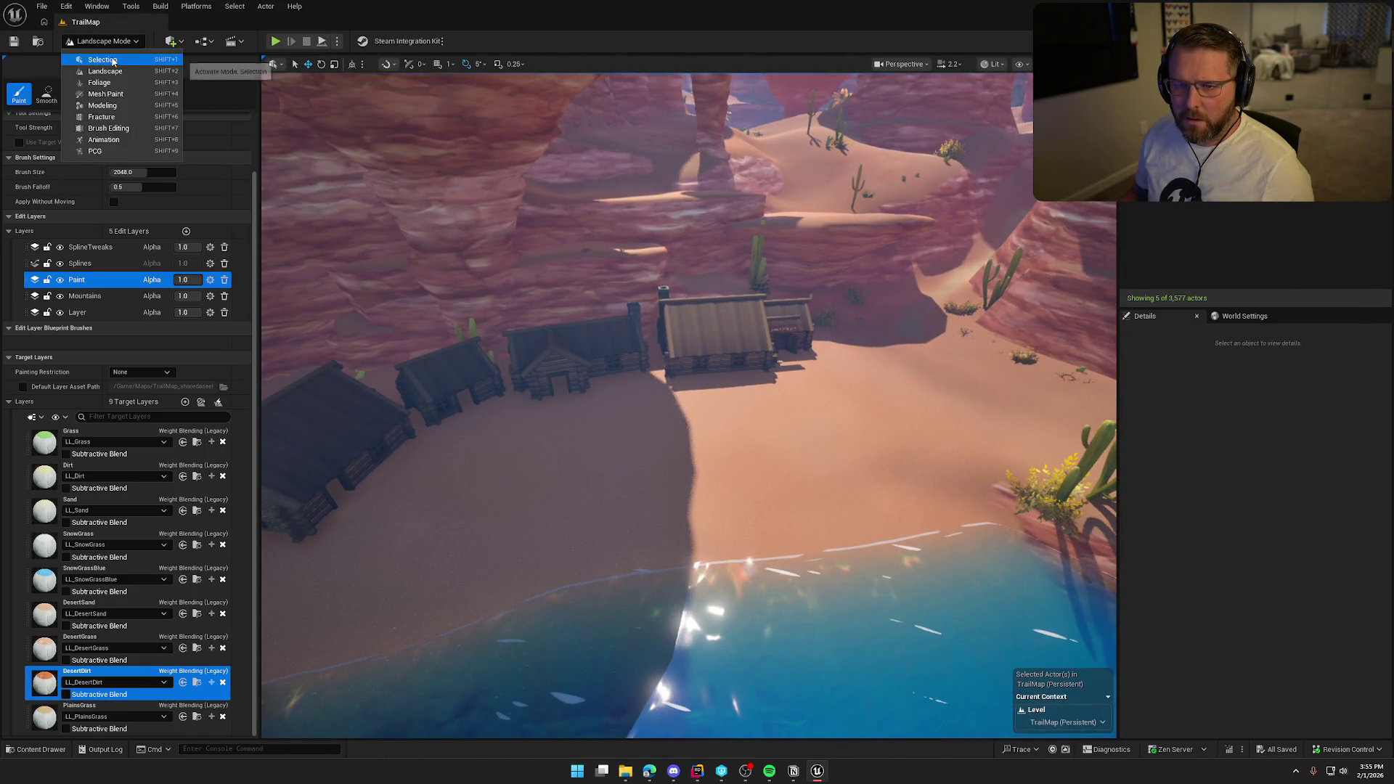
{"action": "left_click", "coordinate": [112, 61]}
{"action": "left_click", "coordinate": [615, 434]}
{"action": "left_click", "coordinate": [102, 42]}
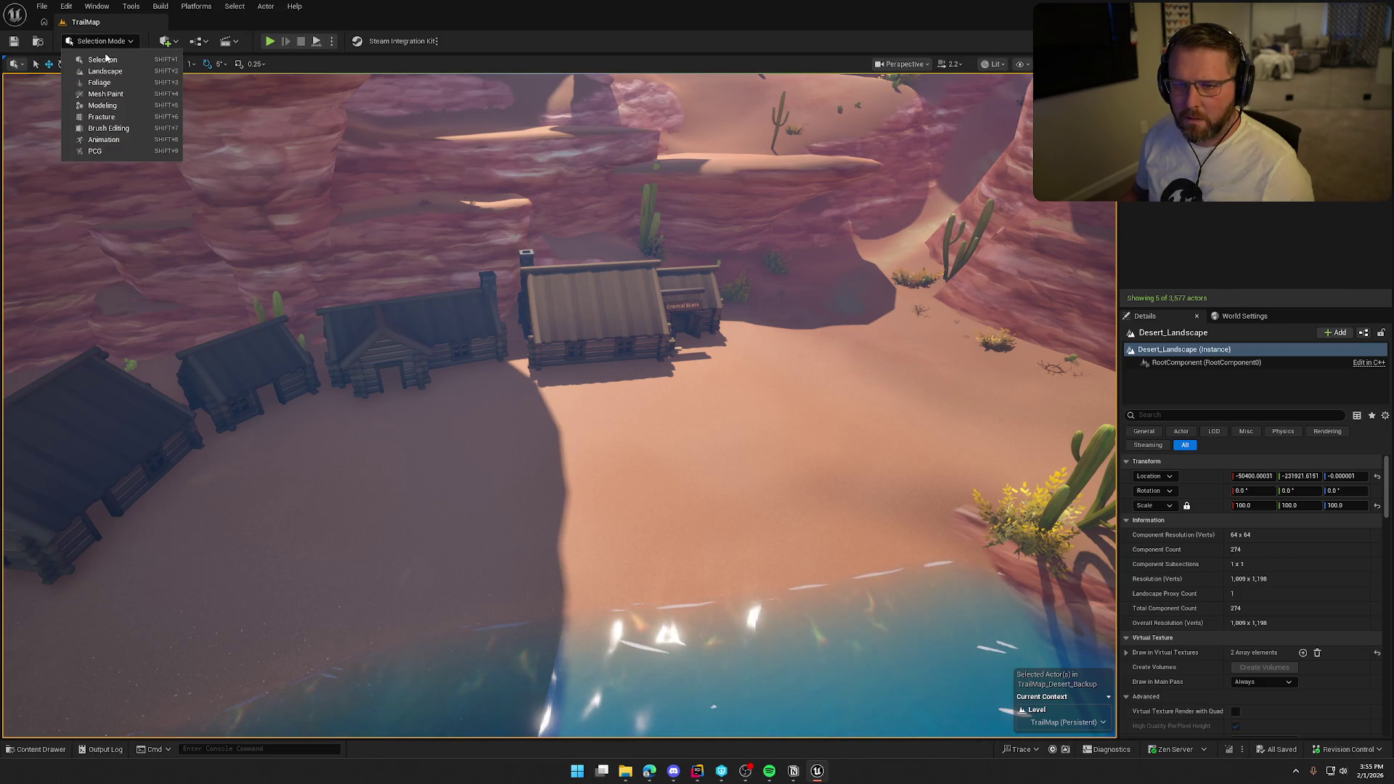
{"action": "left_click", "coordinate": [109, 72]}
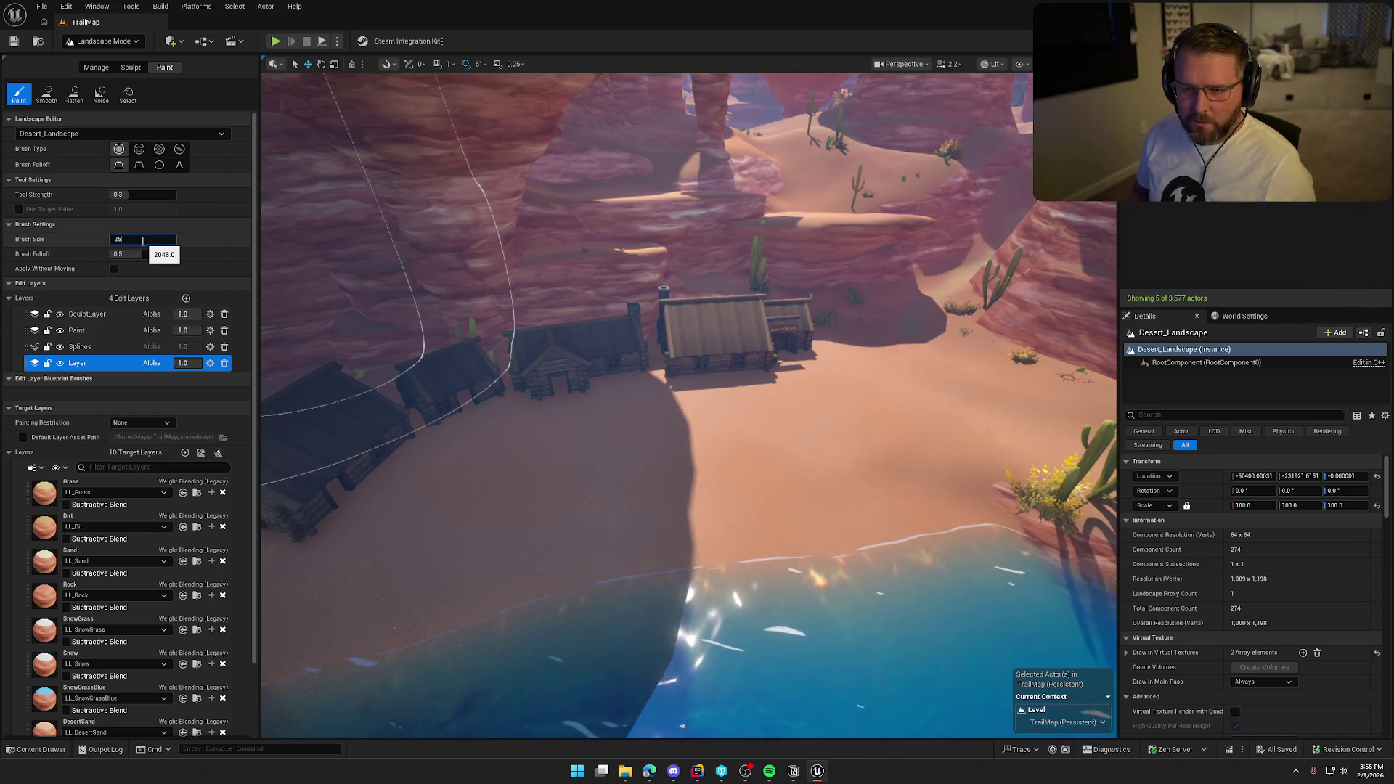
{"action": "type", "text": "0.0"}
{"action": "key", "text": "Return"}
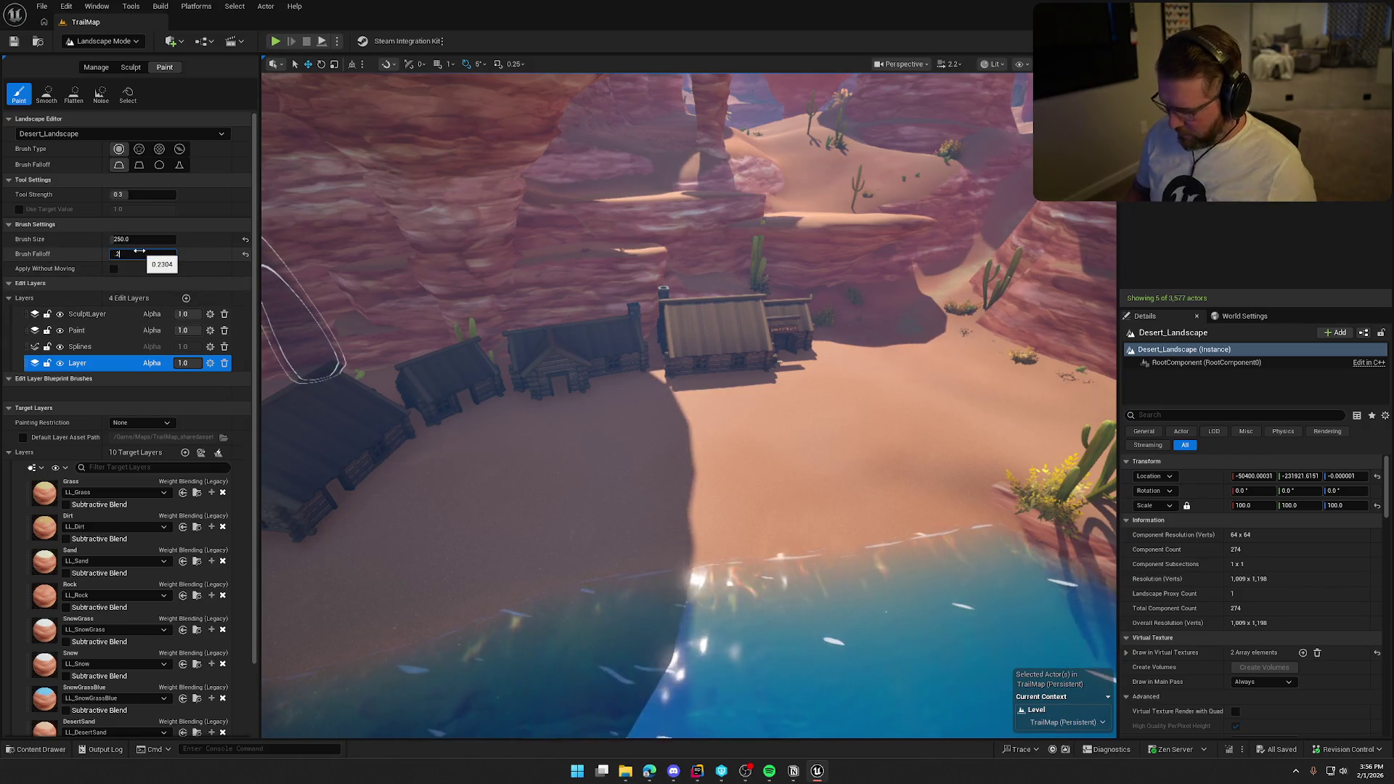
- Select the DesertDirt layer, paint a test spot on the sand, then undo it
{"action": "scroll", "coordinate": [145, 508], "scroll_direction": "down", "scroll_amount": 2}
{"action": "left_click", "coordinate": [131, 711]}
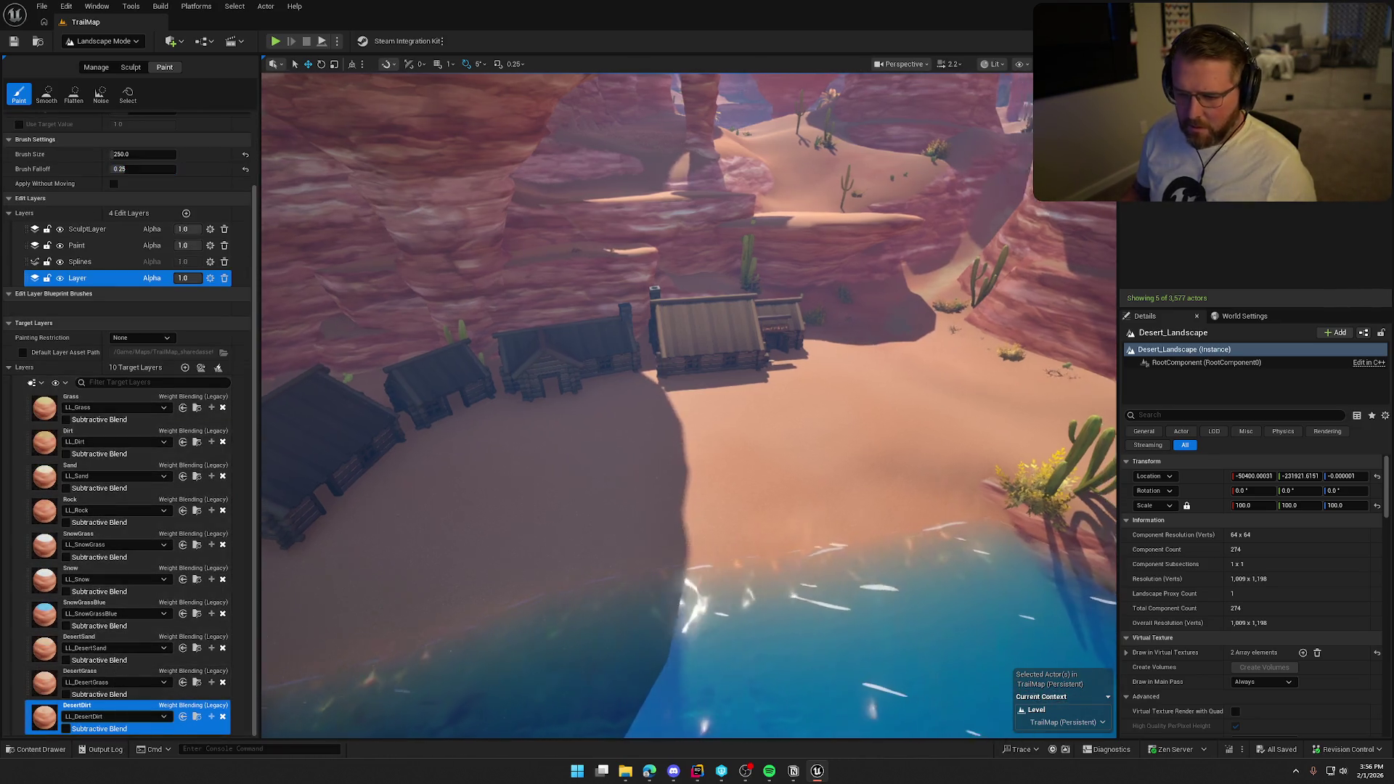
{"action": "scroll", "coordinate": [378, 578], "scroll_direction": "up", "scroll_amount": 5}
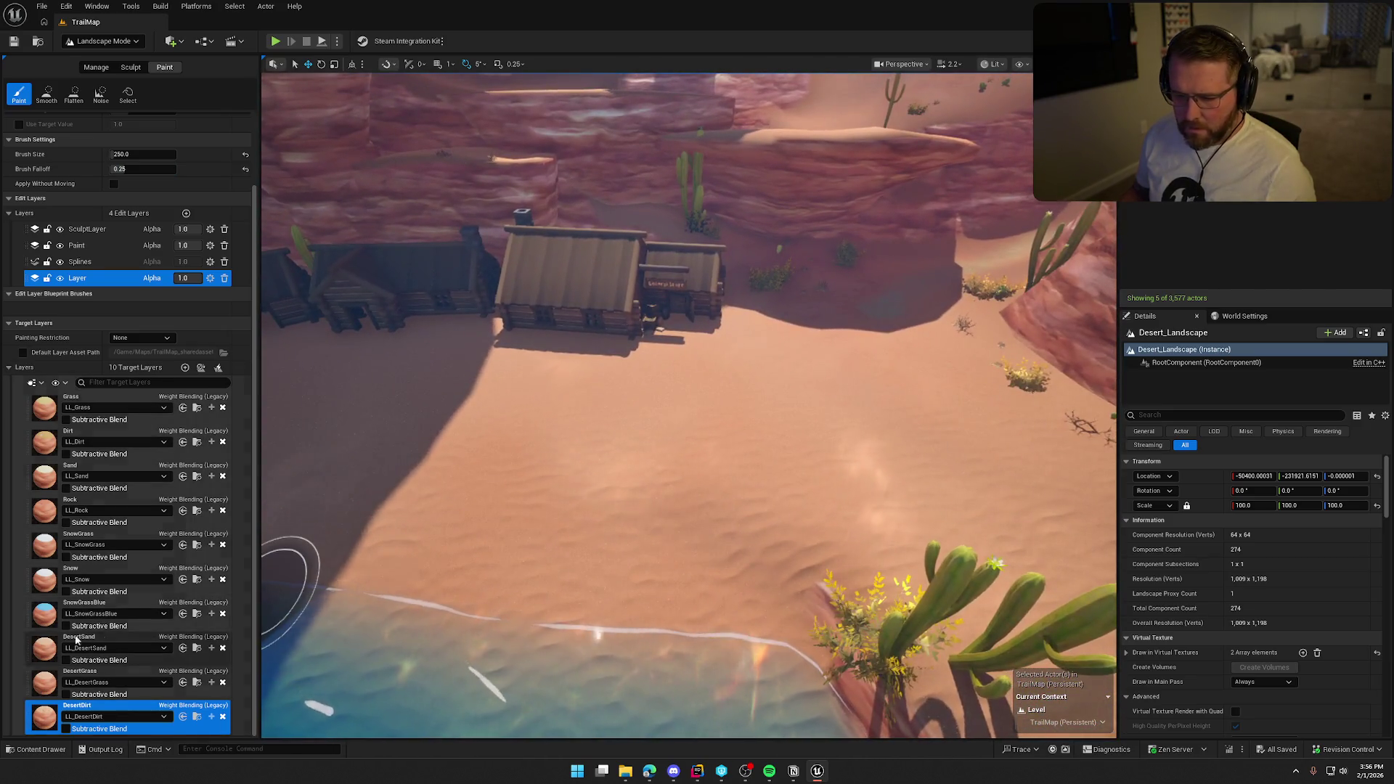
{"action": "left_click", "coordinate": [840, 405]}
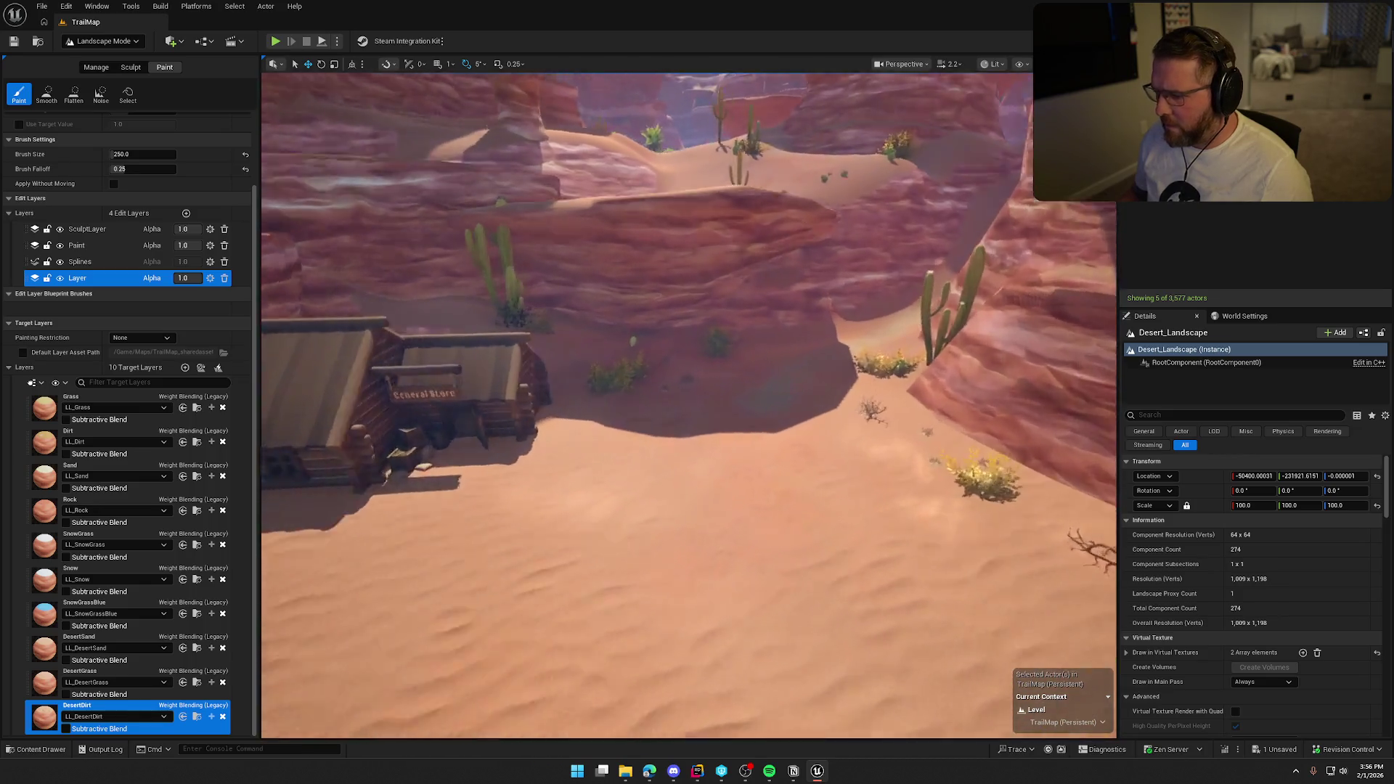
{"action": "mouse_move", "coordinate": [777, 517]}
{"action": "left_mouse_down"}
{"action": "mouse_move", "coordinate": [778, 581]}
{"action": "mouse_move", "coordinate": [762, 567]}
{"action": "mouse_move", "coordinate": [778, 517]}
{"action": "left_mouse_up"}
{"action": "key", "text": "ctrl+z"}
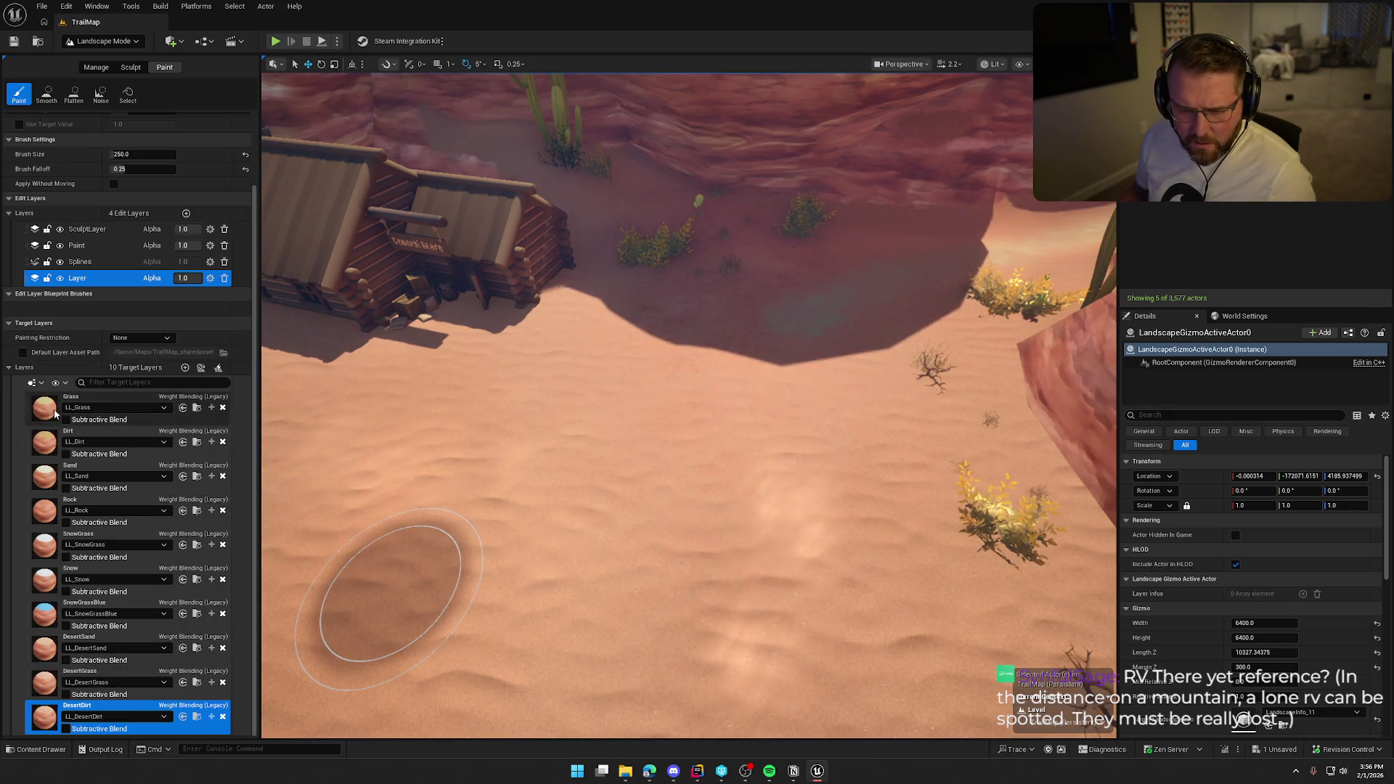
- Paint a Dirt test patch on the sand and undo it
{"action": "left_click", "coordinate": [45, 441]}
{"action": "left_click", "coordinate": [769, 356]}
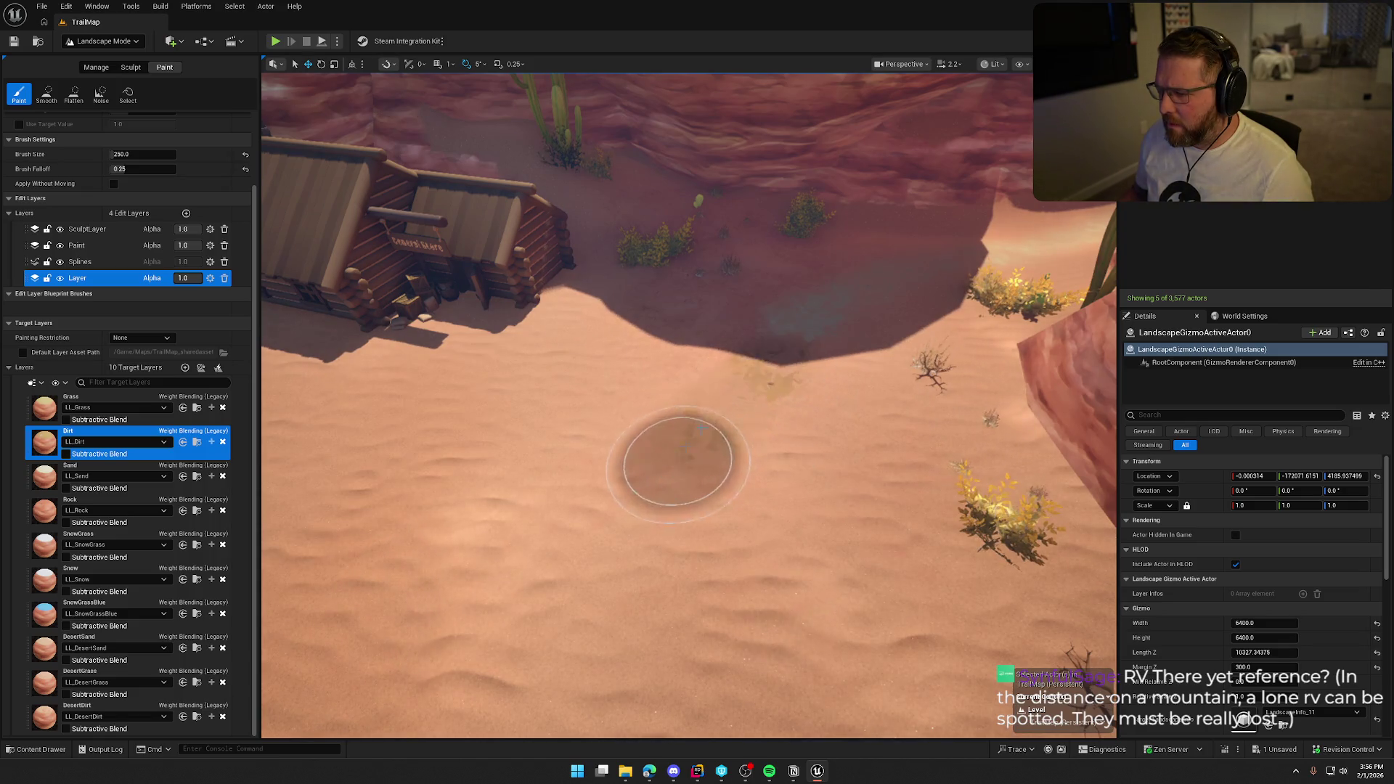
{"action": "scroll", "coordinate": [498, 467], "scroll_direction": "up", "scroll_amount": 5}
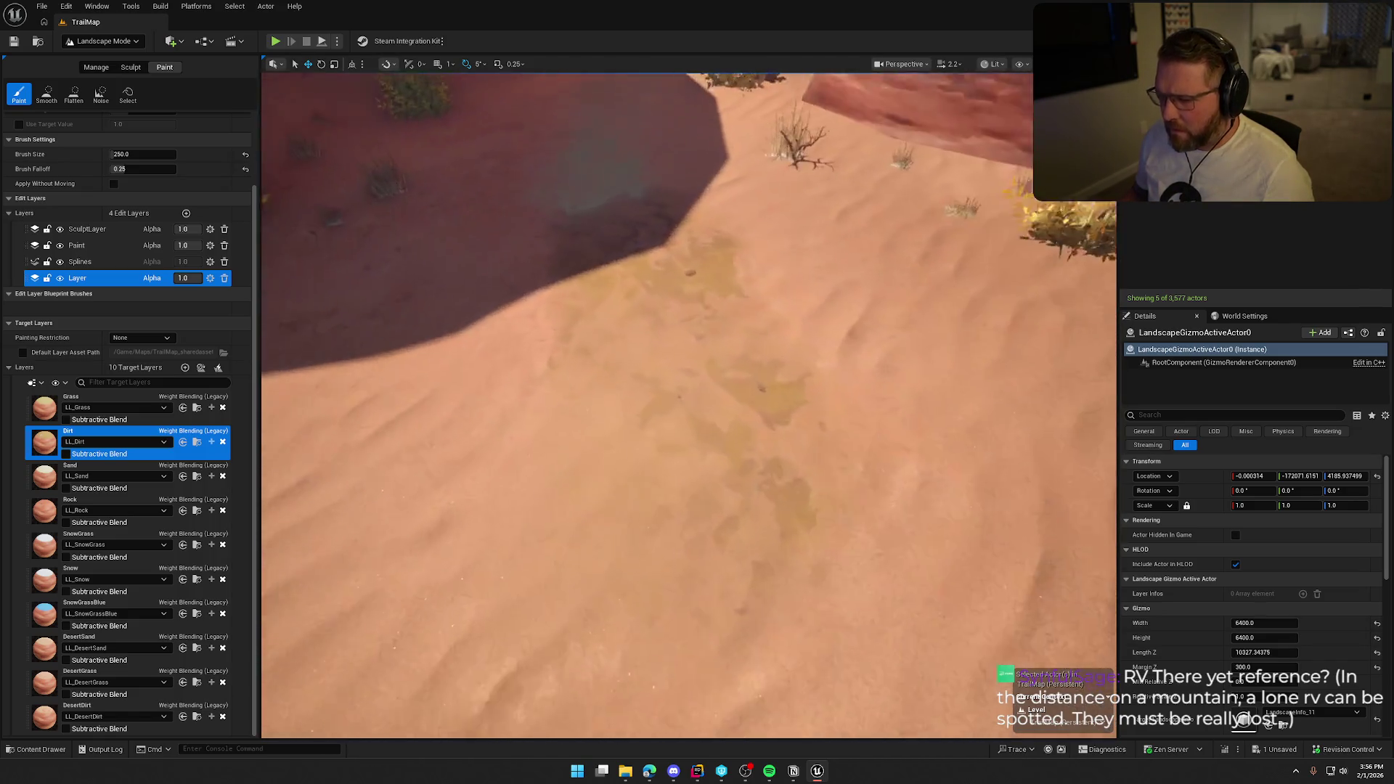
{"action": "key", "text": "ctrl+z"}
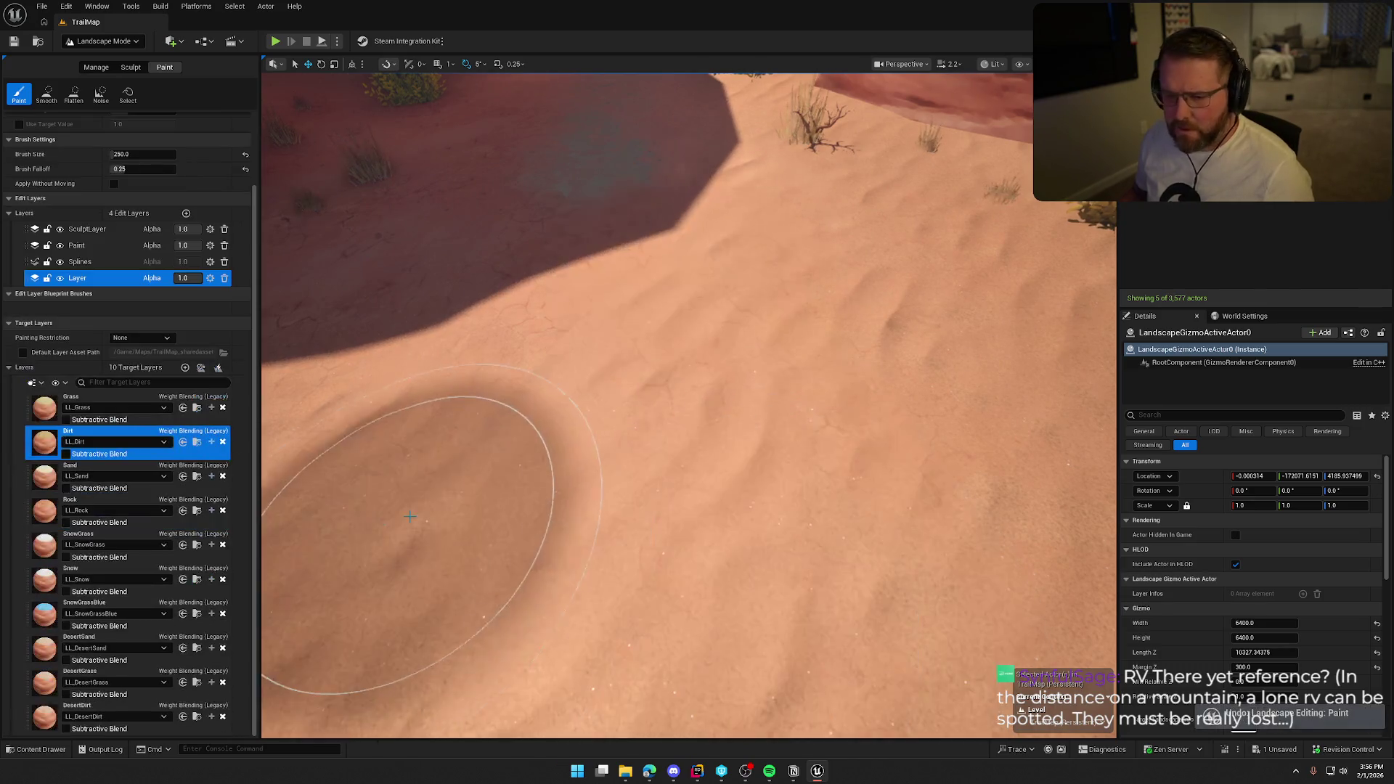
- Paint the ground with the Sand layer and enlarge the brush size to 564.3
{"action": "left_click", "coordinate": [160, 492]}
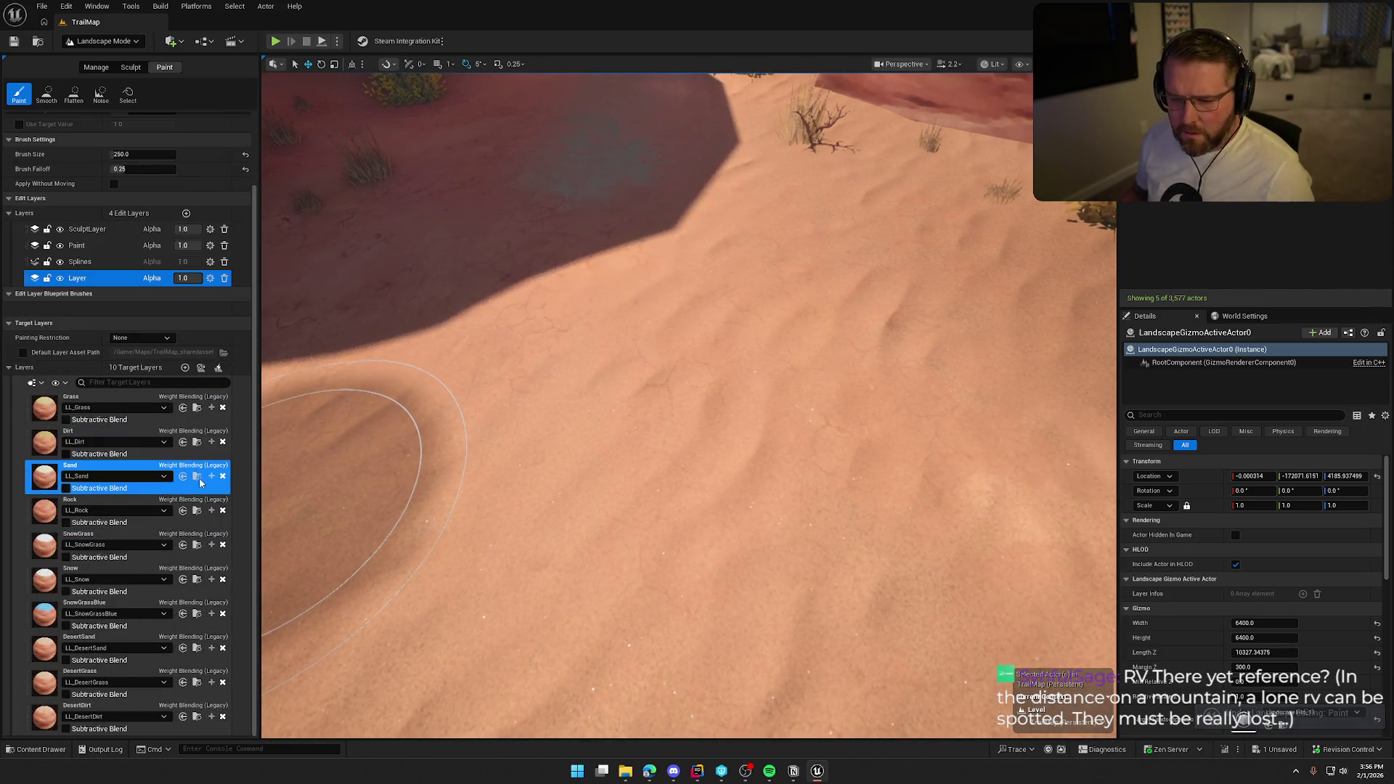
{"action": "mouse_move", "coordinate": [632, 342]}
{"action": "left_mouse_down"}
{"action": "mouse_move", "coordinate": [653, 436]}
{"action": "mouse_move", "coordinate": [603, 617]}
{"action": "left_mouse_up"}
{"action": "mouse_move", "coordinate": [690, 363]}
{"action": "left_mouse_down"}
{"action": "mouse_move", "coordinate": [690, 508]}
{"action": "mouse_move", "coordinate": [756, 461]}
{"action": "left_mouse_up"}
{"action": "left_click", "coordinate": [121, 155]}
{"action": "key", "text": "Return"}
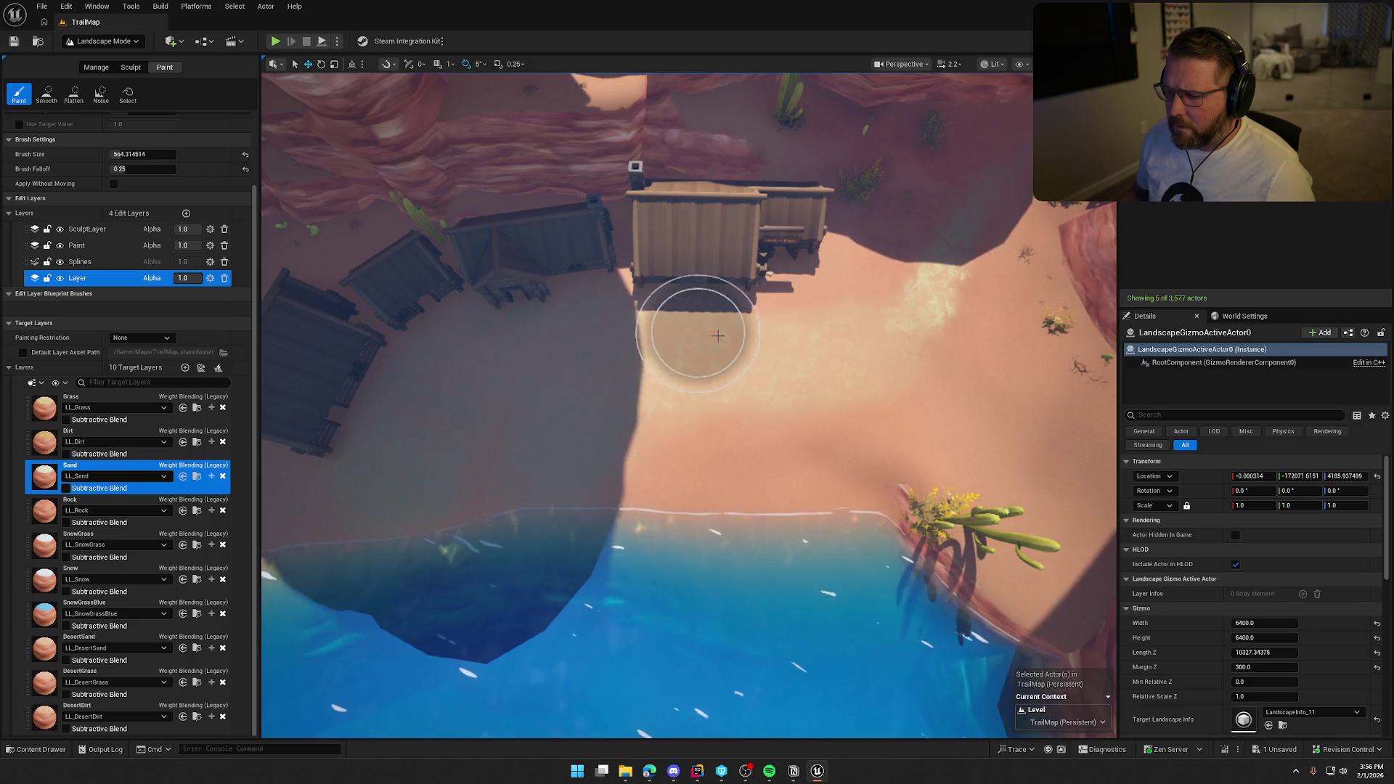
- Paint Sand over the ground in front of the cabins, then return to Selection Mode
{"action": "mouse_move", "coordinate": [837, 310]}
{"action": "left_mouse_down"}
{"action": "mouse_move", "coordinate": [756, 426]}
{"action": "mouse_move", "coordinate": [933, 326]}
{"action": "mouse_move", "coordinate": [881, 280]}
{"action": "left_mouse_up"}
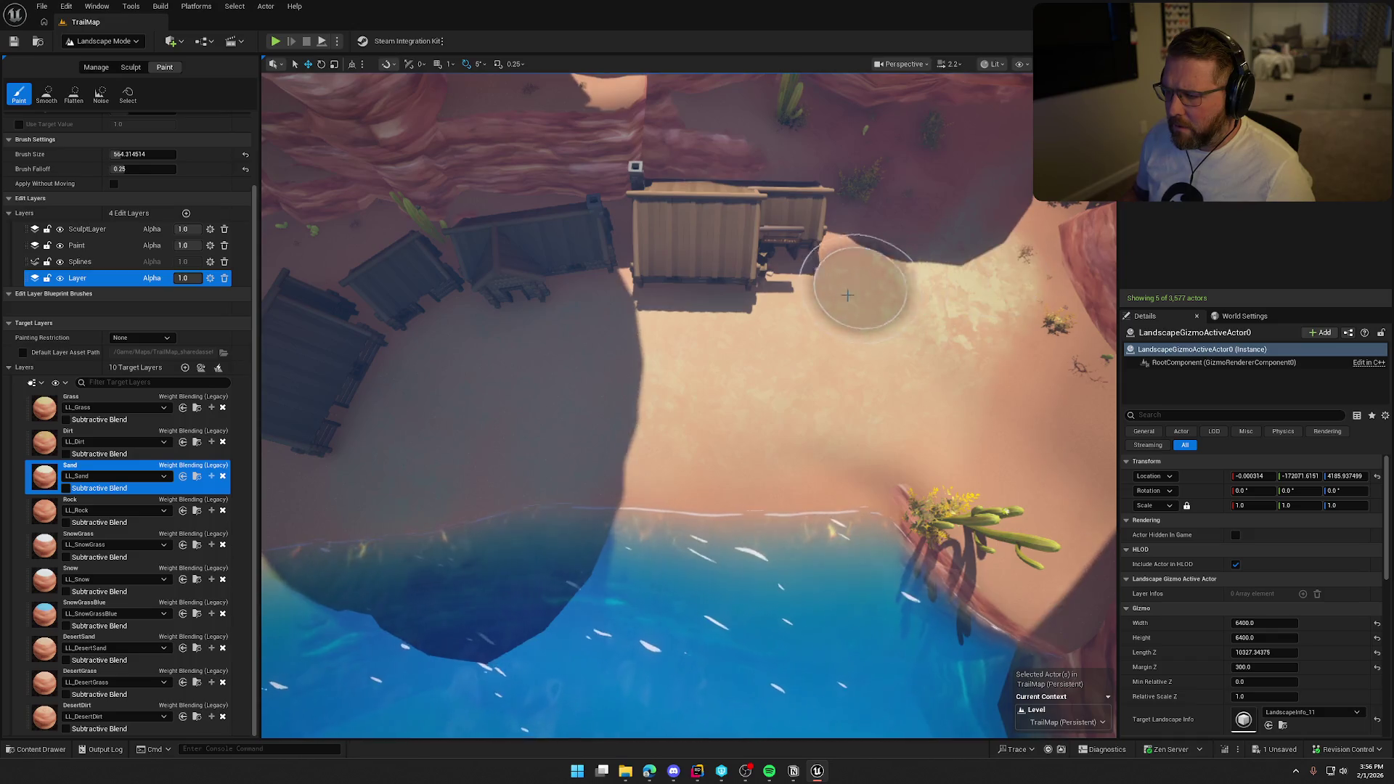
{"action": "scroll", "coordinate": [880, 280], "scroll_direction": "up", "scroll_amount": 5}
{"action": "scroll", "coordinate": [689, 405], "scroll_direction": "down", "scroll_amount": 5}
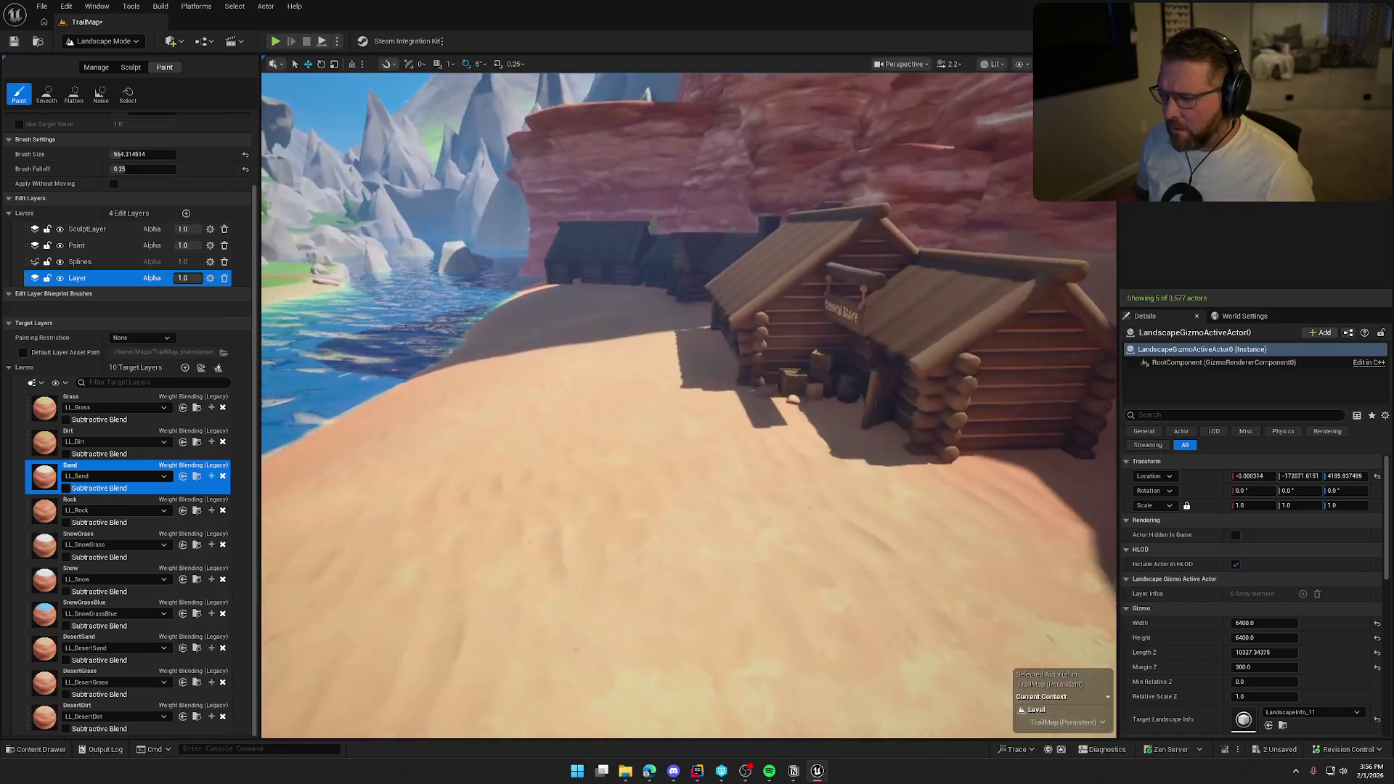
{"action": "scroll", "coordinate": [689, 406], "scroll_direction": "up", "scroll_amount": 10}
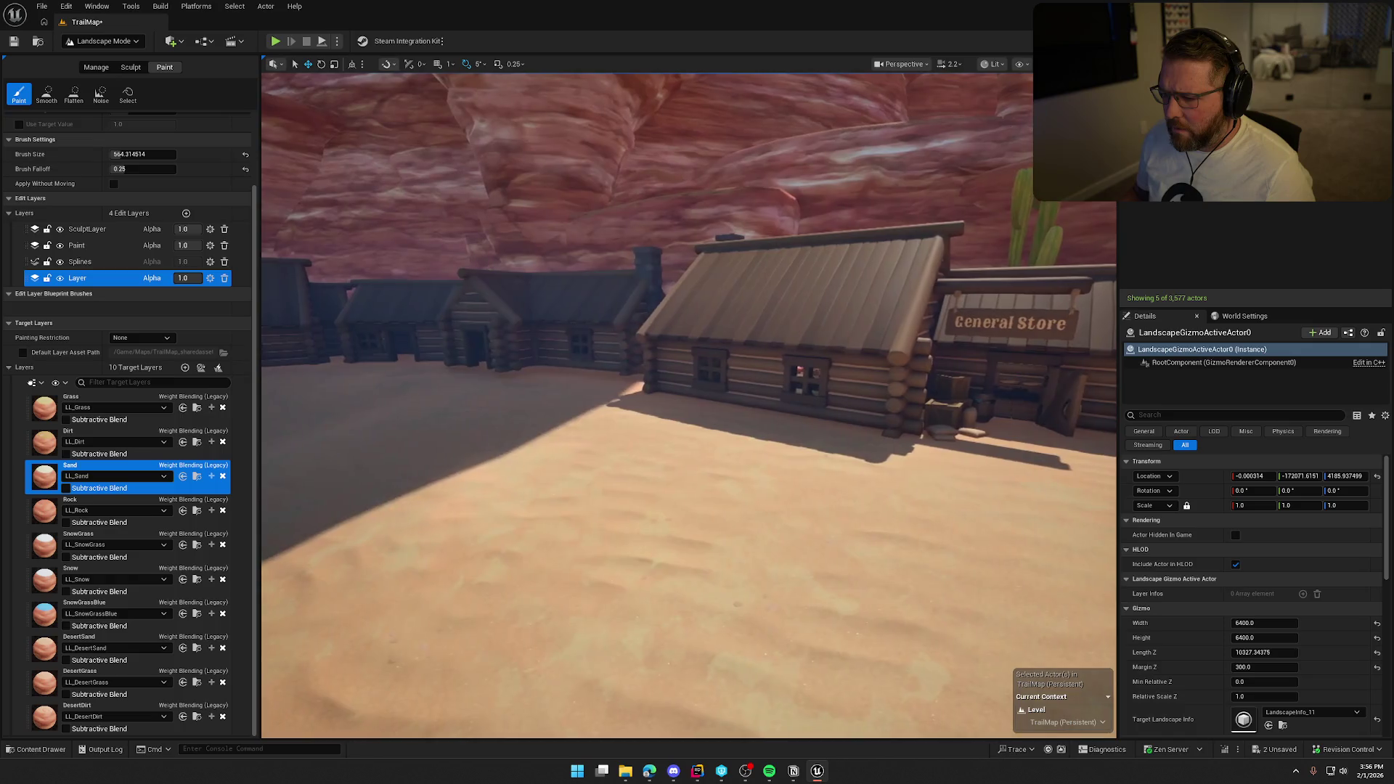
{"action": "left_click_drag", "start_coordinate": [688, 405], "coordinate": [610, 406]}
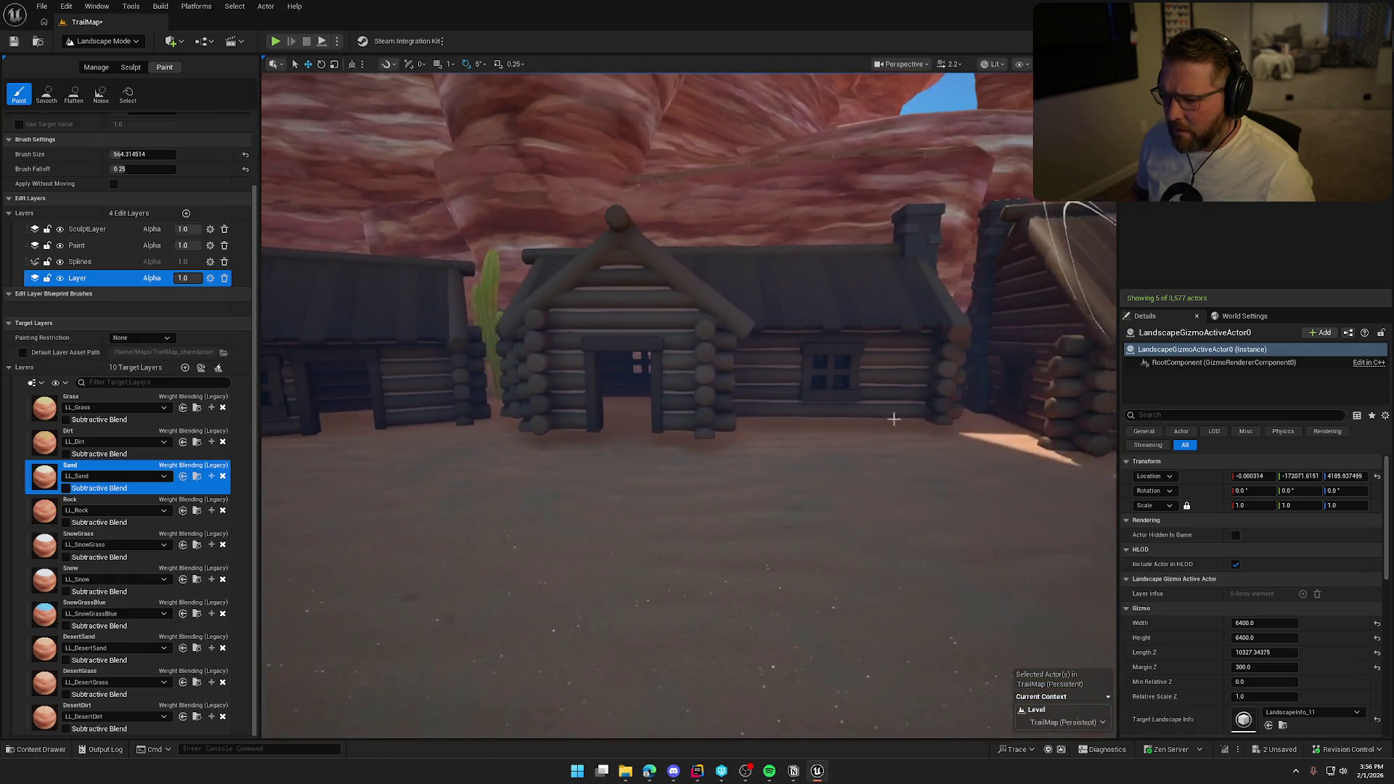
{"action": "left_click", "coordinate": [121, 42]}
{"action": "left_click", "coordinate": [98, 60]}
{"action": "left_click", "coordinate": [667, 317]}
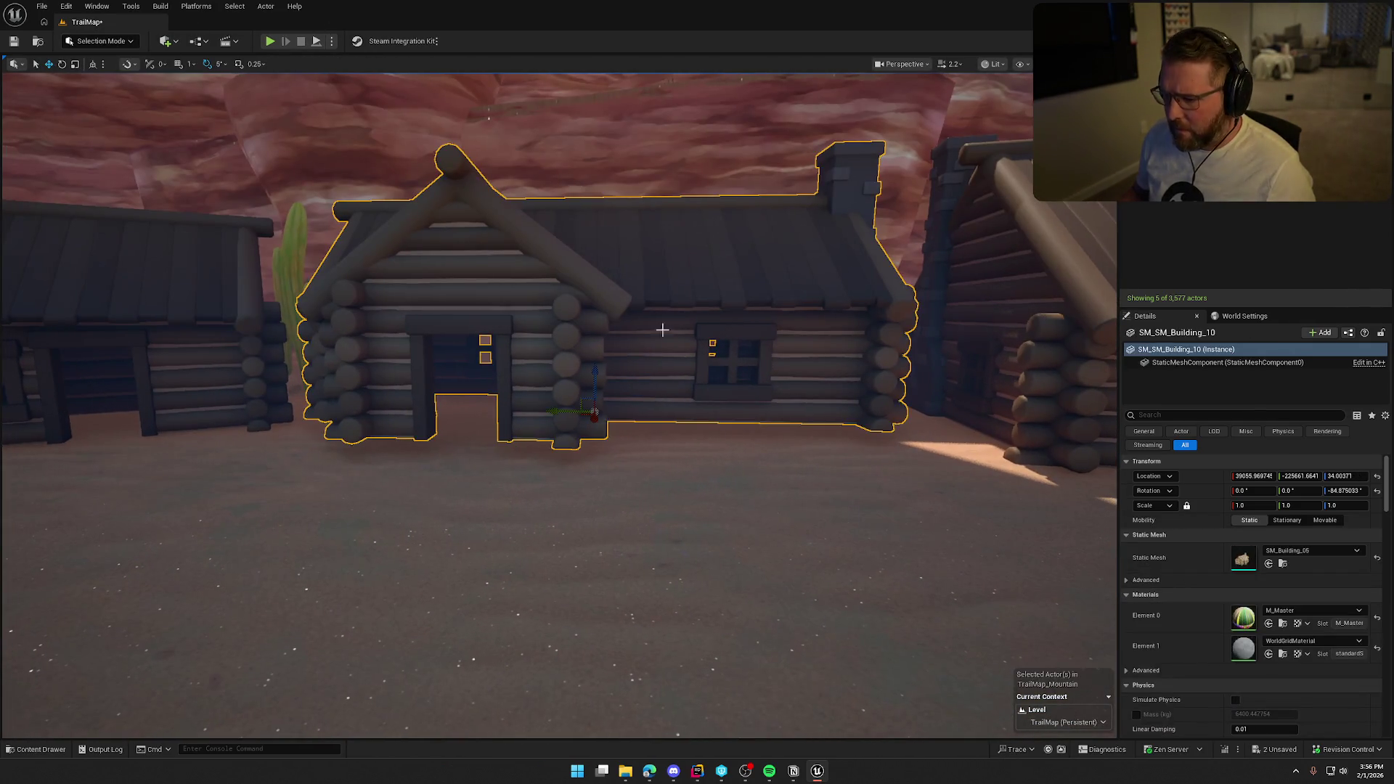
- Lower SM_SM_Building_10 into the sand, check the other cabins, and return to Landscape Mode
{"action": "mouse_move", "coordinate": [596, 373]}
{"action": "left_mouse_down"}
{"action": "mouse_move", "coordinate": [598, 388]}
{"action": "mouse_move", "coordinate": [584, 333]}
{"action": "left_mouse_up"}
{"action": "key", "text": "Escape"}
{"action": "left_click", "coordinate": [584, 334]}
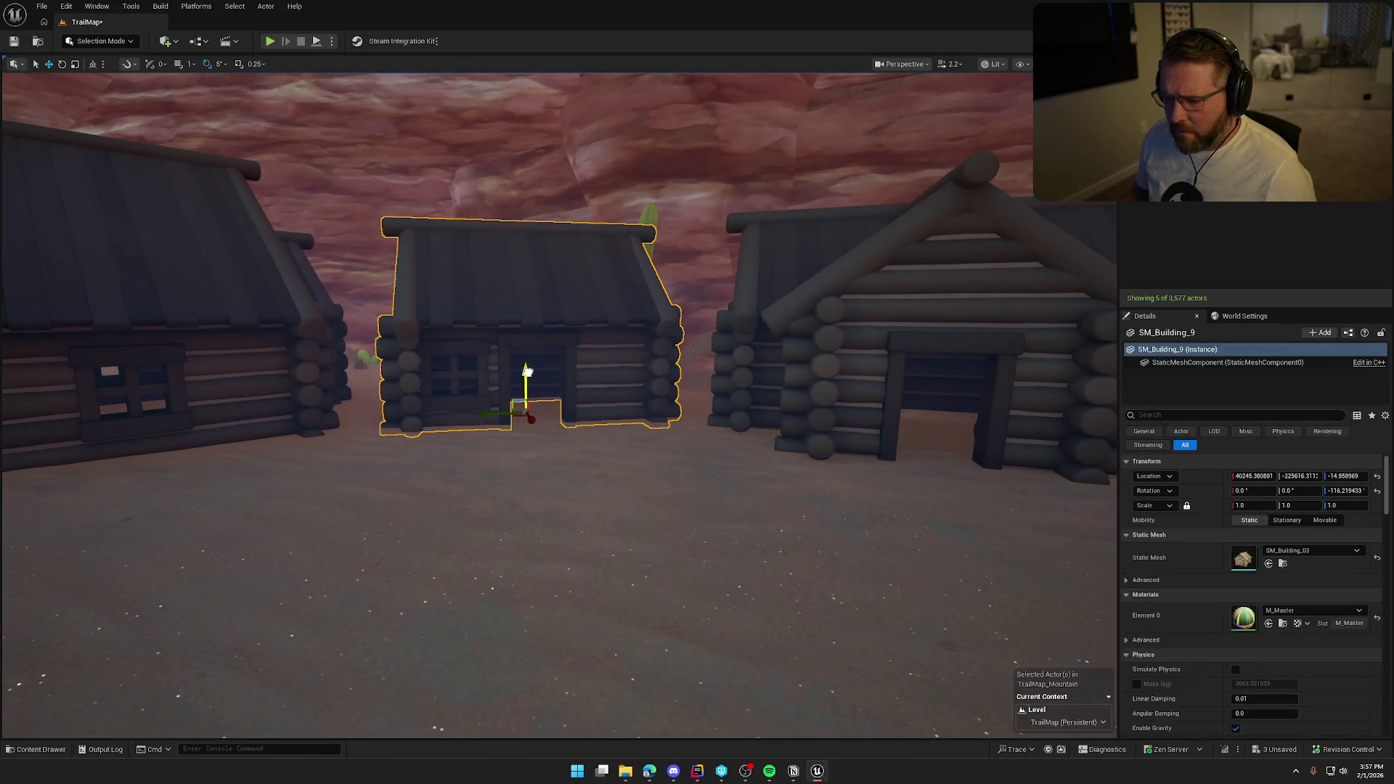
{"action": "key", "text": "Escape"}
{"action": "left_click", "coordinate": [426, 390]}
{"action": "mouse_move", "coordinate": [426, 389]}
{"action": "left_mouse_down"}
{"action": "mouse_move", "coordinate": [706, 390]}
{"action": "mouse_move", "coordinate": [395, 320]}
{"action": "mouse_move", "coordinate": [440, 325]}
{"action": "mouse_move", "coordinate": [460, 289]}
{"action": "mouse_move", "coordinate": [255, 182]}
{"action": "mouse_move", "coordinate": [87, 40]}
{"action": "left_mouse_up"}
{"action": "left_click", "coordinate": [87, 41]}
{"action": "left_click", "coordinate": [102, 73]}
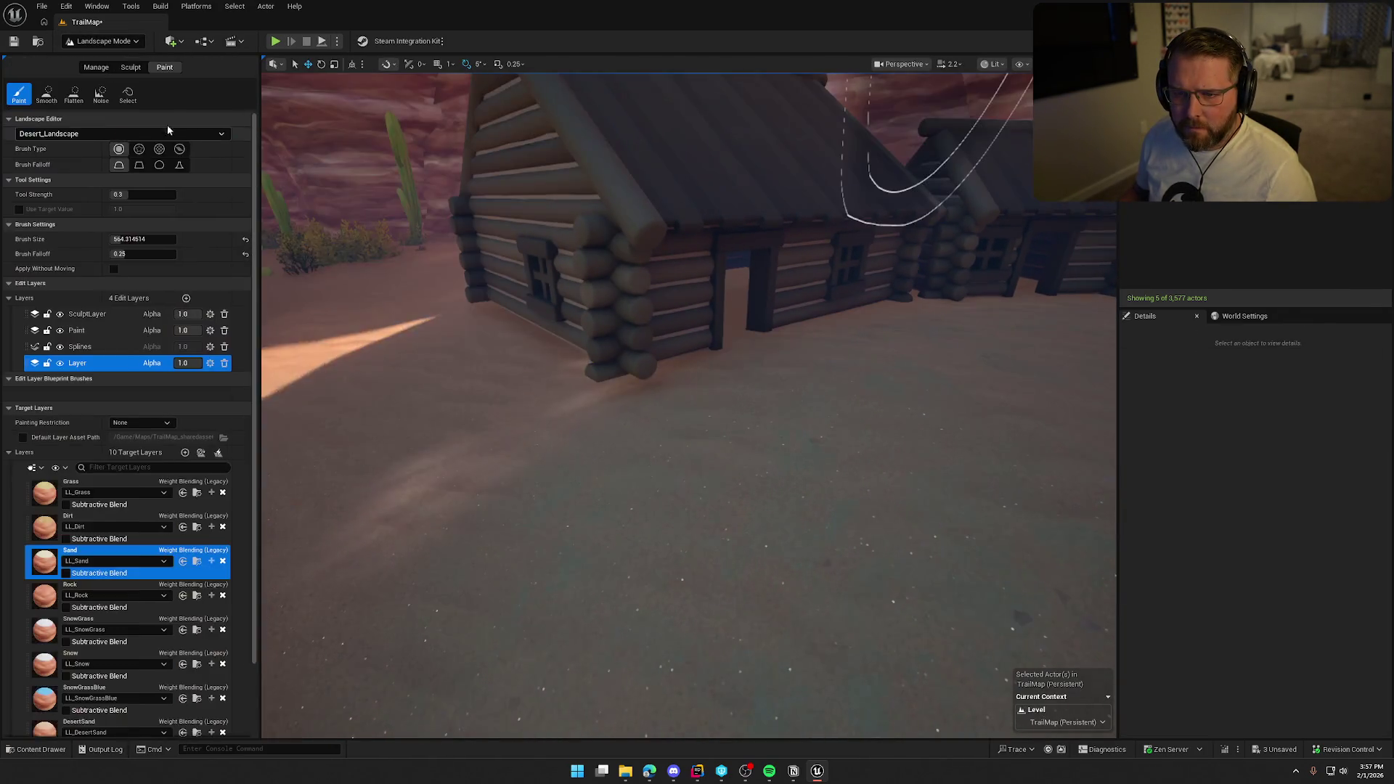
- Smooth and flatten the sand around the cabin bases with the Sculpt brushes
{"action": "left_click", "coordinate": [132, 68]}
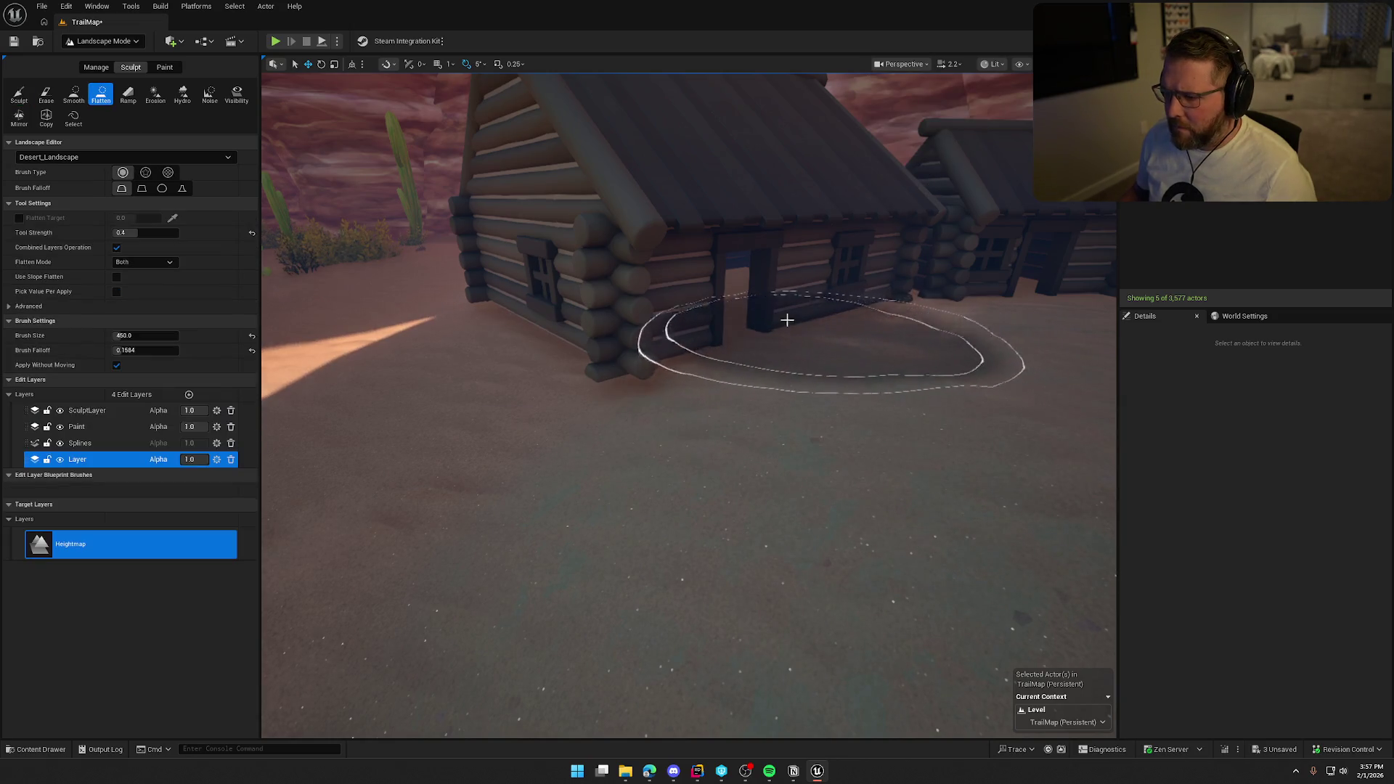
{"action": "left_click_drag", "start_coordinate": [508, 289], "coordinate": [656, 268]}
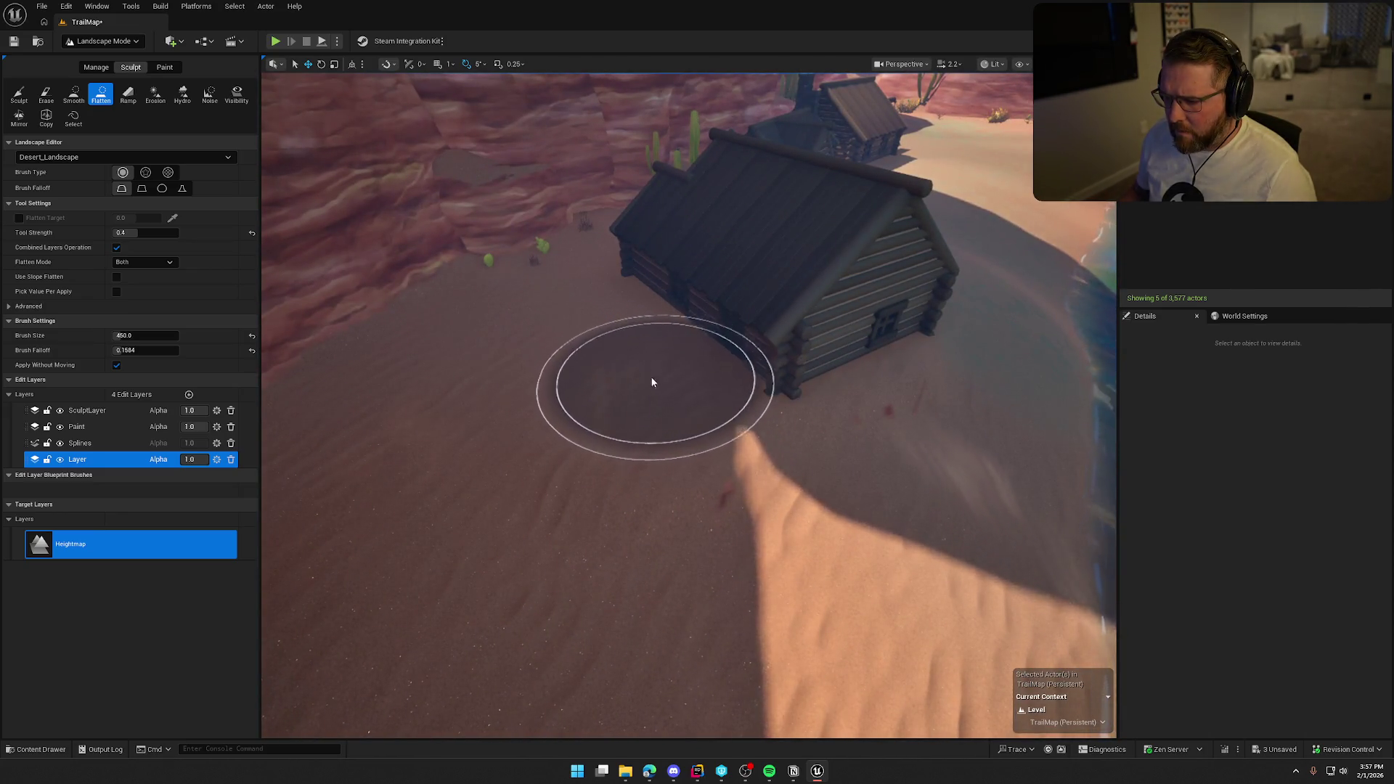
{"action": "left_click", "coordinate": [73, 94]}
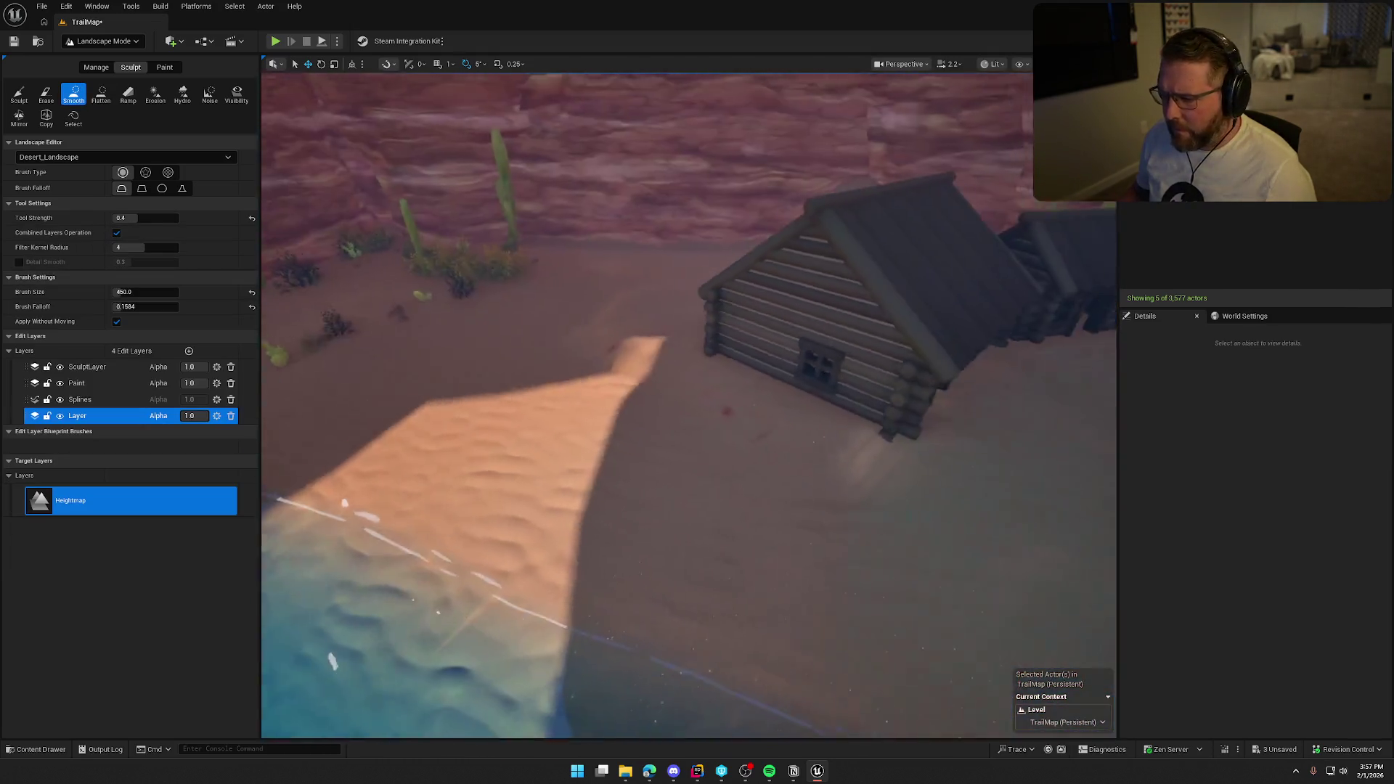
{"action": "left_click_drag", "start_coordinate": [622, 389], "coordinate": [622, 390]}
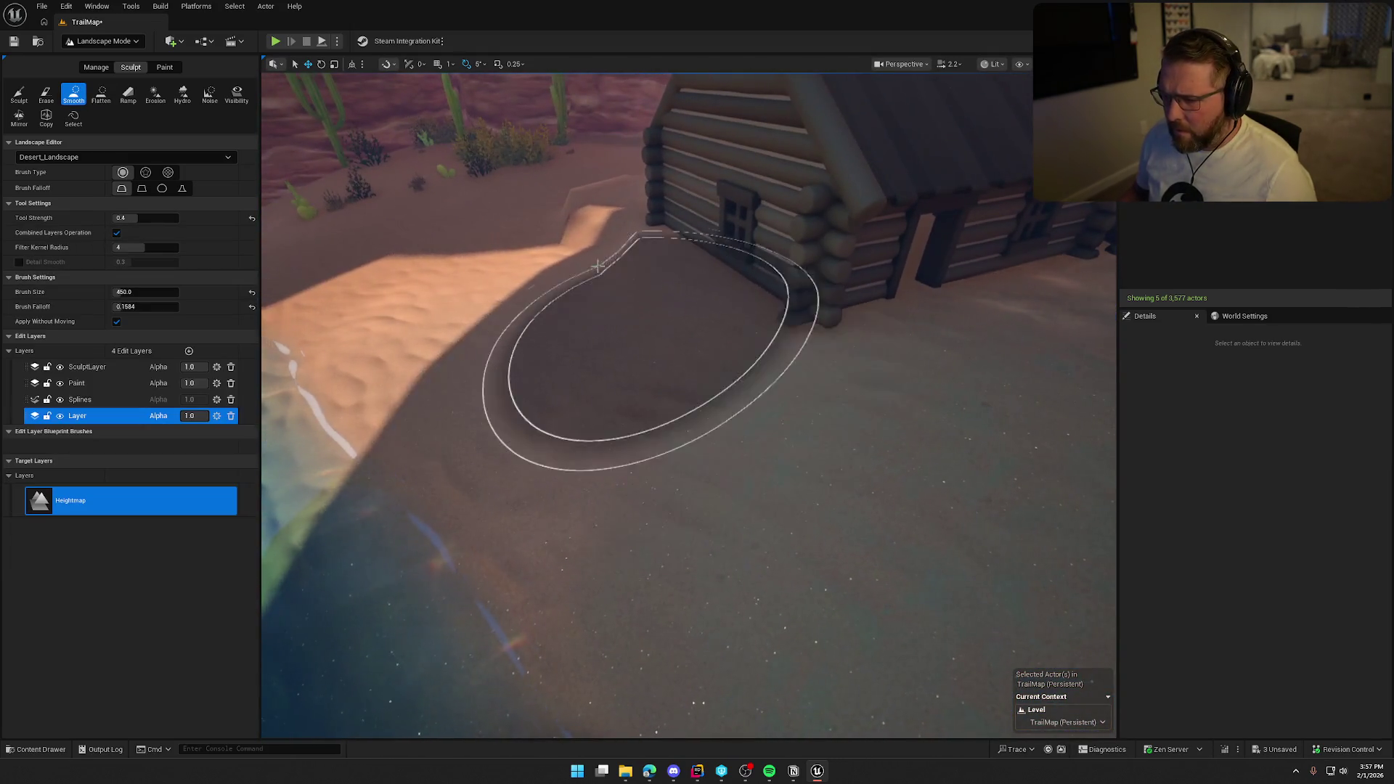
{"action": "left_click_drag", "start_coordinate": [567, 202], "coordinate": [568, 202]}
{"action": "left_click_drag", "start_coordinate": [691, 485], "coordinate": [690, 485]}
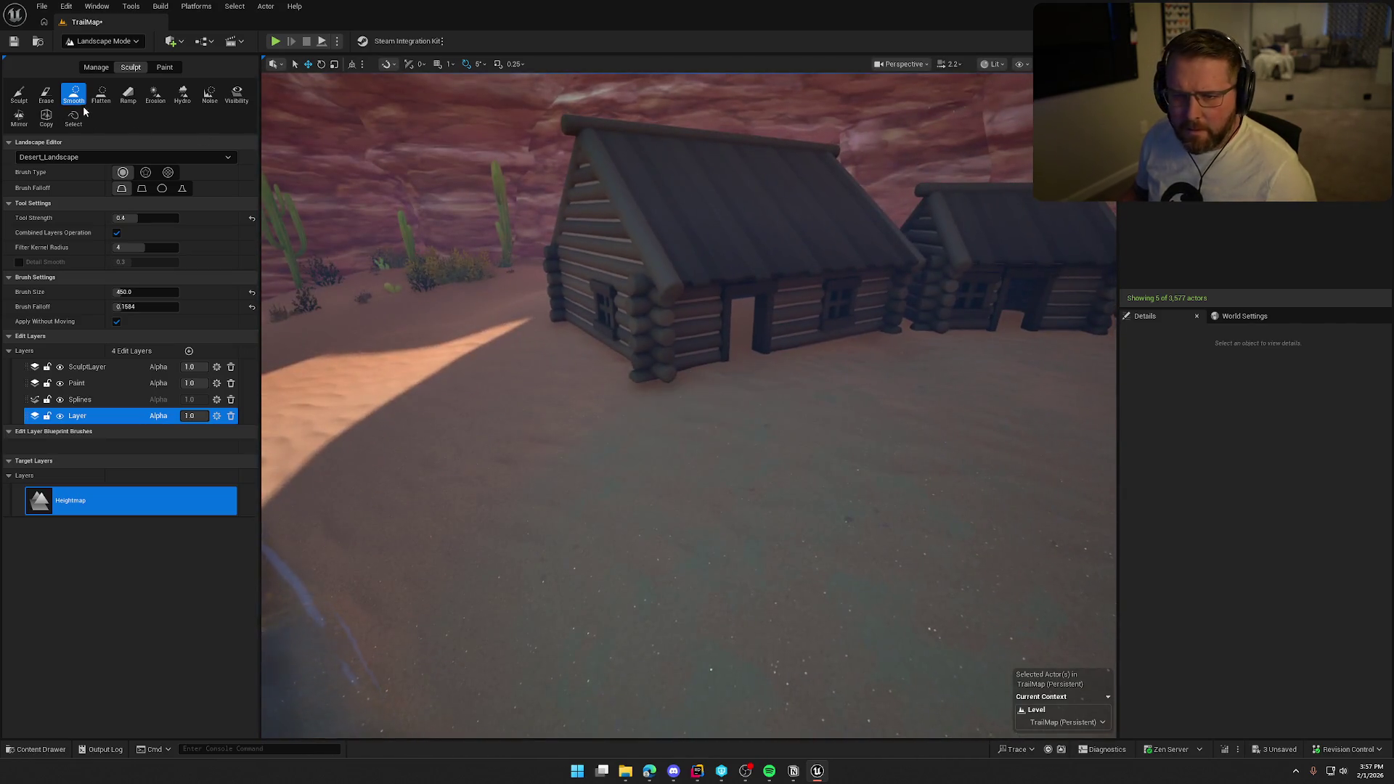
{"action": "left_click", "coordinate": [101, 95]}
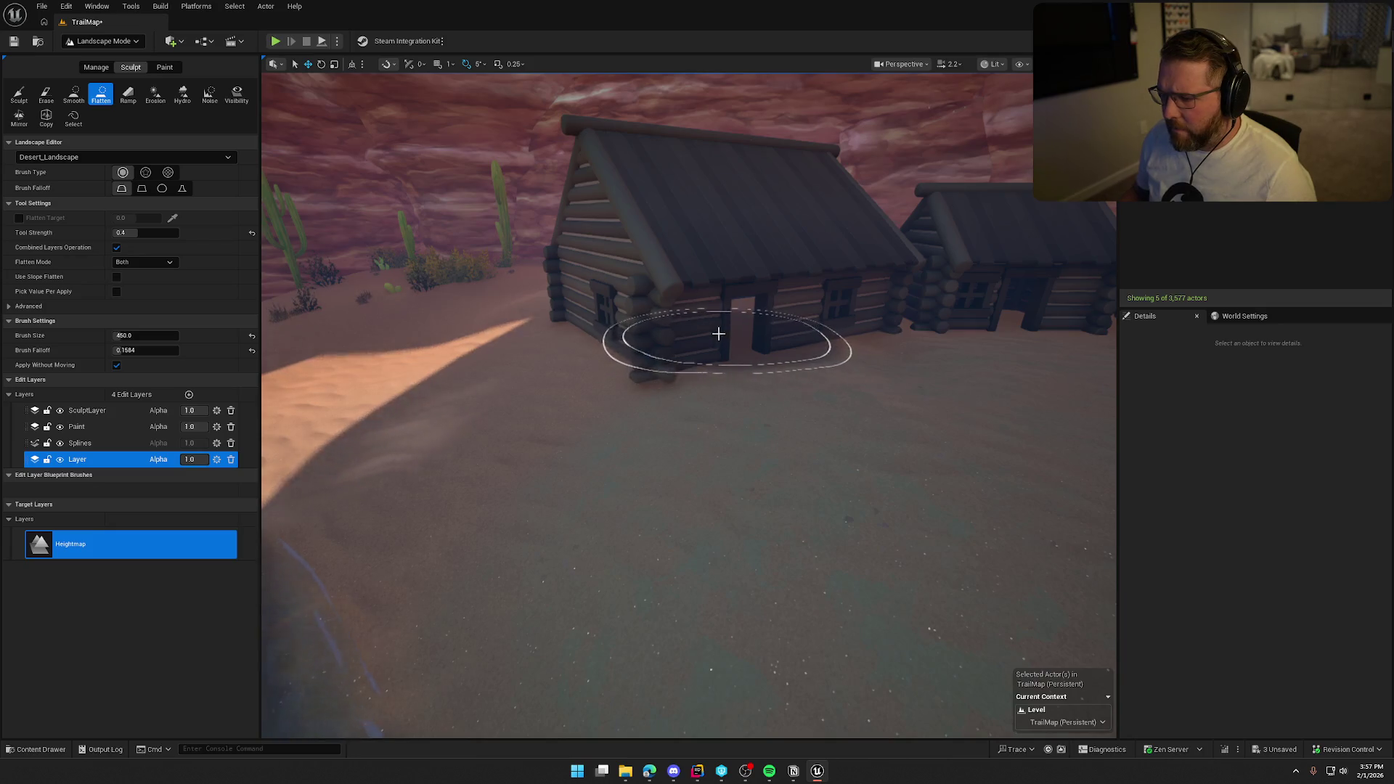
{"action": "left_click_drag", "start_coordinate": [561, 358], "coordinate": [561, 359]}
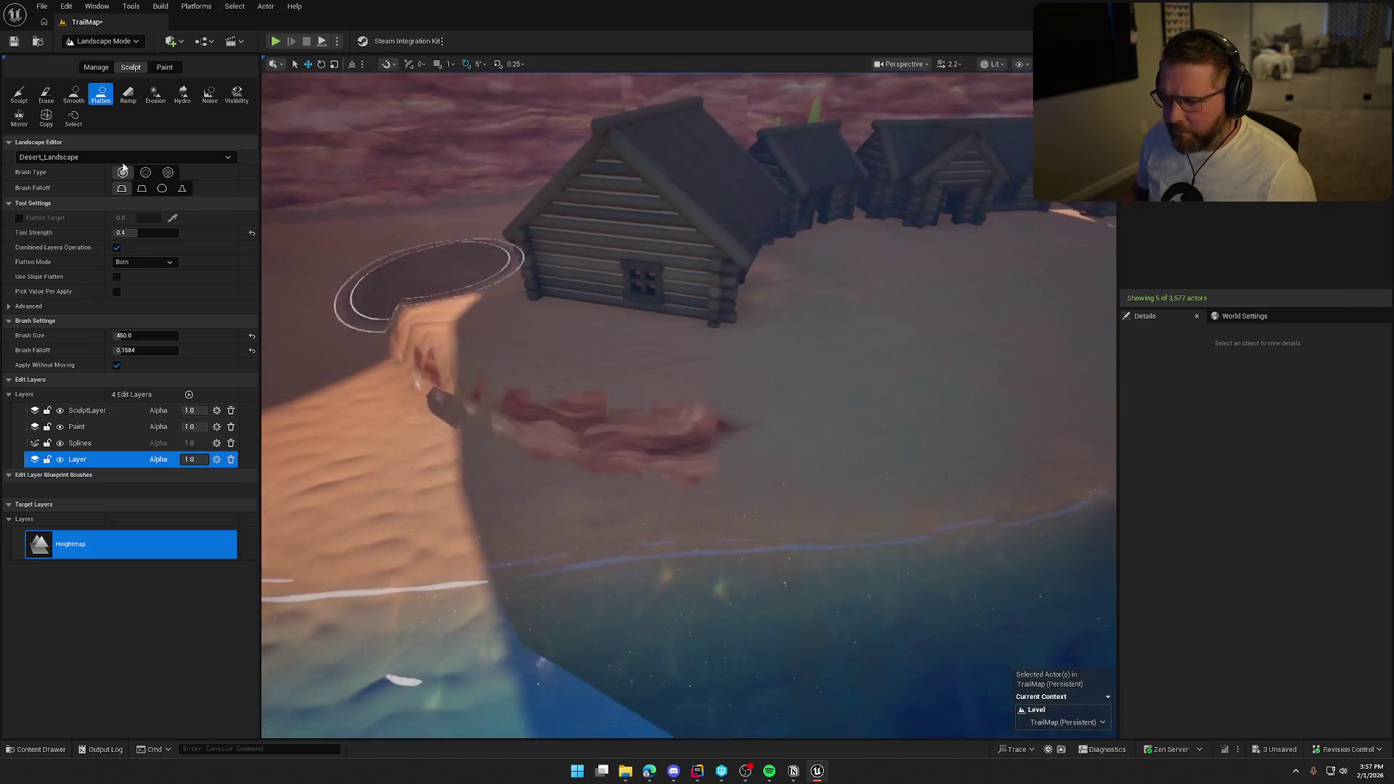
- Smooth away the red streak beside the cabin, then return to Selection Mode
{"action": "left_click", "coordinate": [73, 94]}
{"action": "mouse_move", "coordinate": [625, 508]}
{"action": "left_mouse_down"}
{"action": "mouse_move", "coordinate": [532, 409]}
{"action": "mouse_move", "coordinate": [389, 335]}
{"action": "left_mouse_up"}
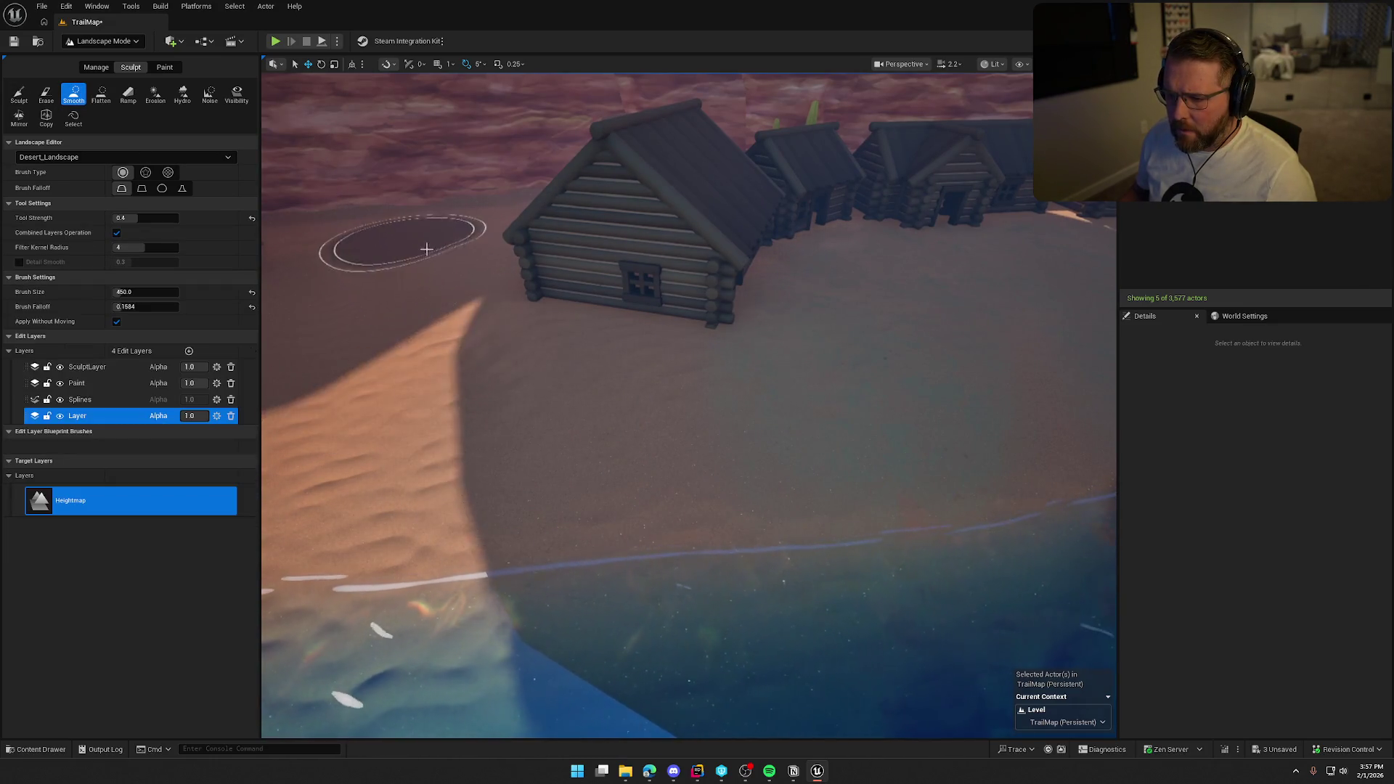
{"action": "left_click_drag", "start_coordinate": [403, 406], "coordinate": [403, 406]}
{"action": "scroll", "coordinate": [549, 453], "scroll_direction": "down", "scroll_amount": 5}
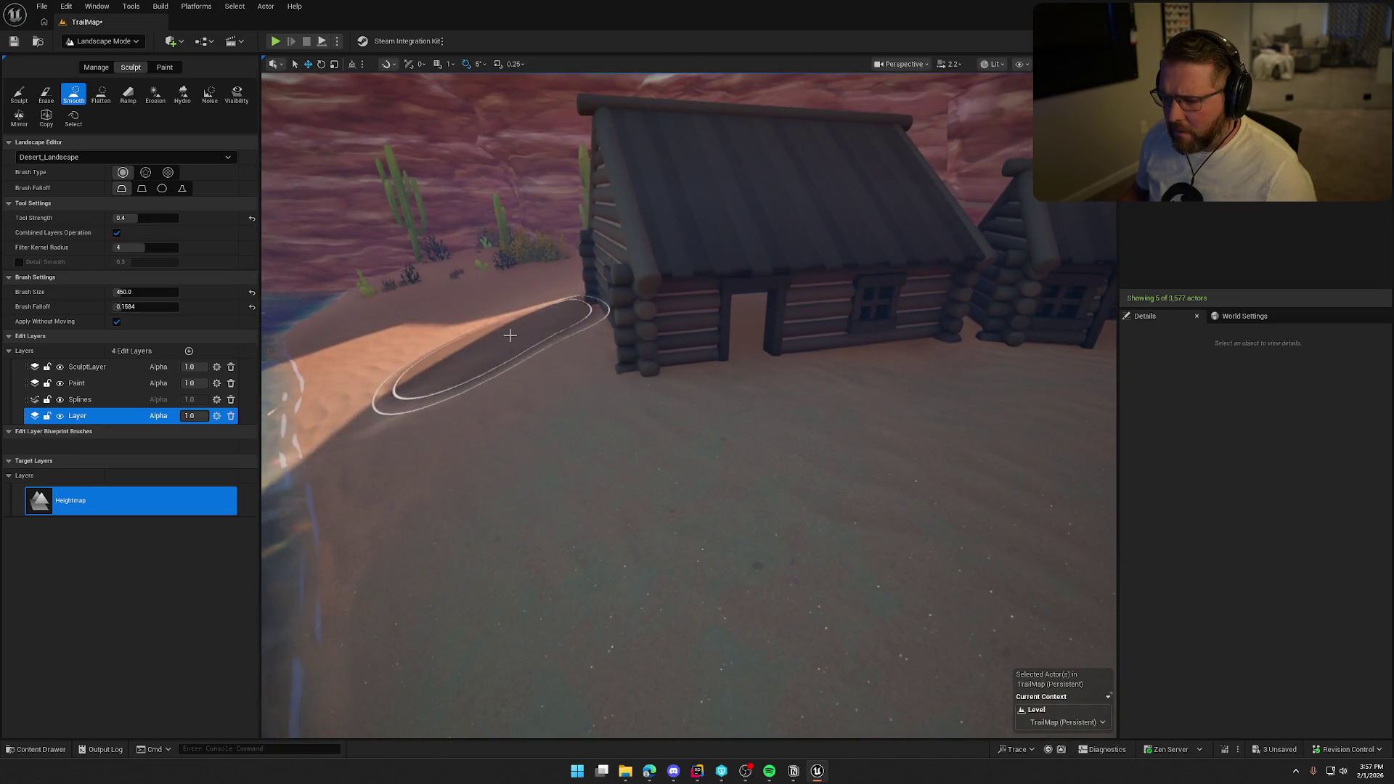
{"action": "left_click_drag", "start_coordinate": [549, 454], "coordinate": [774, 496]}
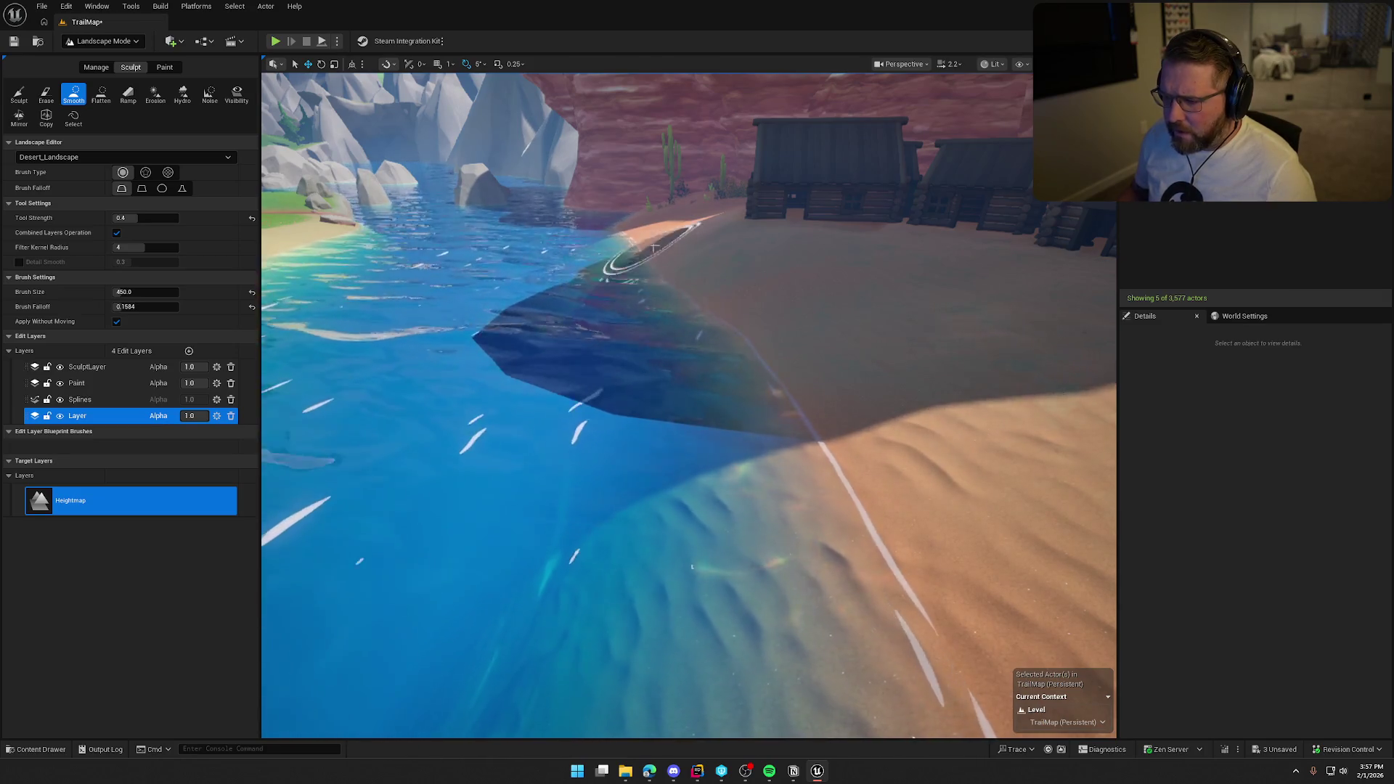
{"action": "mouse_move", "coordinate": [669, 467]}
{"action": "left_mouse_down"}
{"action": "mouse_move", "coordinate": [810, 546]}
{"action": "mouse_move", "coordinate": [799, 392]}
{"action": "mouse_move", "coordinate": [614, 469]}
{"action": "mouse_move", "coordinate": [774, 436]}
{"action": "mouse_move", "coordinate": [759, 519]}
{"action": "mouse_move", "coordinate": [732, 361]}
{"action": "left_mouse_up"}
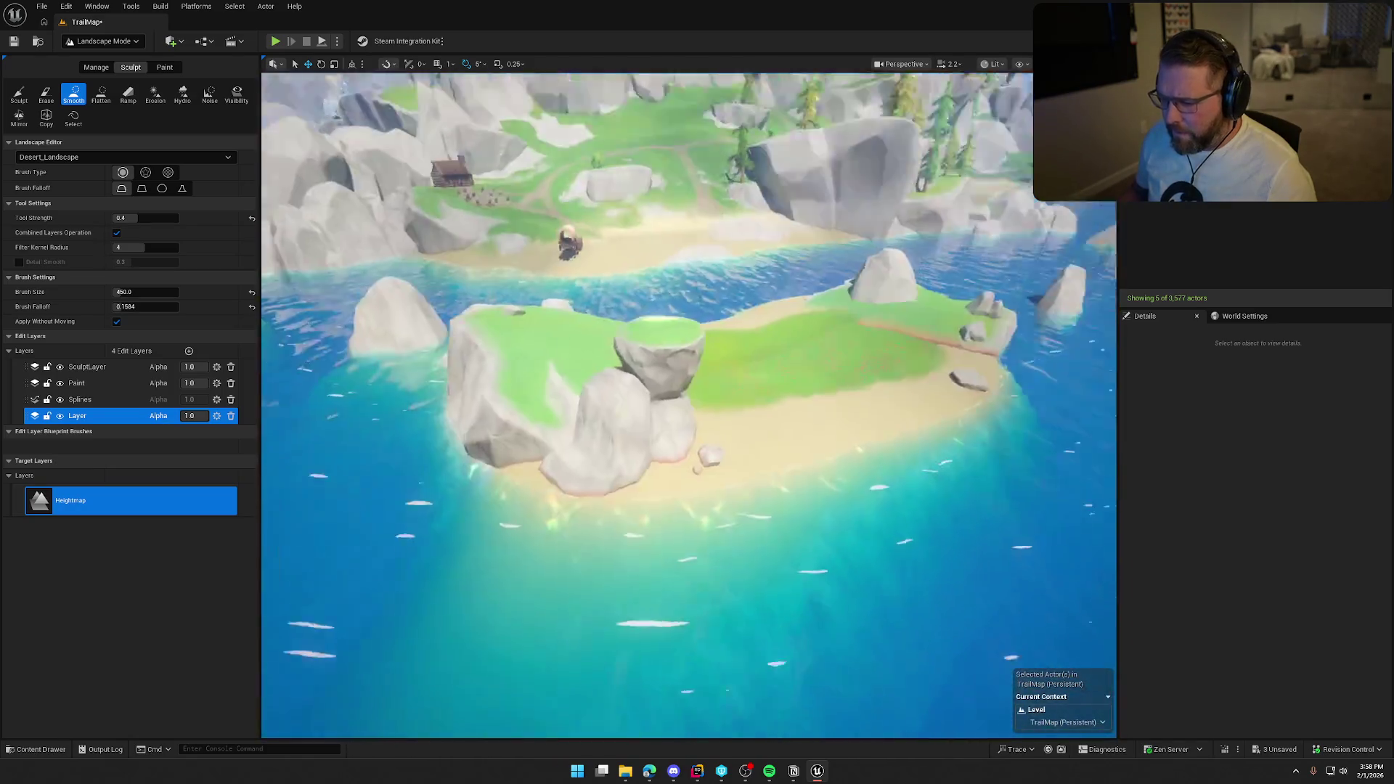
{"action": "scroll", "coordinate": [781, 519], "scroll_direction": "up", "scroll_amount": 3}
{"action": "left_click", "coordinate": [101, 40]}
{"action": "left_click", "coordinate": [98, 58]}
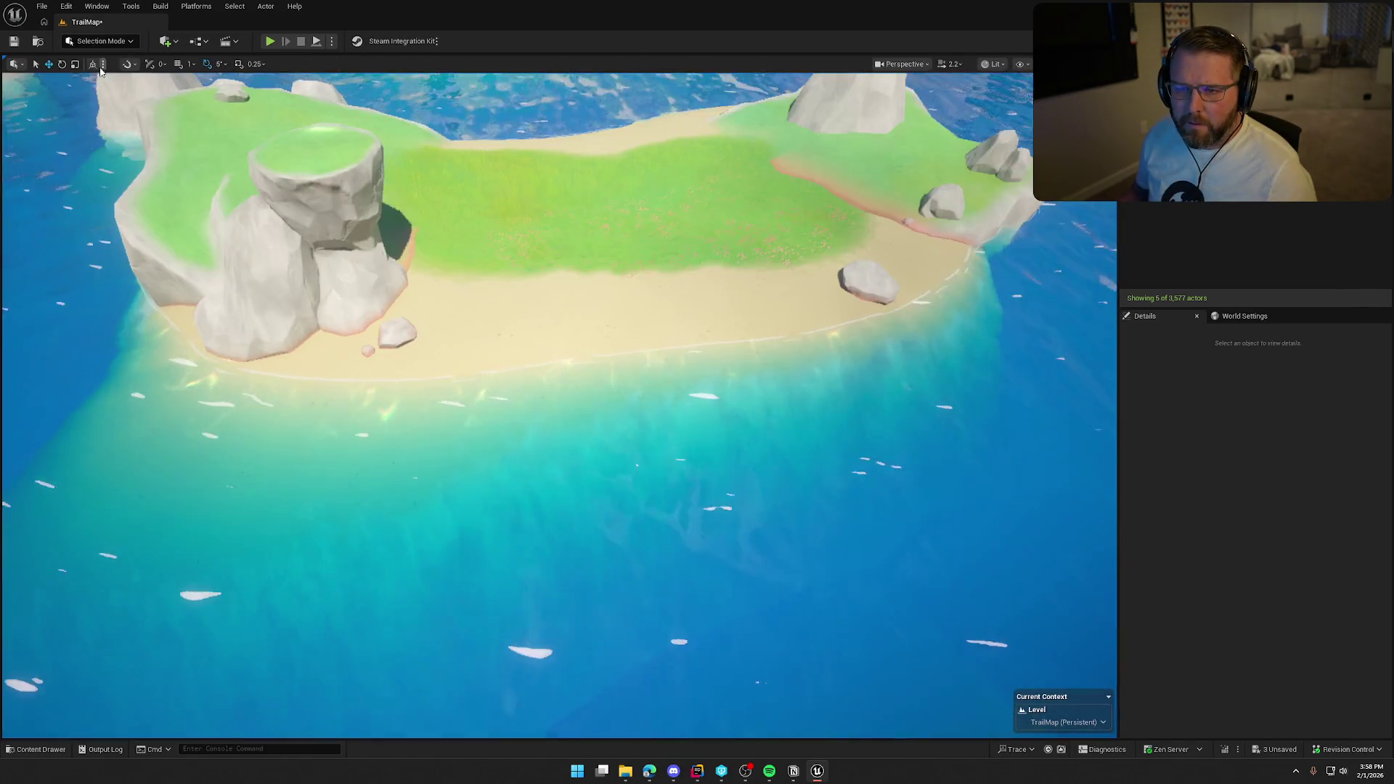
- Select the island landscape and re-enter Landscape mode with the Sculpt, Smooth and Flatten brushes
{"action": "left_click", "coordinate": [308, 159]}
{"action": "left_click", "coordinate": [102, 40]}
{"action": "key", "text": "Escape"}
{"action": "key", "text": "shift+2"}
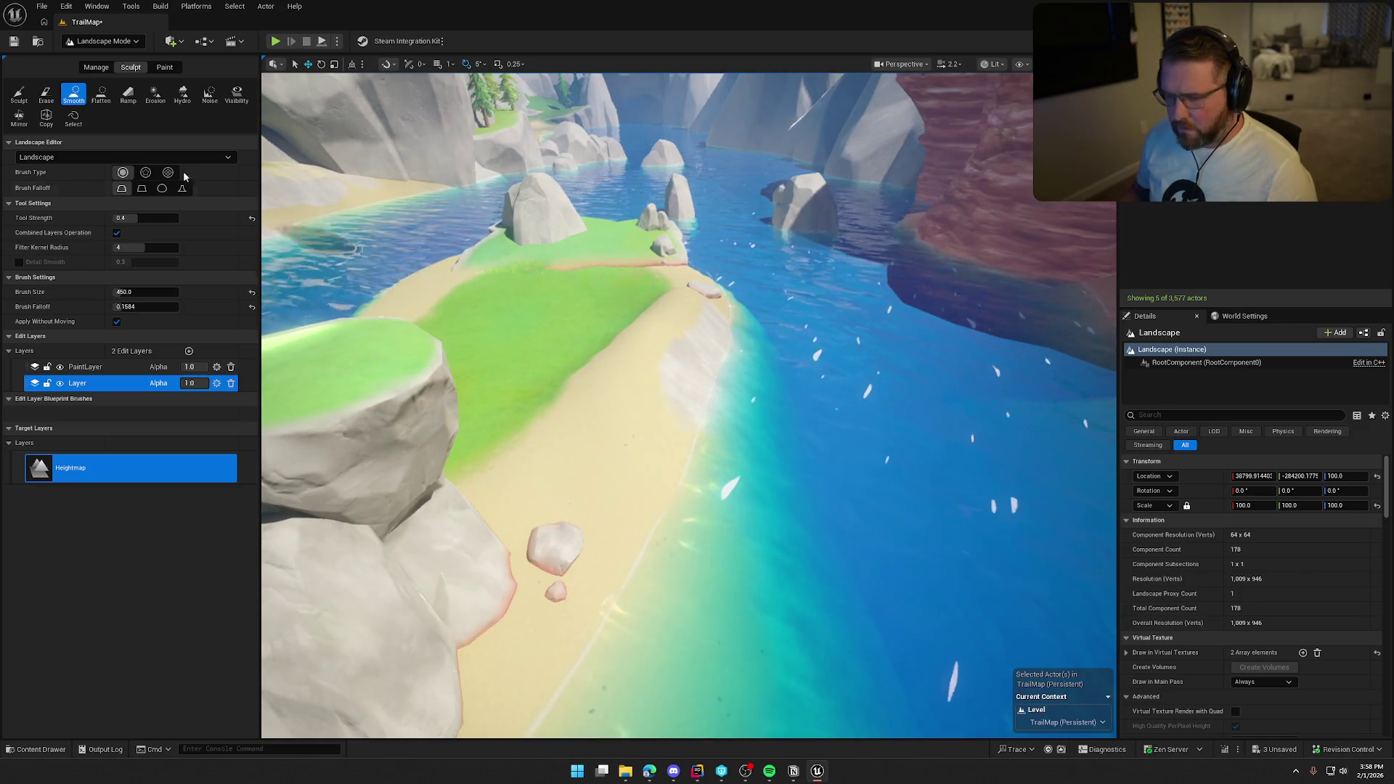
{"action": "left_click", "coordinate": [19, 93]}
{"action": "left_click", "coordinate": [73, 93]}
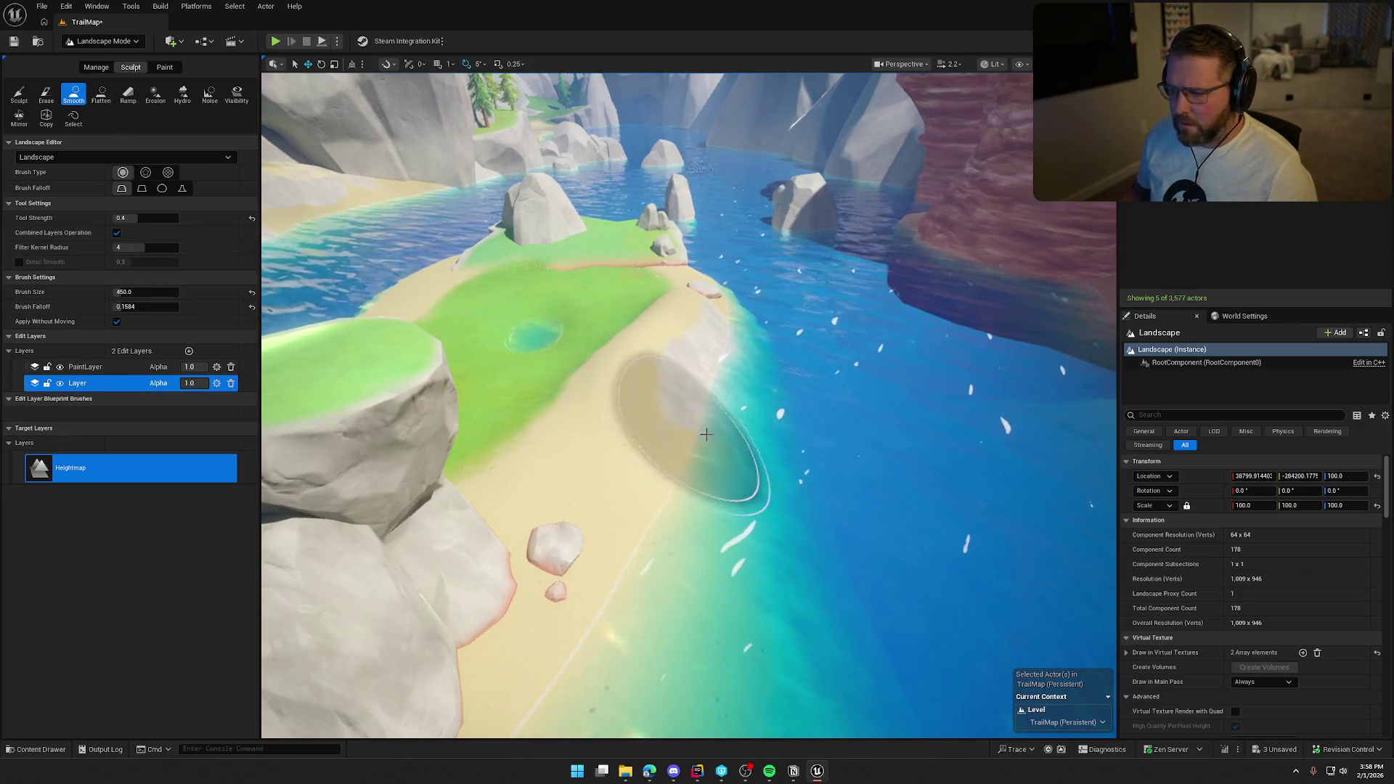
{"action": "left_click", "coordinate": [101, 93]}
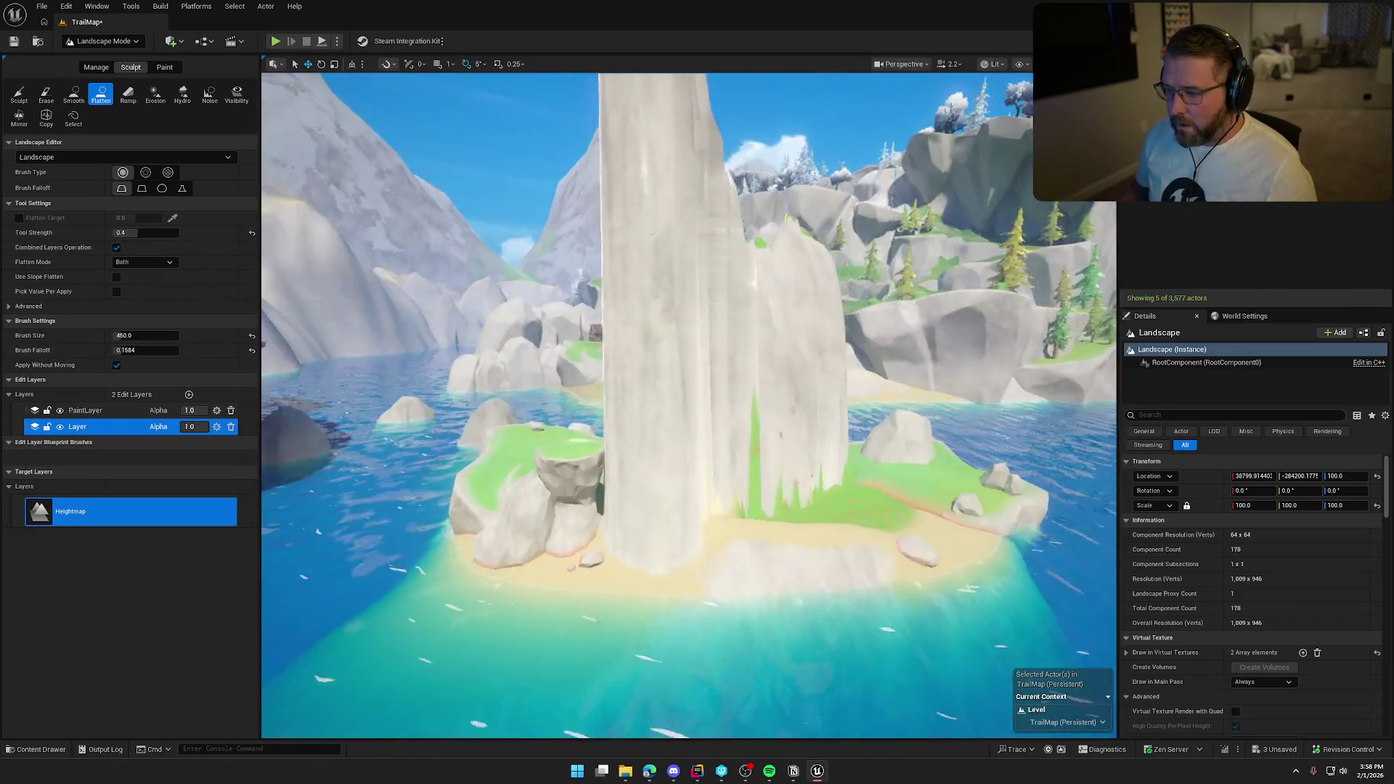
- Undo the last two landscape strokes and choose the Ramp tool over the shore beside the rock
{"action": "key", "text": "ctrl+z"}
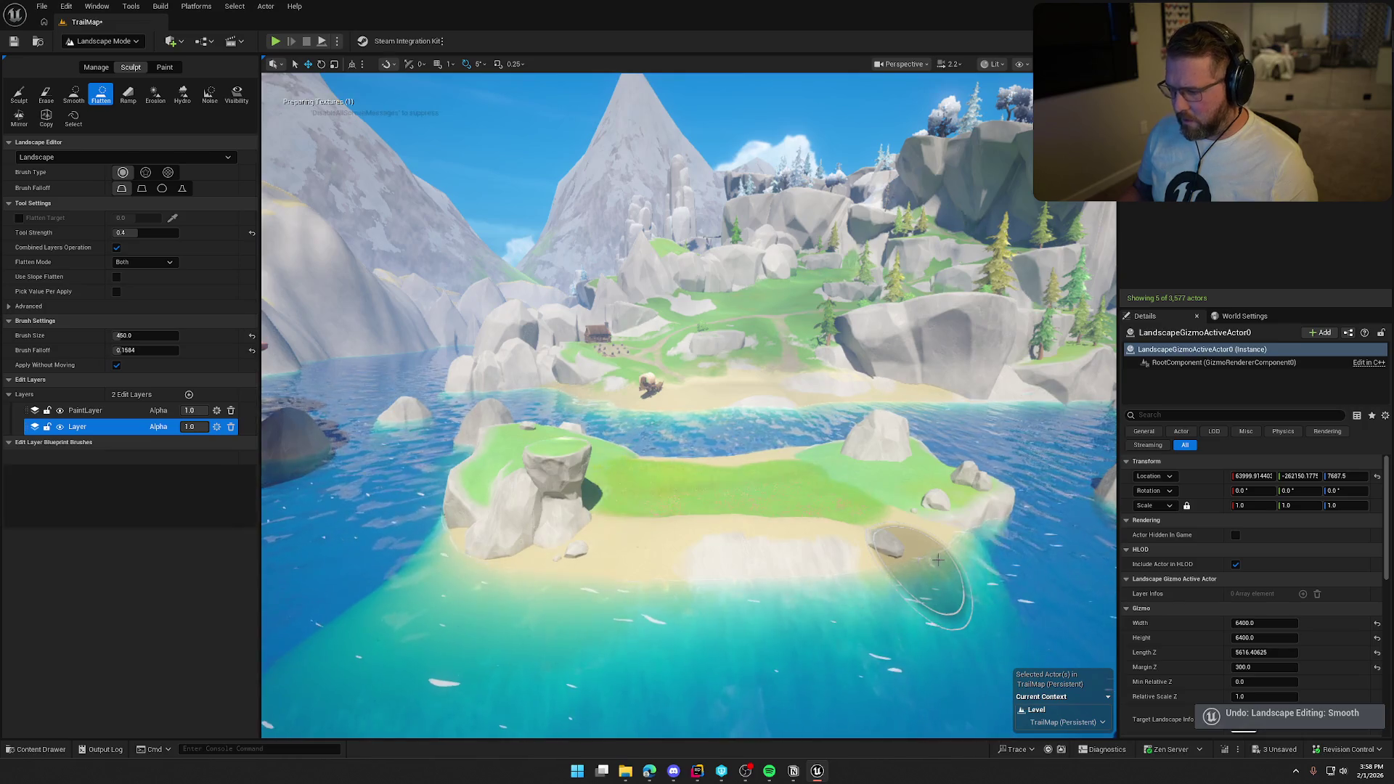
{"action": "key", "text": "ctrl+z"}
{"action": "scroll", "coordinate": [981, 564], "scroll_direction": "up", "scroll_amount": 10}
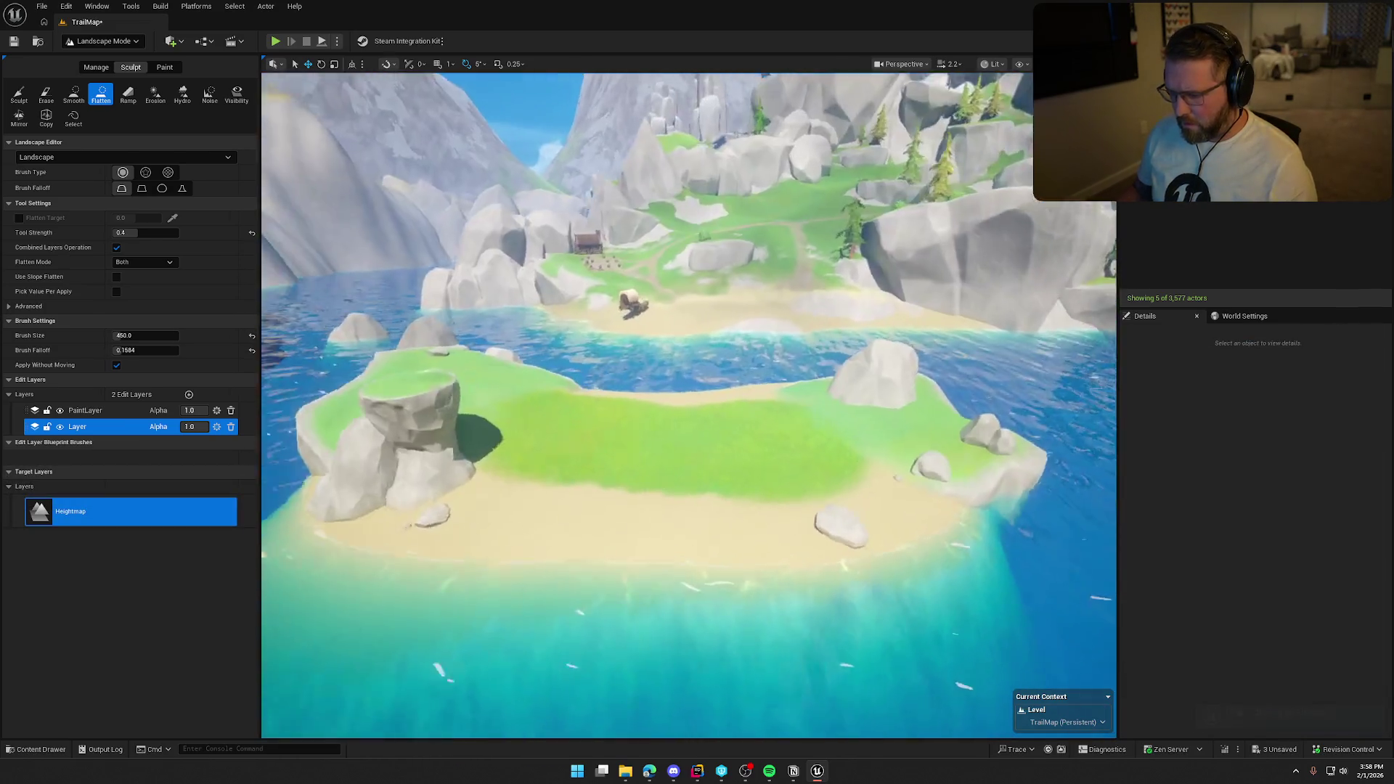
{"action": "key", "text": "a"}
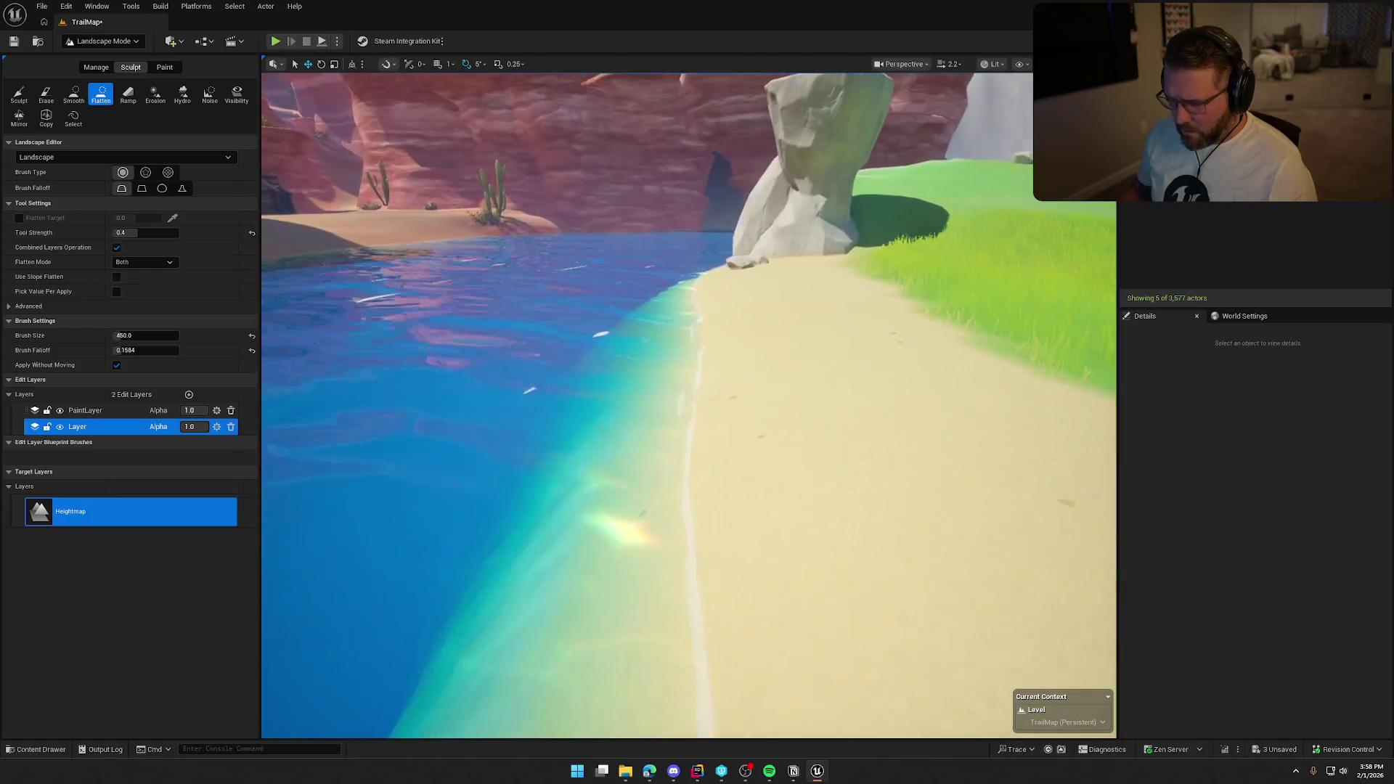
{"action": "key", "text": "s"}
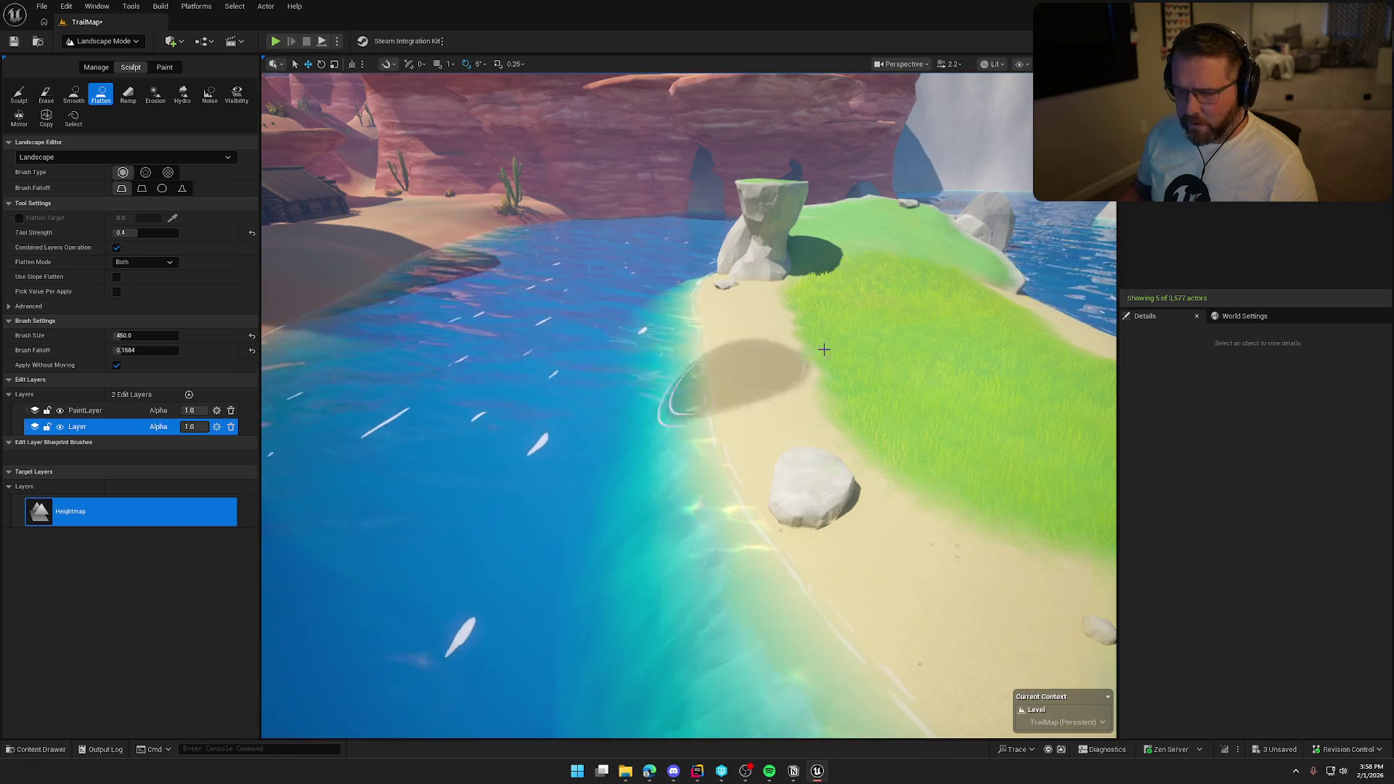
{"action": "left_click", "coordinate": [129, 99]}
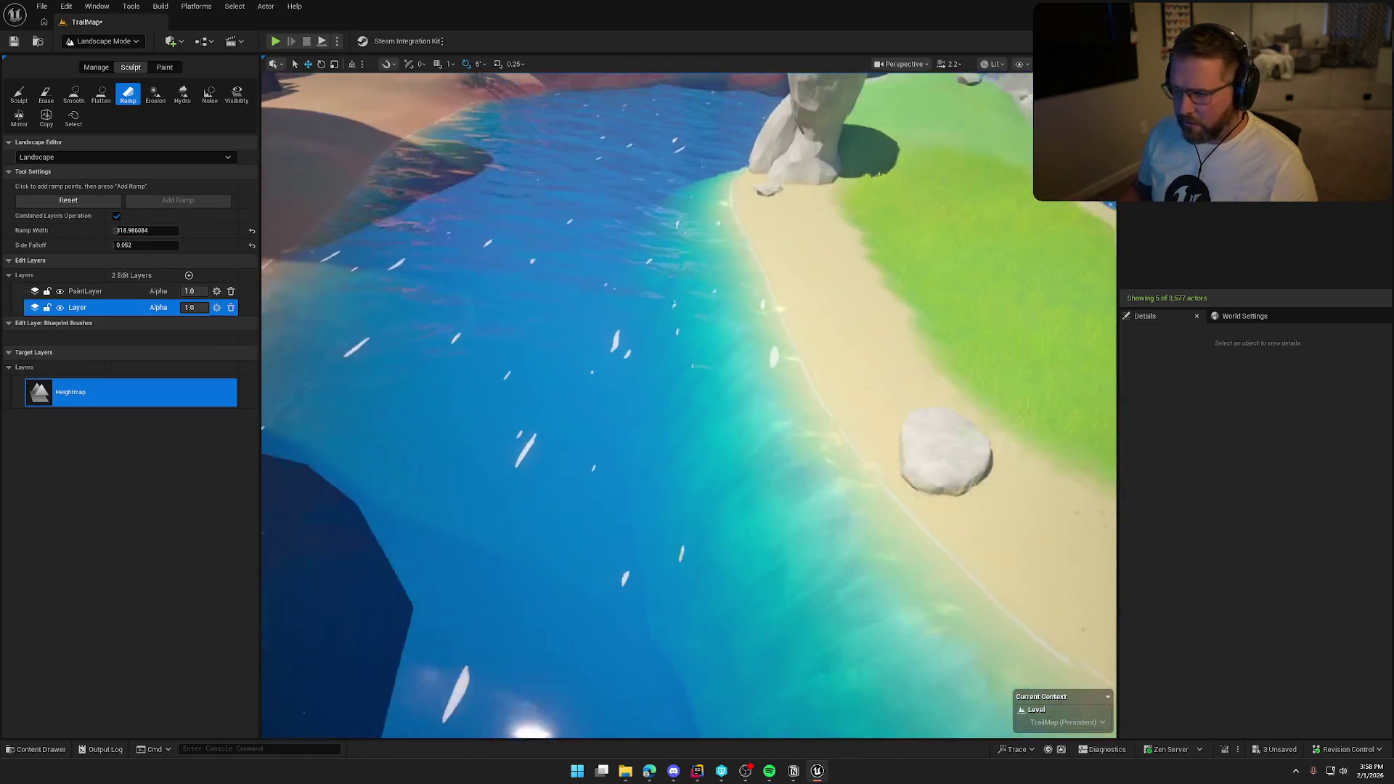
- Add a ramp from two shore points out into the water, then return to Selection Mode
{"action": "left_click", "coordinate": [790, 304]}
{"action": "left_click", "coordinate": [748, 333]}
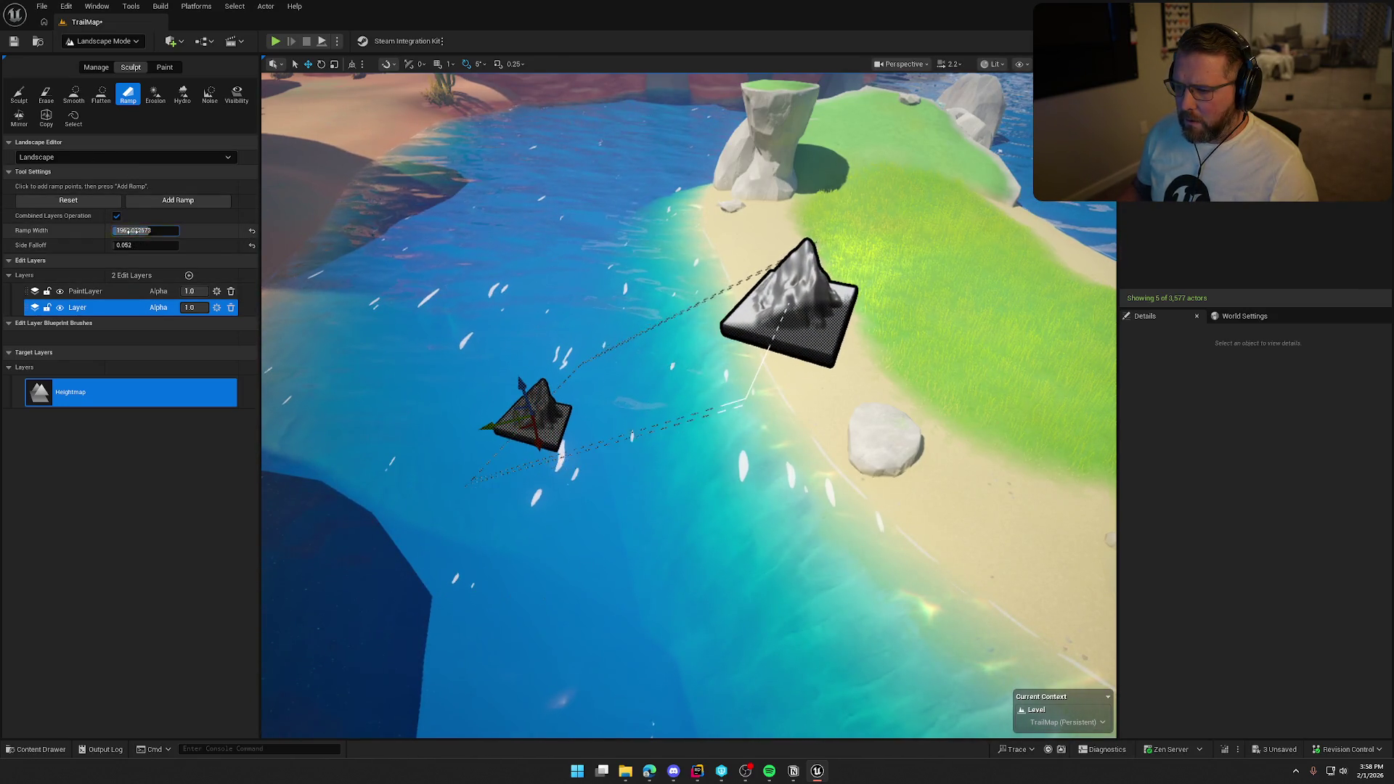
{"action": "scroll", "coordinate": [688, 406], "scroll_direction": "up", "scroll_amount": 5}
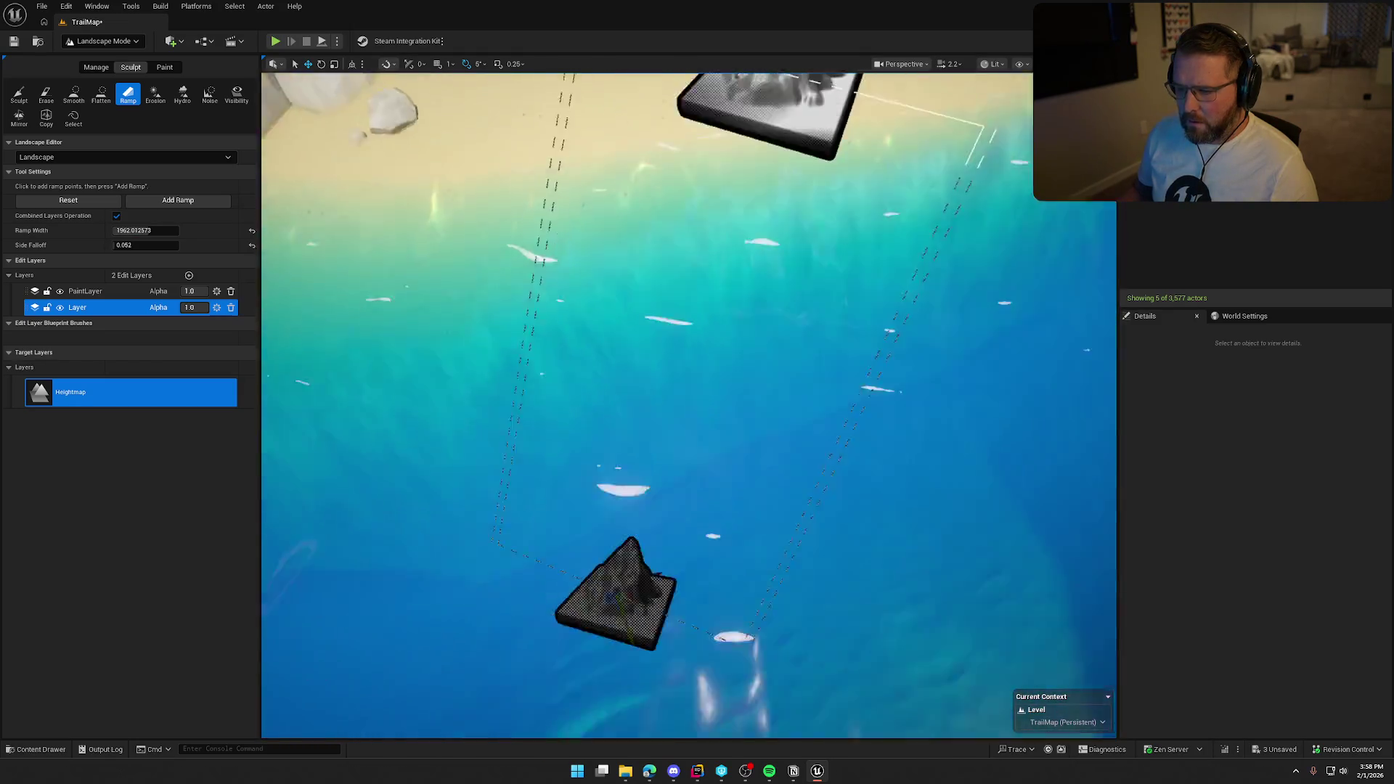
{"action": "scroll", "coordinate": [706, 263], "scroll_direction": "down", "scroll_amount": 5}
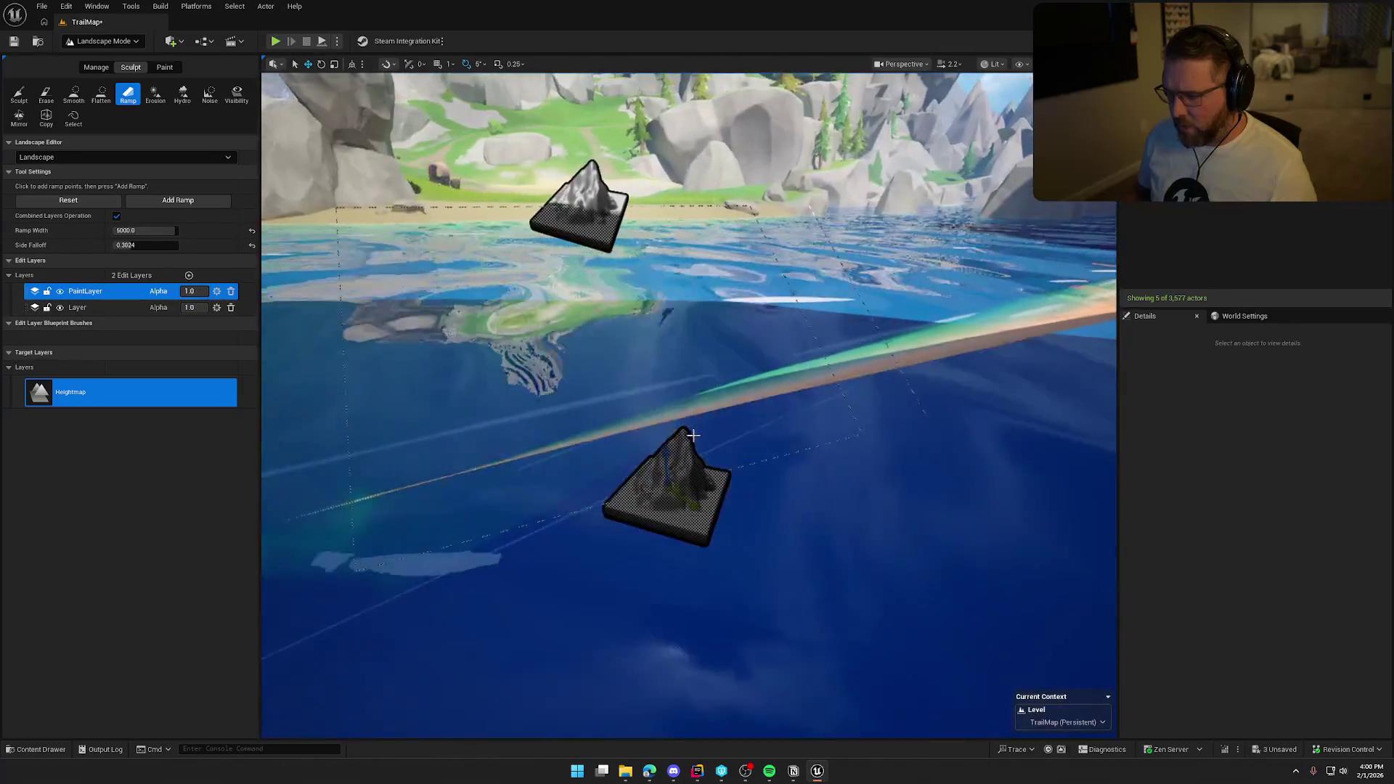
{"action": "mouse_move", "coordinate": [647, 451]}
{"action": "left_mouse_down"}
{"action": "mouse_move", "coordinate": [663, 399]}
{"action": "mouse_move", "coordinate": [717, 382]}
{"action": "left_mouse_up"}
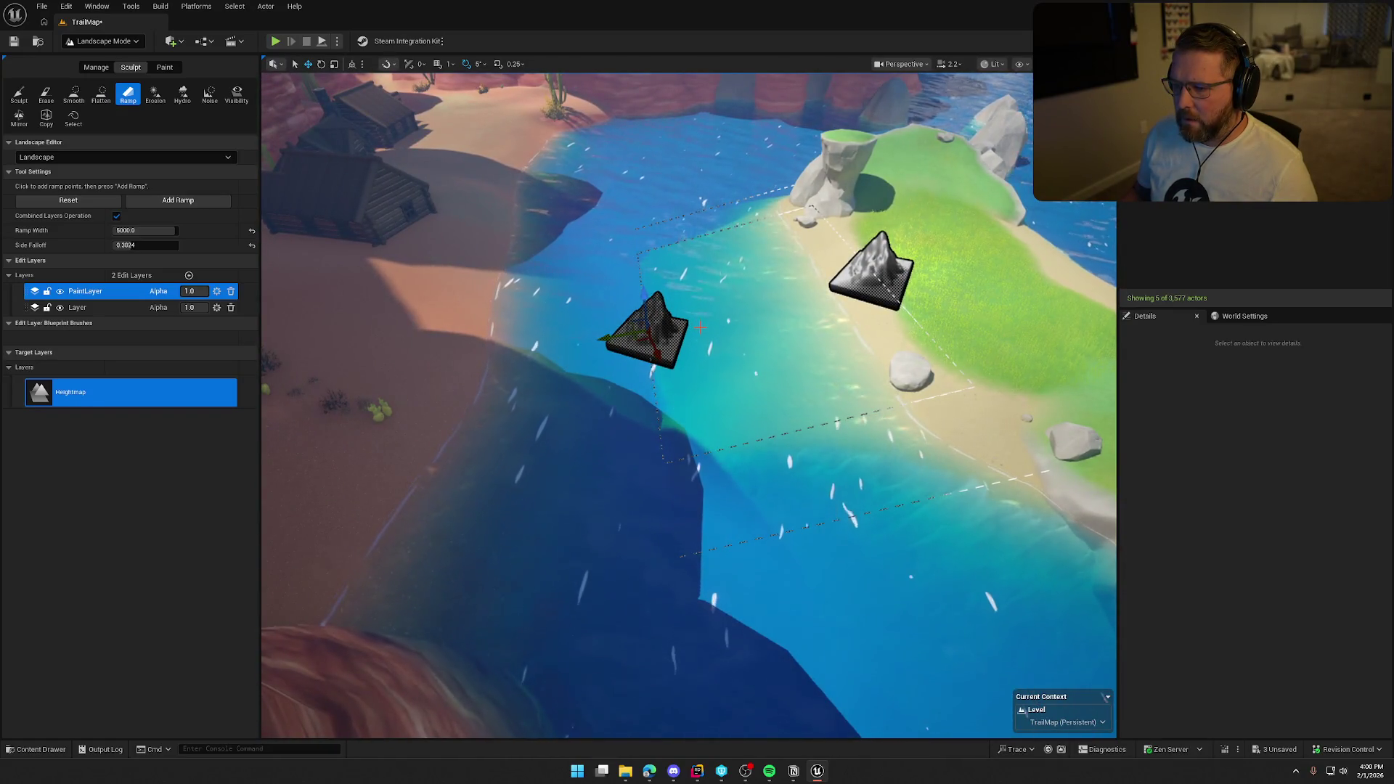
{"action": "left_click", "coordinate": [104, 41]}
{"action": "left_click", "coordinate": [102, 60]}
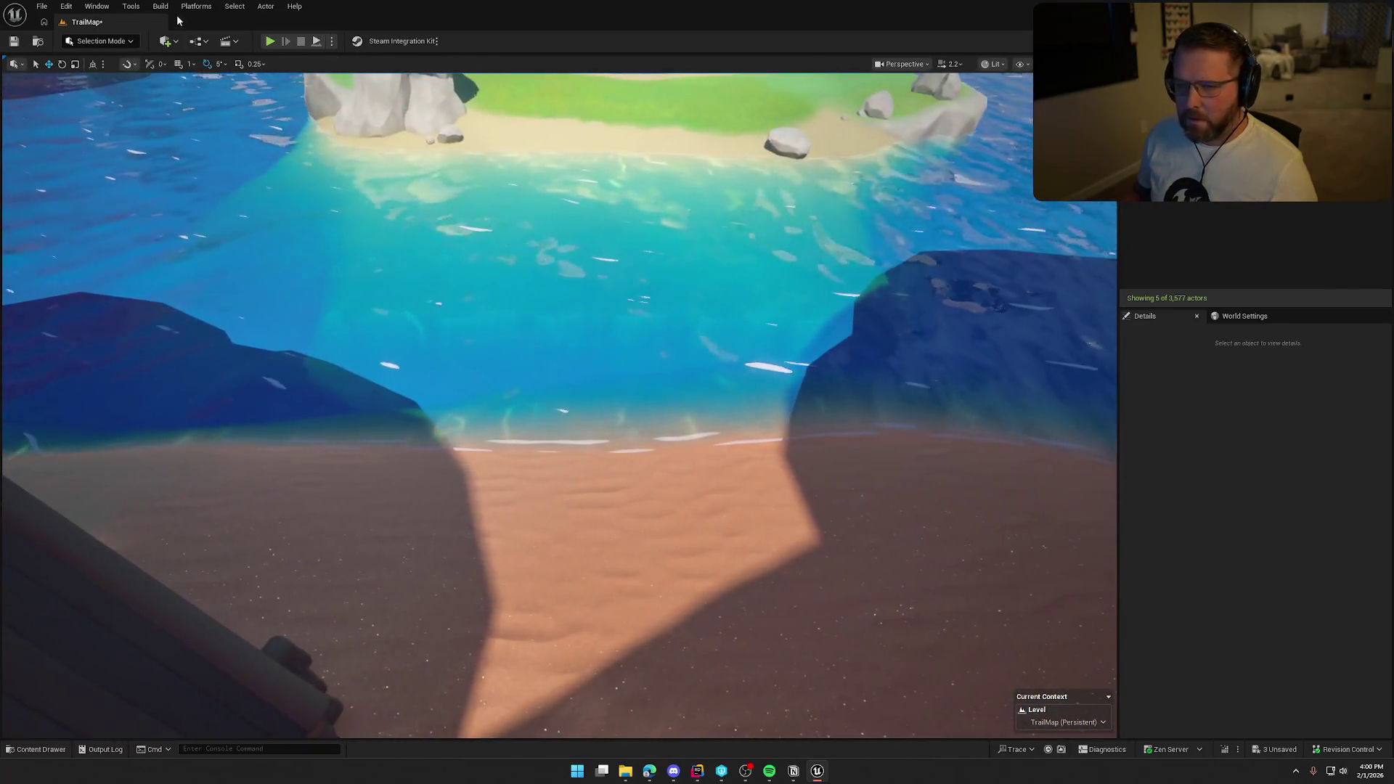
- Re-enter Landscape mode on the Landscape, pick the Smooth brush, then return to Selection Mode with Shift+1
{"action": "left_click", "coordinate": [103, 41]}
{"action": "left_click", "coordinate": [102, 60]}
{"action": "left_click", "coordinate": [104, 41]}
{"action": "left_click", "coordinate": [135, 444]}
{"action": "left_click", "coordinate": [104, 41]}
{"action": "left_click", "coordinate": [131, 71]}
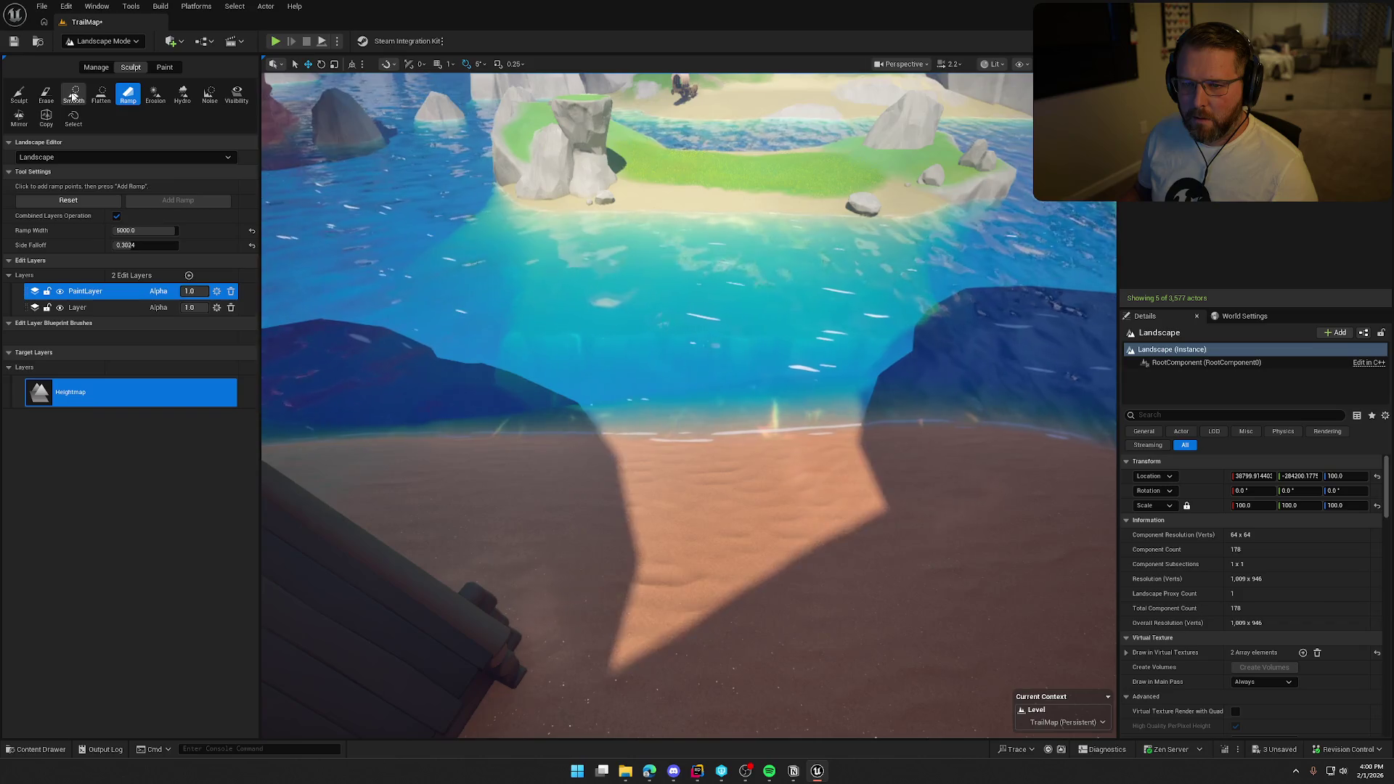
{"action": "left_click", "coordinate": [73, 97]}
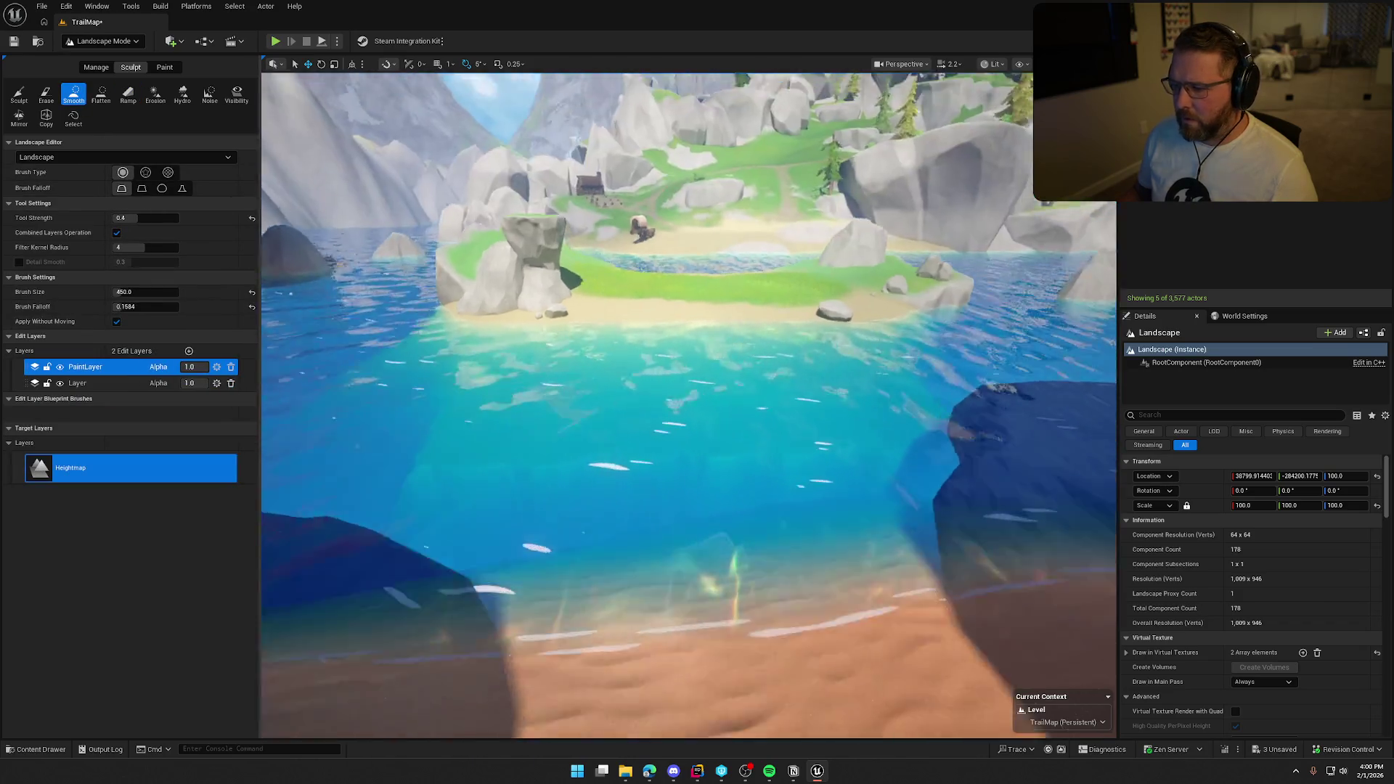
{"action": "scroll", "coordinate": [611, 403], "scroll_direction": "up", "scroll_amount": 3}
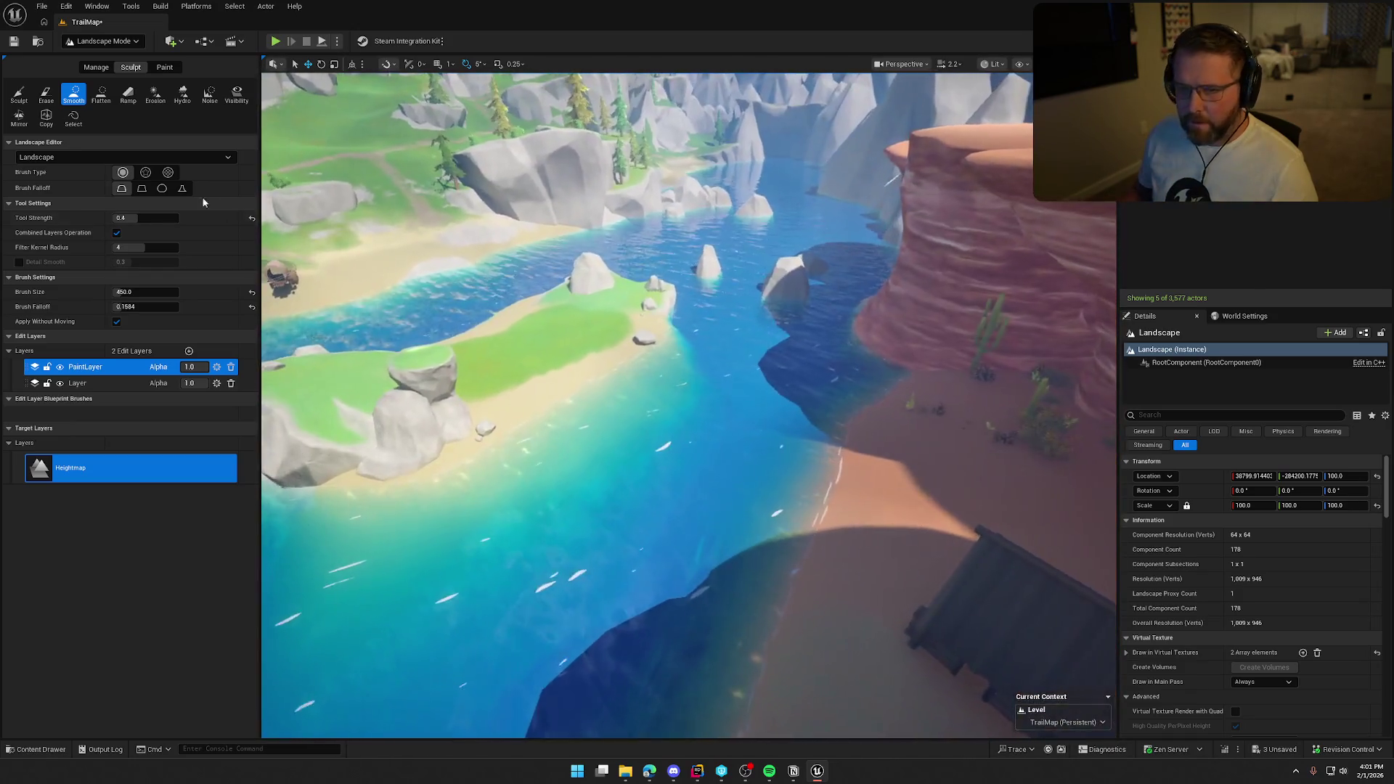
{"action": "key", "text": "shift+1"}
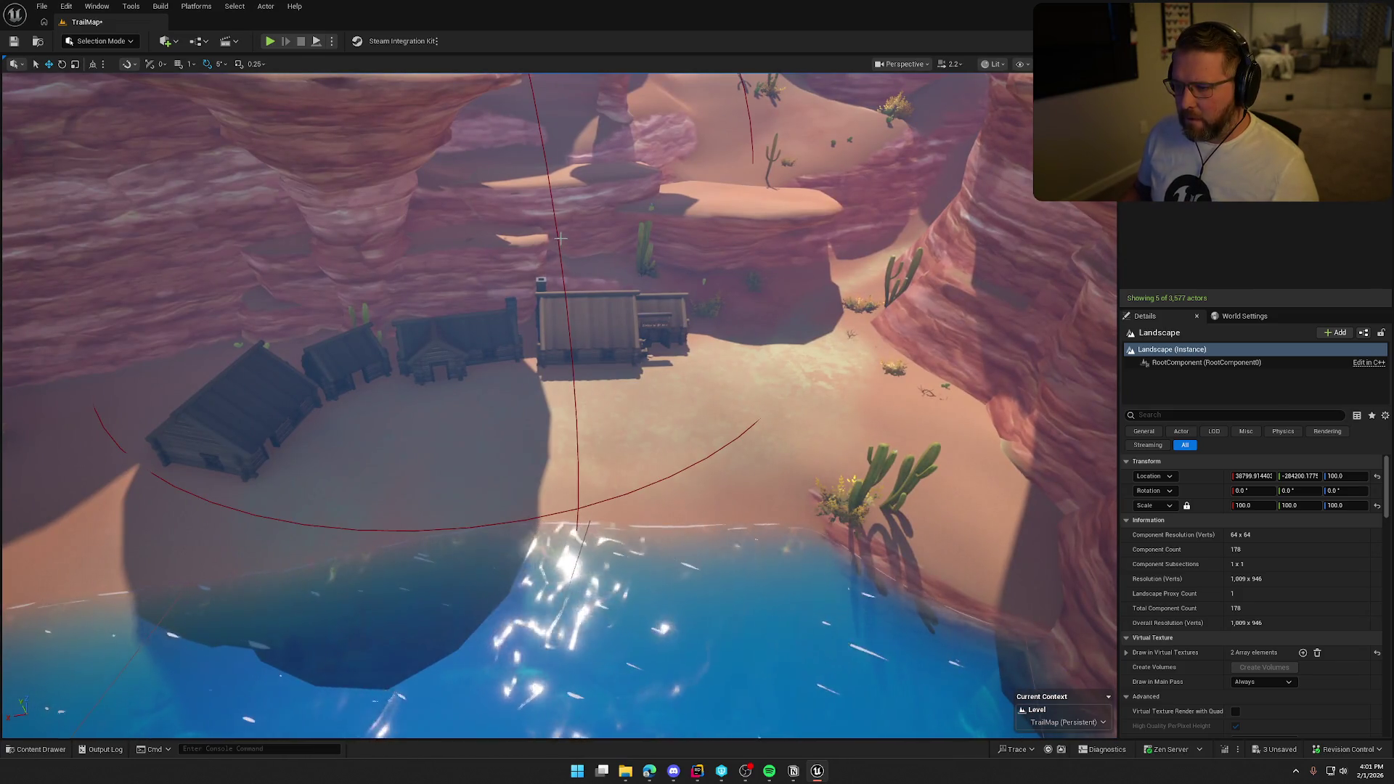
- Select the desert trading post, zoom in and save the view as camera bookmark 4
{"action": "left_click", "coordinate": [557, 236]}
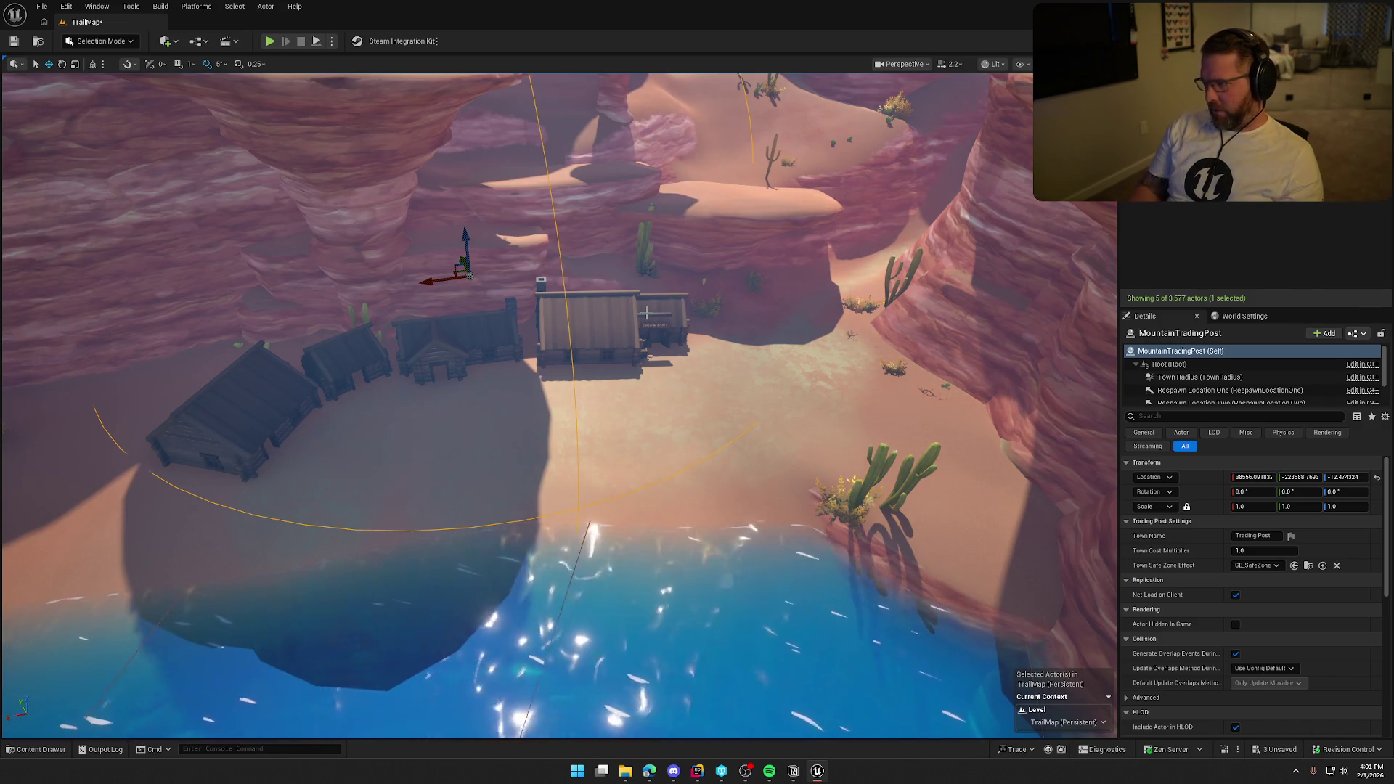
{"action": "scroll", "coordinate": [700, 313], "scroll_direction": "up", "scroll_amount": 3}
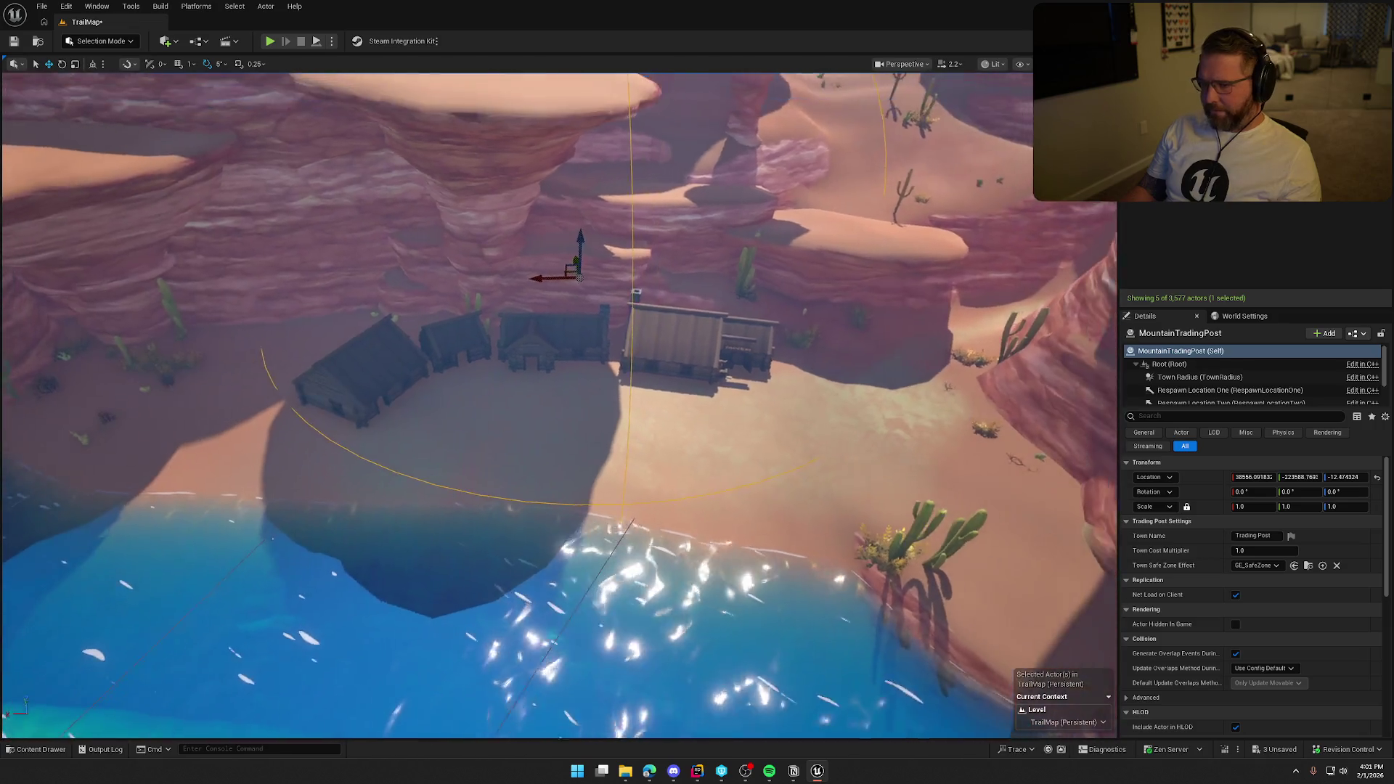
{"action": "scroll", "coordinate": [868, 262], "scroll_direction": "up", "scroll_amount": 8}
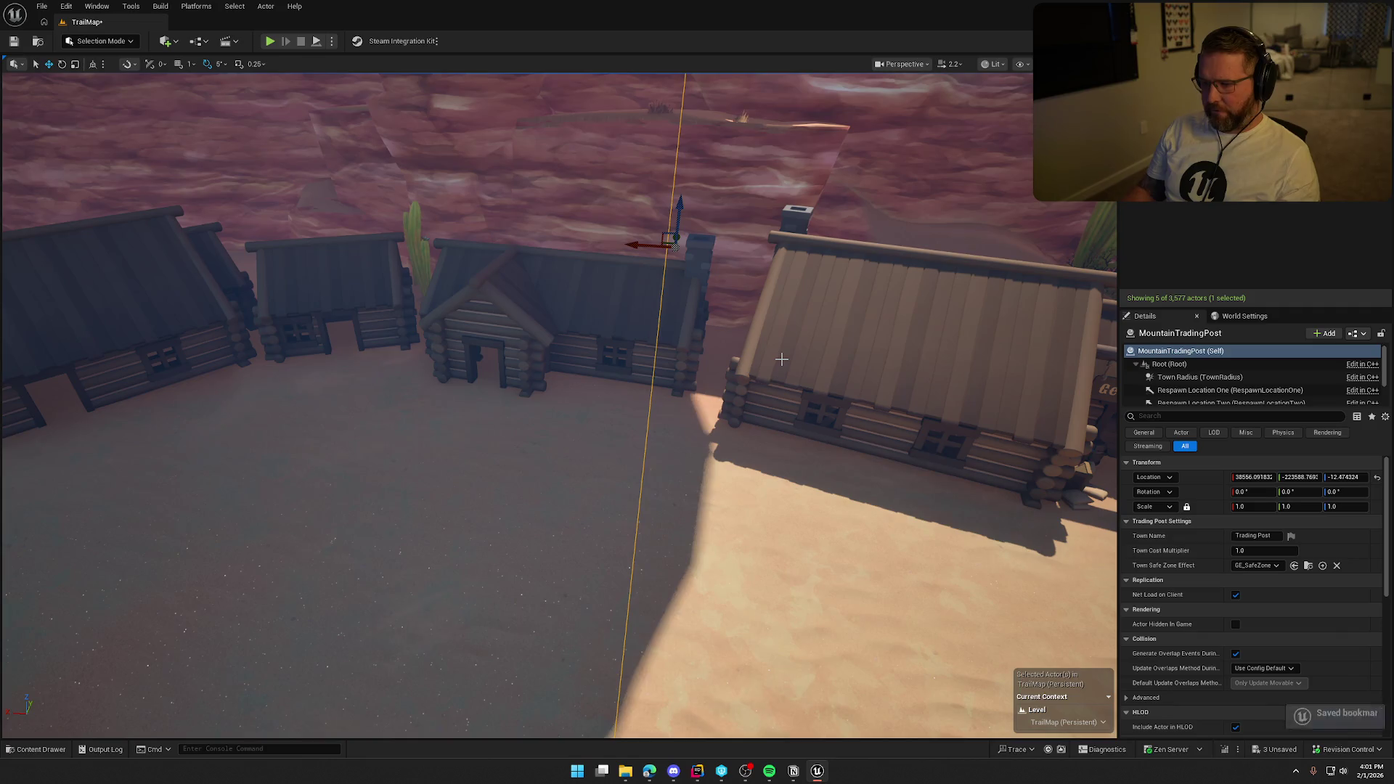
{"action": "key", "text": "1"}
- Jump to another saved view and delete the debug wagon on the beach
{"action": "scroll", "coordinate": [782, 353], "scroll_direction": "down", "scroll_amount": 3}
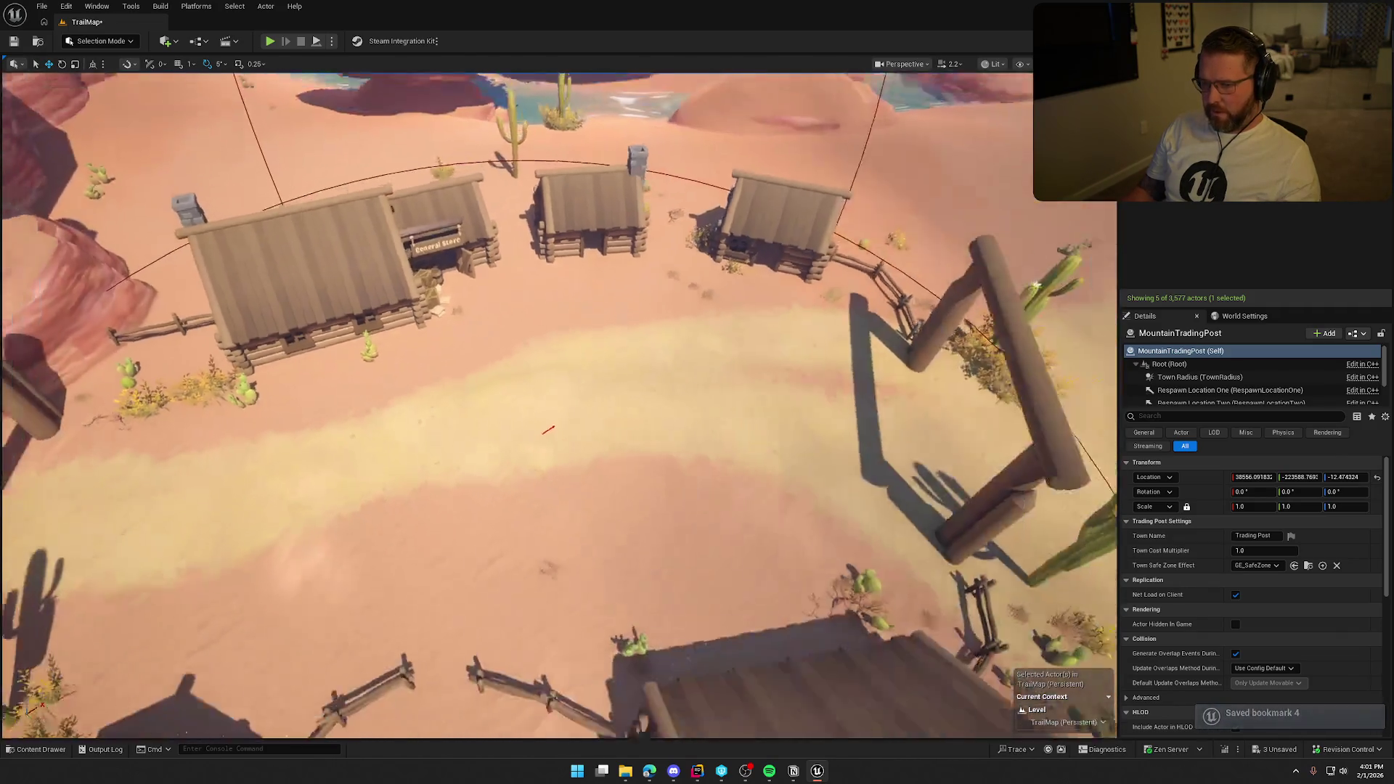
{"action": "key", "text": "2"}
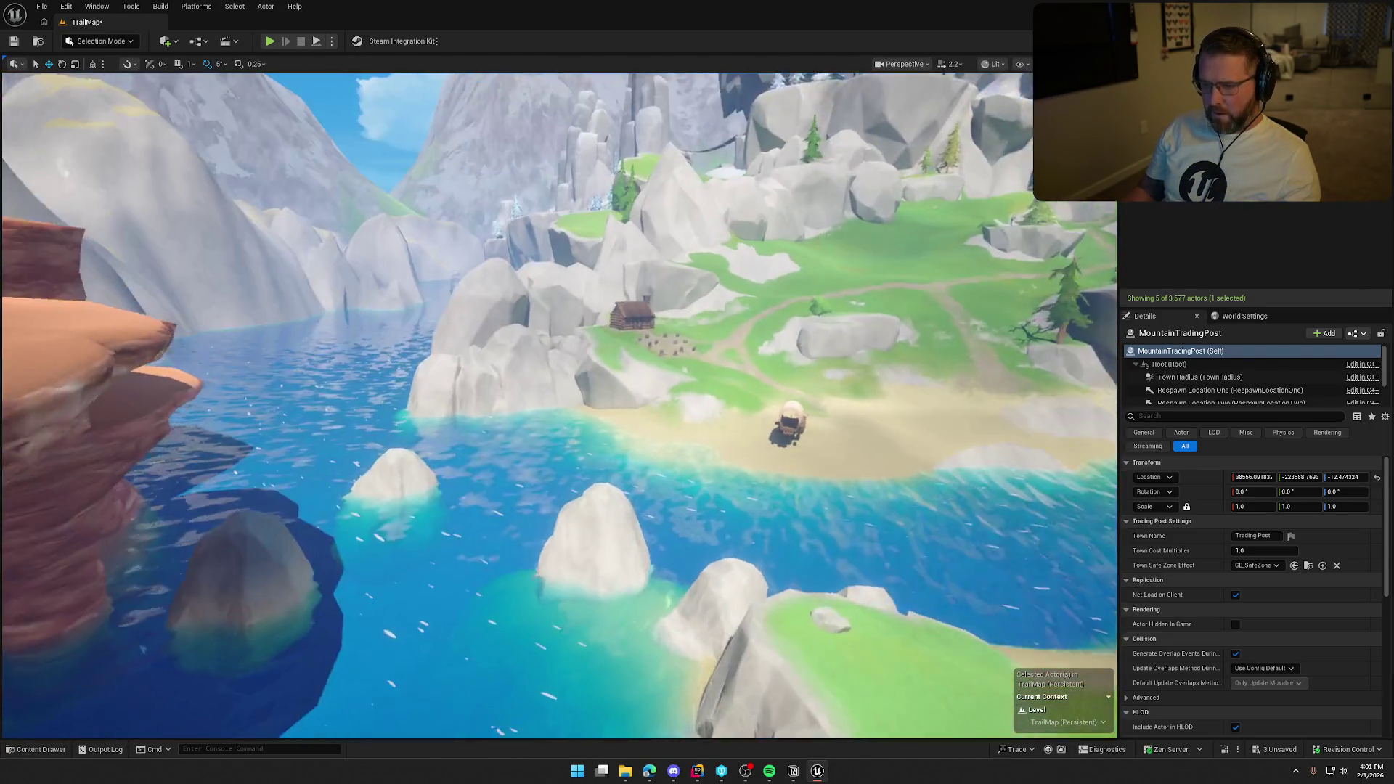
{"action": "left_click", "coordinate": [817, 410]}
{"action": "key", "text": "Delete"}
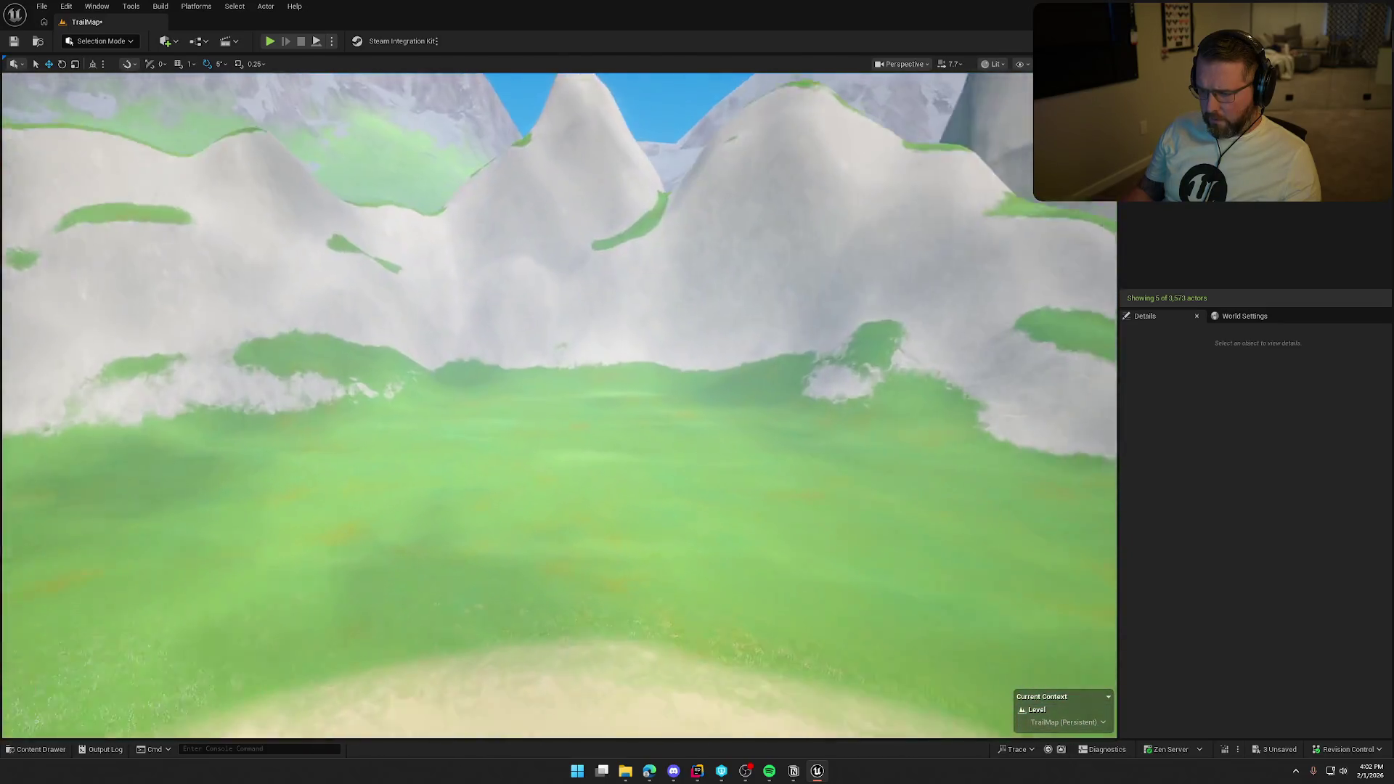
- Save the lake view as camera bookmark 5 and check out TrailMap_Desert_Backup so the level saves
{"action": "mouse_move", "coordinate": [809, 415]}
{"action": "left_mouse_down"}
{"action": "mouse_move", "coordinate": [809, 393]}
{"action": "mouse_move", "coordinate": [809, 415]}
{"action": "left_mouse_up"}
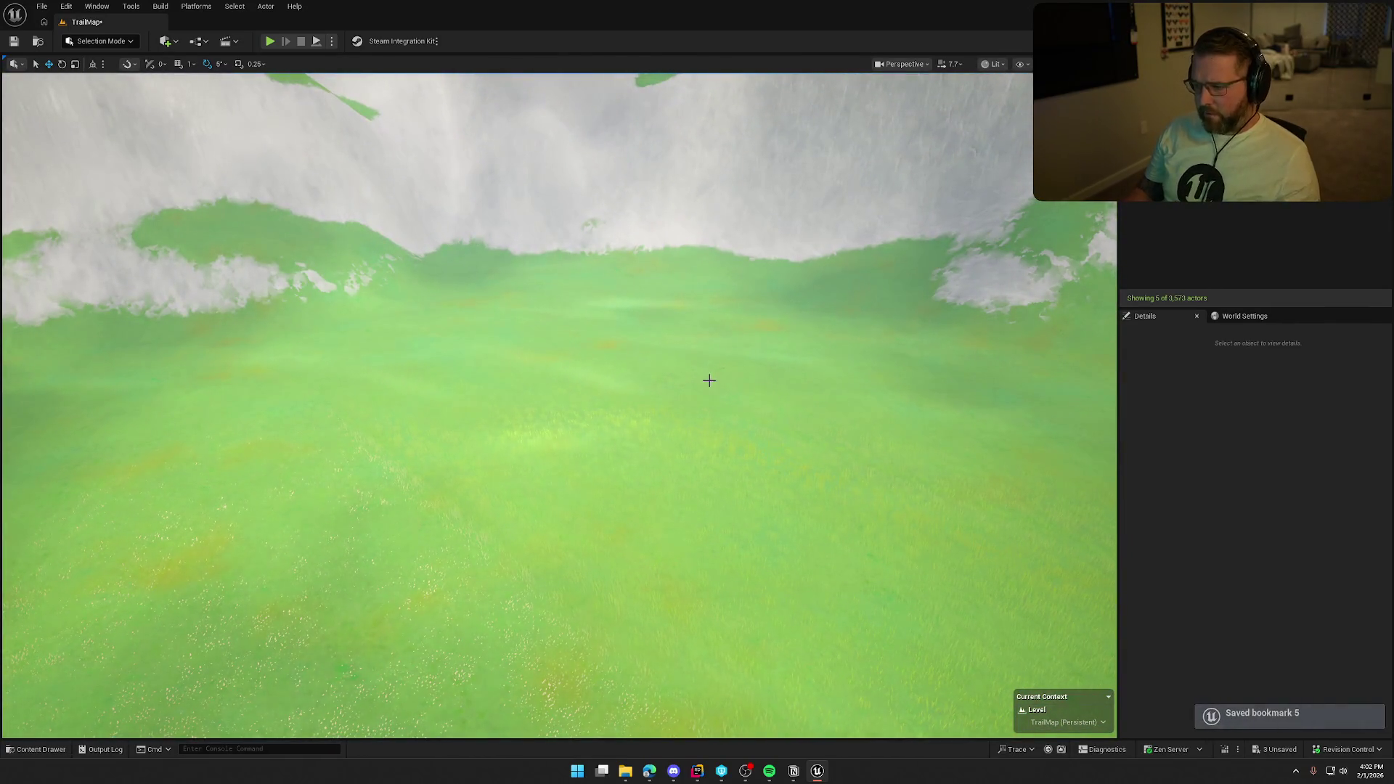
{"action": "key", "text": "4"}
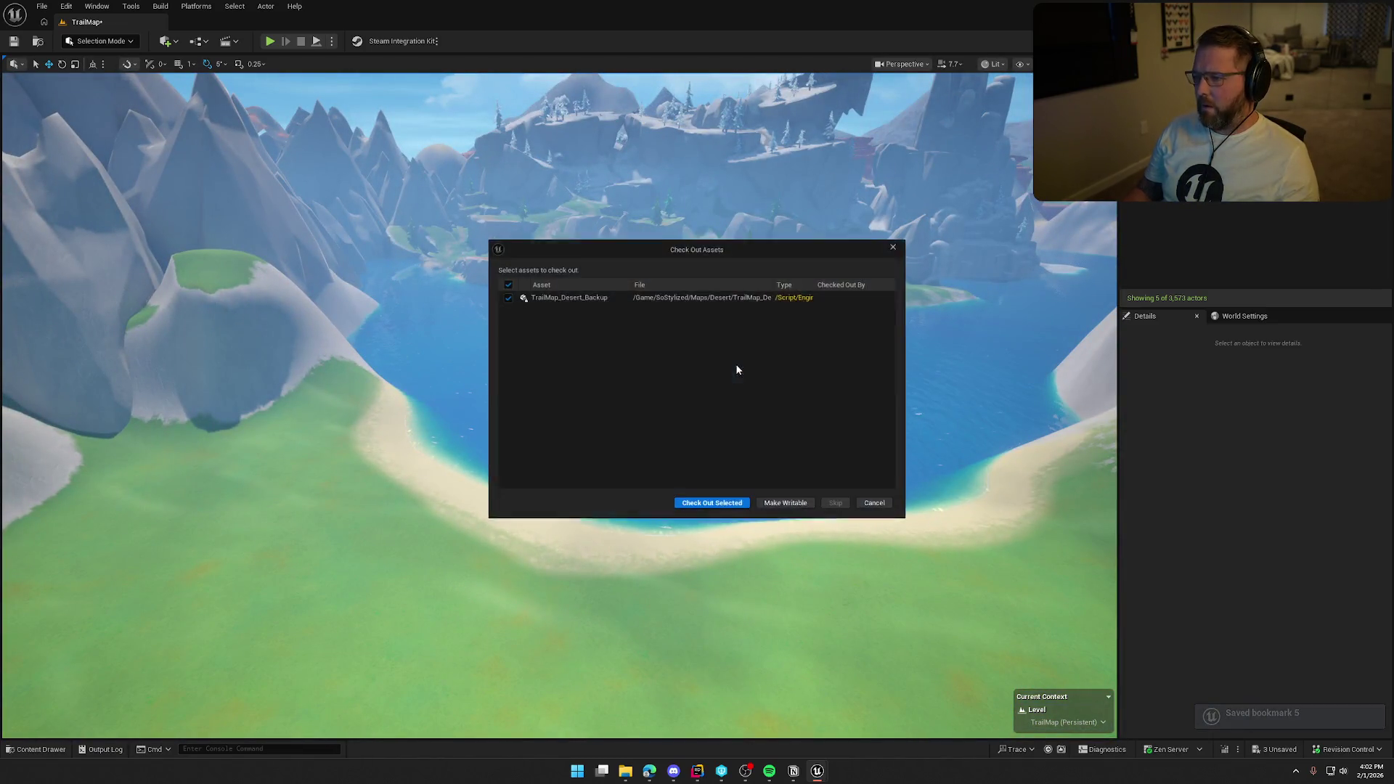
{"action": "left_click", "coordinate": [700, 508]}
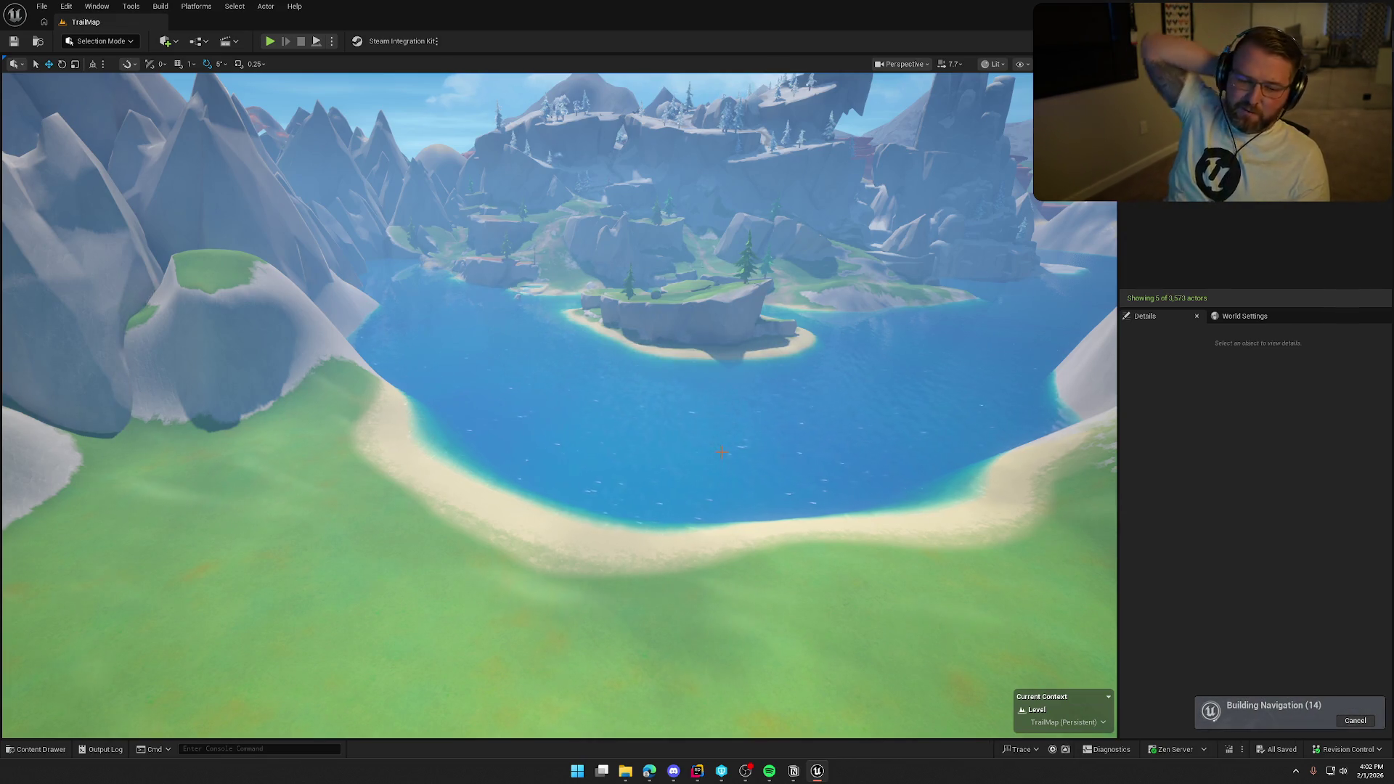
{"action": "scroll", "coordinate": [730, 401], "scroll_direction": "down", "scroll_amount": 5}
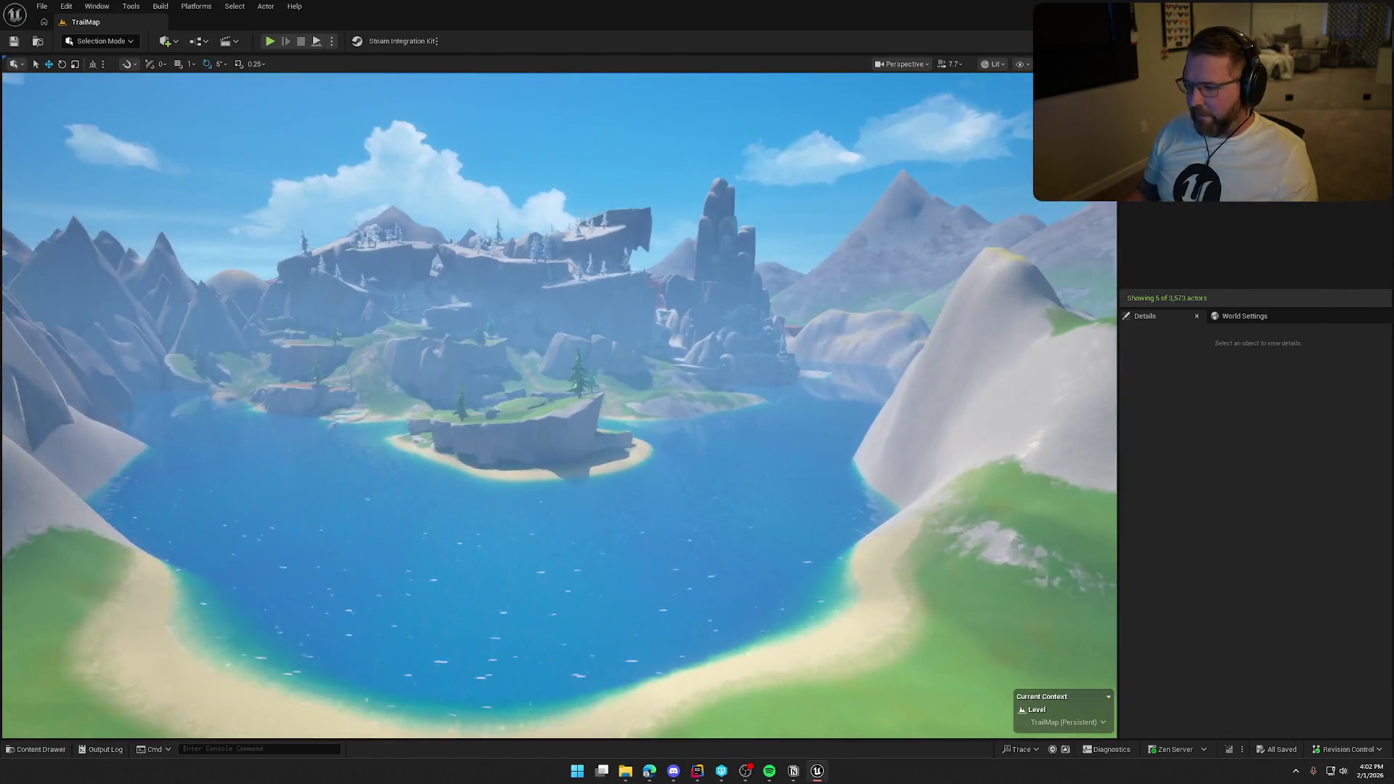
- Step through saved camera bookmarks 1 to 9 across the village
{"action": "key", "text": "1"}
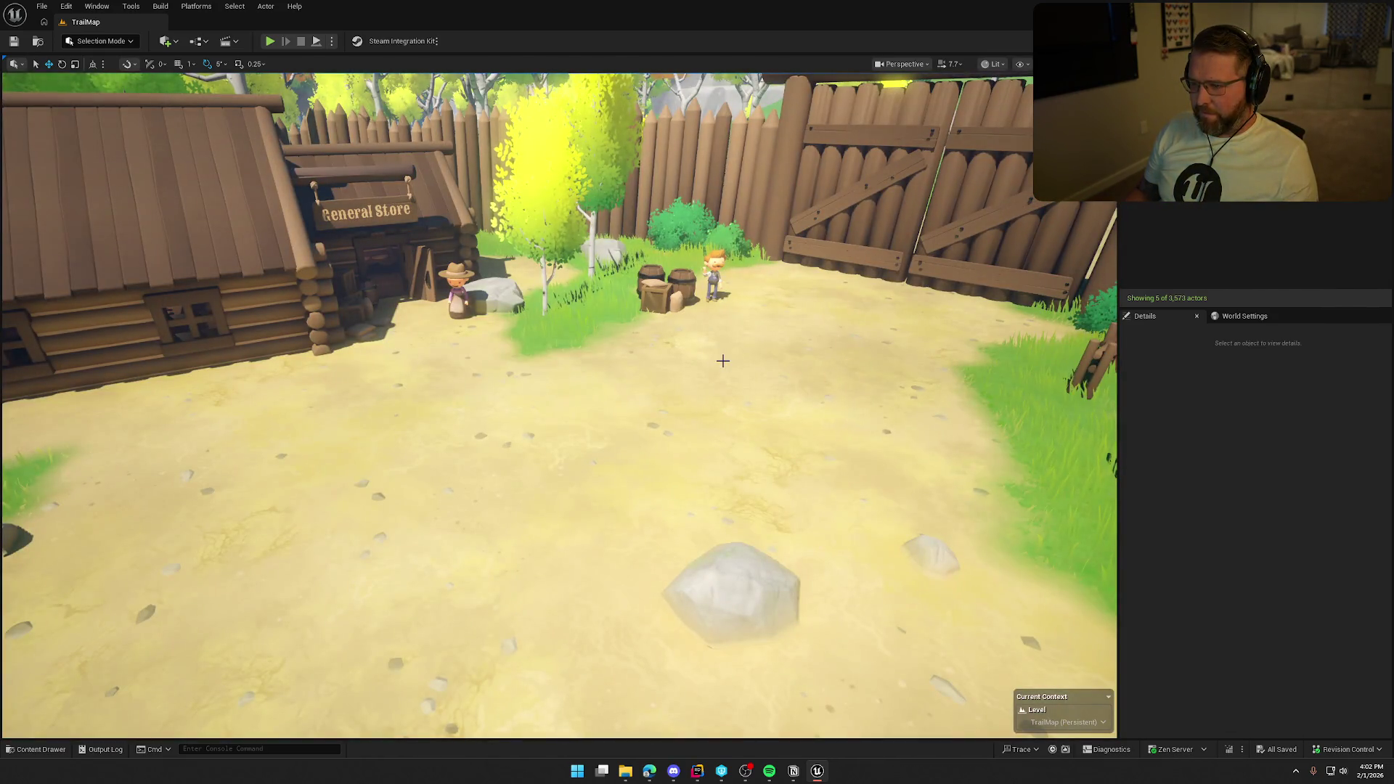
{"action": "key", "text": "2"}
{"action": "key", "text": "3"}
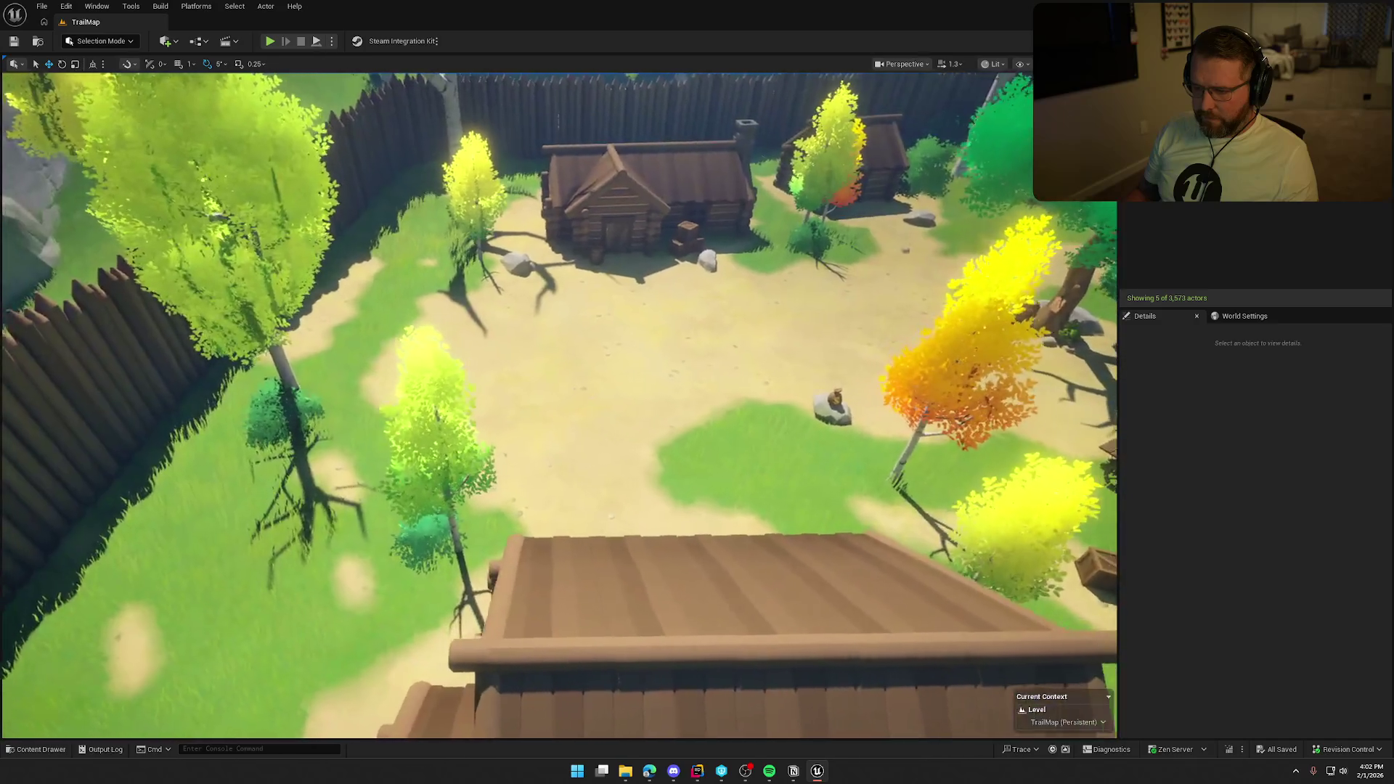
{"action": "key", "text": "4"}
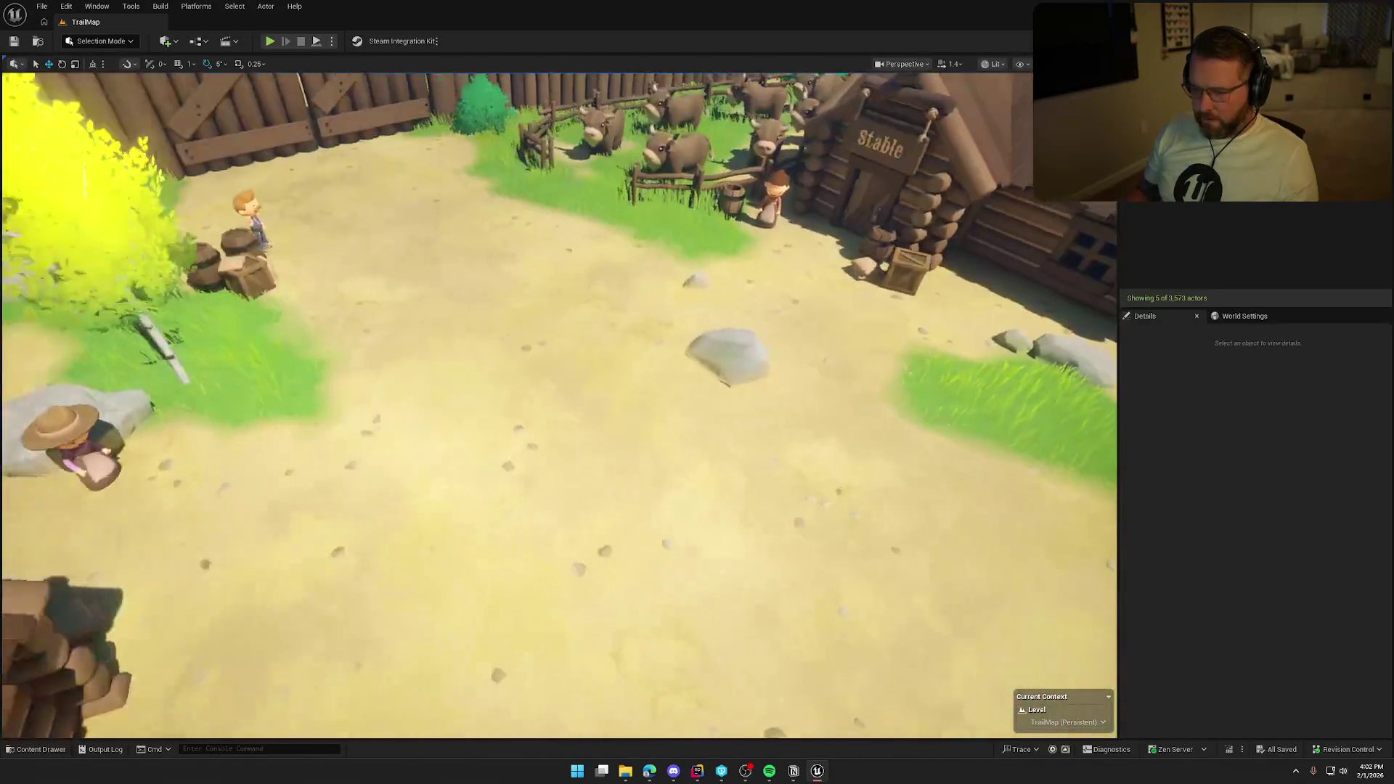
{"action": "key", "text": "5"}
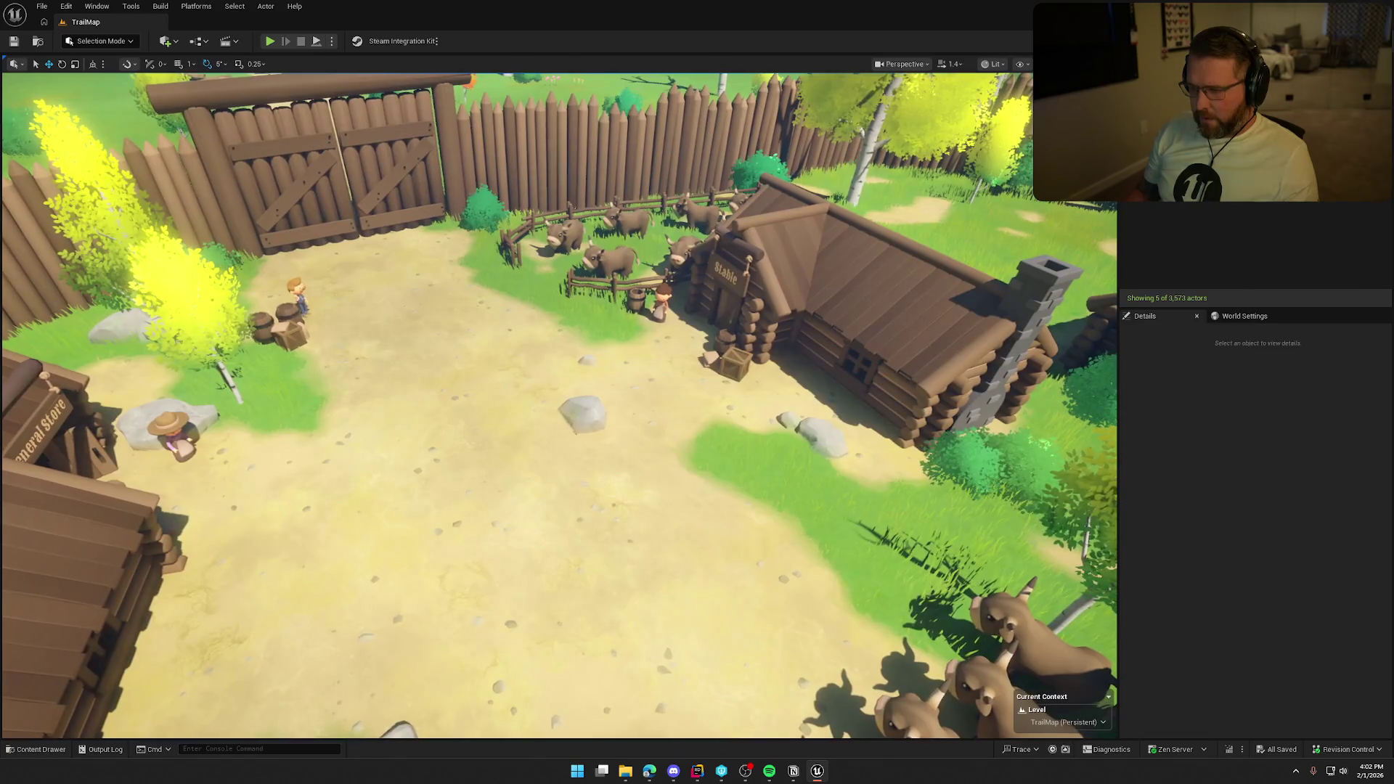
{"action": "key", "text": "6"}
{"action": "key", "text": "7"}
{"action": "key", "text": "8"}
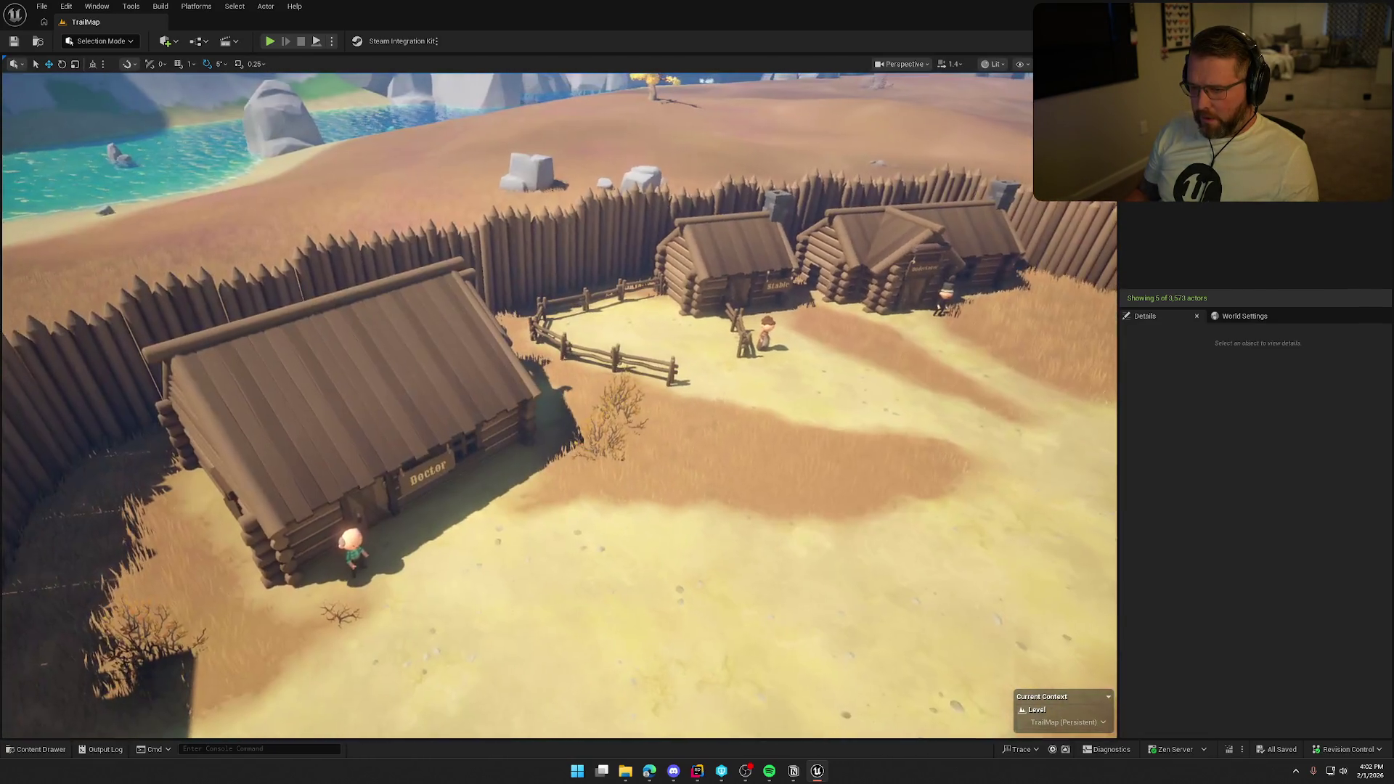
{"action": "key", "text": "9"}
- Jump to the Stable pen view, select an ox and browse to its bp_Ox asset
{"action": "key", "text": "0"}
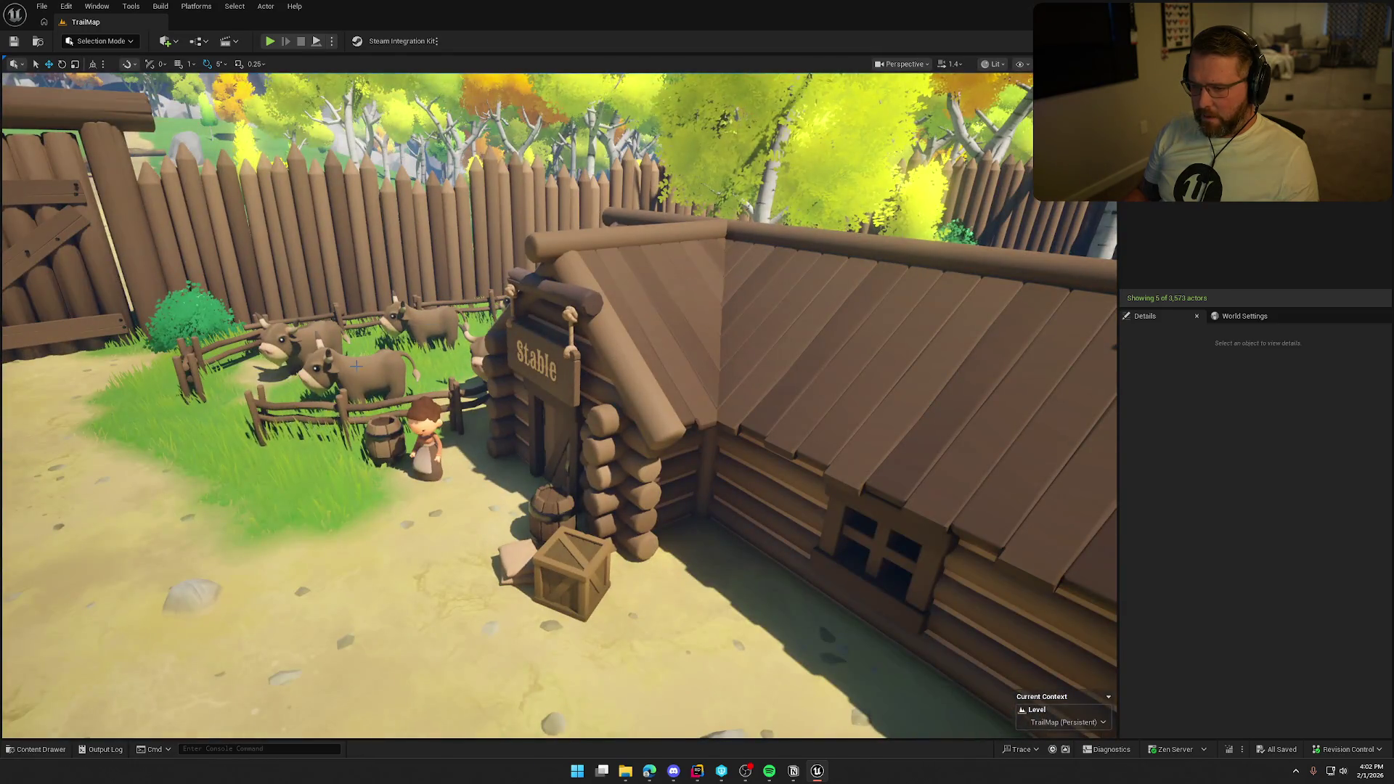
{"action": "left_click", "coordinate": [357, 366]}
{"action": "key", "text": "ctrl+b"}
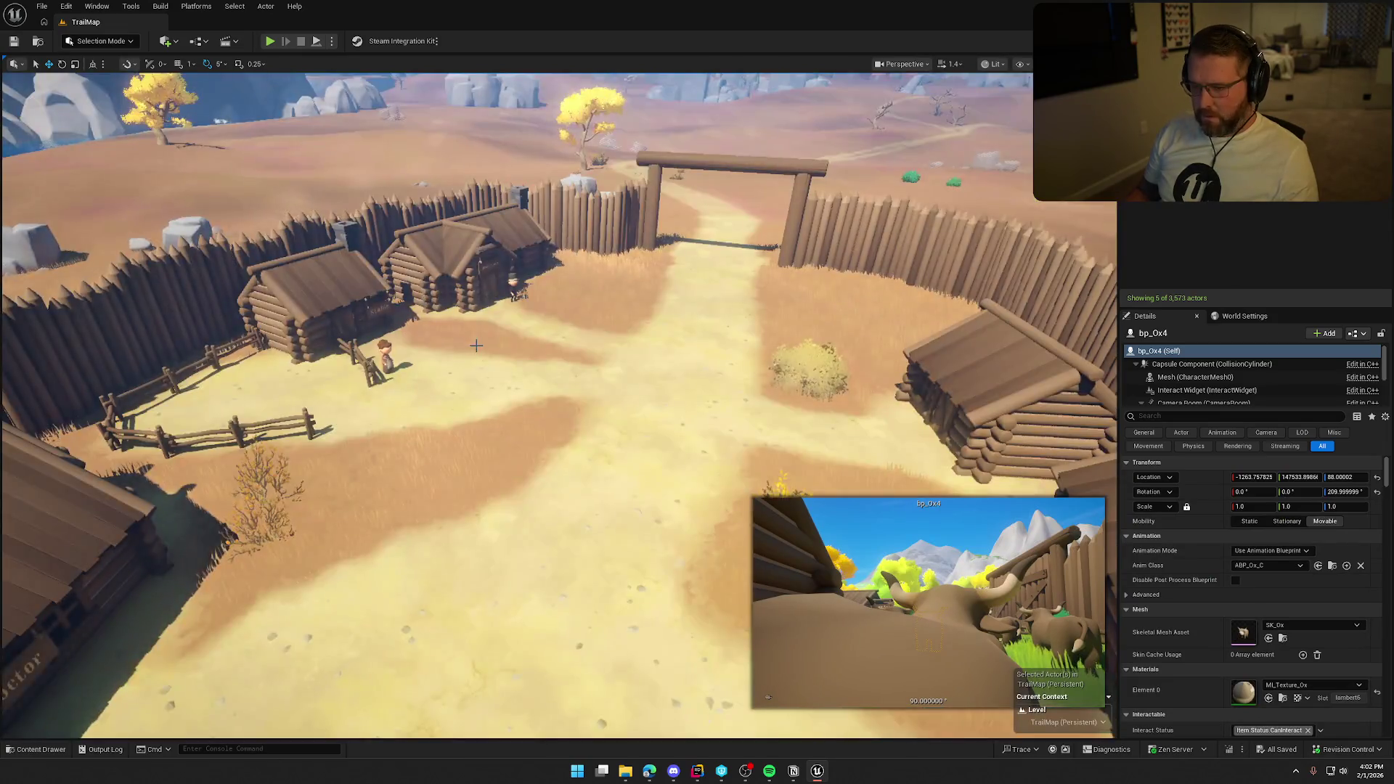
- Place a bp_Ox in the Stable pen and rotate it to about -20 degrees
{"action": "key", "text": "f"}
{"action": "key", "text": "ctrl+b"}
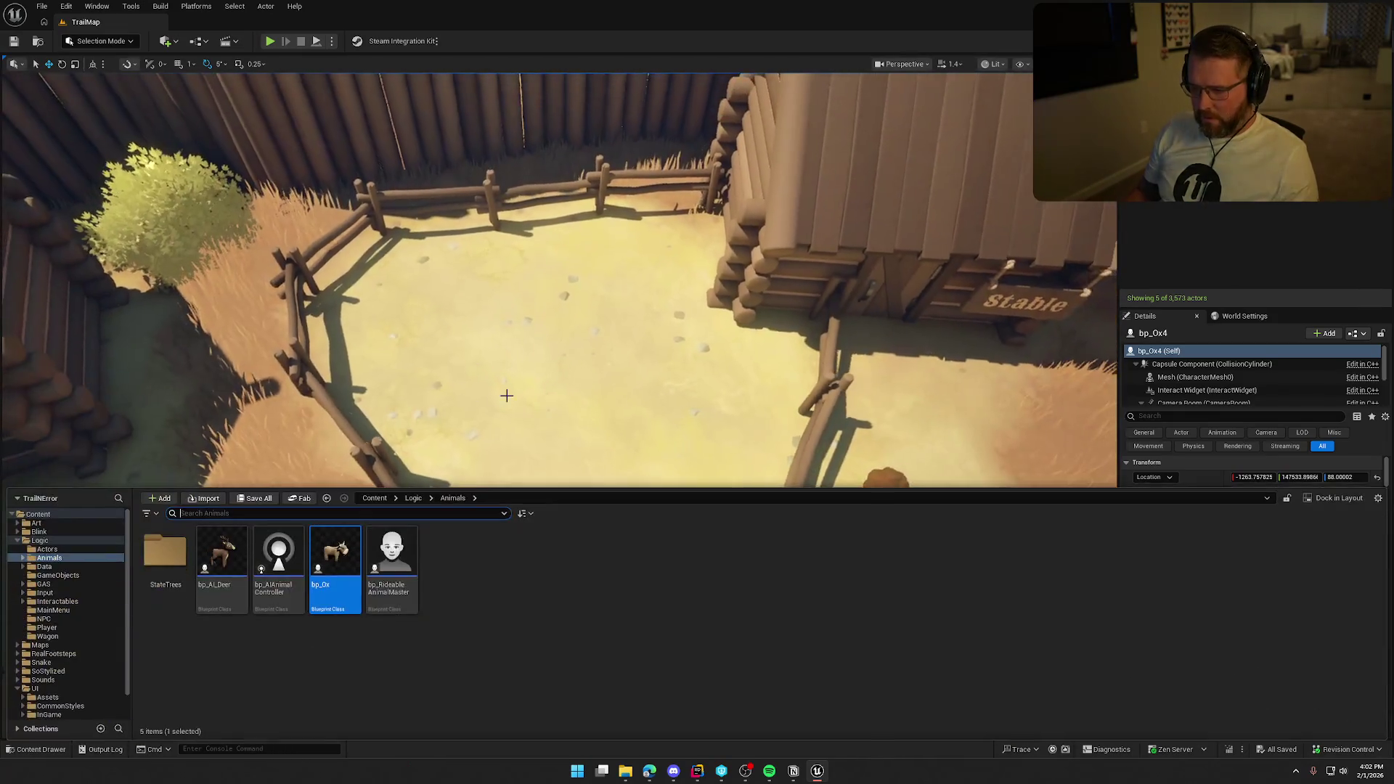
{"action": "mouse_move", "coordinate": [336, 562]}
{"action": "left_mouse_down"}
{"action": "mouse_move", "coordinate": [451, 296]}
{"action": "mouse_move", "coordinate": [531, 262]}
{"action": "mouse_move", "coordinate": [541, 241]}
{"action": "mouse_move", "coordinate": [523, 240]}
{"action": "left_mouse_up"}
{"action": "key", "text": "e"}
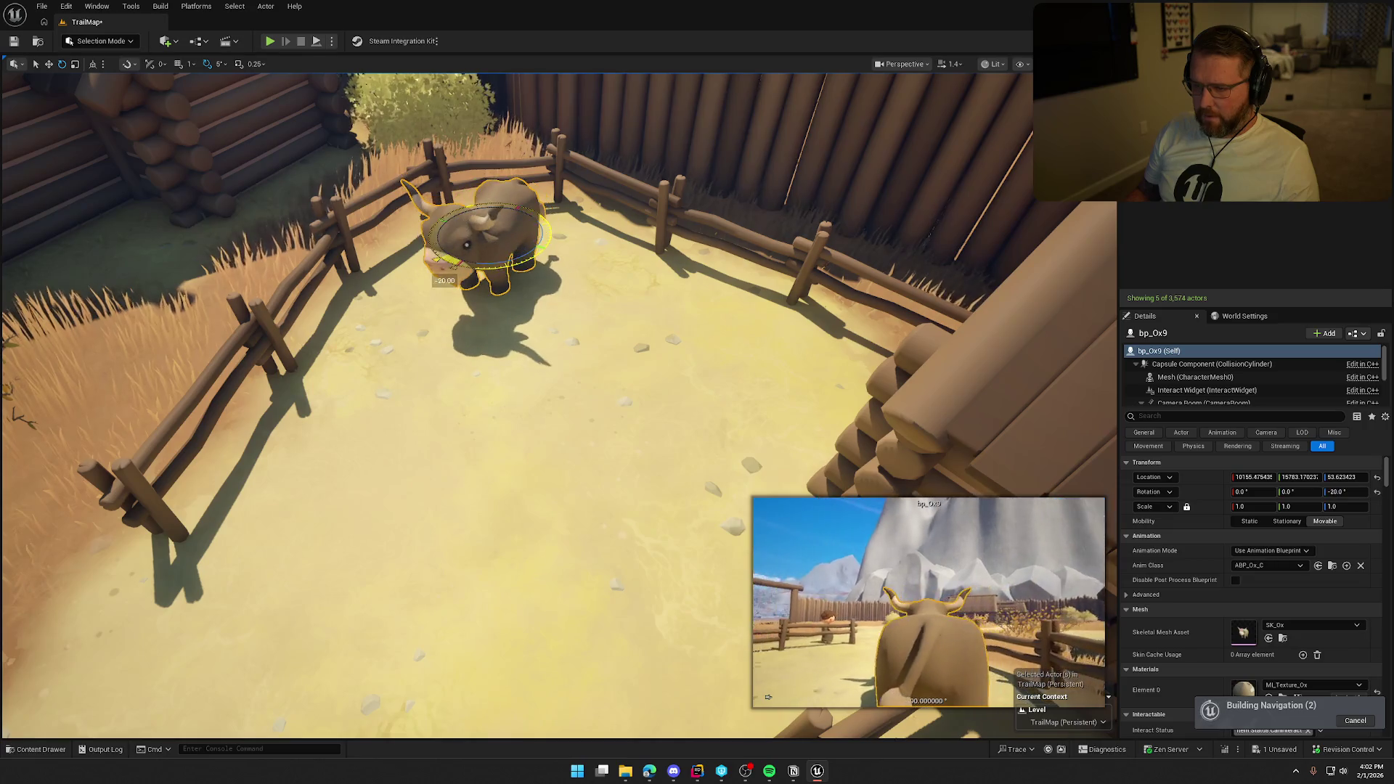
{"action": "left_click_drag", "start_coordinate": [581, 435], "coordinate": [509, 451]}
- Add four more oxen to the pen at varied angles, one turned 10 degrees, then deselect
{"action": "key", "text": "ctrl+space"}
{"action": "mouse_move", "coordinate": [334, 574]}
{"action": "left_mouse_down"}
{"action": "mouse_move", "coordinate": [622, 292]}
{"action": "mouse_move", "coordinate": [605, 284]}
{"action": "mouse_move", "coordinate": [606, 321]}
{"action": "left_mouse_up"}
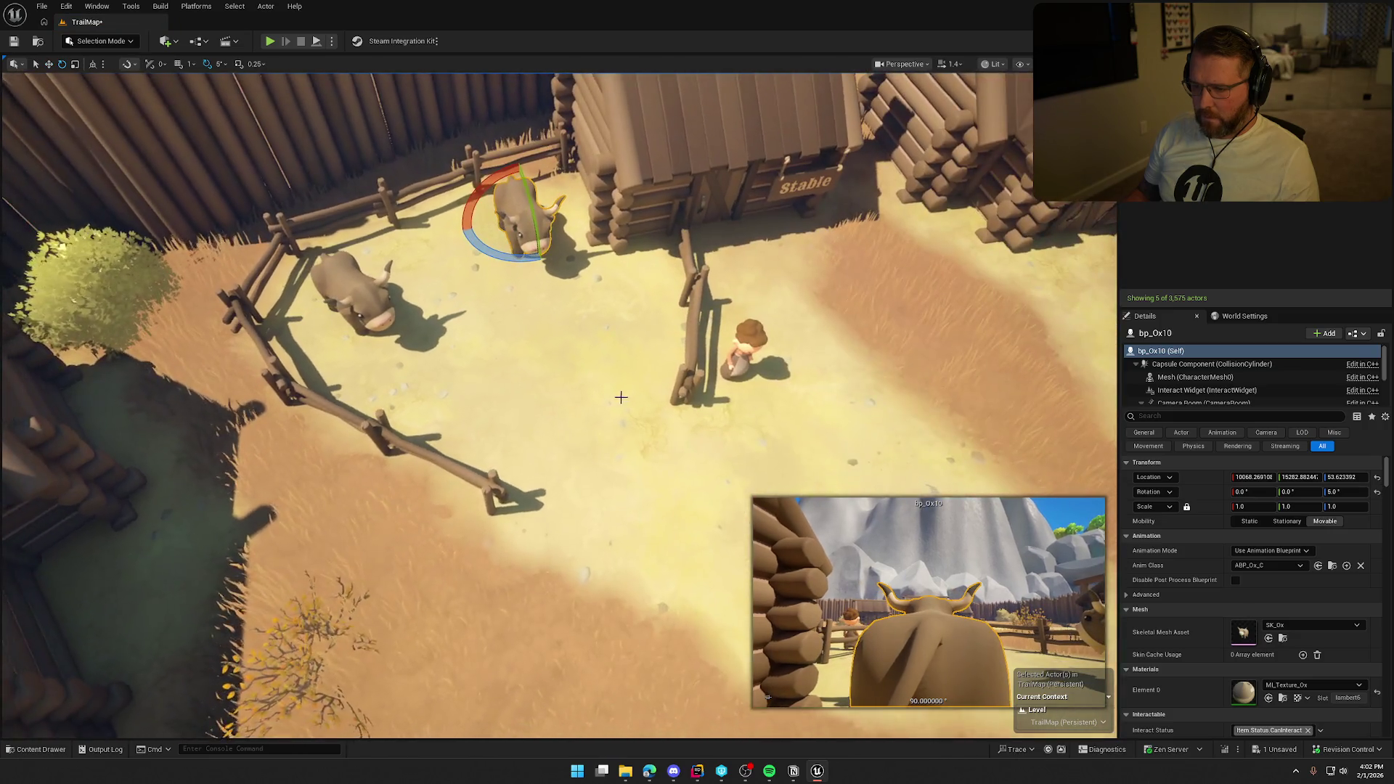
{"action": "key", "text": "ctrl+space"}
{"action": "mouse_move", "coordinate": [333, 574]}
{"action": "left_mouse_down"}
{"action": "mouse_move", "coordinate": [506, 320]}
{"action": "mouse_move", "coordinate": [494, 296]}
{"action": "mouse_move", "coordinate": [499, 340]}
{"action": "left_mouse_up"}
{"action": "key", "text": "ctrl+space"}
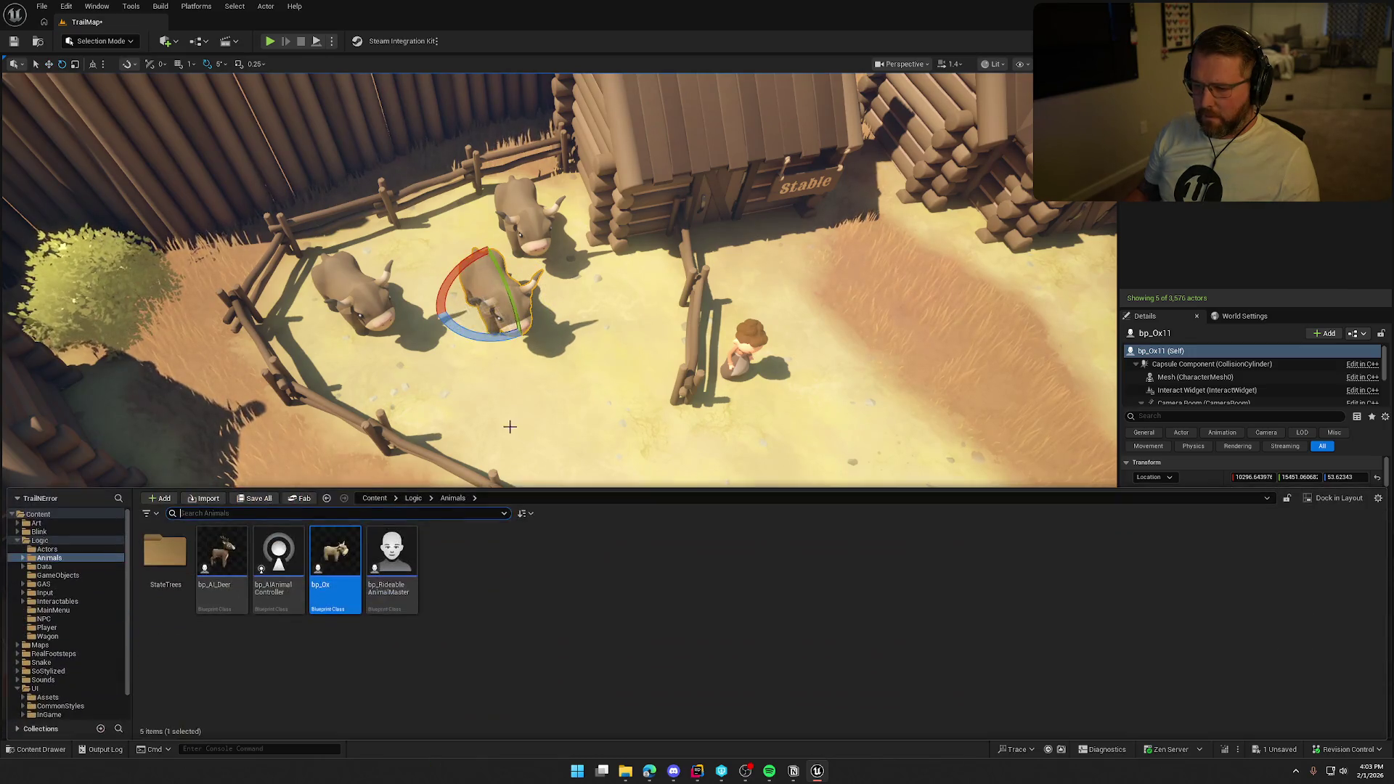
{"action": "mouse_move", "coordinate": [347, 546]}
{"action": "left_mouse_down"}
{"action": "mouse_move", "coordinate": [494, 417]}
{"action": "mouse_move", "coordinate": [503, 462]}
{"action": "mouse_move", "coordinate": [541, 474]}
{"action": "left_mouse_up"}
{"action": "key", "text": "ctrl+space"}
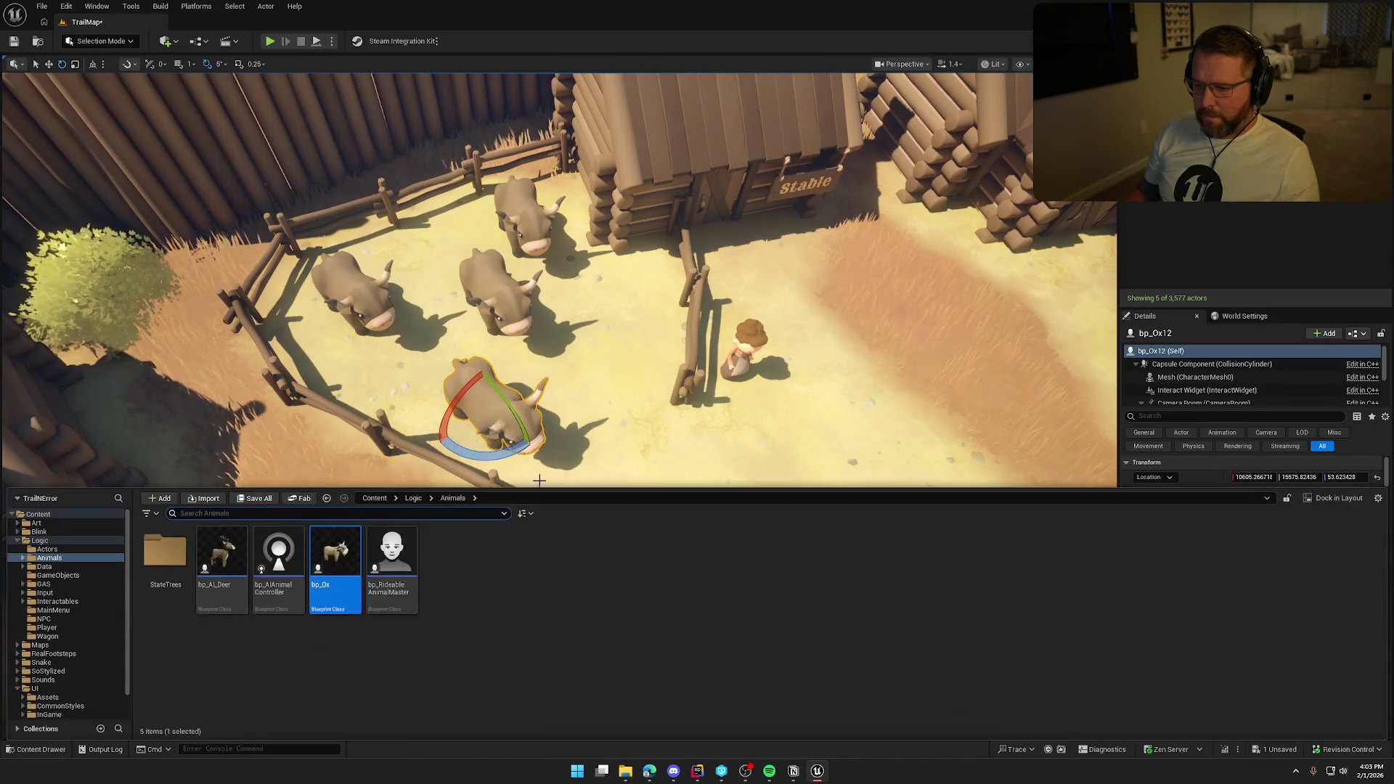
{"action": "mouse_move", "coordinate": [329, 558]}
{"action": "left_mouse_down"}
{"action": "mouse_move", "coordinate": [614, 342]}
{"action": "mouse_move", "coordinate": [610, 319]}
{"action": "mouse_move", "coordinate": [641, 371]}
{"action": "left_mouse_up"}
{"action": "key", "text": "Escape"}
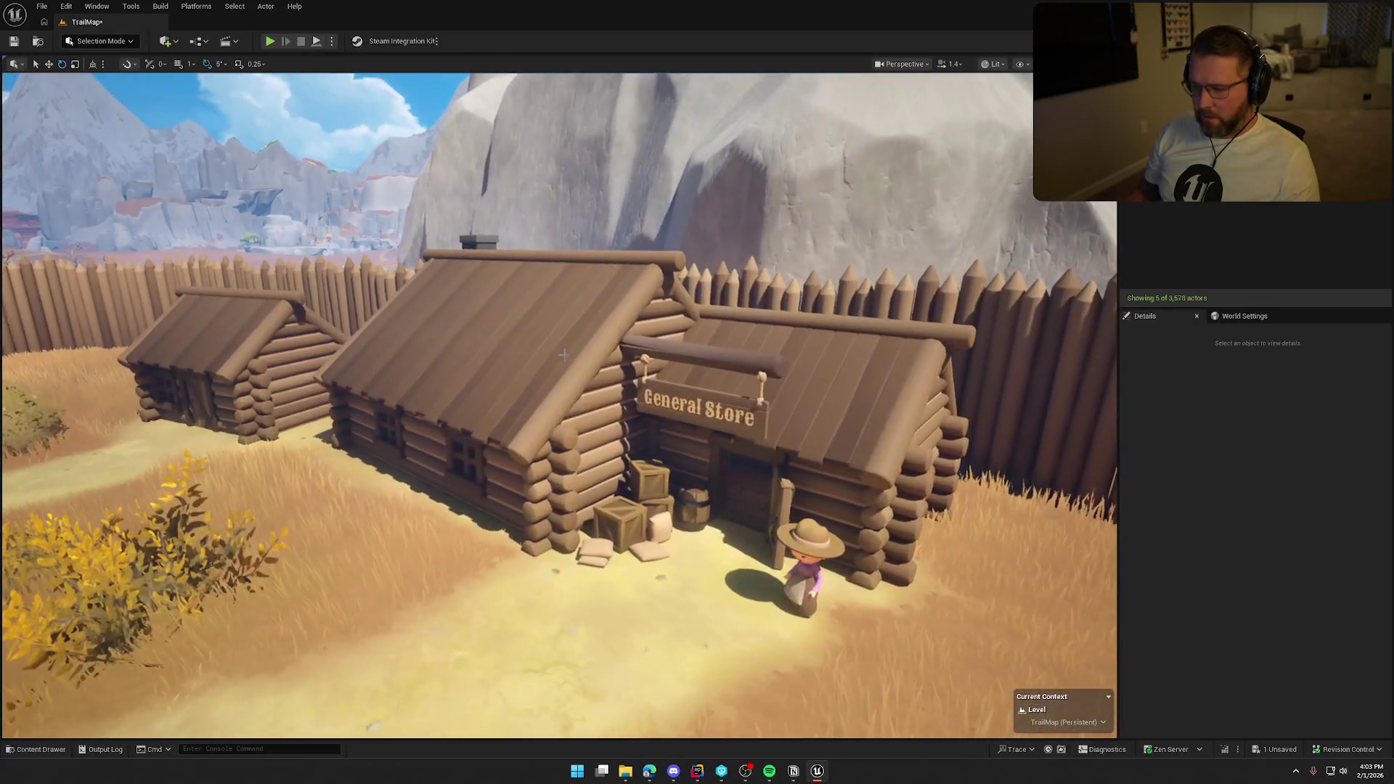
- Use the General Store building's context menu to move the view inside the store
{"action": "right_click", "coordinate": [550, 337]}
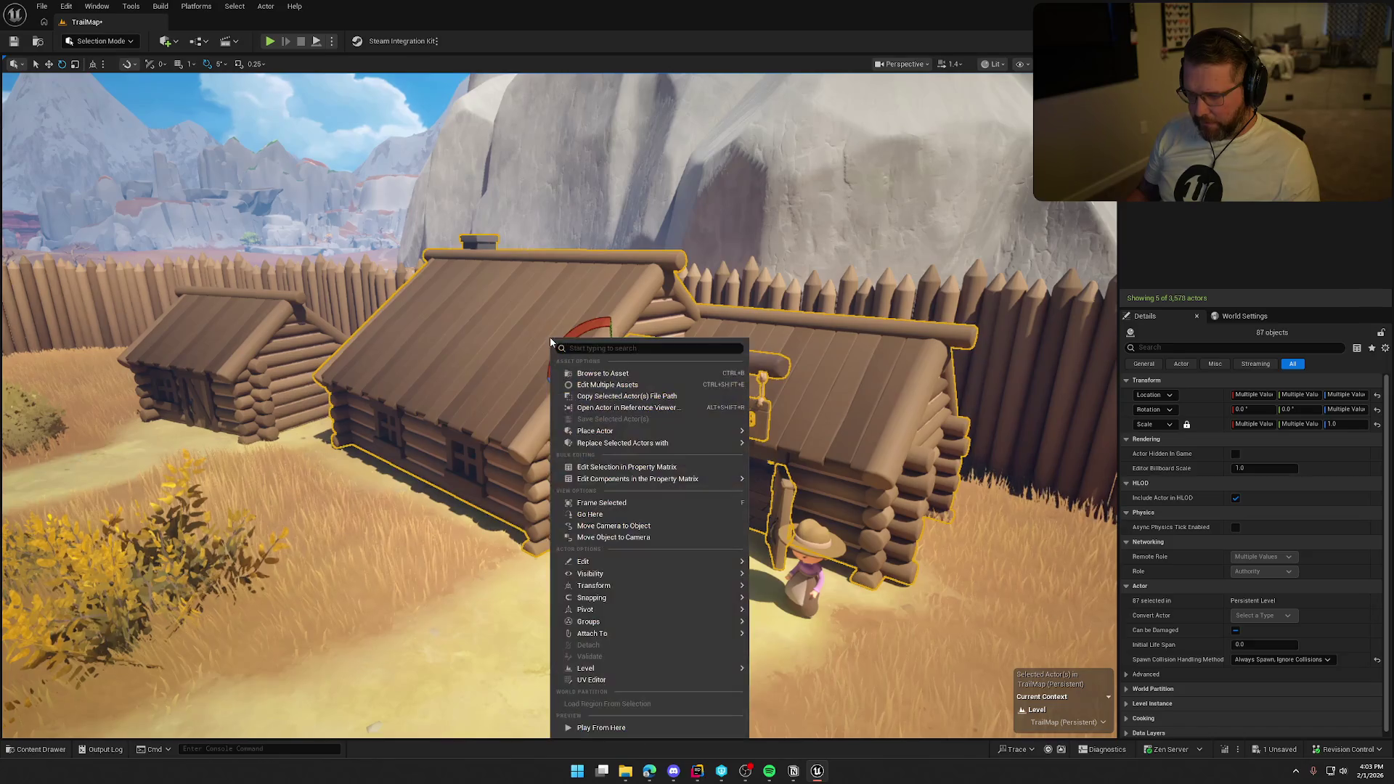
{"action": "mouse_move", "coordinate": [635, 622]}
{"action": "left_click", "coordinate": [794, 633]}
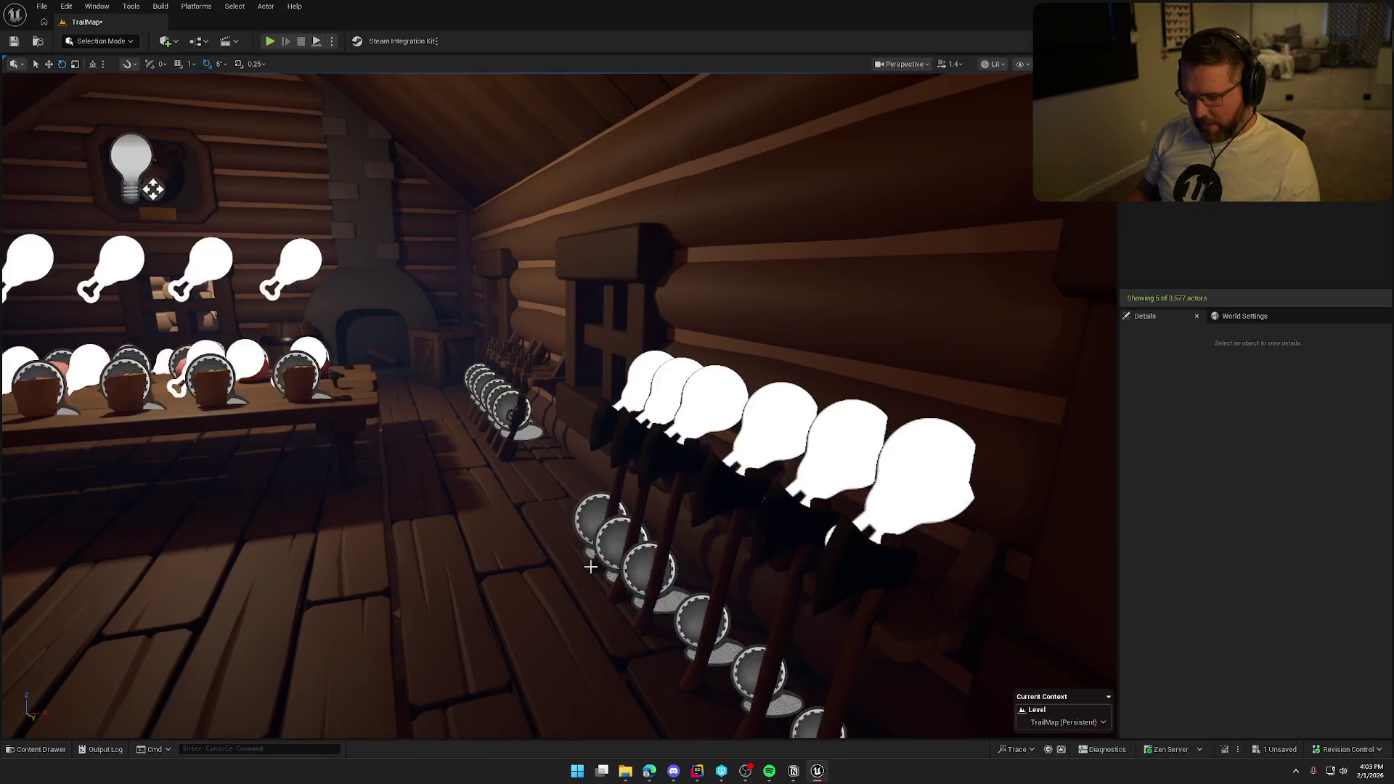
{"action": "scroll", "coordinate": [511, 385], "scroll_direction": "down", "scroll_amount": 3}
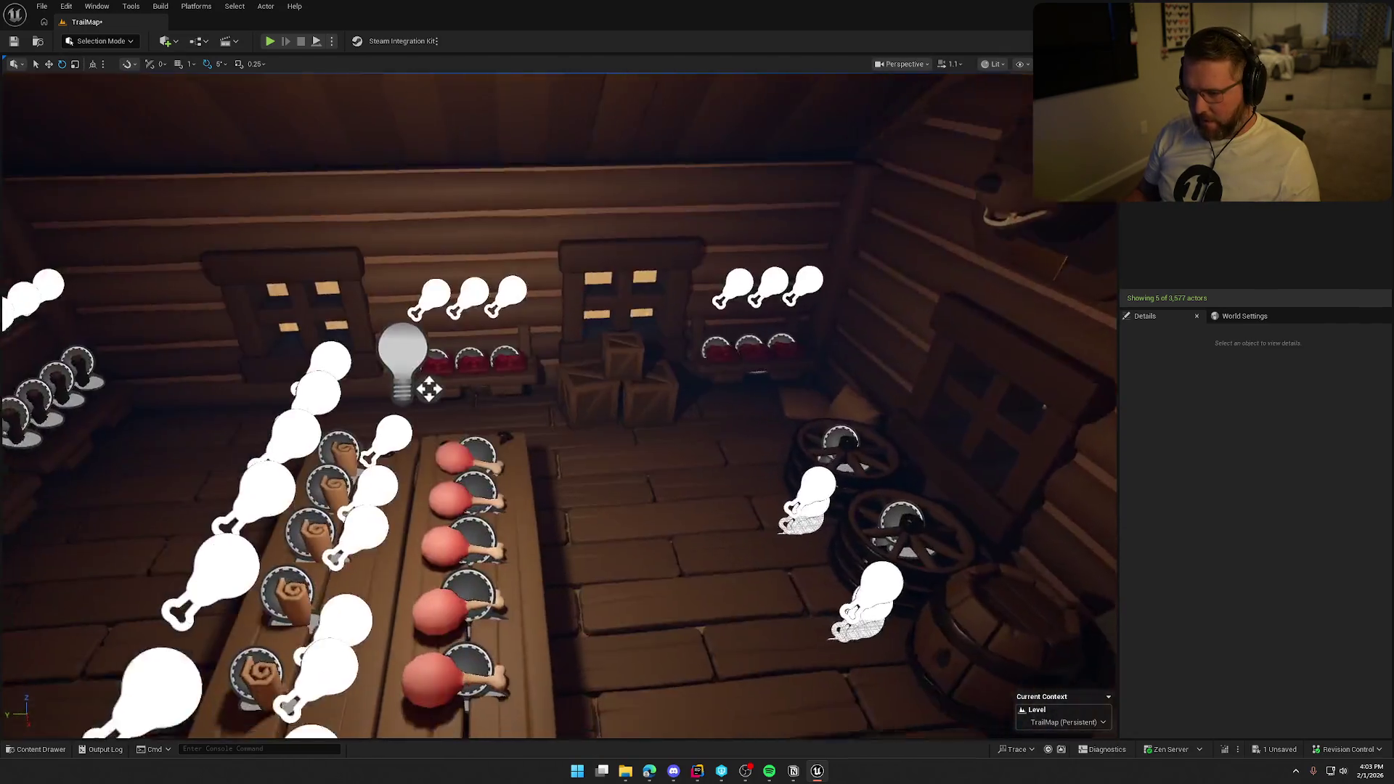
{"action": "scroll", "coordinate": [488, 480], "scroll_direction": "down", "scroll_amount": 1}
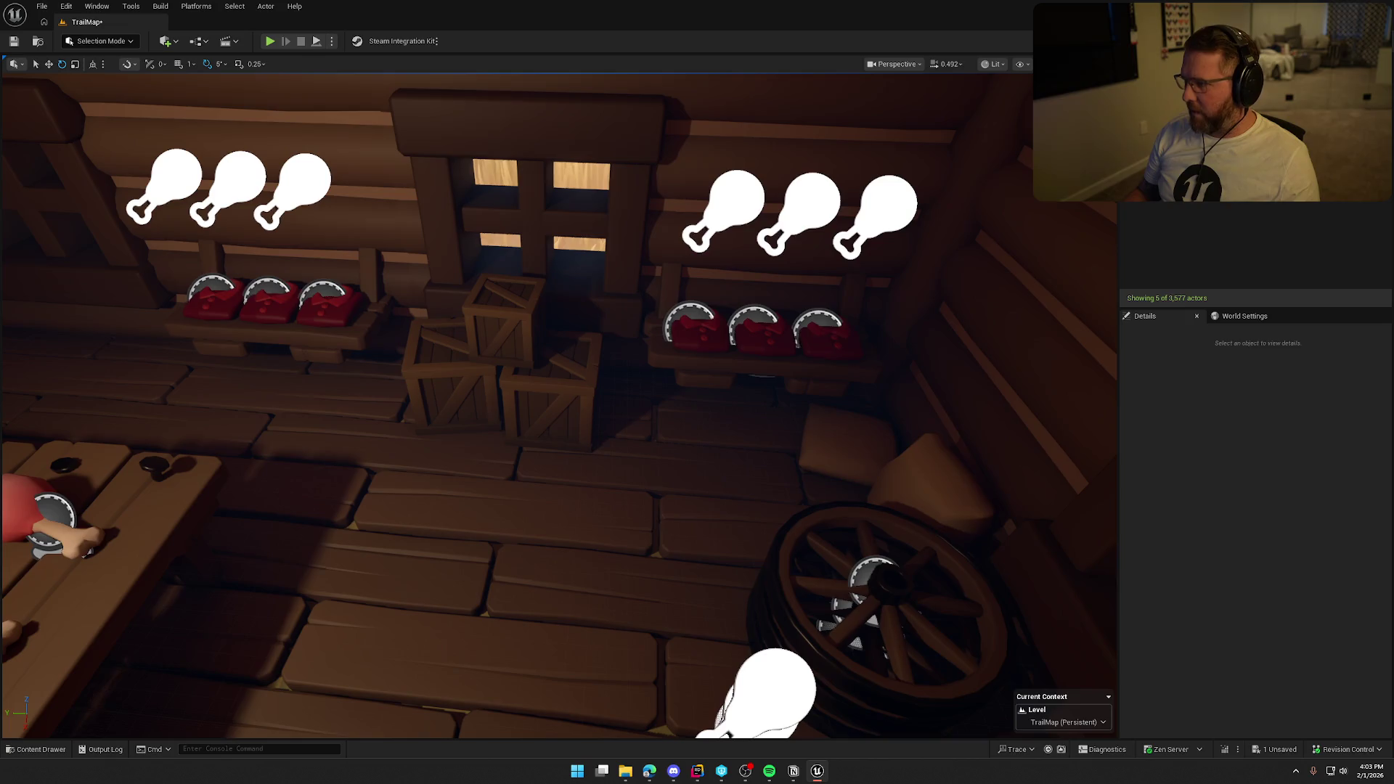
{"action": "scroll", "coordinate": [769, 404], "scroll_direction": "down", "scroll_amount": 3}
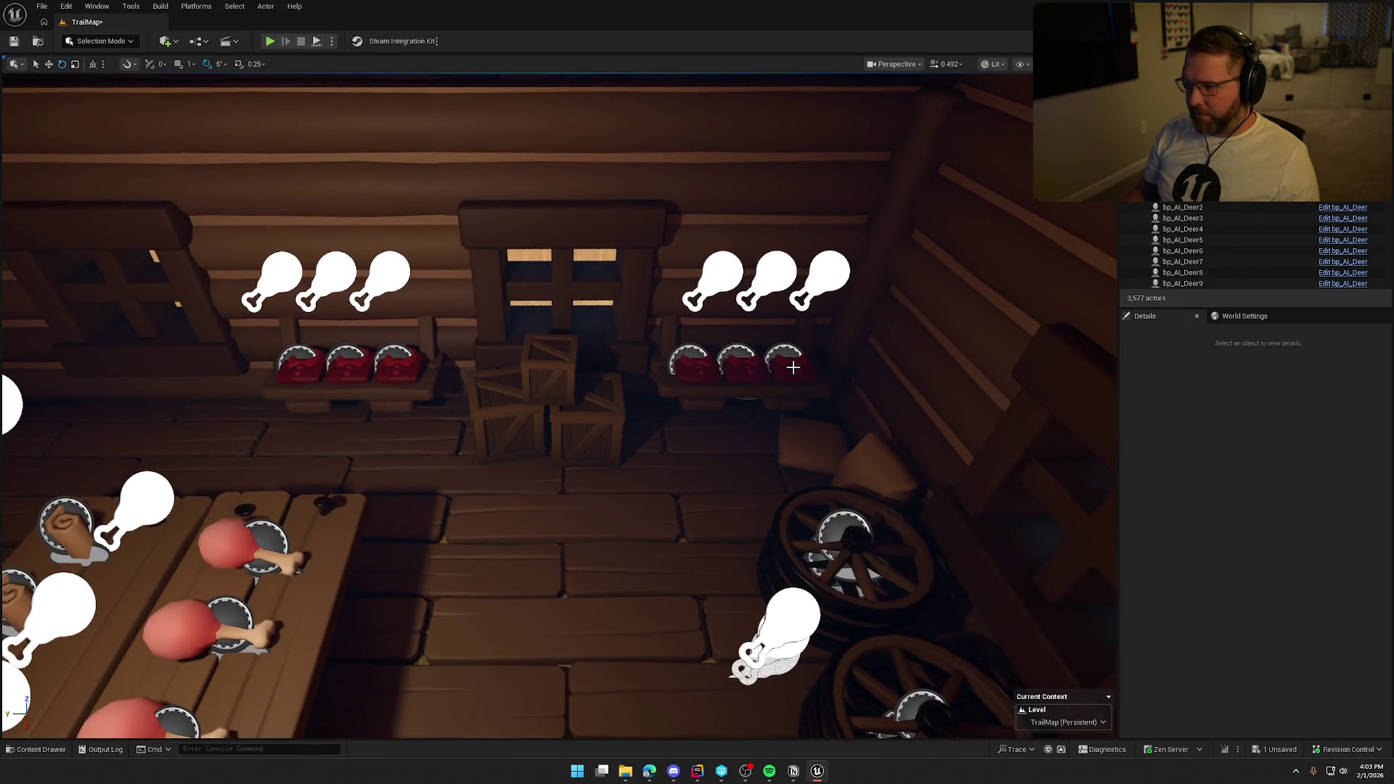
- Select the shelf and bottle item spawners in the General Store
{"action": "left_click", "coordinate": [793, 368]}
{"action": "left_click", "coordinate": [741, 367], "text": "ctrl"}
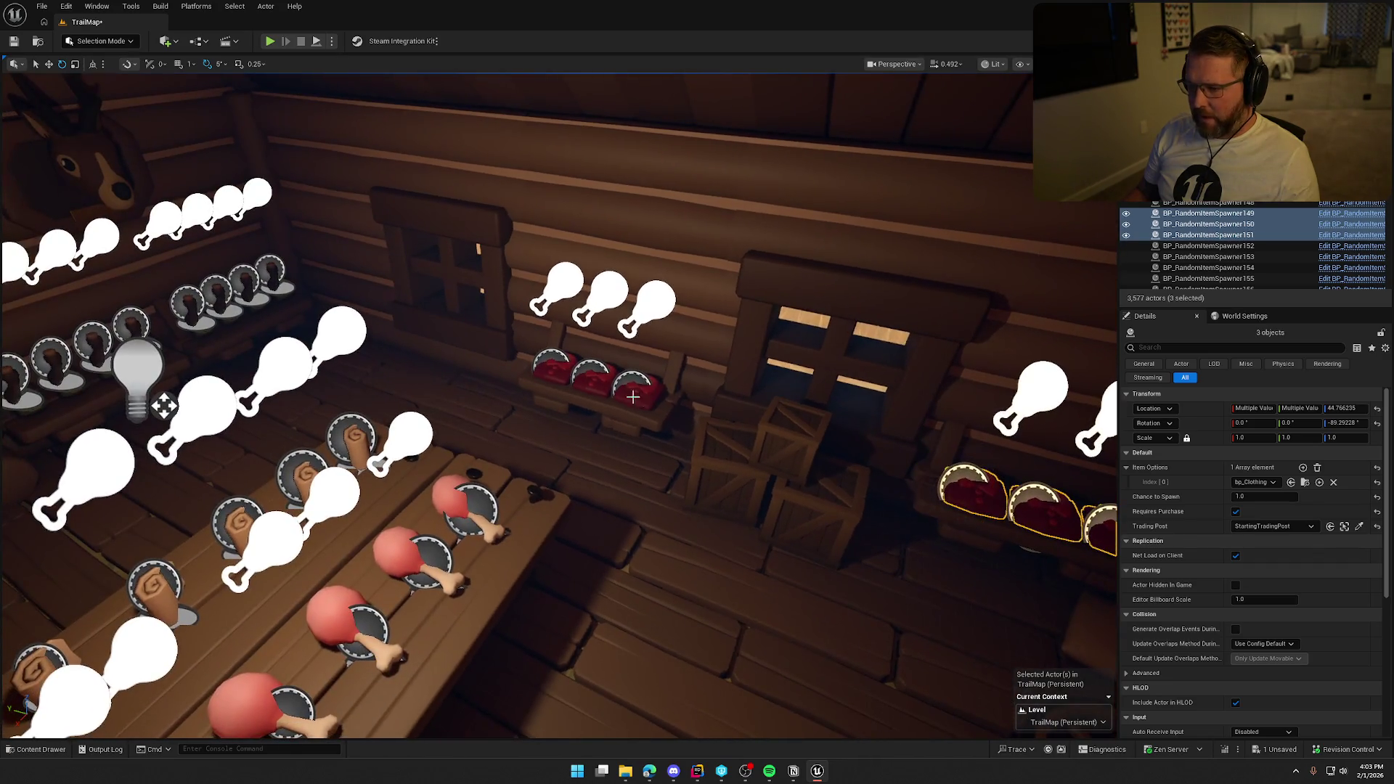
{"action": "left_click", "coordinate": [634, 390], "text": "ctrl"}
{"action": "left_click", "coordinate": [592, 378], "text": "ctrl"}
{"action": "left_click", "coordinate": [553, 368], "text": "ctrl"}
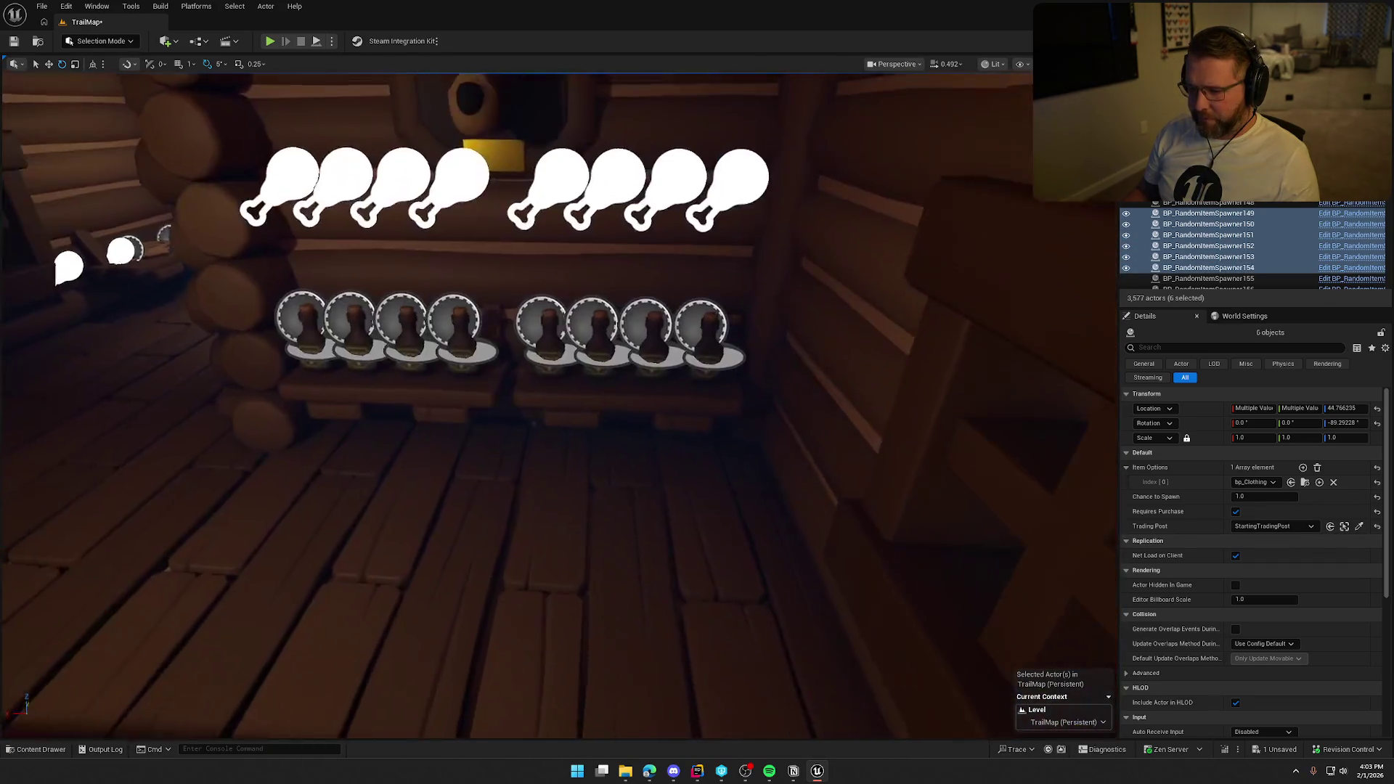
{"action": "left_click", "coordinate": [653, 352], "text": "ctrl"}
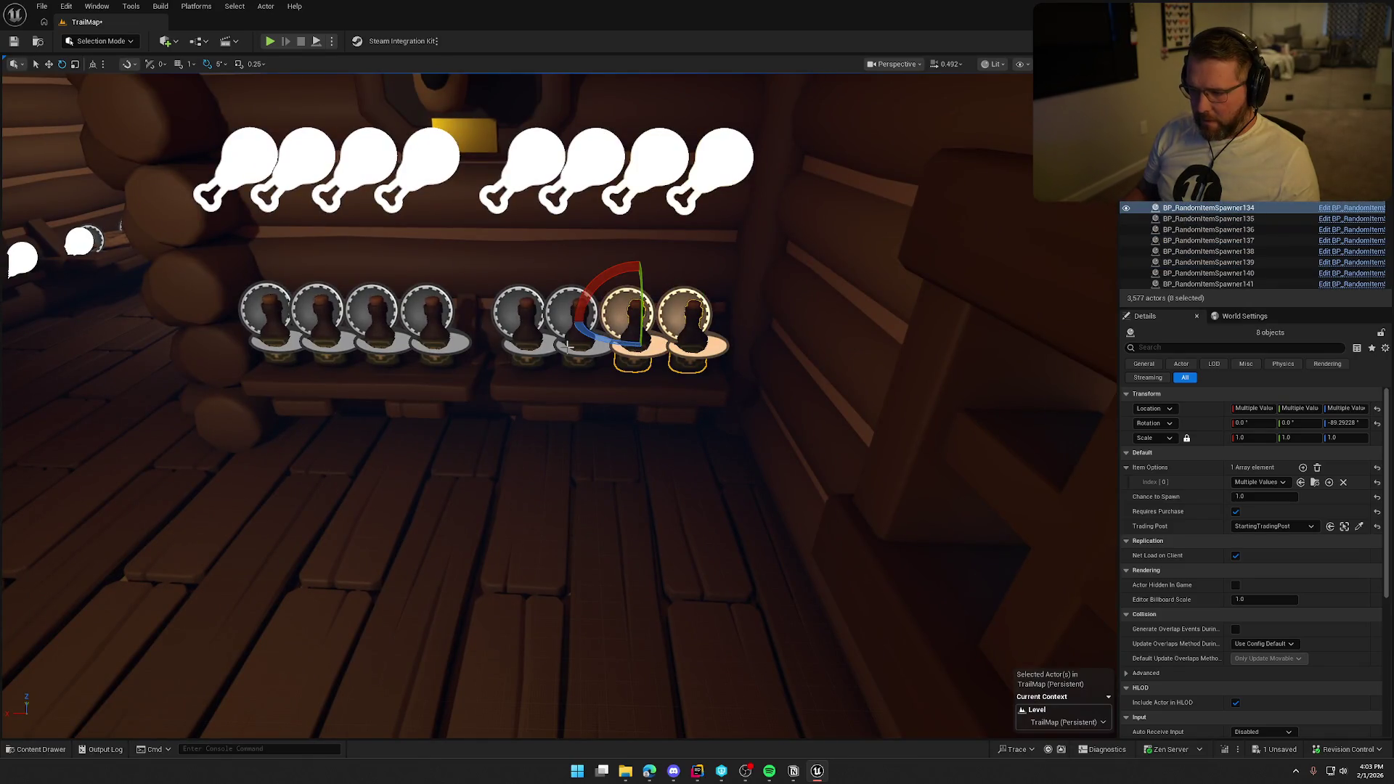
{"action": "left_click", "coordinate": [534, 347], "text": "ctrl"}
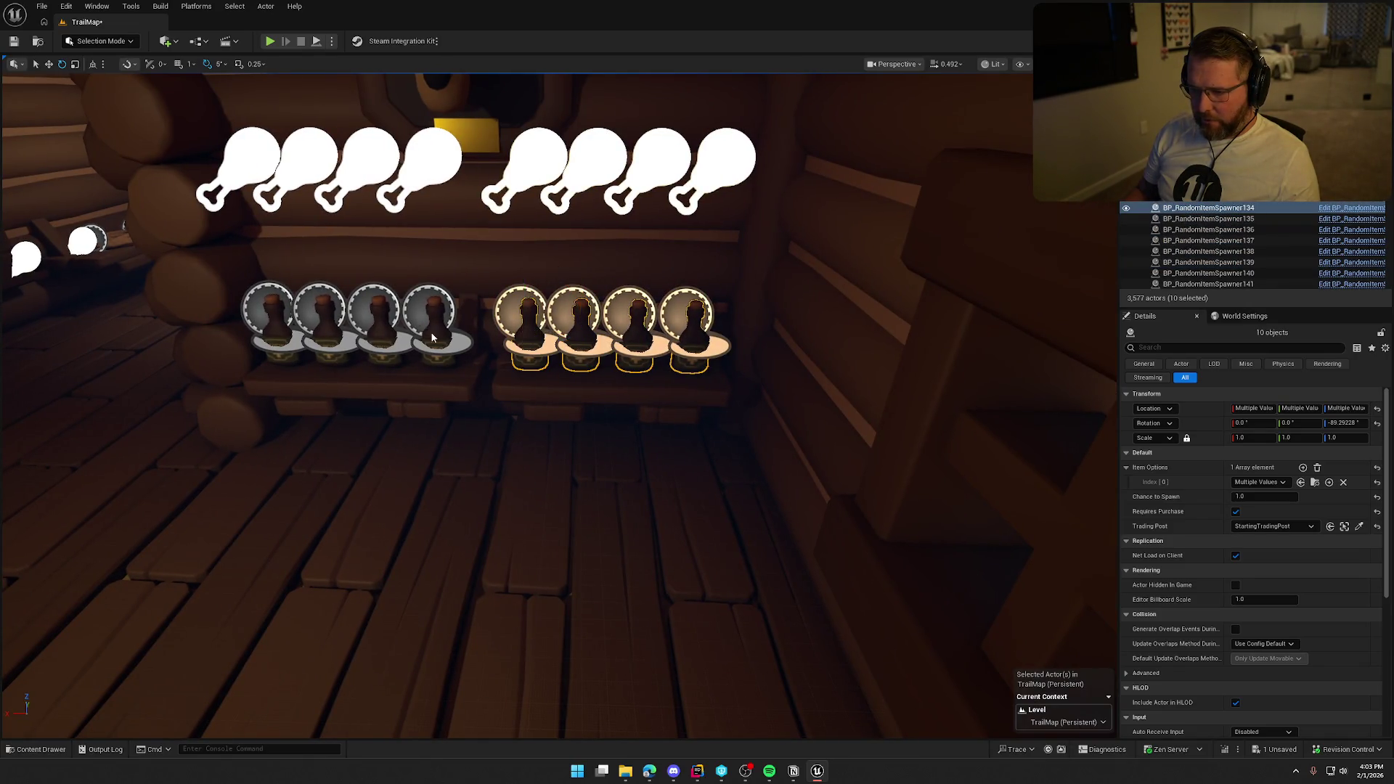
{"action": "left_click", "coordinate": [432, 337], "text": "ctrl"}
{"action": "left_click", "coordinate": [337, 335], "text": "ctrl"}
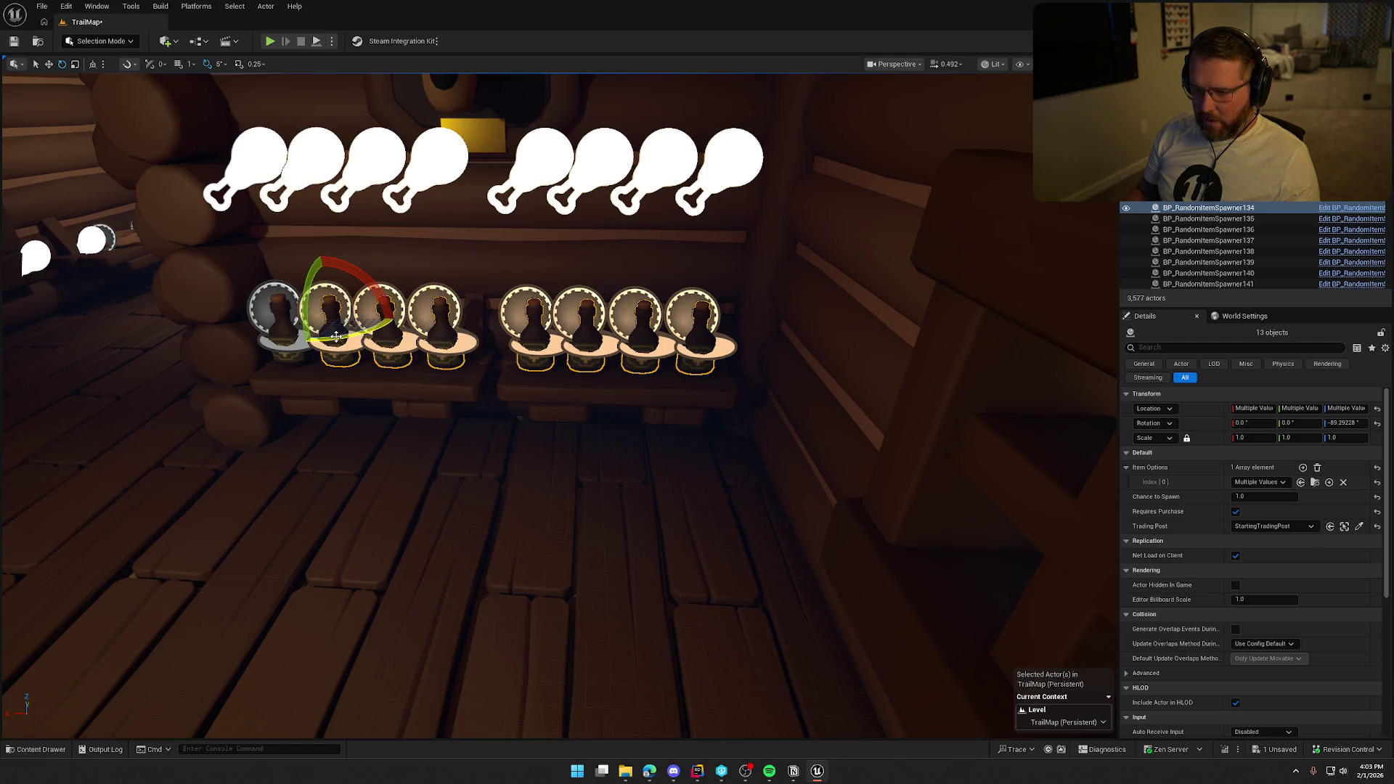
{"action": "left_click", "coordinate": [286, 339], "text": "ctrl"}
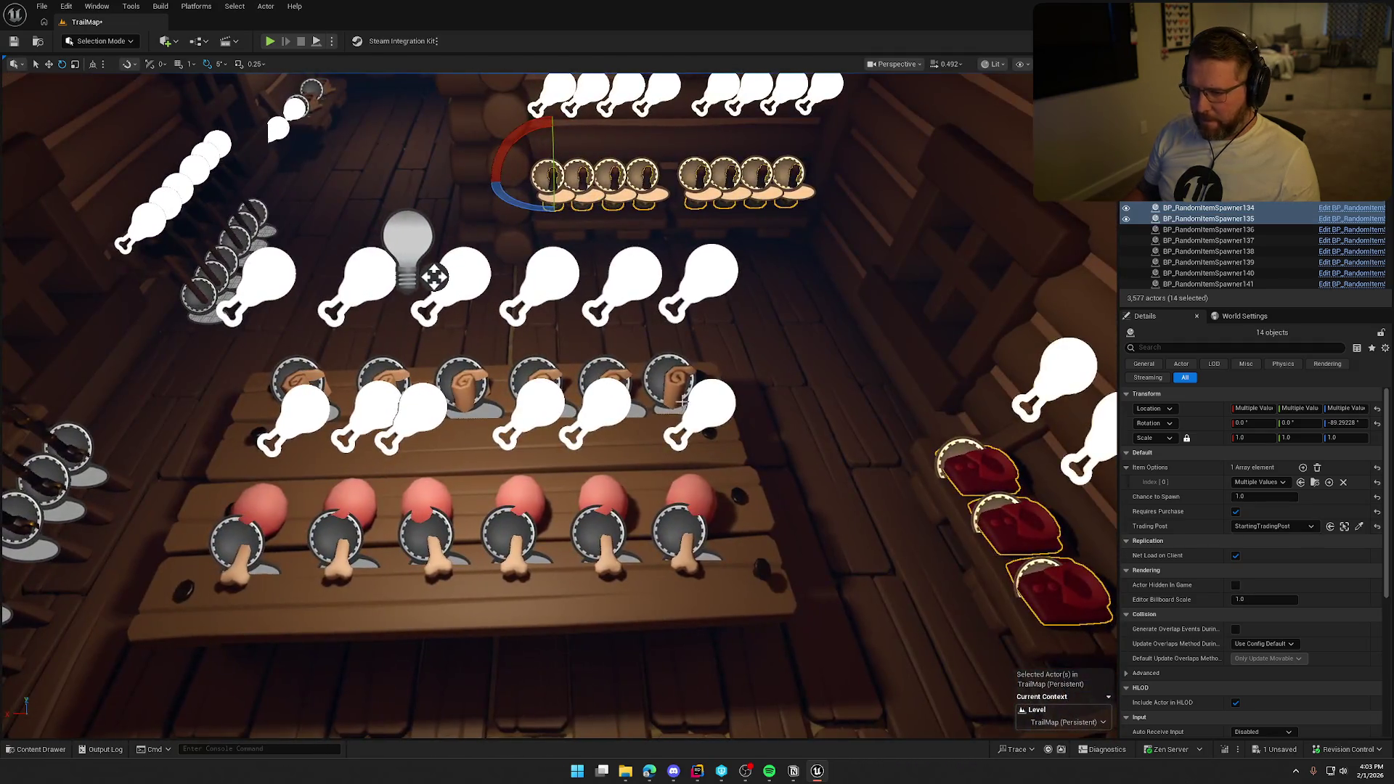
- Add the scroll and drumstick spawners on the table to the selection
{"action": "left_click", "coordinate": [674, 389], "text": "ctrl"}
{"action": "left_click_drag", "start_coordinate": [679, 290], "coordinate": [364, 373]}
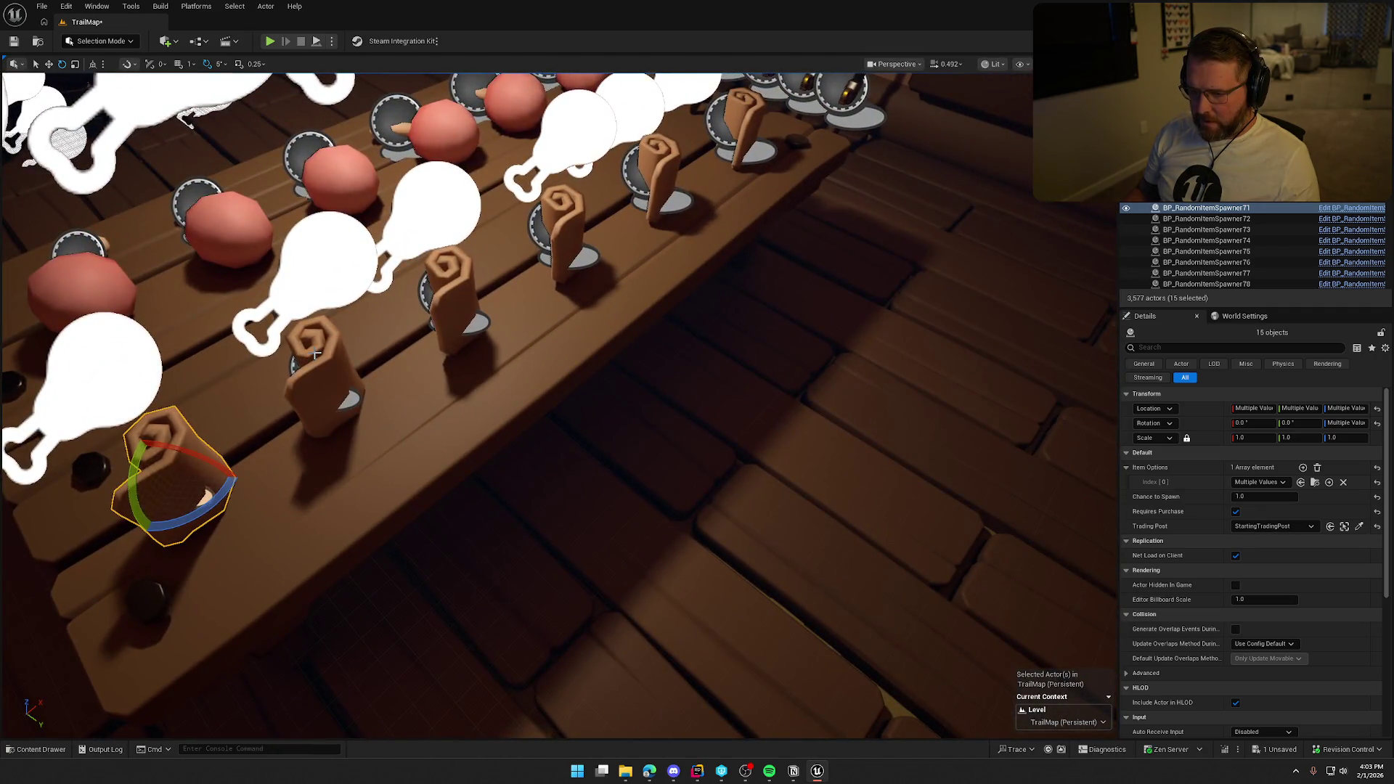
{"action": "left_click", "coordinate": [341, 378], "text": "ctrl"}
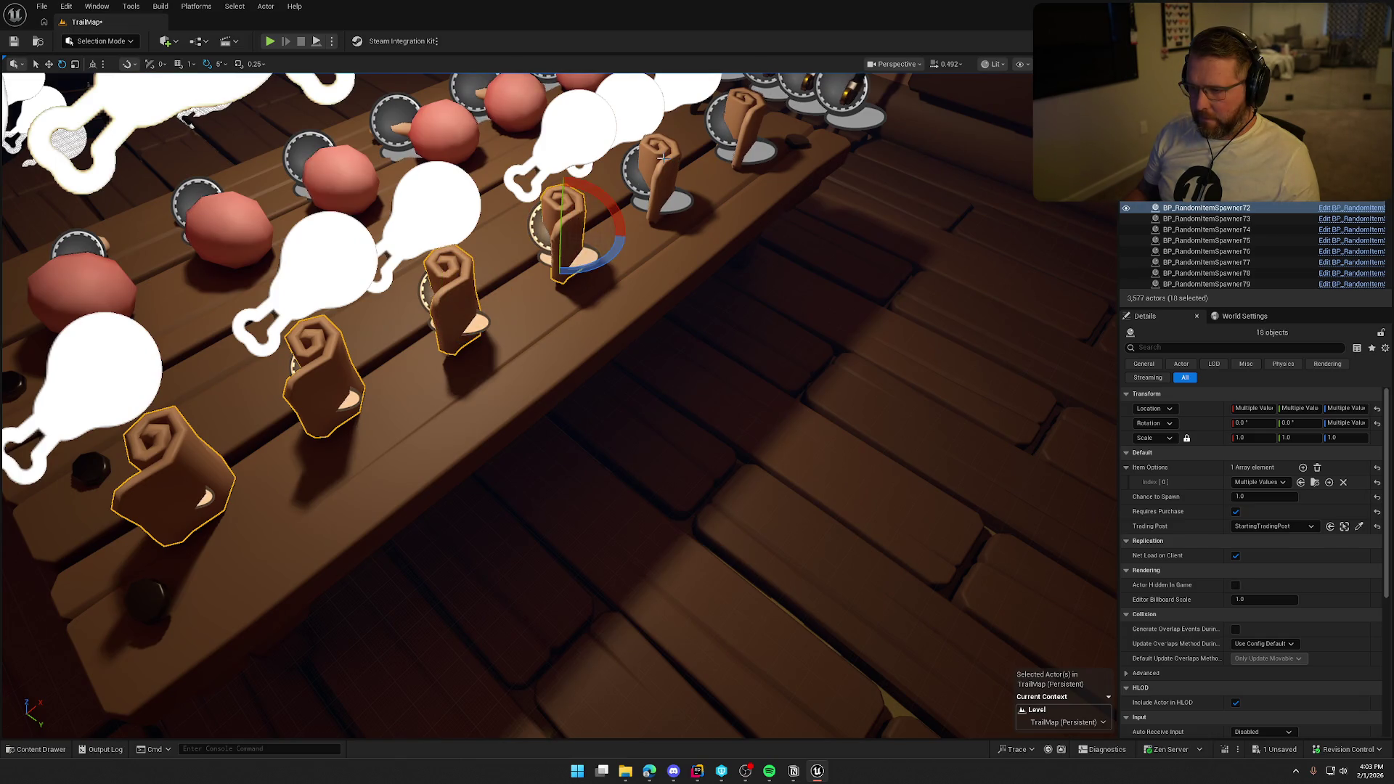
{"action": "left_click", "coordinate": [732, 114], "text": "ctrl"}
{"action": "mouse_move", "coordinate": [743, 320]}
{"action": "left_mouse_down"}
{"action": "mouse_move", "coordinate": [581, 334]}
{"action": "mouse_move", "coordinate": [436, 377]}
{"action": "left_mouse_up"}
{"action": "left_click", "coordinate": [399, 501], "text": "ctrl"}
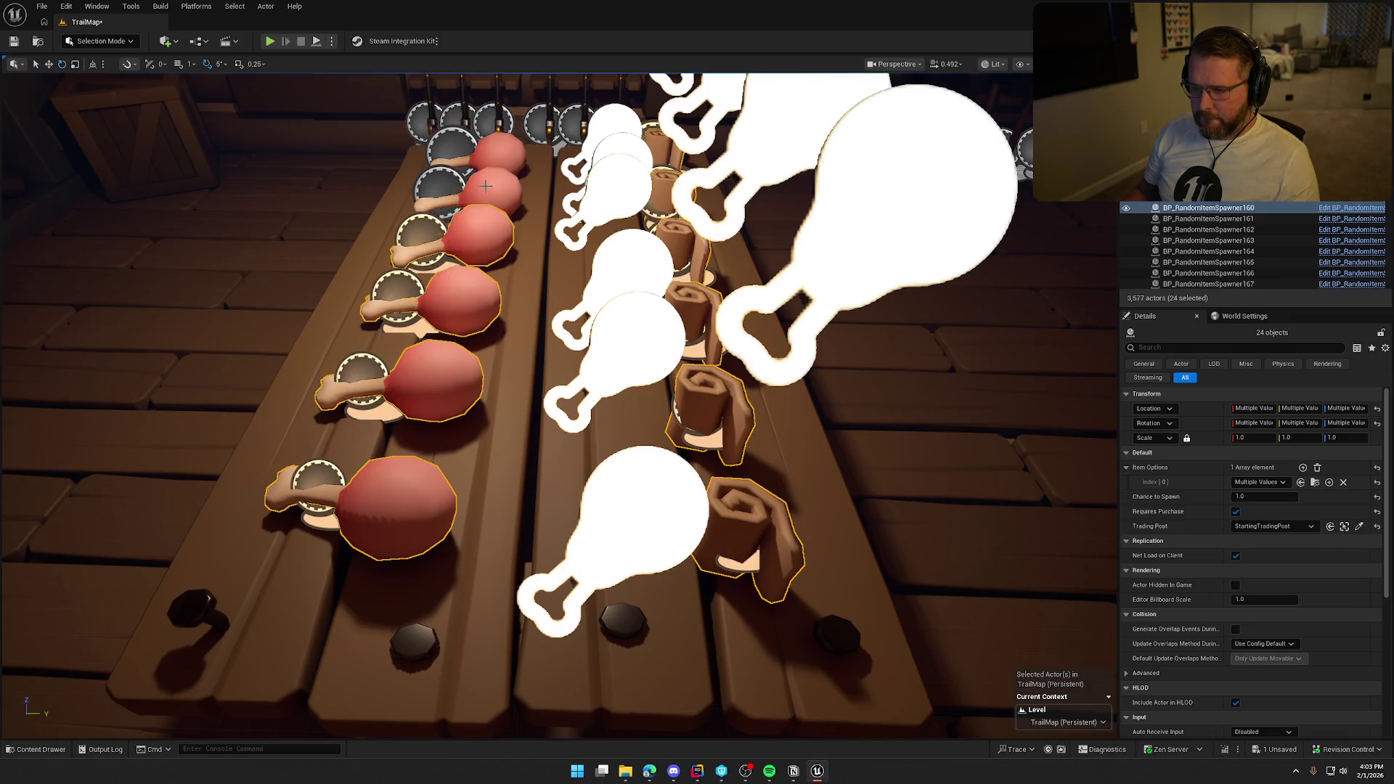
- Add the wagon wheel spawners from both wheel stacks to the selection
{"action": "mouse_move", "coordinate": [982, 542]}
{"action": "left_mouse_down"}
{"action": "mouse_move", "coordinate": [833, 592]}
{"action": "mouse_move", "coordinate": [495, 379]}
{"action": "left_mouse_up"}
{"action": "left_click", "coordinate": [483, 434], "text": "ctrl"}
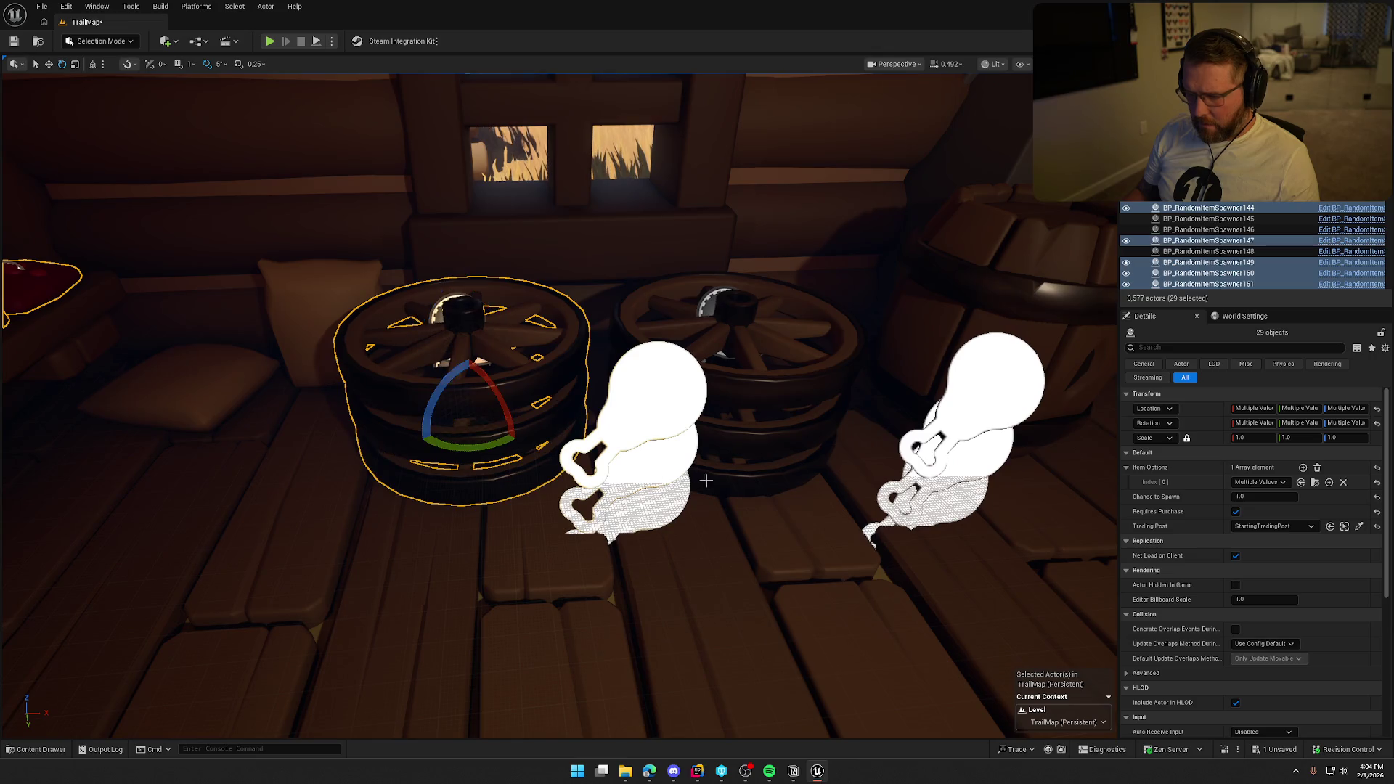
{"action": "left_click", "coordinate": [736, 481], "text": "ctrl"}
{"action": "left_click", "coordinate": [775, 399], "text": "ctrl"}
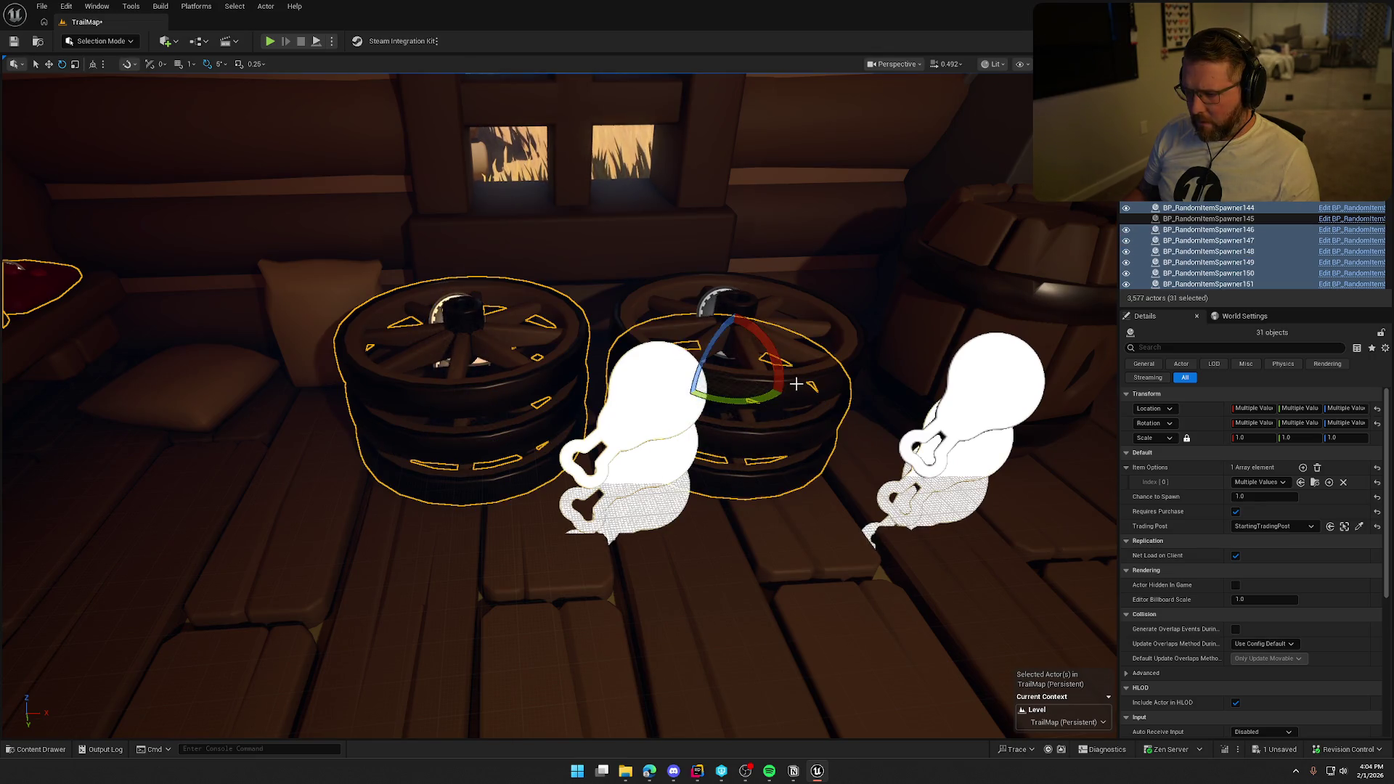
{"action": "left_click", "coordinate": [796, 383], "text": "ctrl"}
- Add the rifle rack, axe and rope spawners to the selection
{"action": "mouse_move", "coordinate": [796, 383]}
{"action": "left_mouse_down"}
{"action": "mouse_move", "coordinate": [581, 407]}
{"action": "mouse_move", "coordinate": [431, 570]}
{"action": "left_mouse_up"}
{"action": "left_click", "coordinate": [406, 566], "text": "ctrl"}
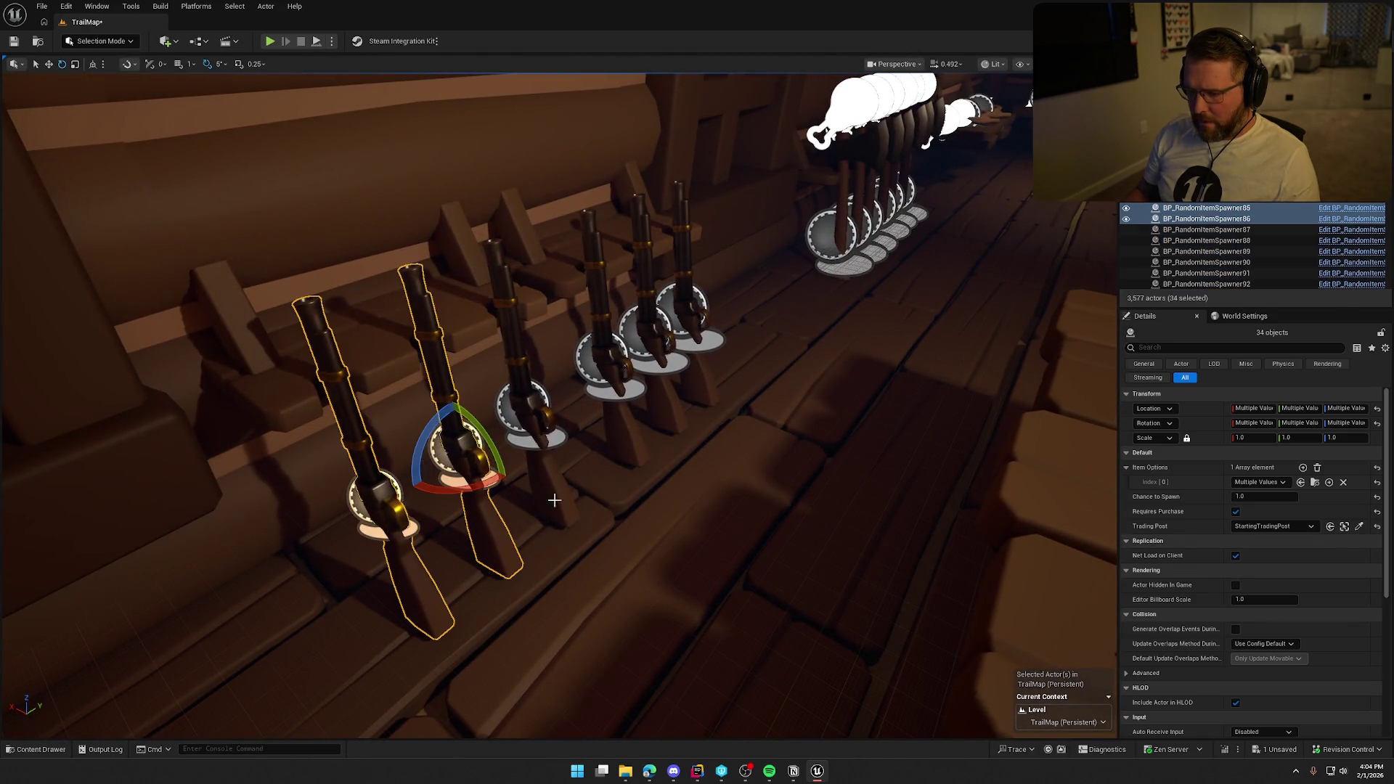
{"action": "left_click", "coordinate": [552, 504], "text": "ctrl"}
{"action": "left_click", "coordinate": [621, 442], "text": "ctrl"}
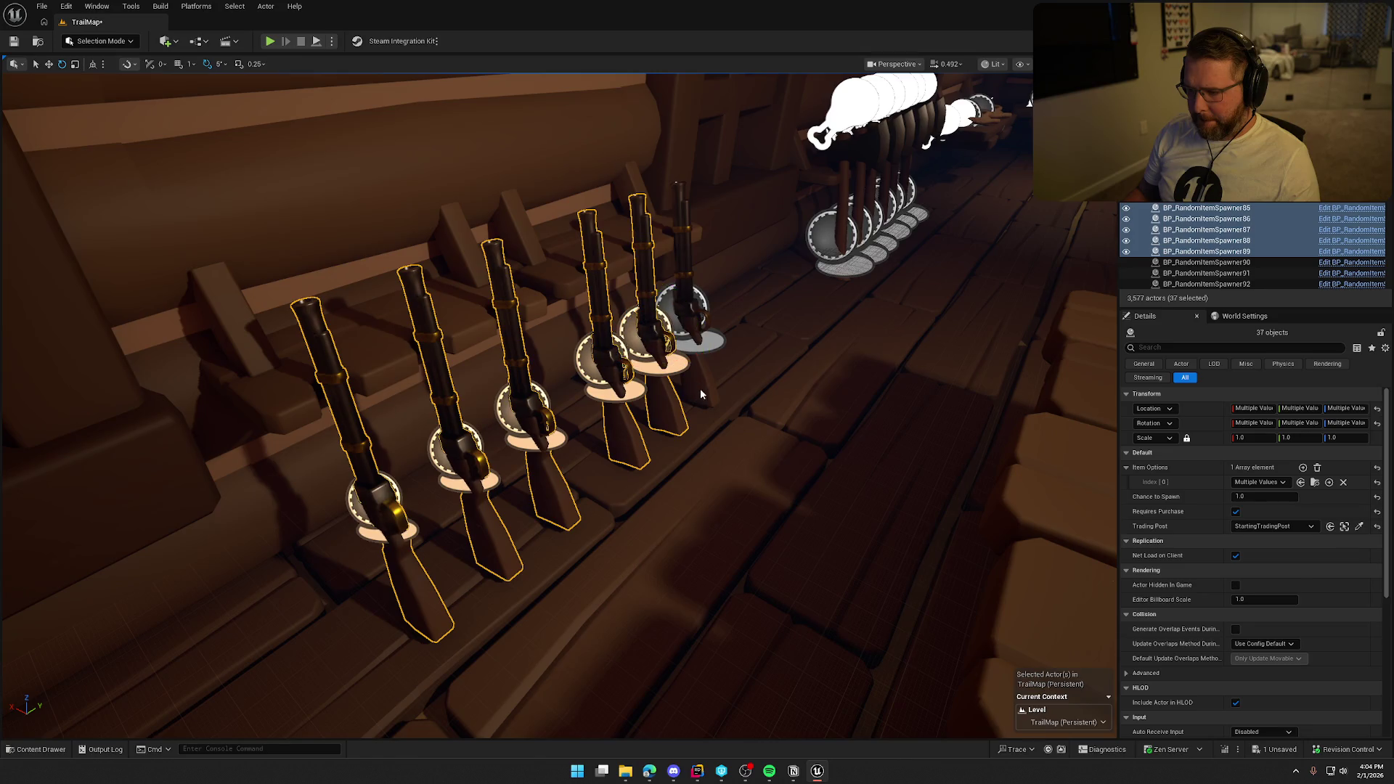
{"action": "left_click", "coordinate": [701, 394], "text": "ctrl"}
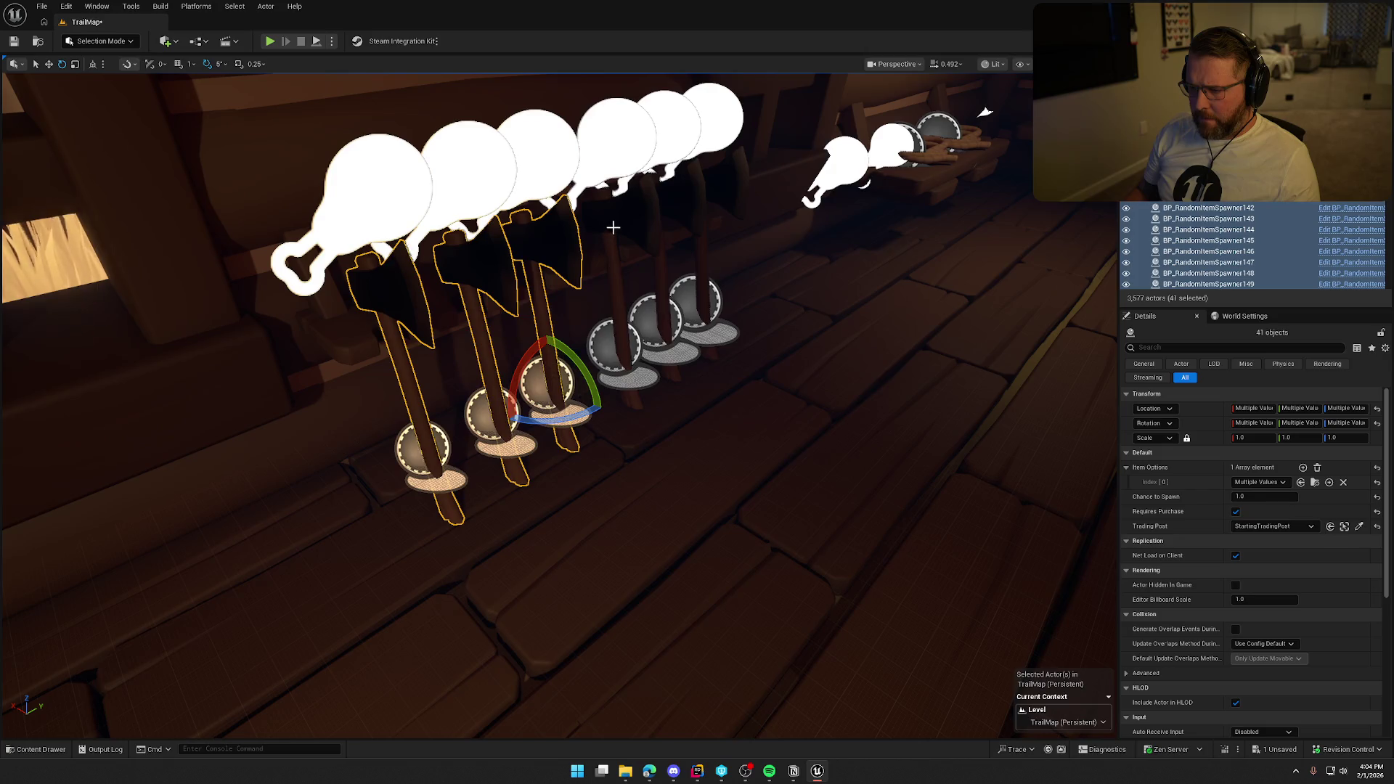
{"action": "left_click", "coordinate": [729, 182], "text": "ctrl"}
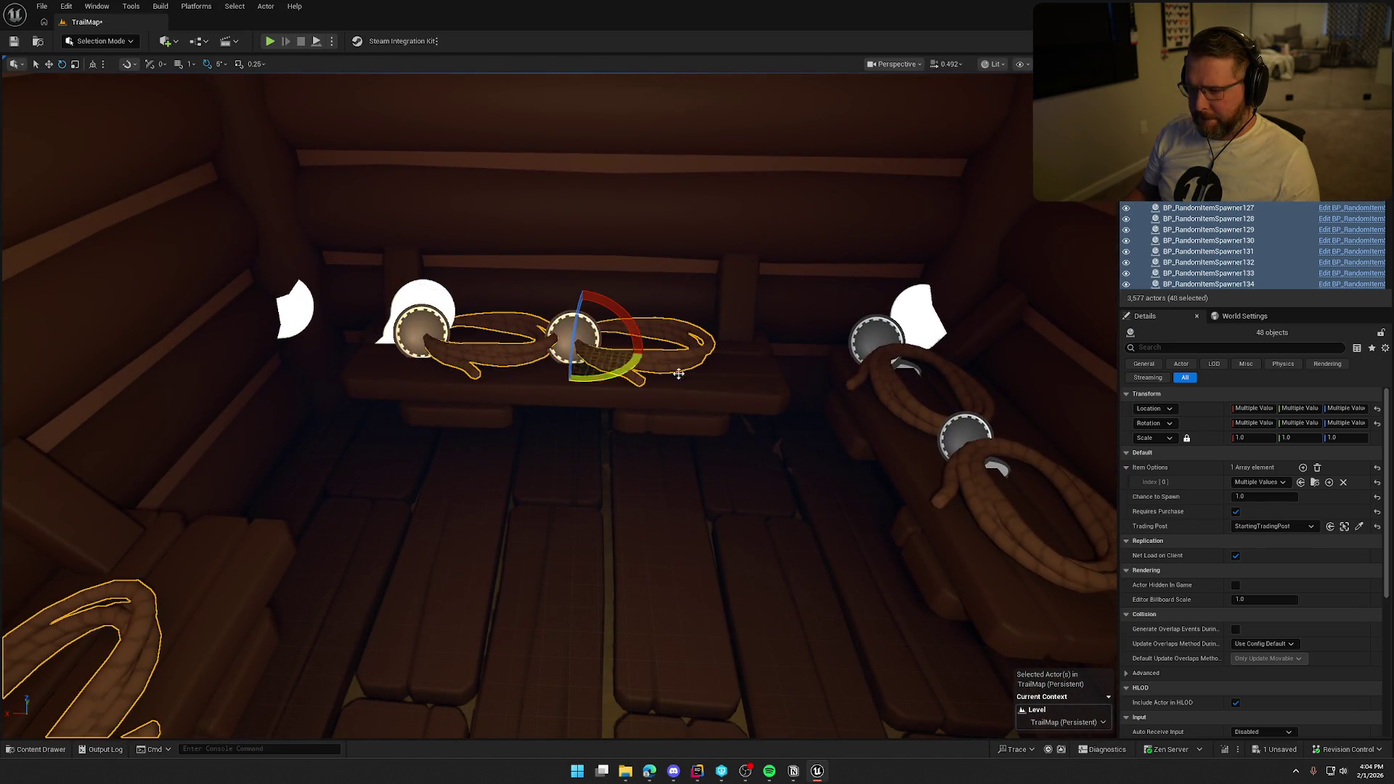
{"action": "left_click", "coordinate": [969, 504], "text": "ctrl"}
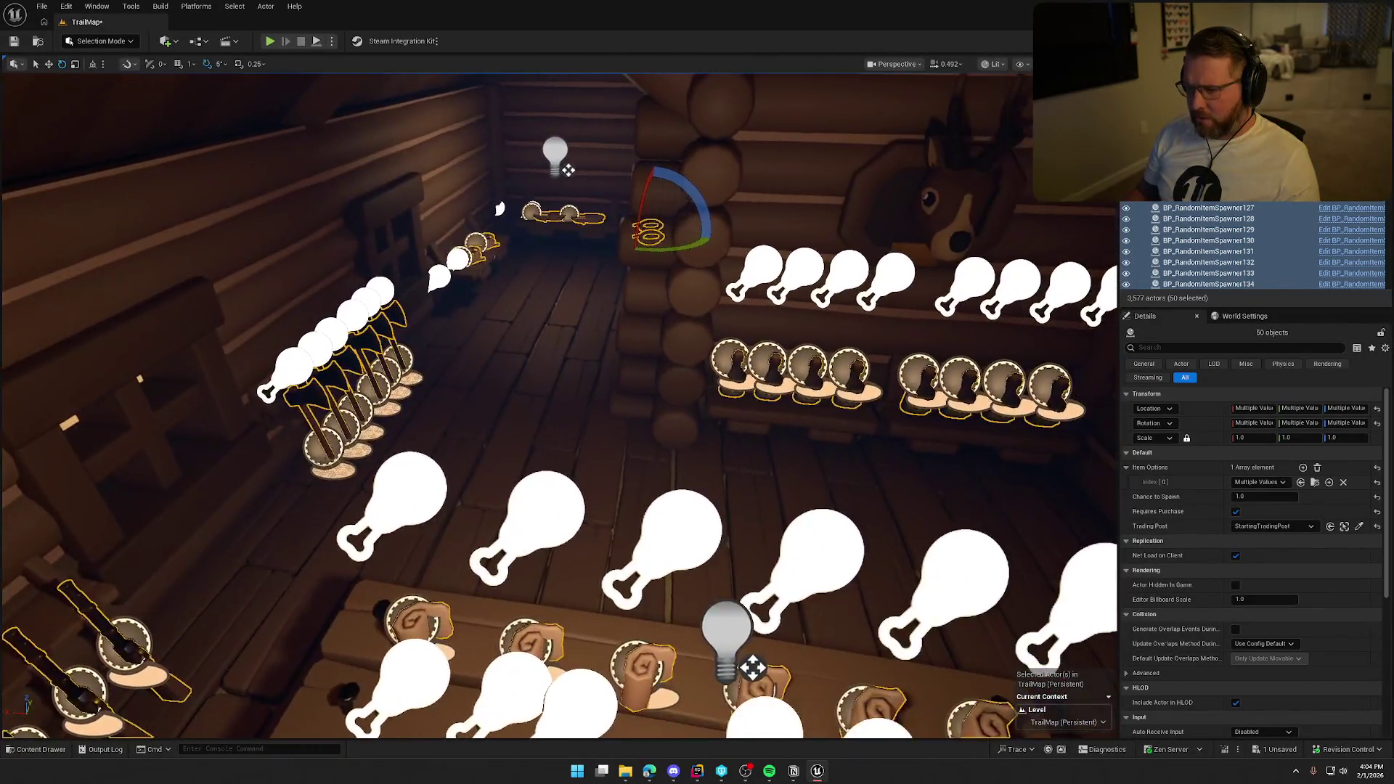
- Hide and reshow the selected spawners, and set their Chance to Spawn to 0.0
{"action": "key", "text": "h"}
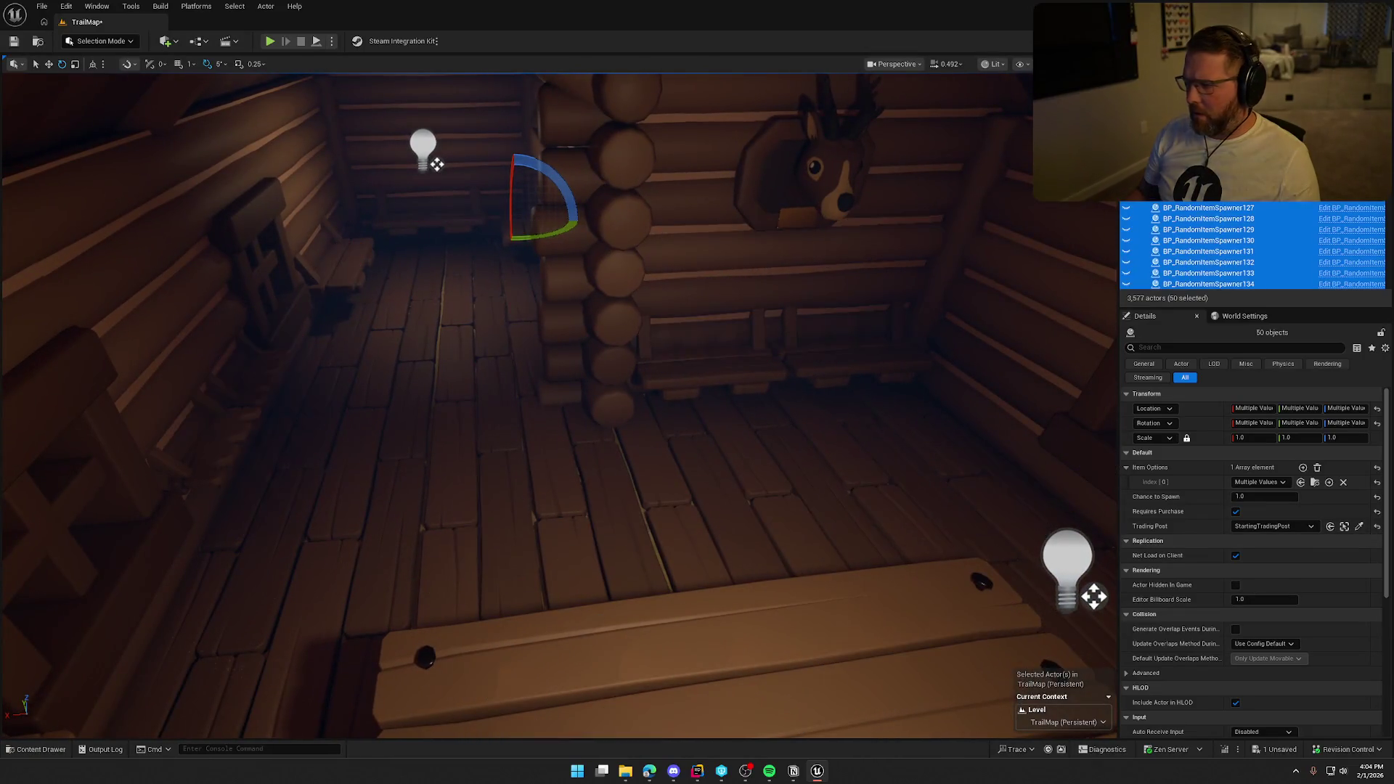
{"action": "mouse_move", "coordinate": [638, 419]}
{"action": "left_mouse_down"}
{"action": "mouse_move", "coordinate": [566, 428]}
{"action": "mouse_move", "coordinate": [1049, 242]}
{"action": "left_mouse_up"}
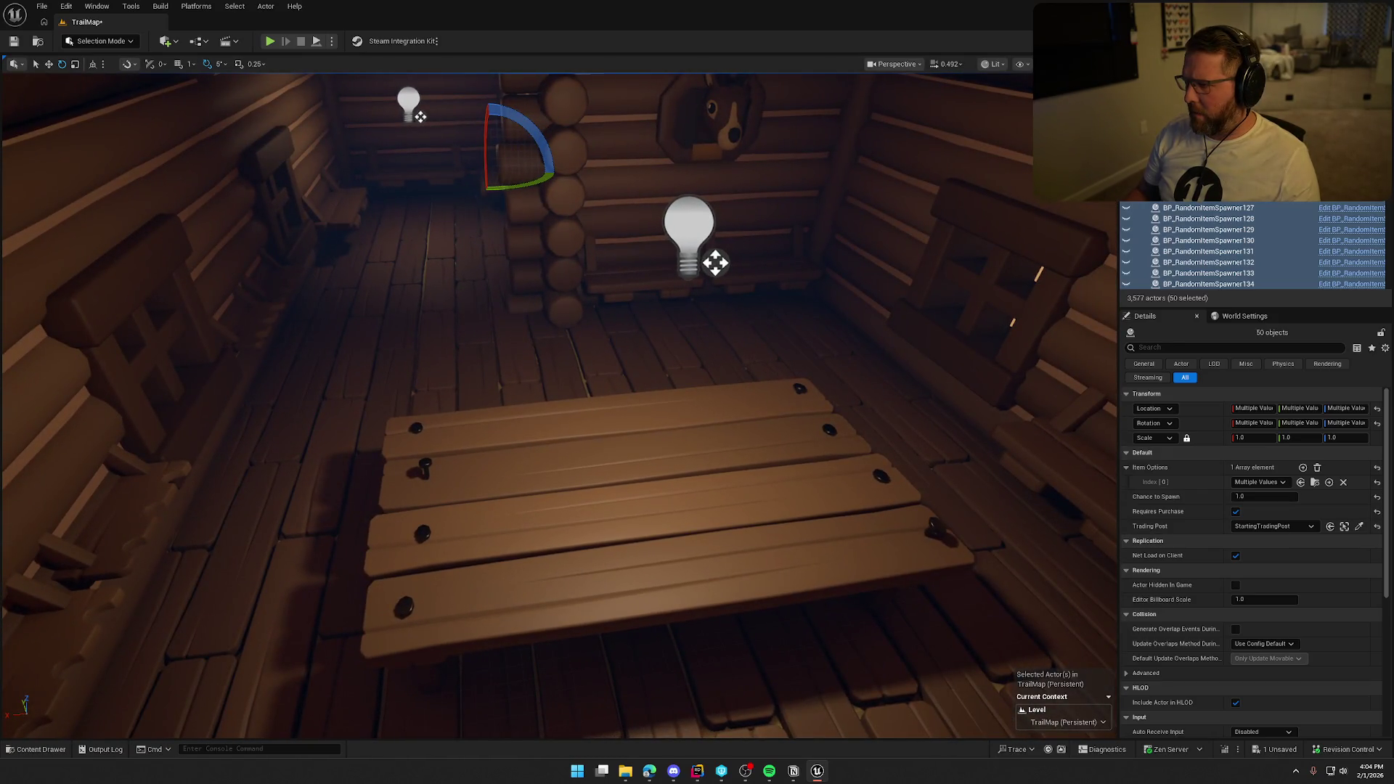
{"action": "key", "text": "ctrl+h"}
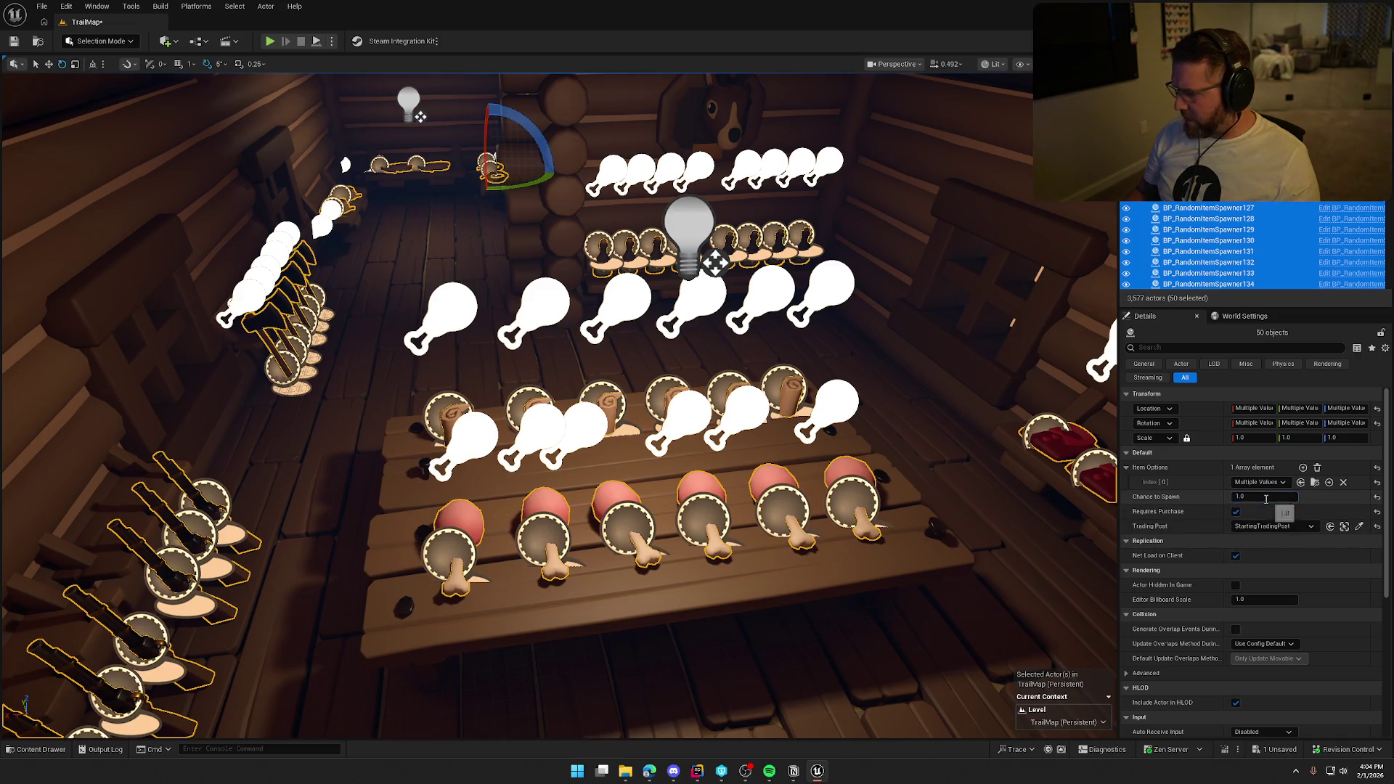
{"action": "left_click", "coordinate": [1266, 498]}
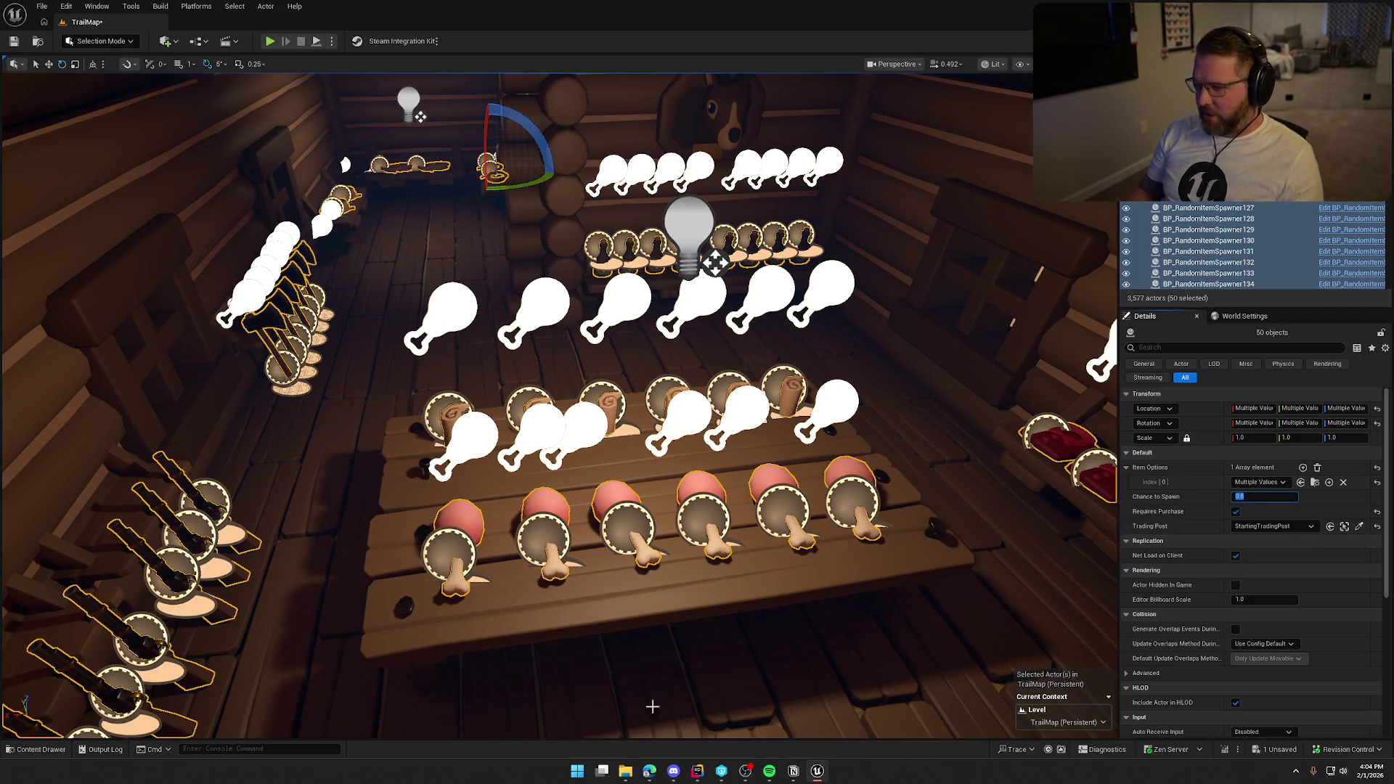
- Set the spawners' Trading Post to PlainsTradingPost and save the TrailMap level
{"action": "left_click", "coordinate": [1272, 528]}
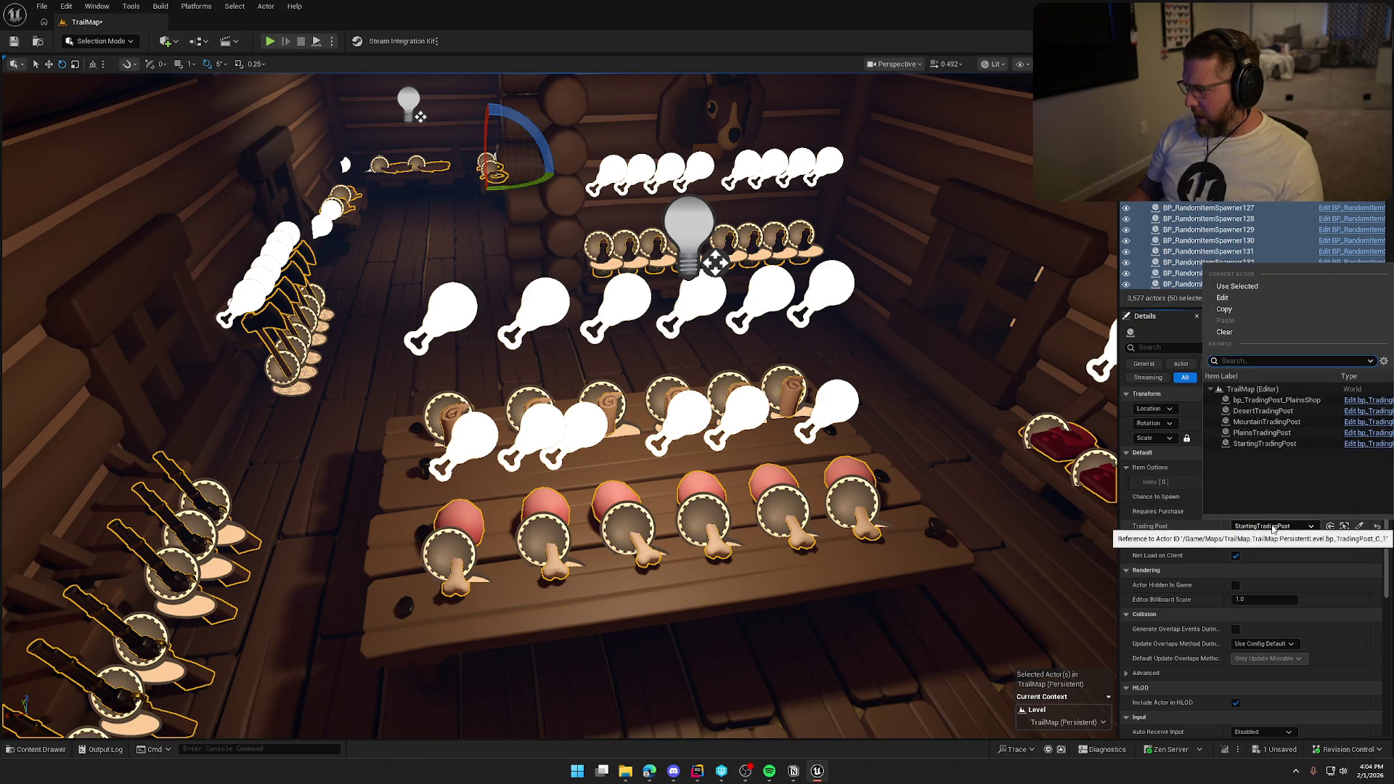
{"action": "left_click", "coordinate": [1269, 434]}
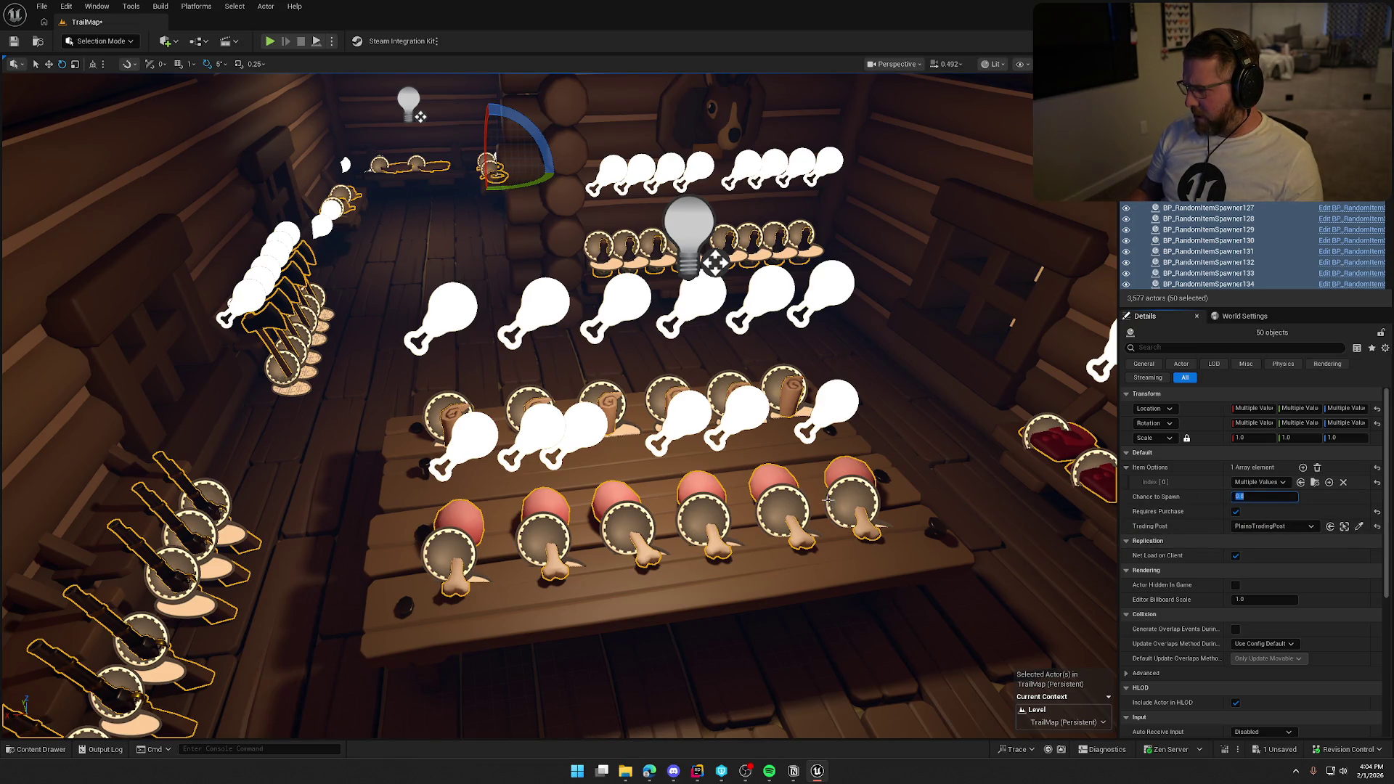
{"action": "left_click_drag", "start_coordinate": [734, 439], "coordinate": [733, 440]}
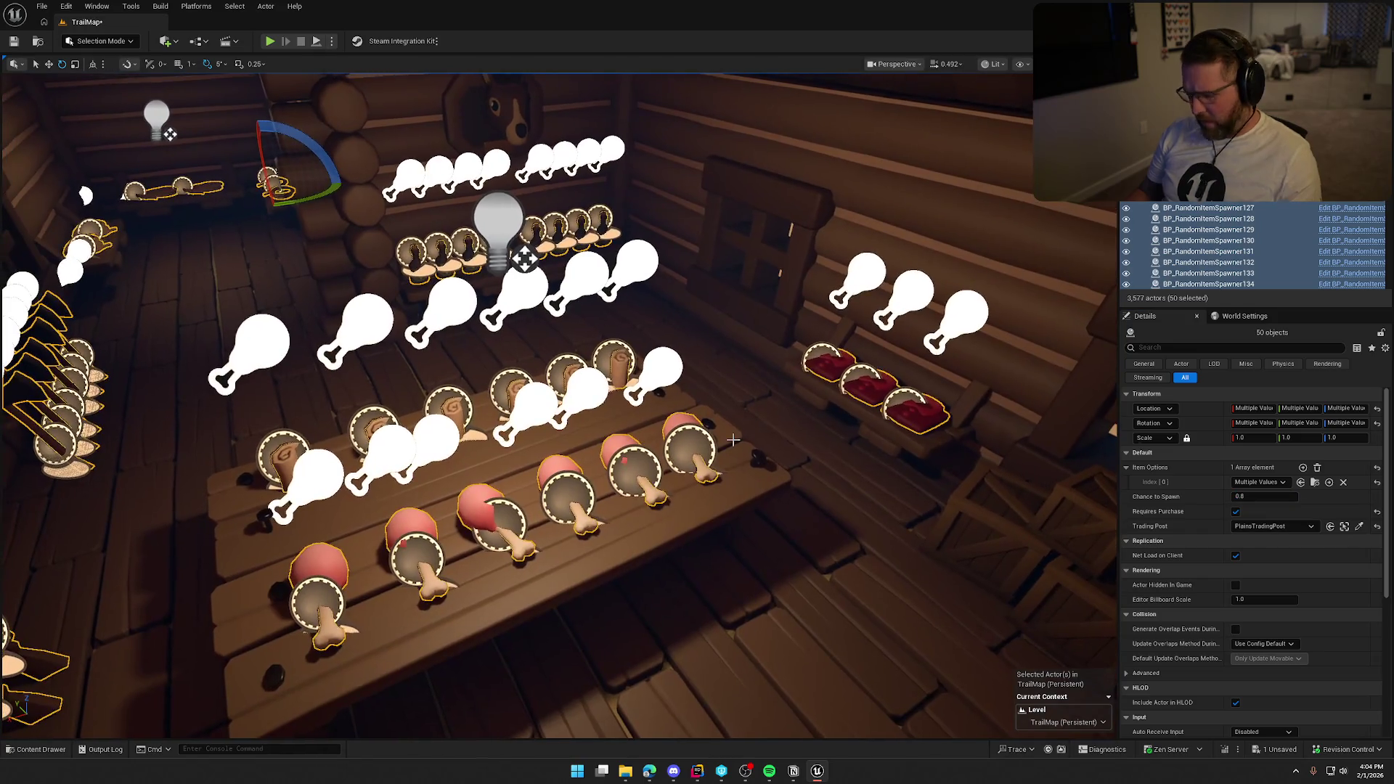
{"action": "key", "text": "ctrl+s"}
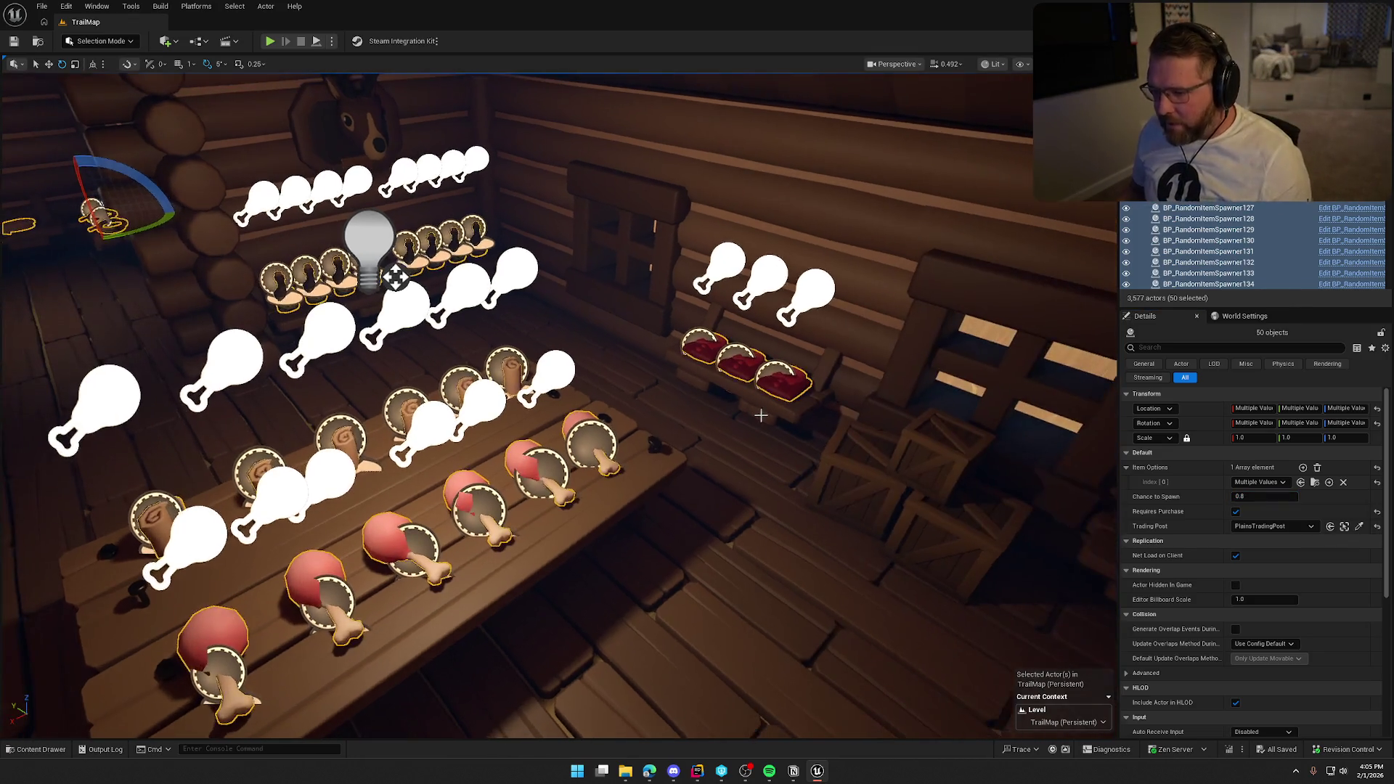
{"action": "key", "text": "Escape"}
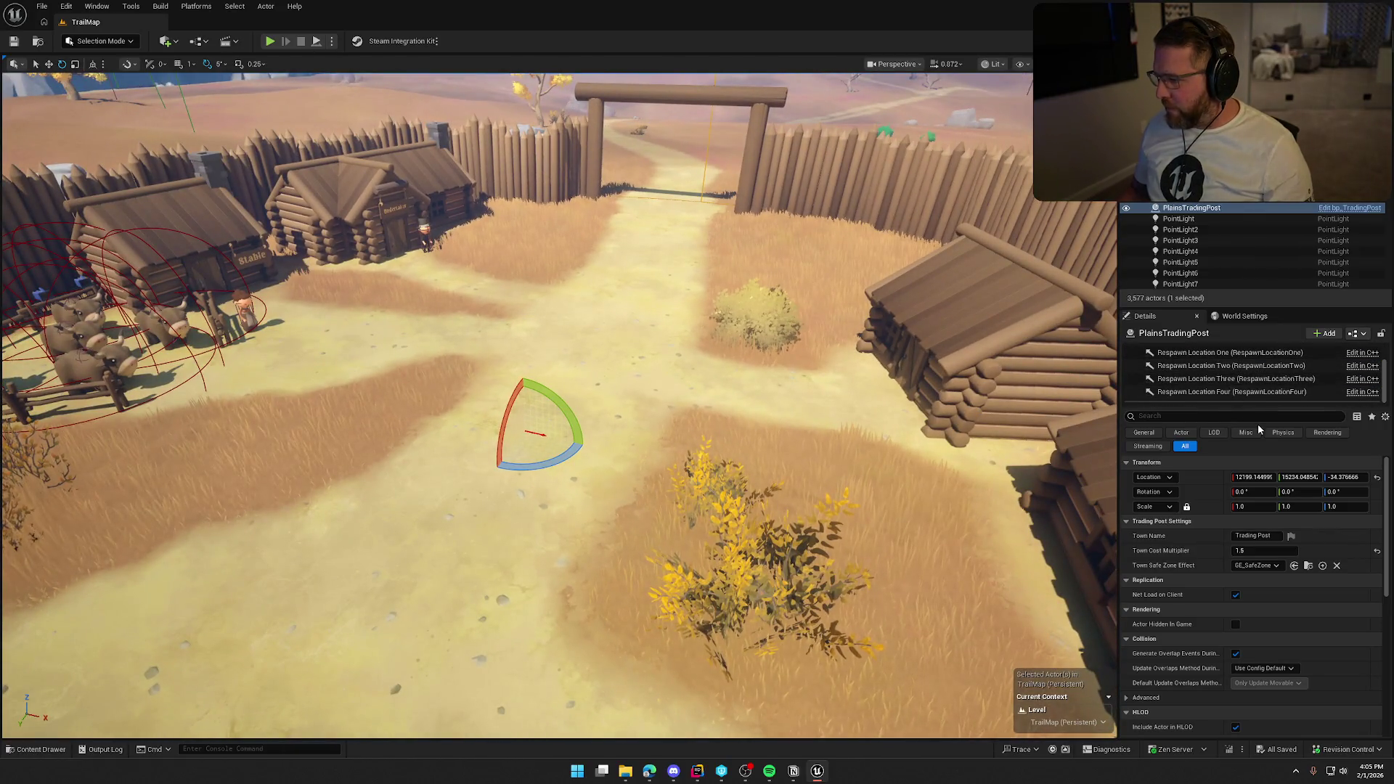
- Move Respawn Location One beside the Undertaker door and turn it to 20 degrees
{"action": "left_click_drag", "start_coordinate": [1259, 406], "coordinate": [1266, 456]}
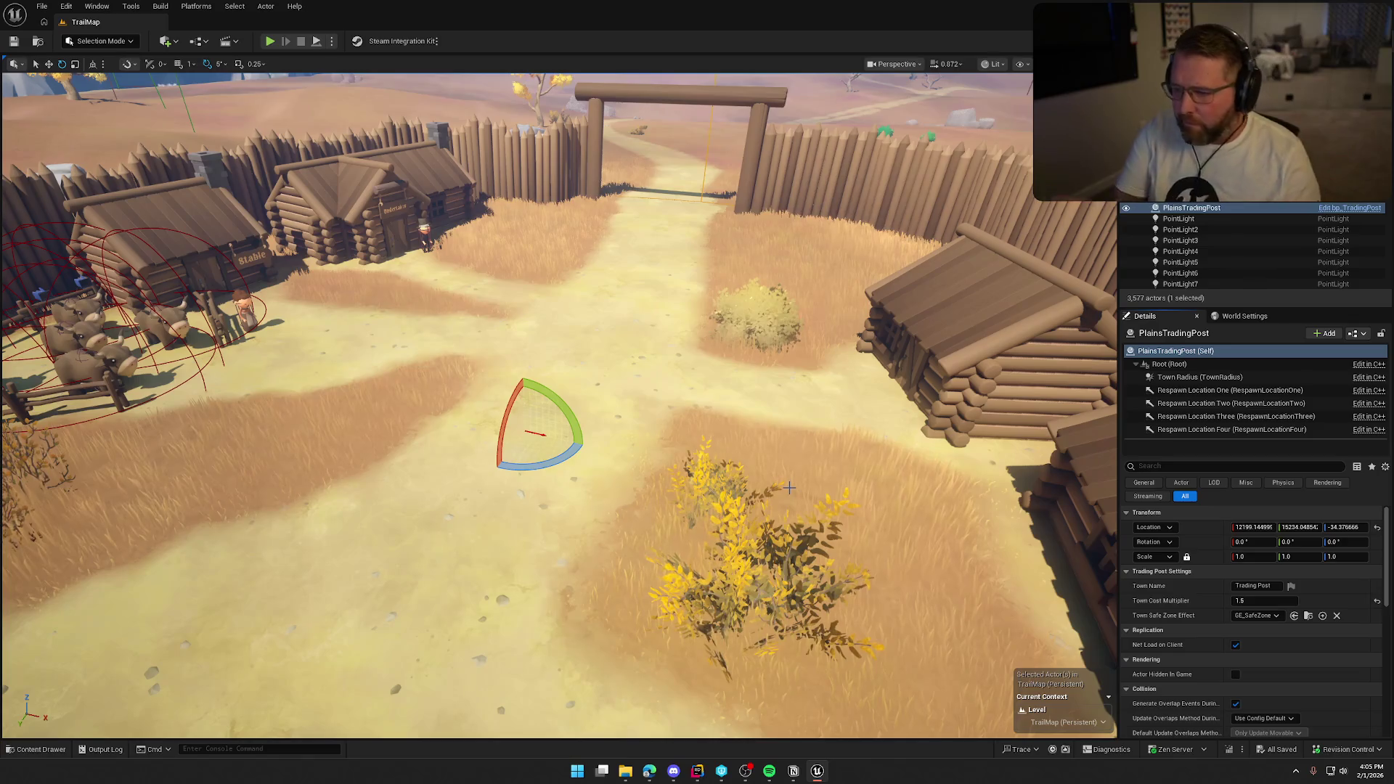
{"action": "double_click", "coordinate": [1231, 390]}
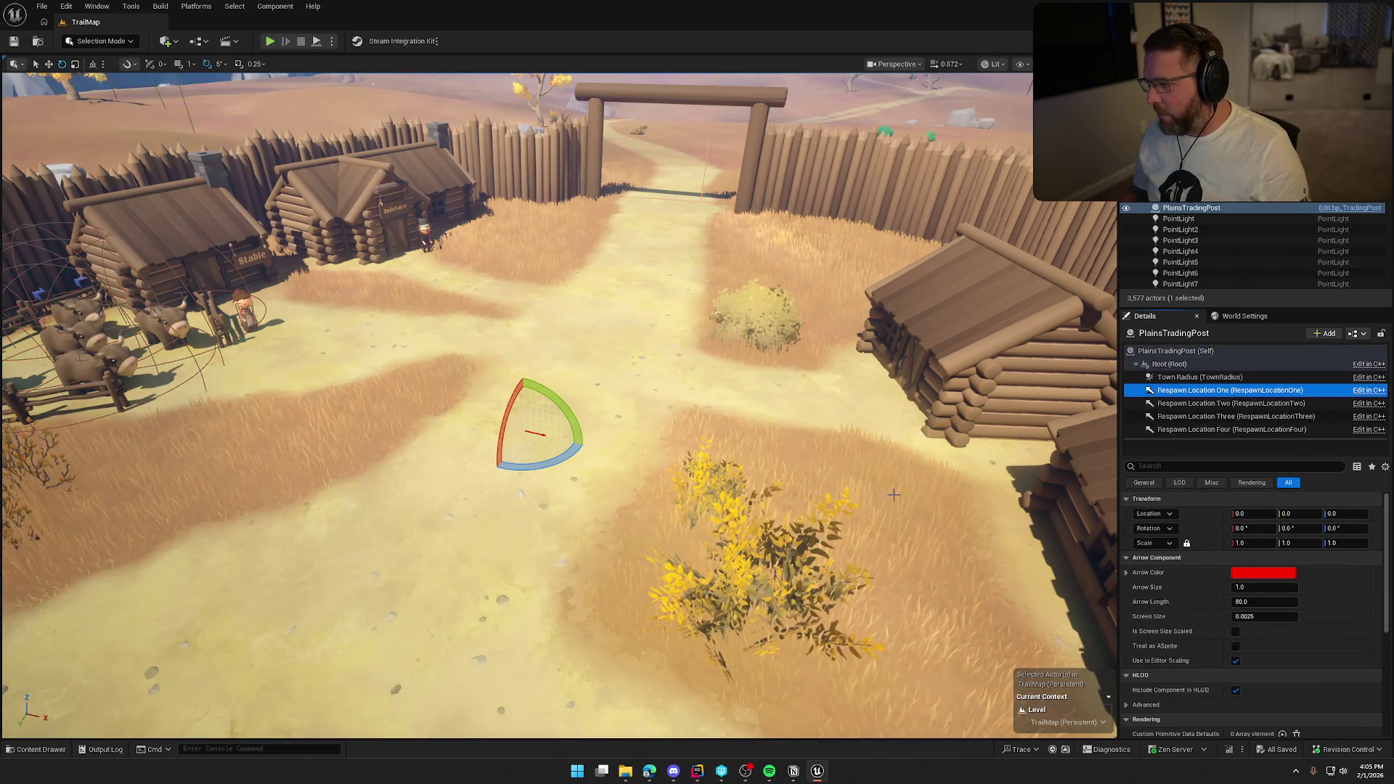
{"action": "scroll", "coordinate": [559, 405], "scroll_direction": "down", "scroll_amount": 5}
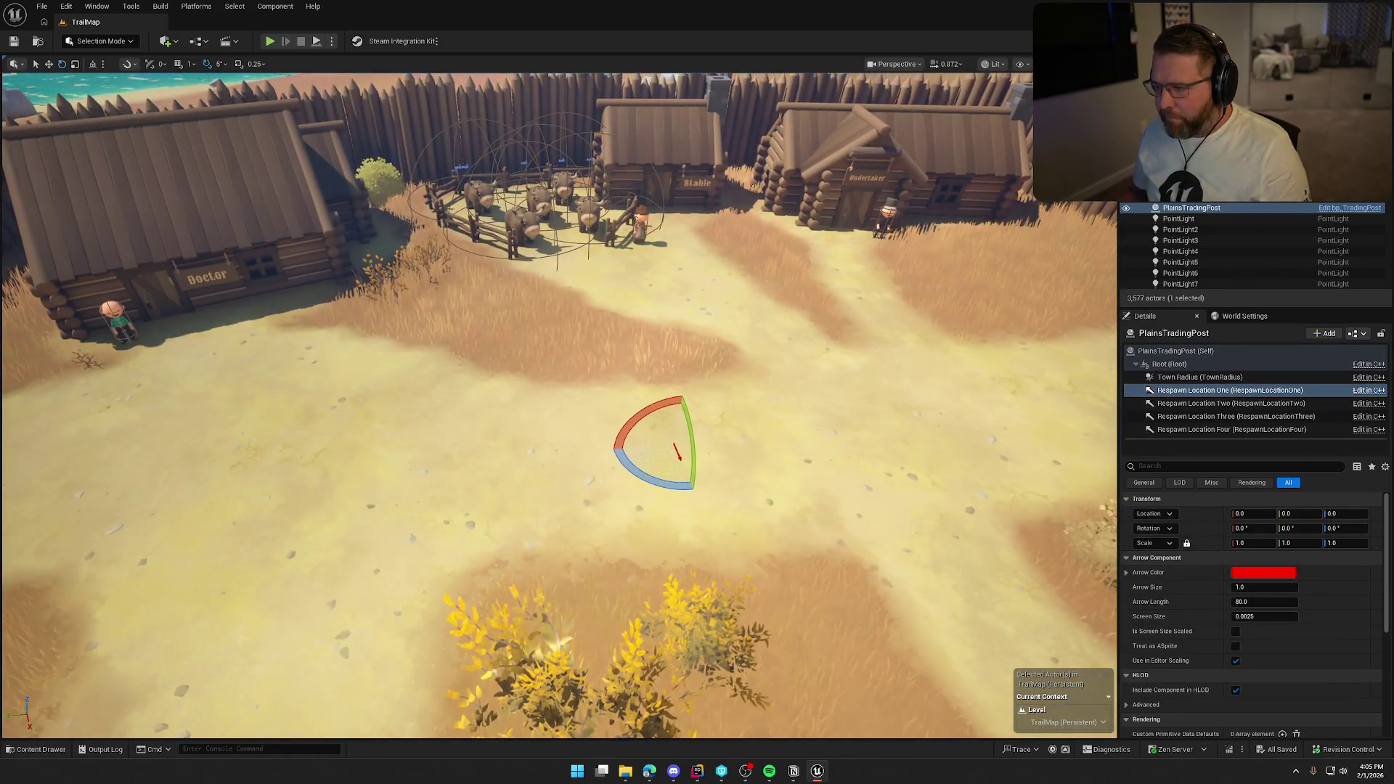
{"action": "key", "text": "f"}
{"action": "scroll", "coordinate": [552, 512], "scroll_direction": "up", "scroll_amount": 5}
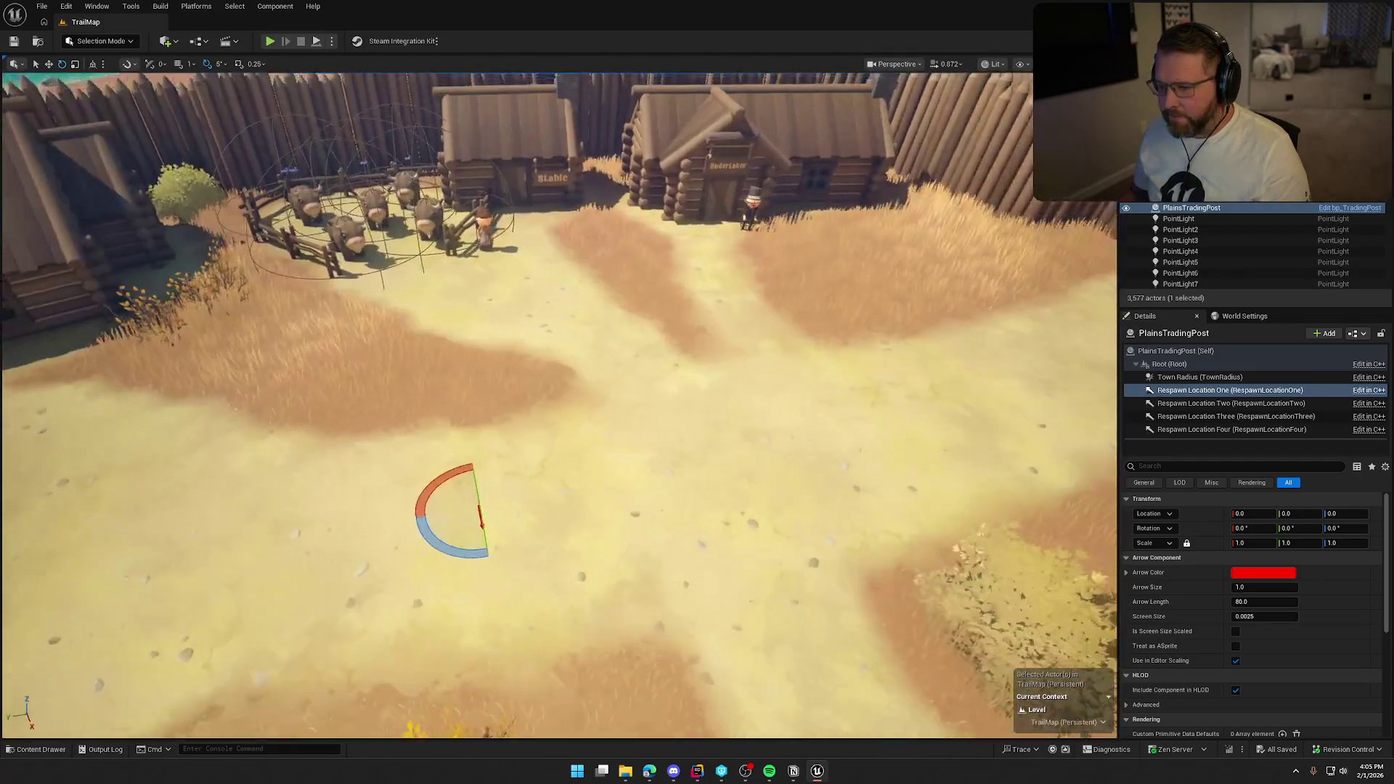
{"action": "key", "text": "r"}
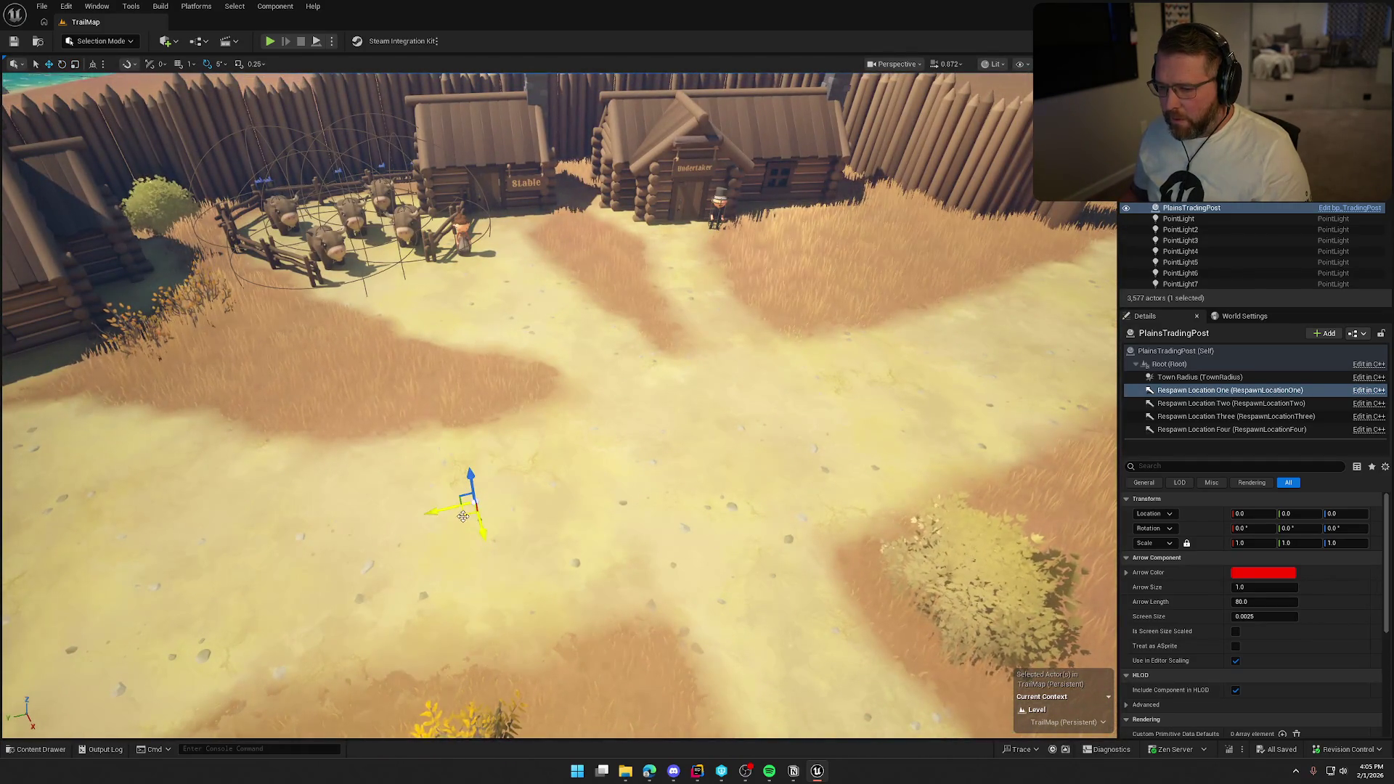
{"action": "left_click_drag", "start_coordinate": [648, 253], "coordinate": [603, 256]}
{"action": "scroll", "coordinate": [603, 256], "scroll_direction": "down", "scroll_amount": 5}
{"action": "scroll", "coordinate": [690, 422], "scroll_direction": "up", "scroll_amount": 8}
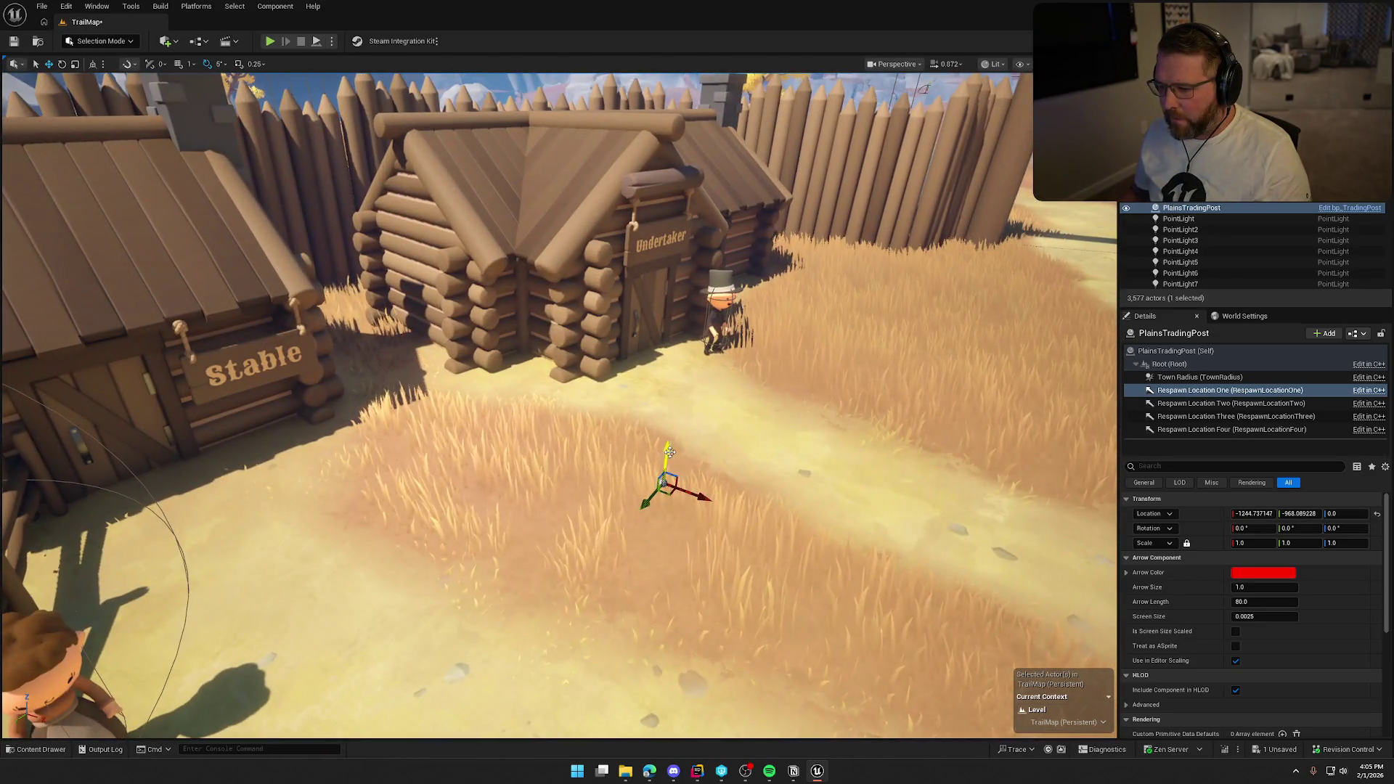
{"action": "mouse_move", "coordinate": [663, 461]}
{"action": "left_mouse_down"}
{"action": "mouse_move", "coordinate": [677, 374]}
{"action": "mouse_move", "coordinate": [596, 381]}
{"action": "left_mouse_up"}
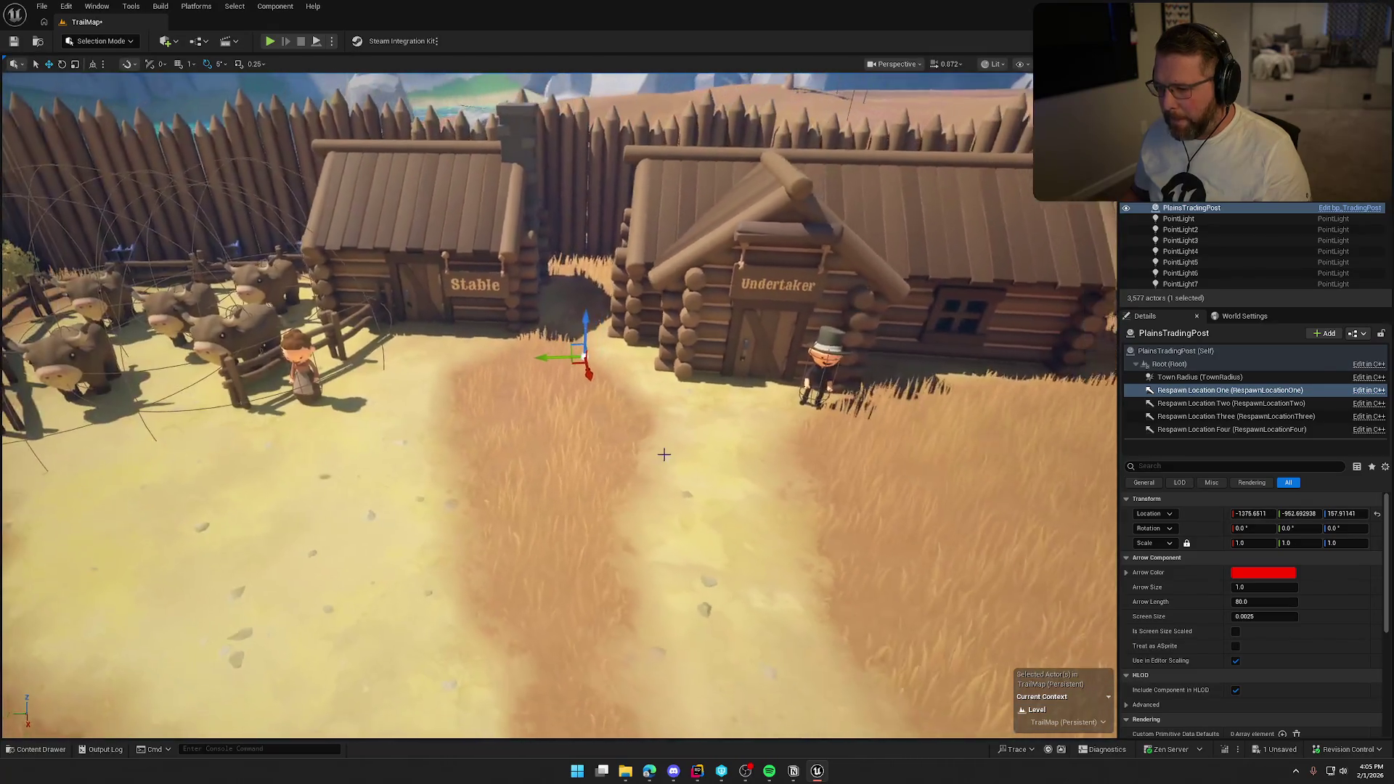
{"action": "key", "text": "e"}
{"action": "left_click_drag", "start_coordinate": [555, 385], "coordinate": [570, 386]}
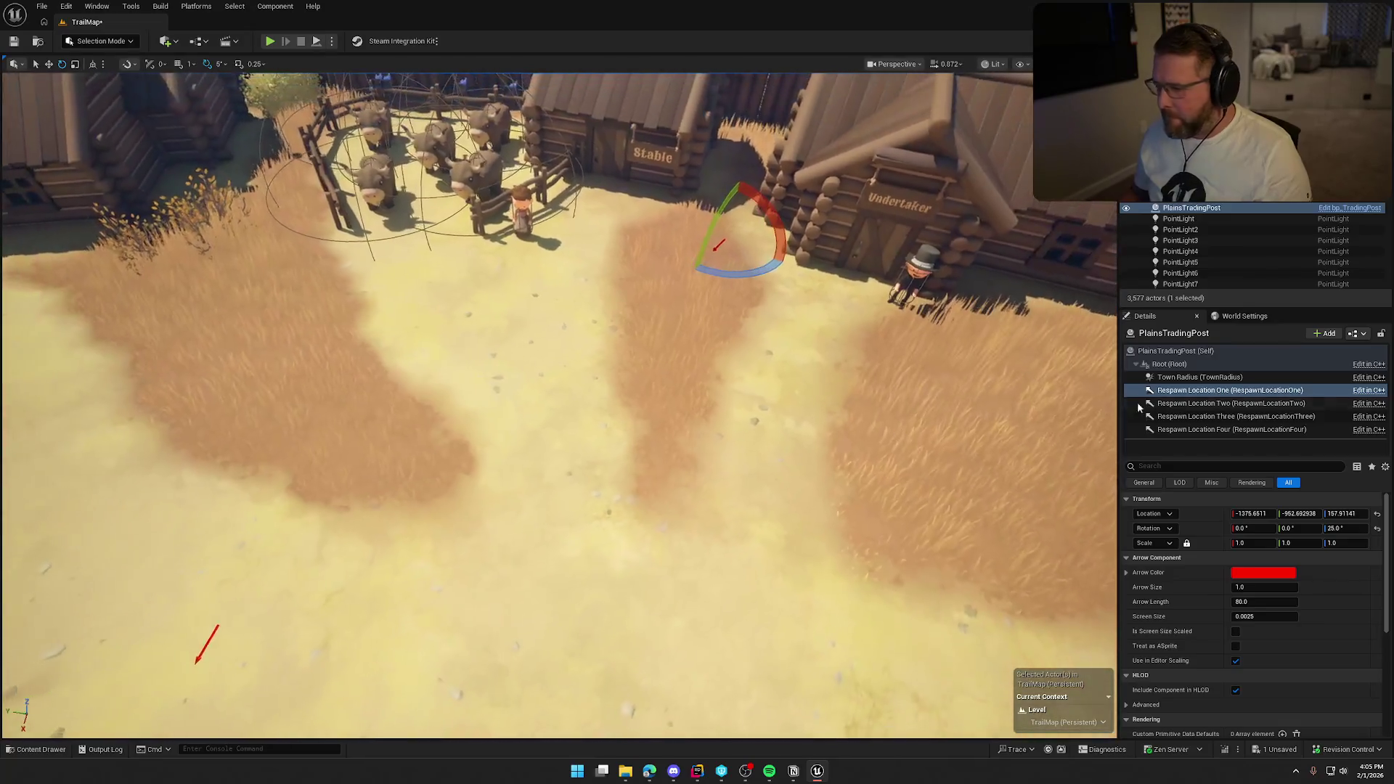
- Move Respawn Location Two across the yard to sit beside the Undertaker
{"action": "left_click", "coordinate": [1208, 415]}
{"action": "left_click", "coordinate": [1205, 403]}
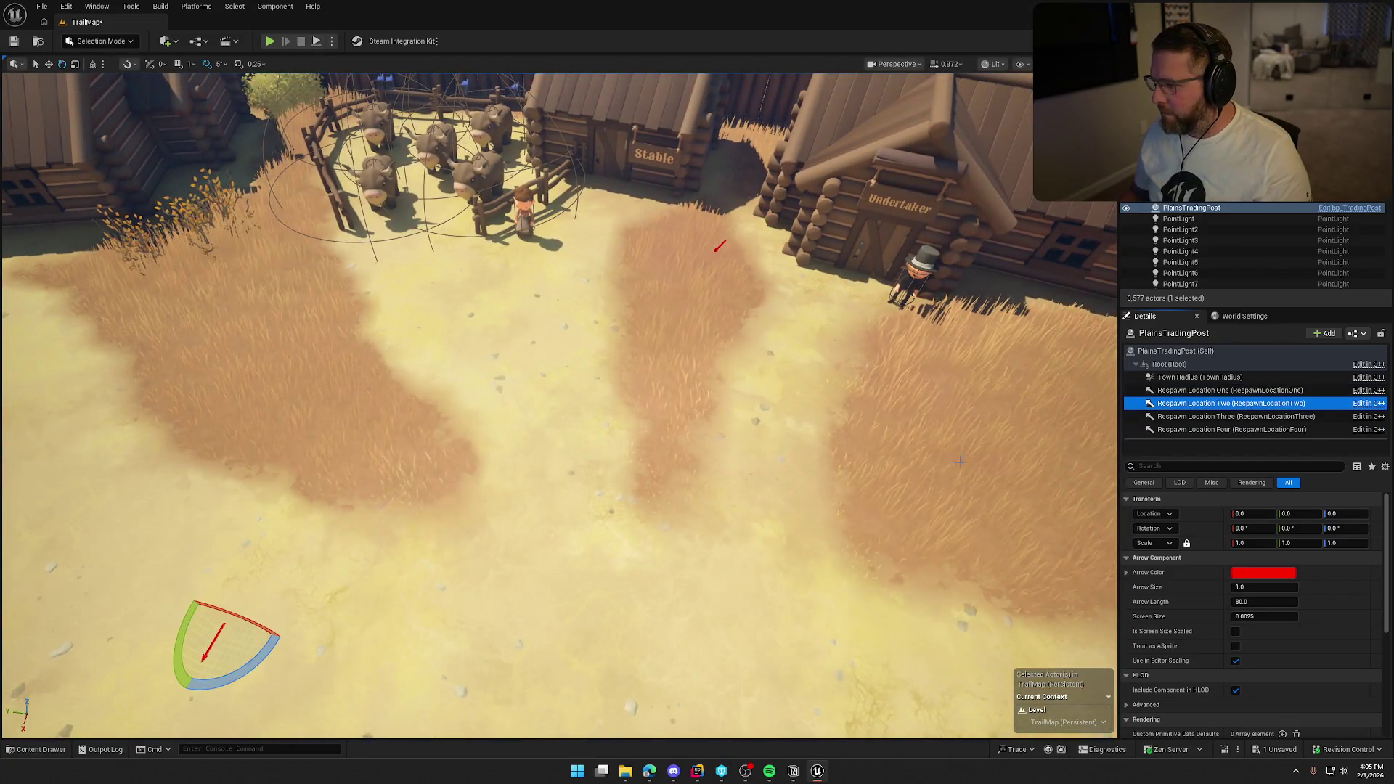
{"action": "key", "text": "w"}
{"action": "left_click_drag", "start_coordinate": [253, 584], "coordinate": [760, 384]}
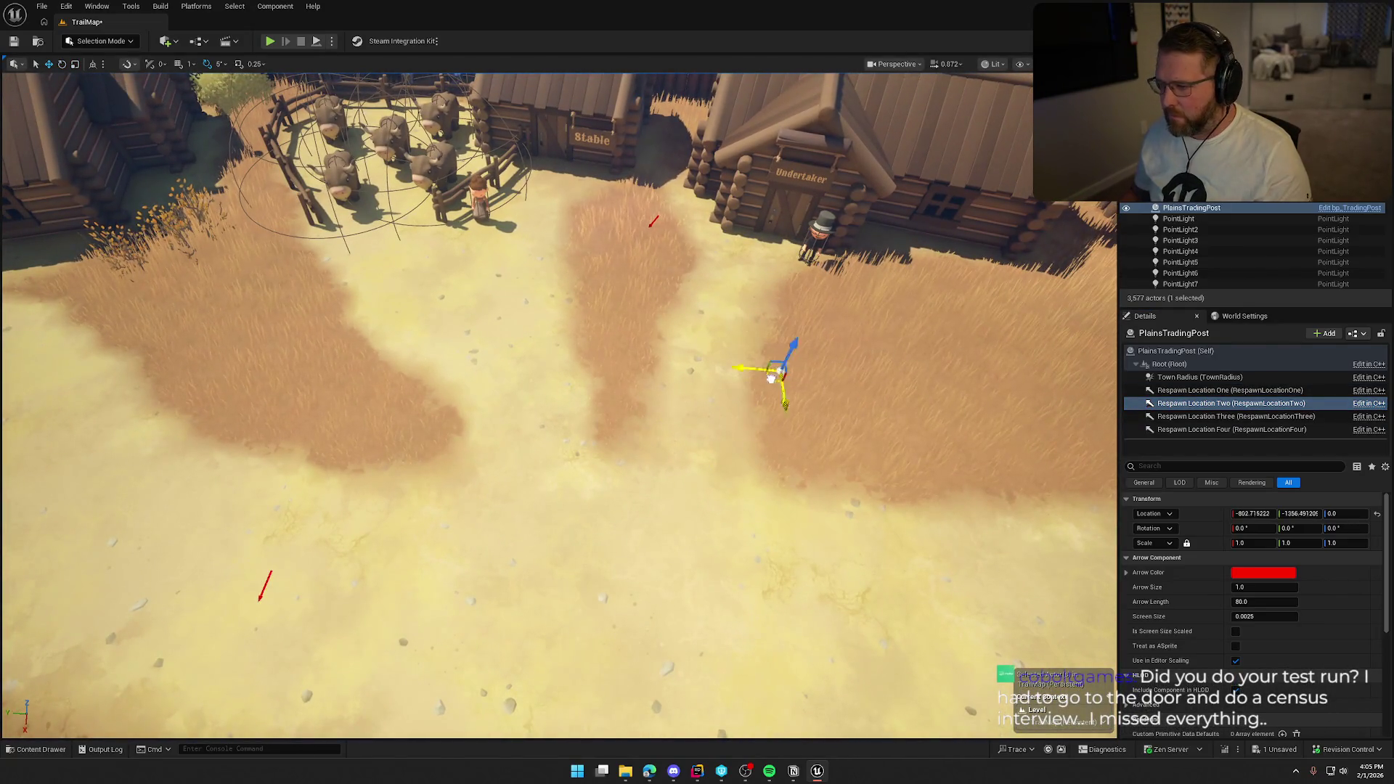
{"action": "left_click_drag", "start_coordinate": [872, 308], "coordinate": [768, 322]}
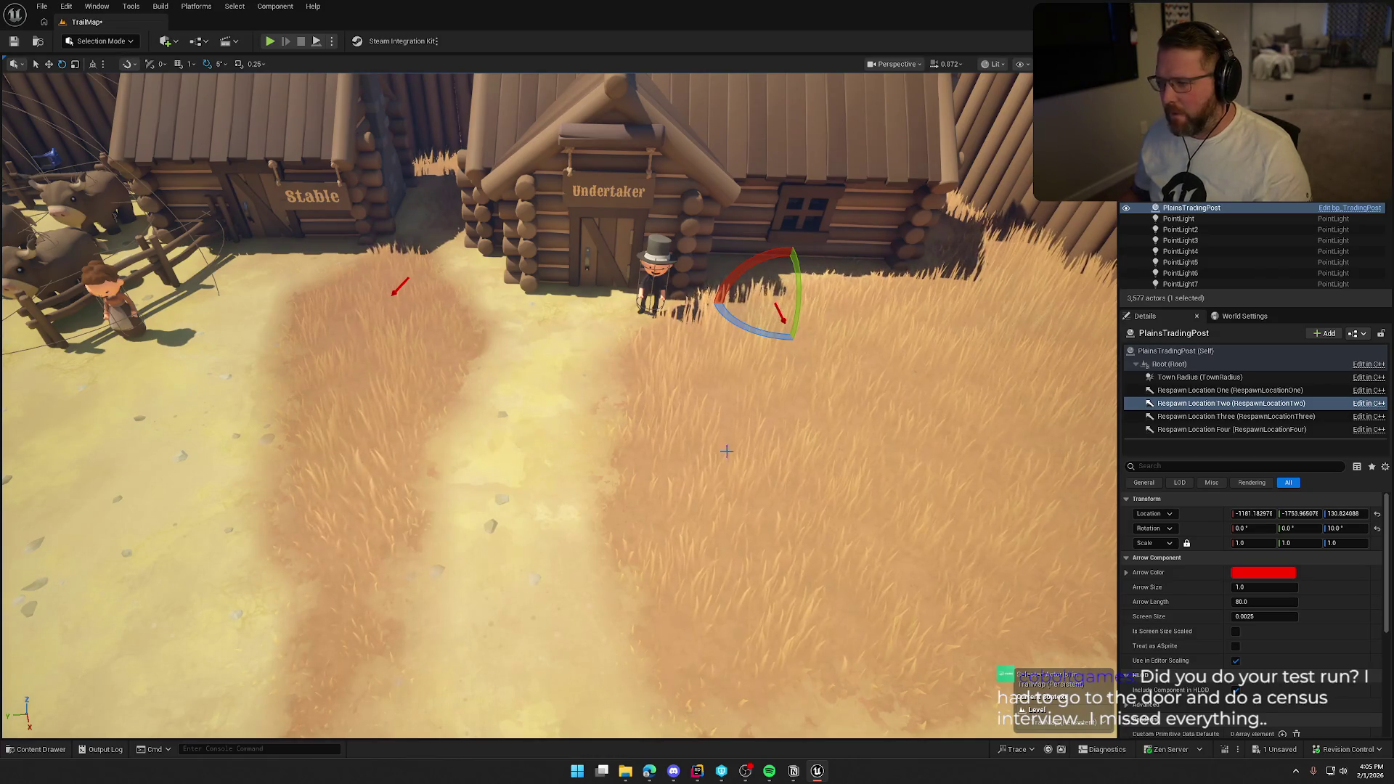
- Set Location Z to 150 for Respawn Location One and Two
{"action": "left_click", "coordinate": [1227, 390]}
{"action": "left_click", "coordinate": [1342, 513]}
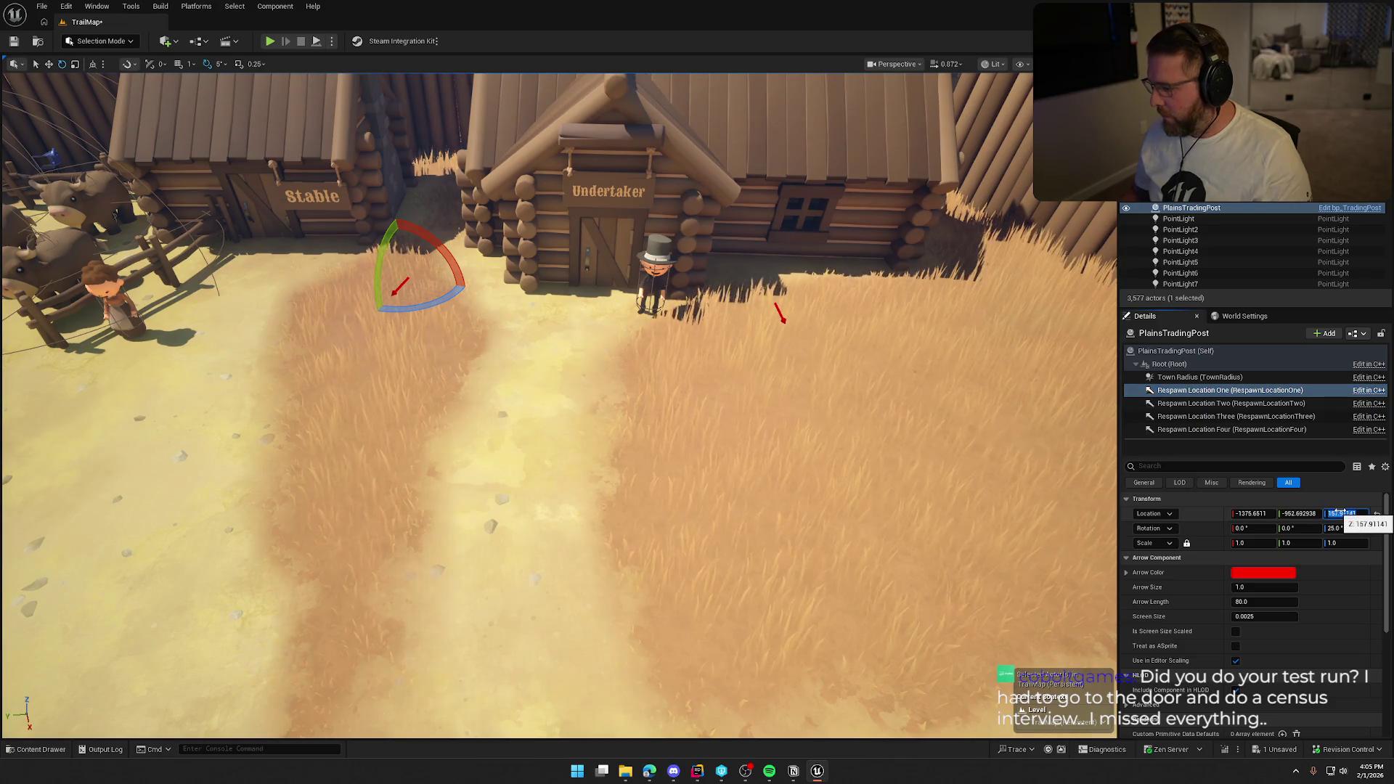
{"action": "key", "text": "Return"}
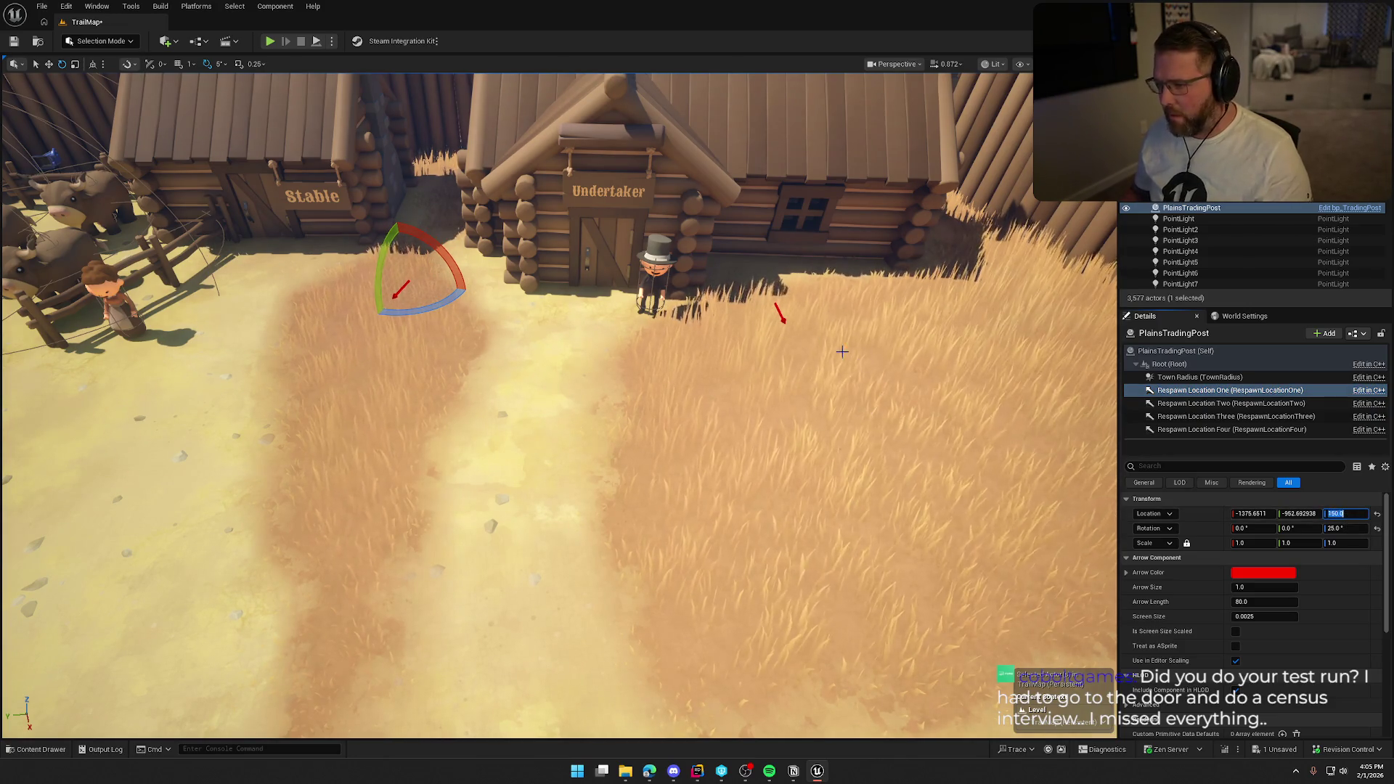
{"action": "left_click", "coordinate": [781, 318]}
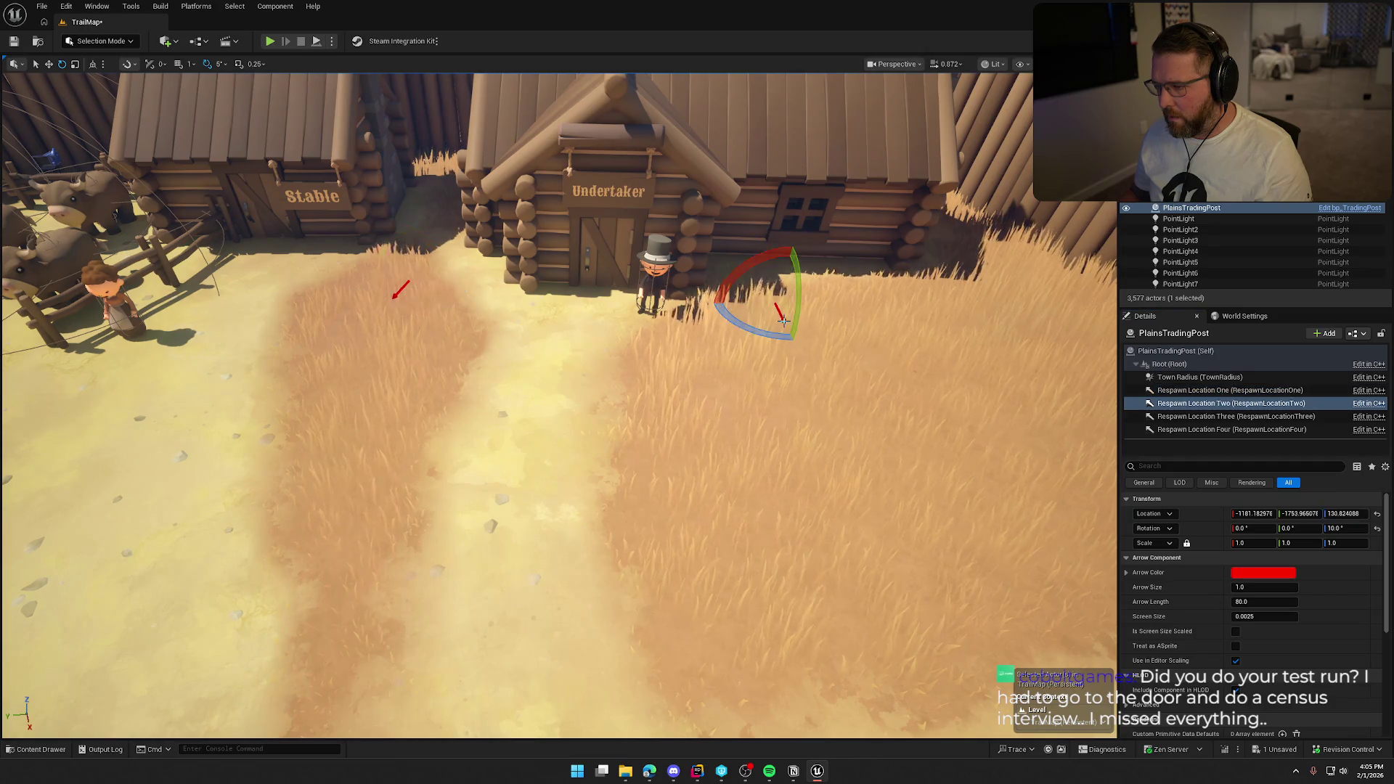
{"action": "type", "text": "150"}
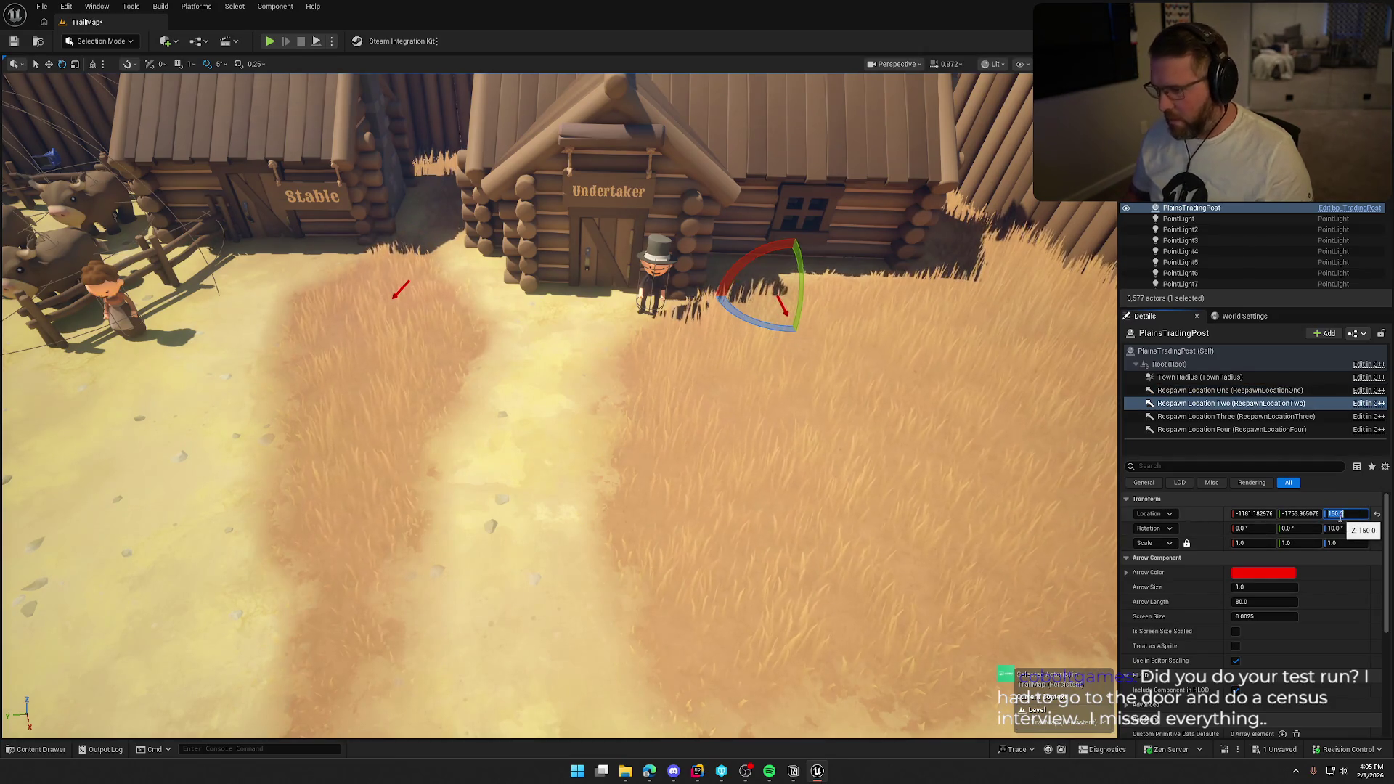
{"action": "key", "text": "Return"}
- Turn the view toward the Doctor and Stable and select Respawn Location Three
{"action": "scroll", "coordinate": [779, 409], "scroll_direction": "down", "scroll_amount": 6}
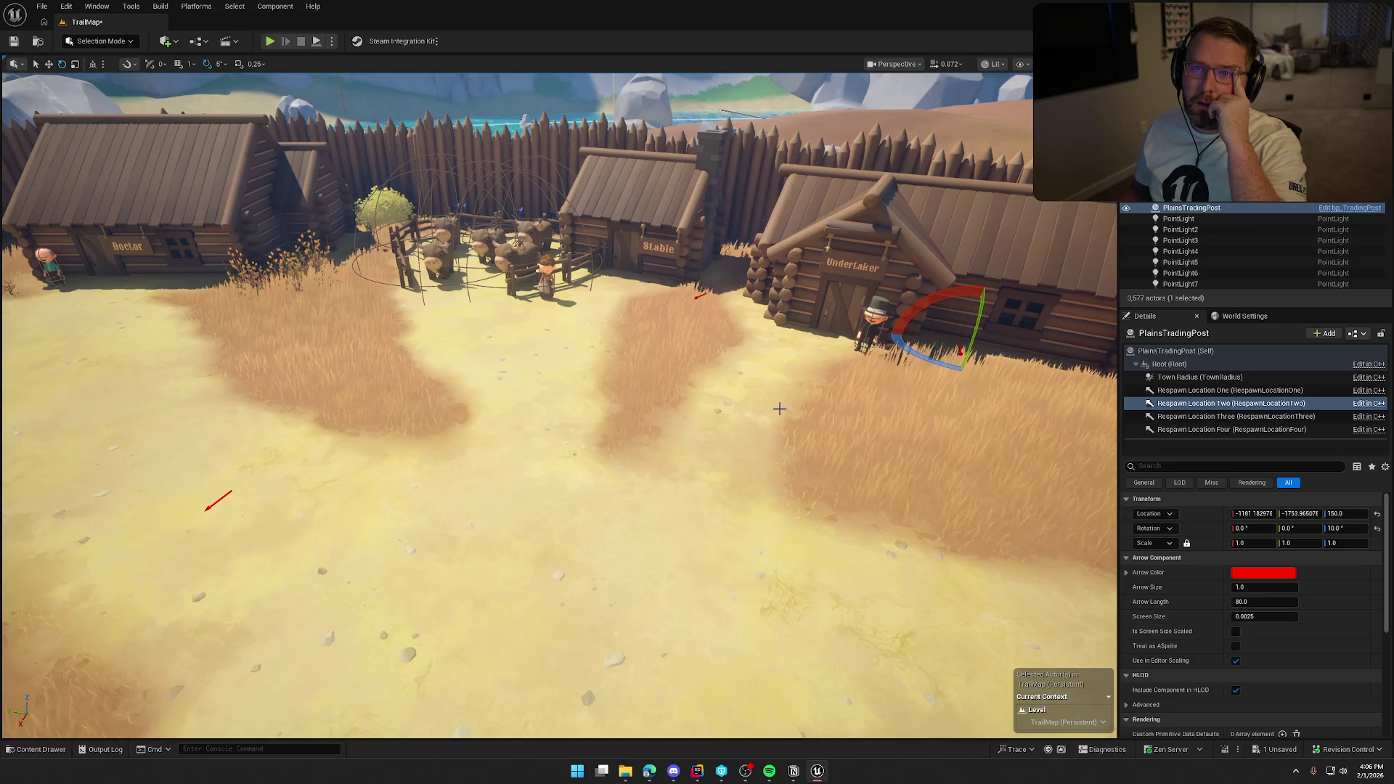
{"action": "left_click_drag", "start_coordinate": [780, 409], "coordinate": [710, 398]}
{"action": "left_click", "coordinate": [1236, 416]}
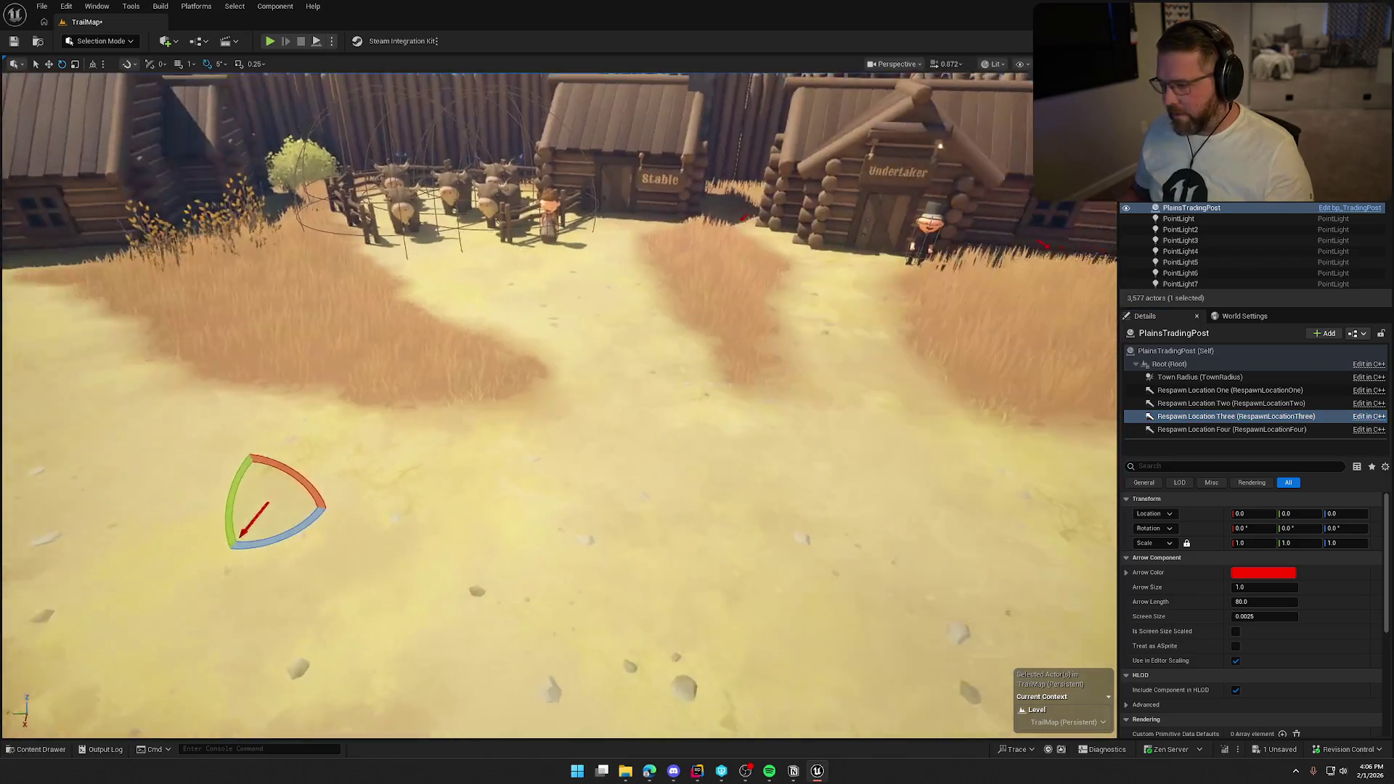
- Move Respawn Location Three toward the Undertaker and set its Location Z to 150
{"action": "key", "text": "w"}
{"action": "mouse_move", "coordinate": [331, 494]}
{"action": "left_mouse_down"}
{"action": "mouse_move", "coordinate": [794, 342]}
{"action": "mouse_move", "coordinate": [812, 292]}
{"action": "mouse_move", "coordinate": [716, 286]}
{"action": "left_mouse_up"}
{"action": "key", "text": "f"}
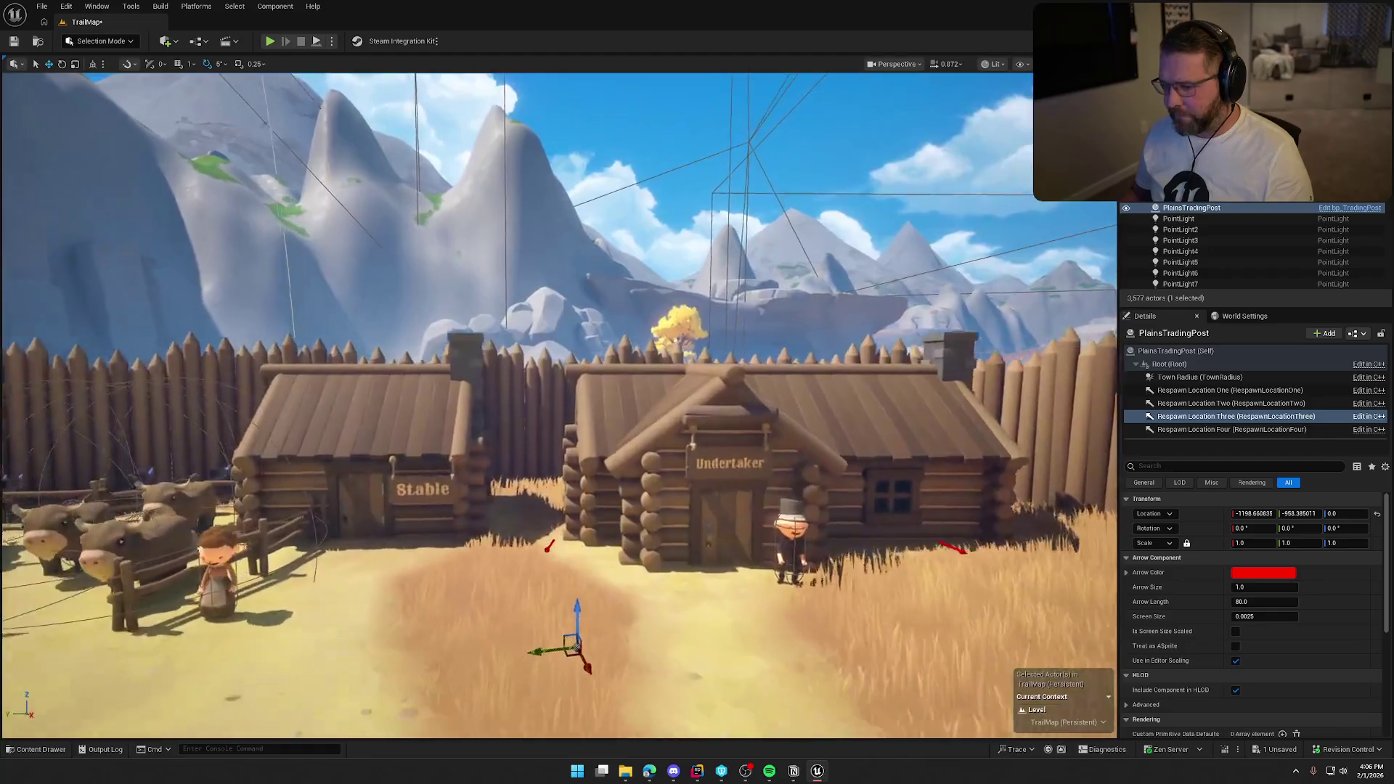
{"action": "scroll", "coordinate": [376, 323], "scroll_direction": "down", "scroll_amount": 3}
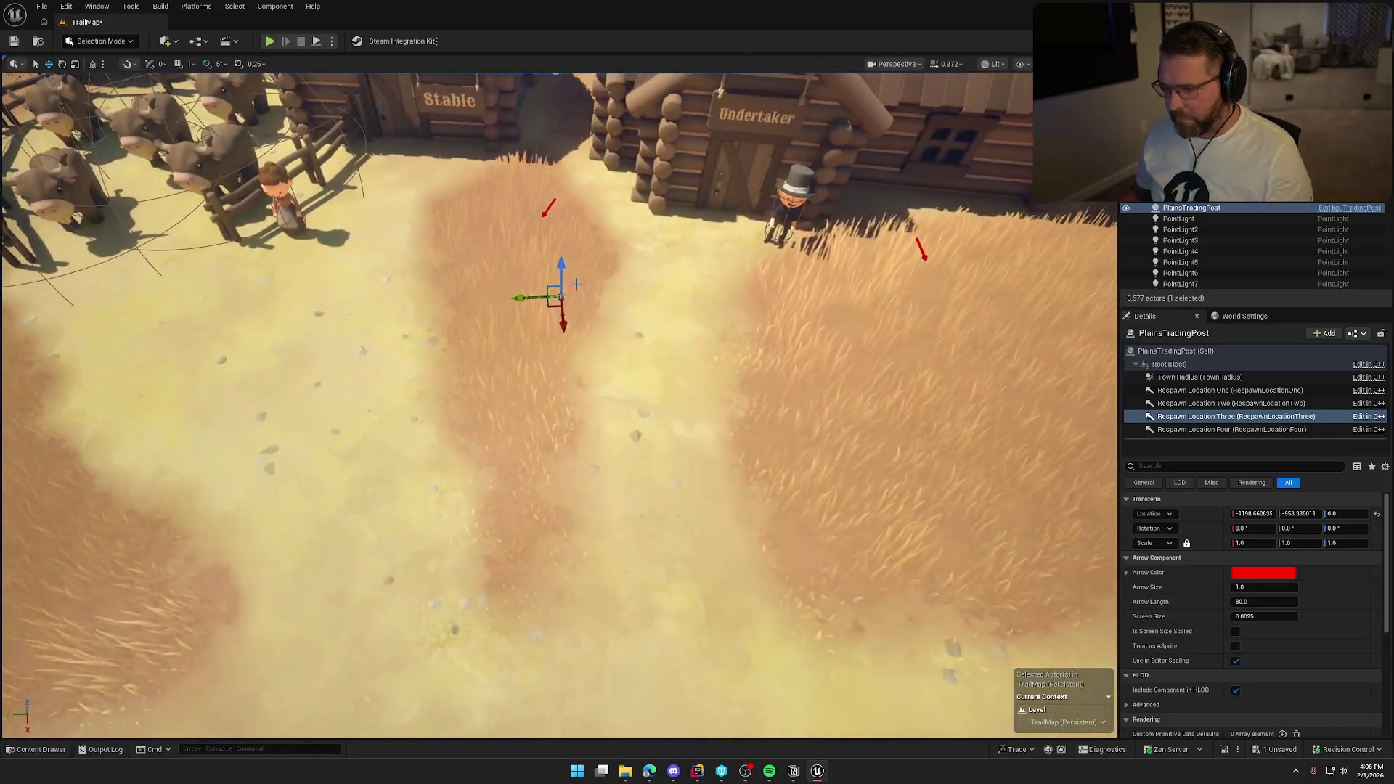
{"action": "left_click", "coordinate": [1339, 514]}
{"action": "type", "text": "150"}
{"action": "key", "text": "Return"}
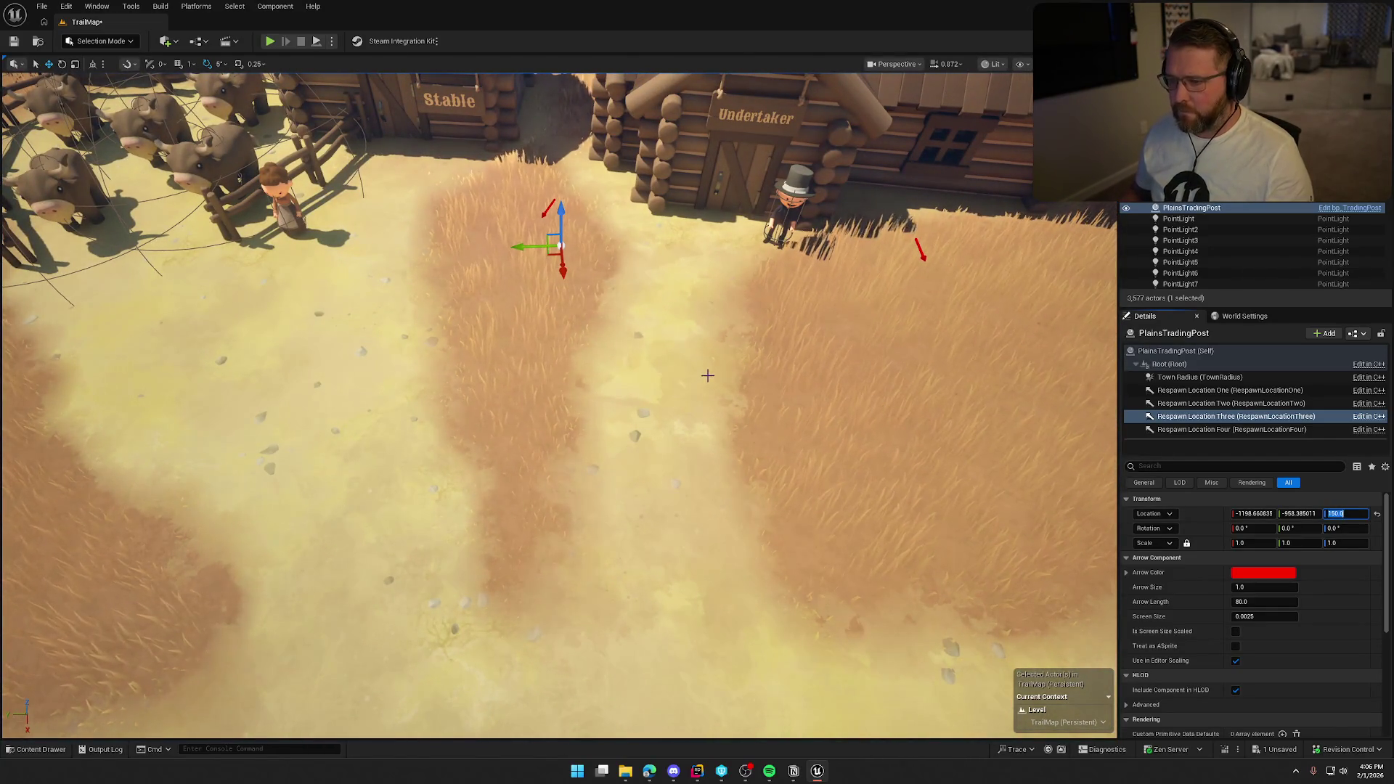
- Place Respawn Location Four next to the Undertaker at Z 150, angled toward the yard
{"action": "scroll", "coordinate": [707, 374], "scroll_direction": "up", "scroll_amount": 2}
{"action": "scroll", "coordinate": [691, 635], "scroll_direction": "down", "scroll_amount": 3}
{"action": "left_click", "coordinate": [210, 626]}
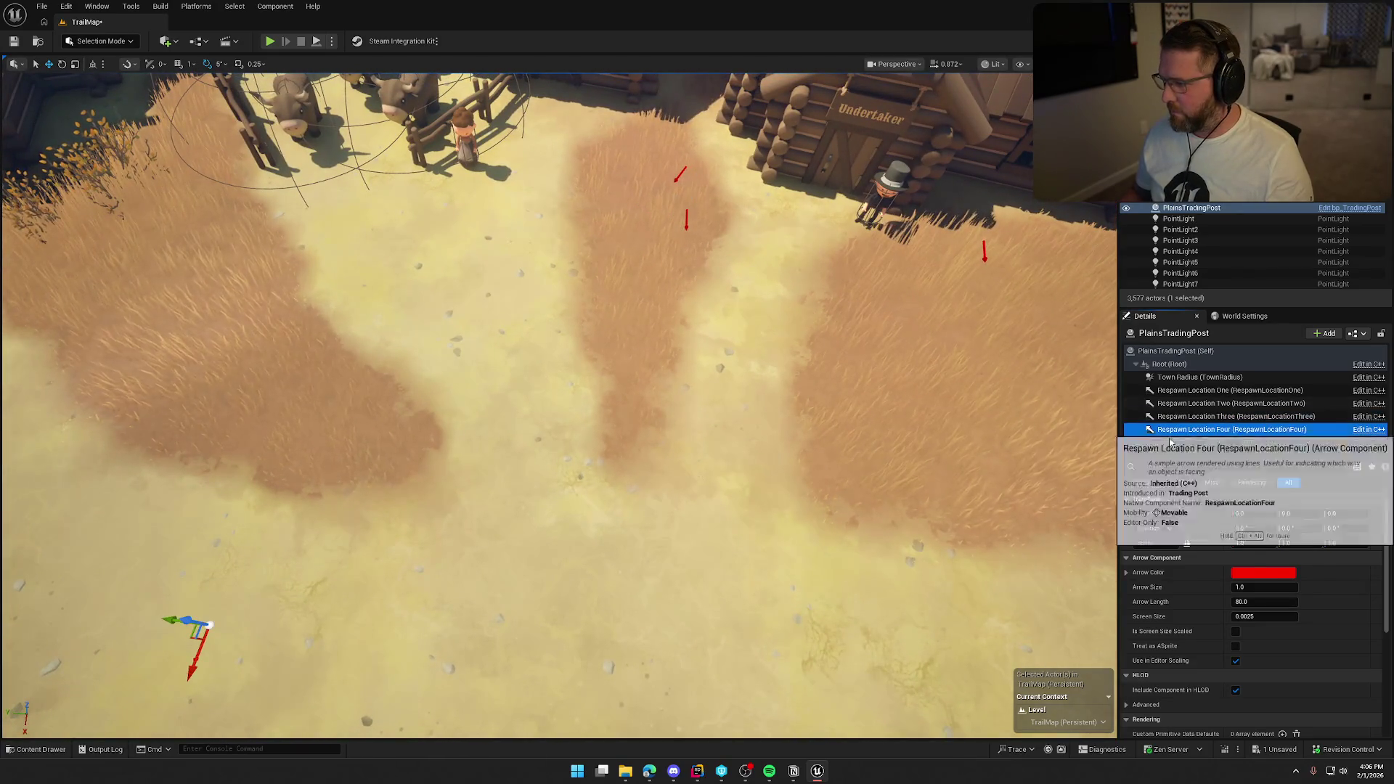
{"action": "left_click_drag", "start_coordinate": [209, 624], "coordinate": [893, 307]}
{"action": "left_click", "coordinate": [1341, 515]}
{"action": "type", "text": "150"}
{"action": "key", "text": "Return"}
{"action": "key", "text": "f"}
{"action": "key", "text": "e"}
{"action": "left_click_drag", "start_coordinate": [697, 341], "coordinate": [755, 363]}
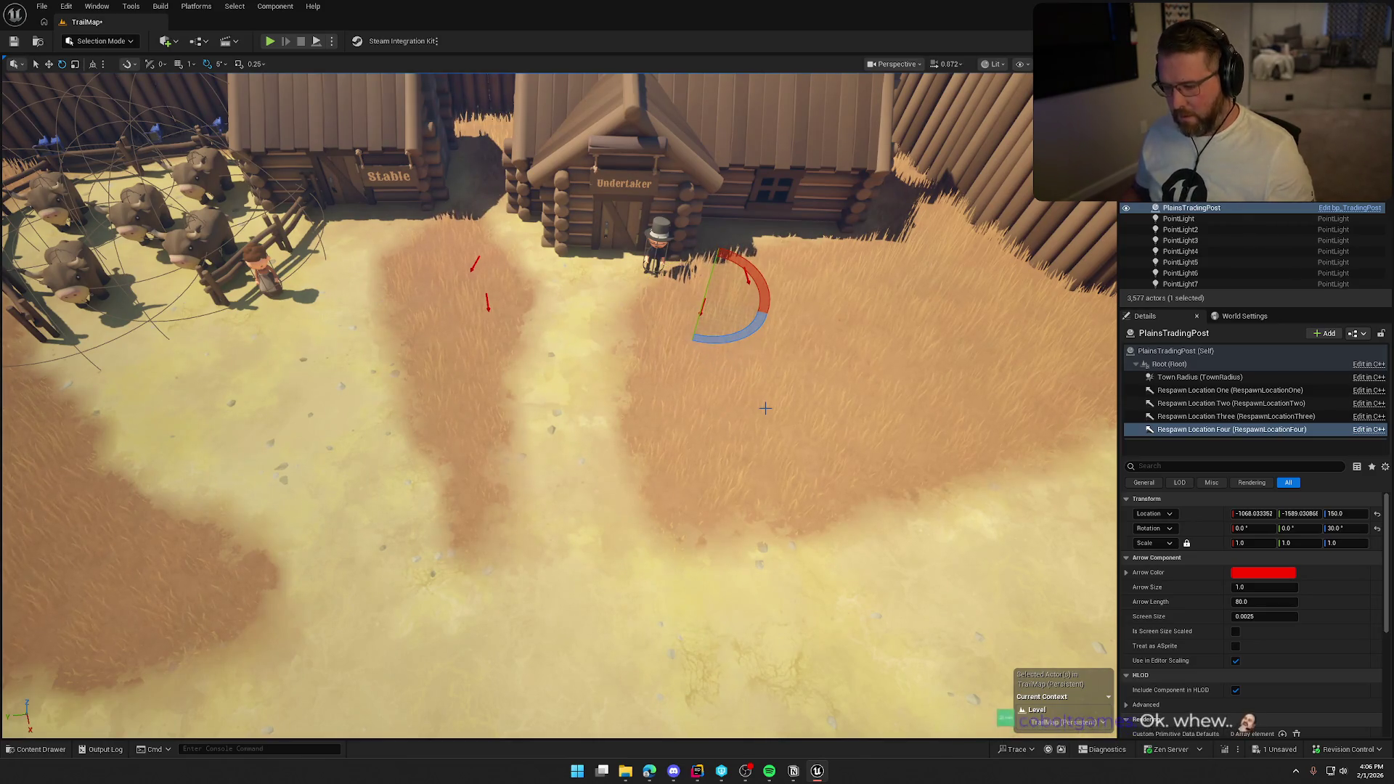
- Save the TrailMap level, then jump the view to the riverside and clear the selection
{"action": "key", "text": "ctrl+s"}
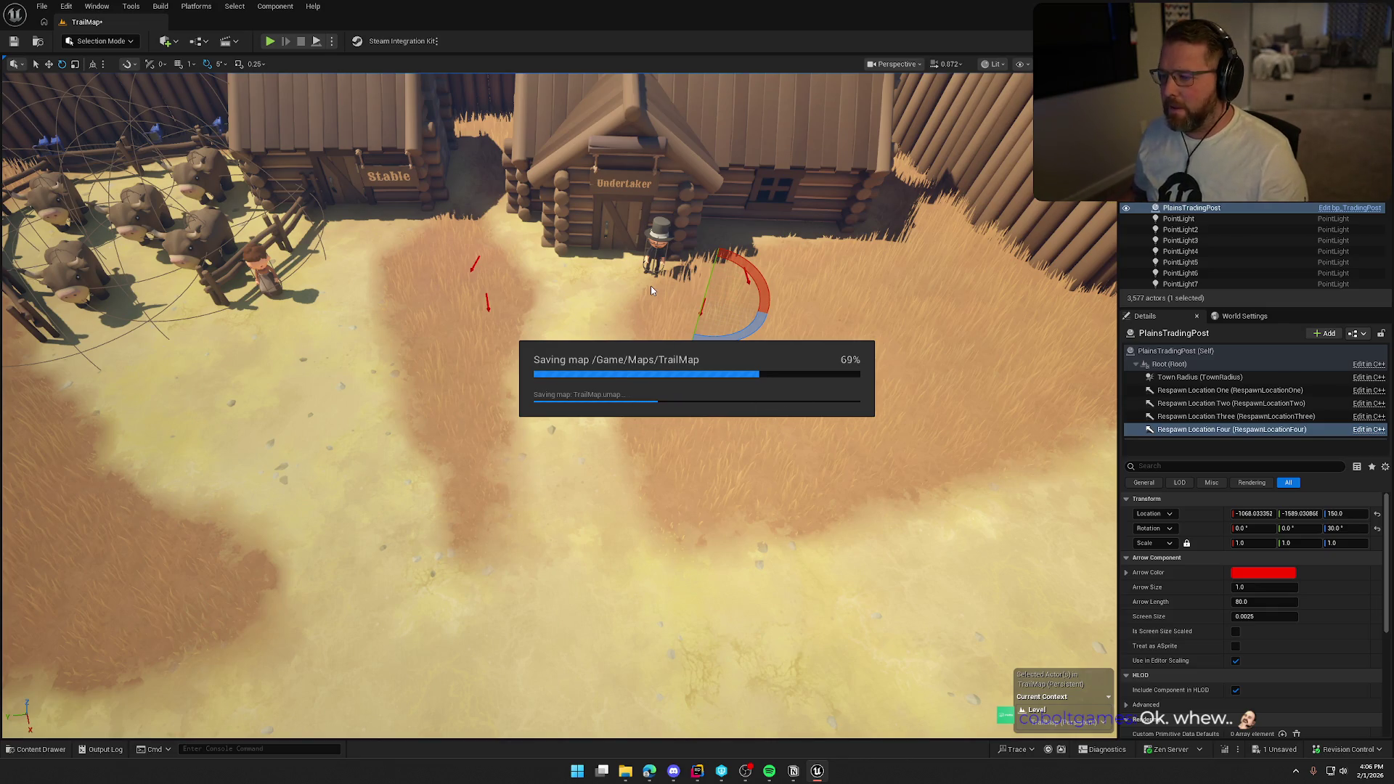
{"action": "key", "text": "1"}
{"action": "key", "text": "Escape"}
{"action": "key", "text": "2"}
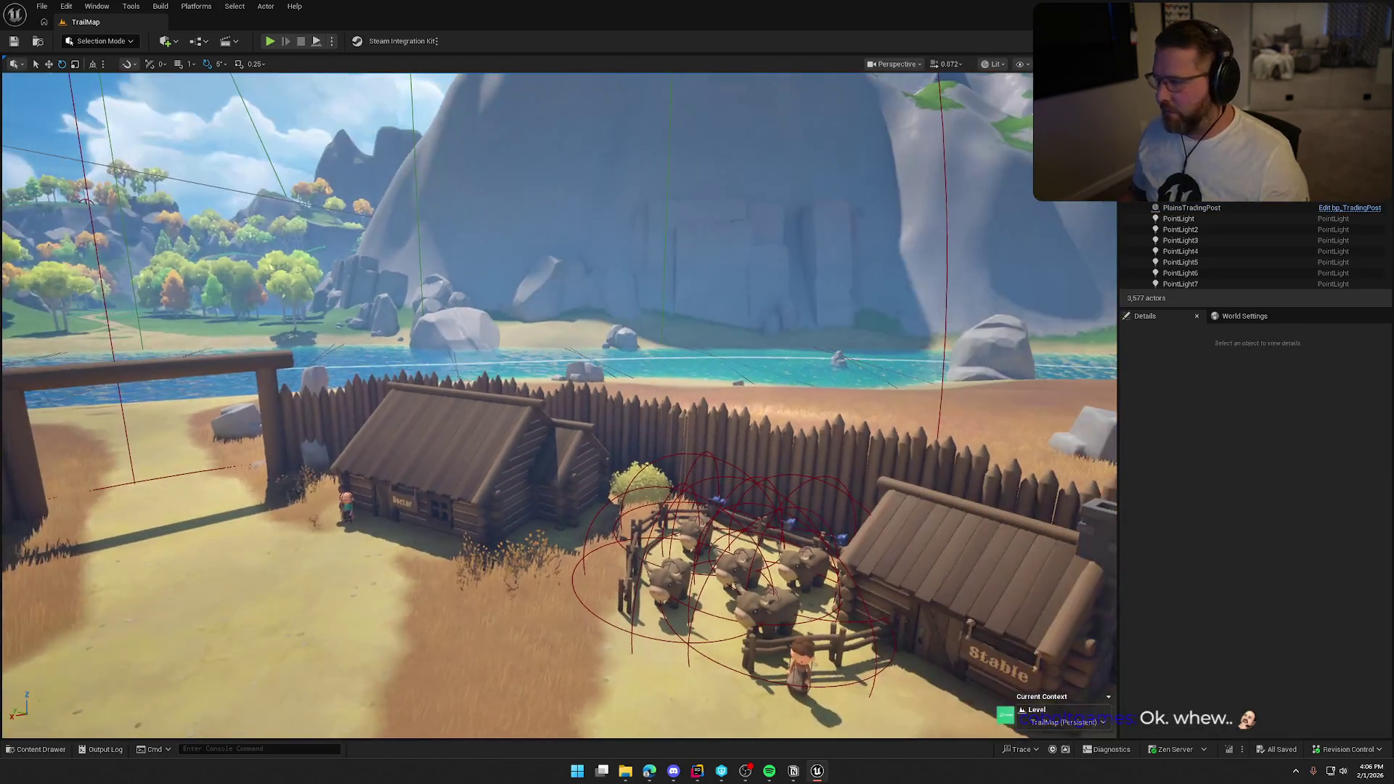
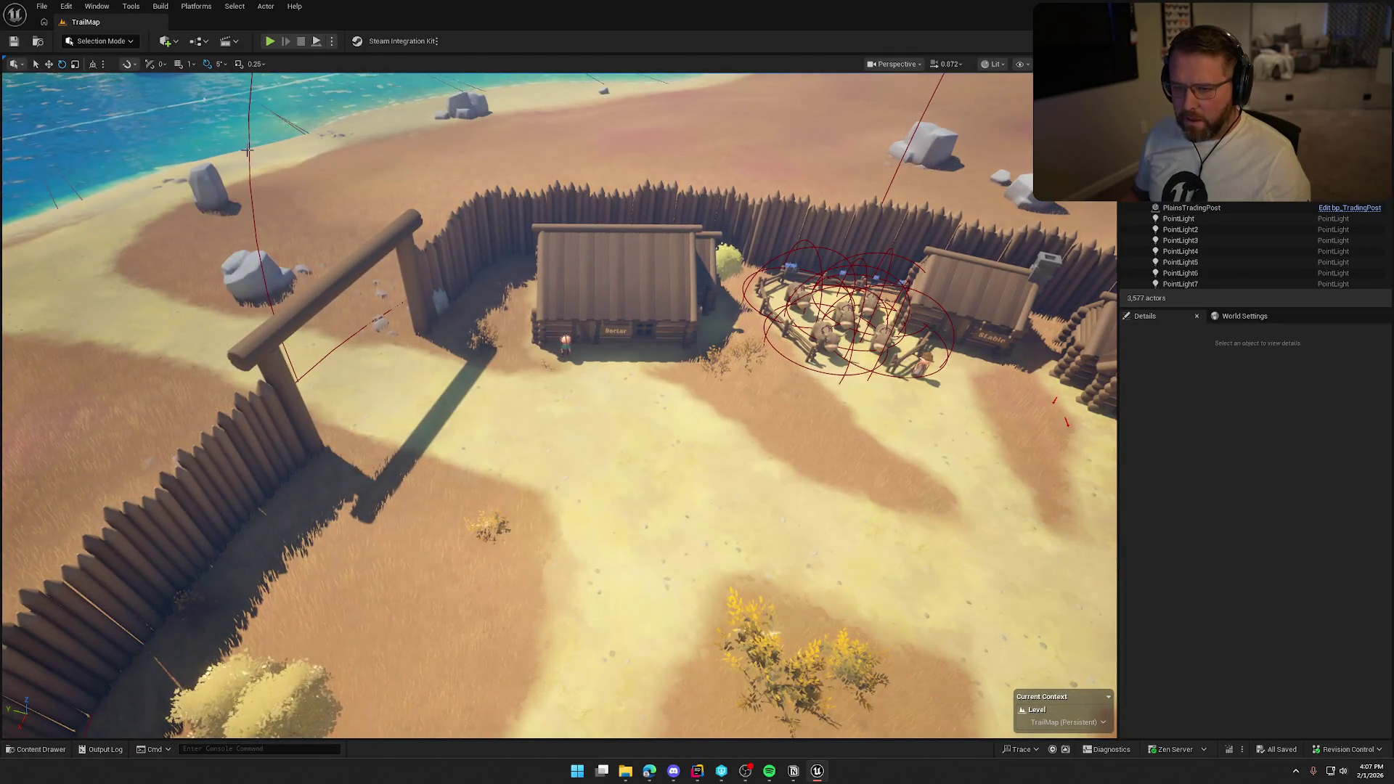
- Select PlainsTradingPost and pull the camera back to show the valley and mountains
{"action": "left_click", "coordinate": [704, 349]}
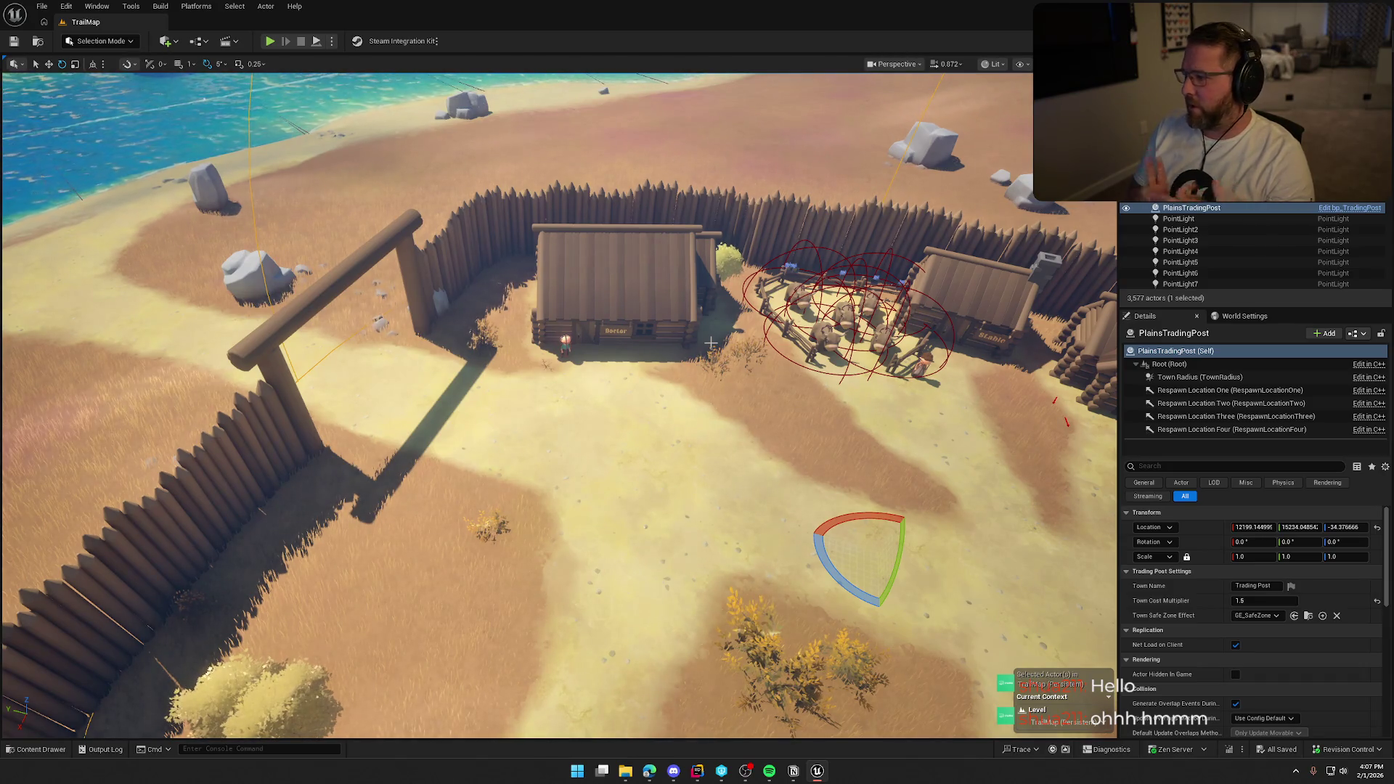
{"action": "left_click_drag", "start_coordinate": [711, 342], "coordinate": [711, 342]}
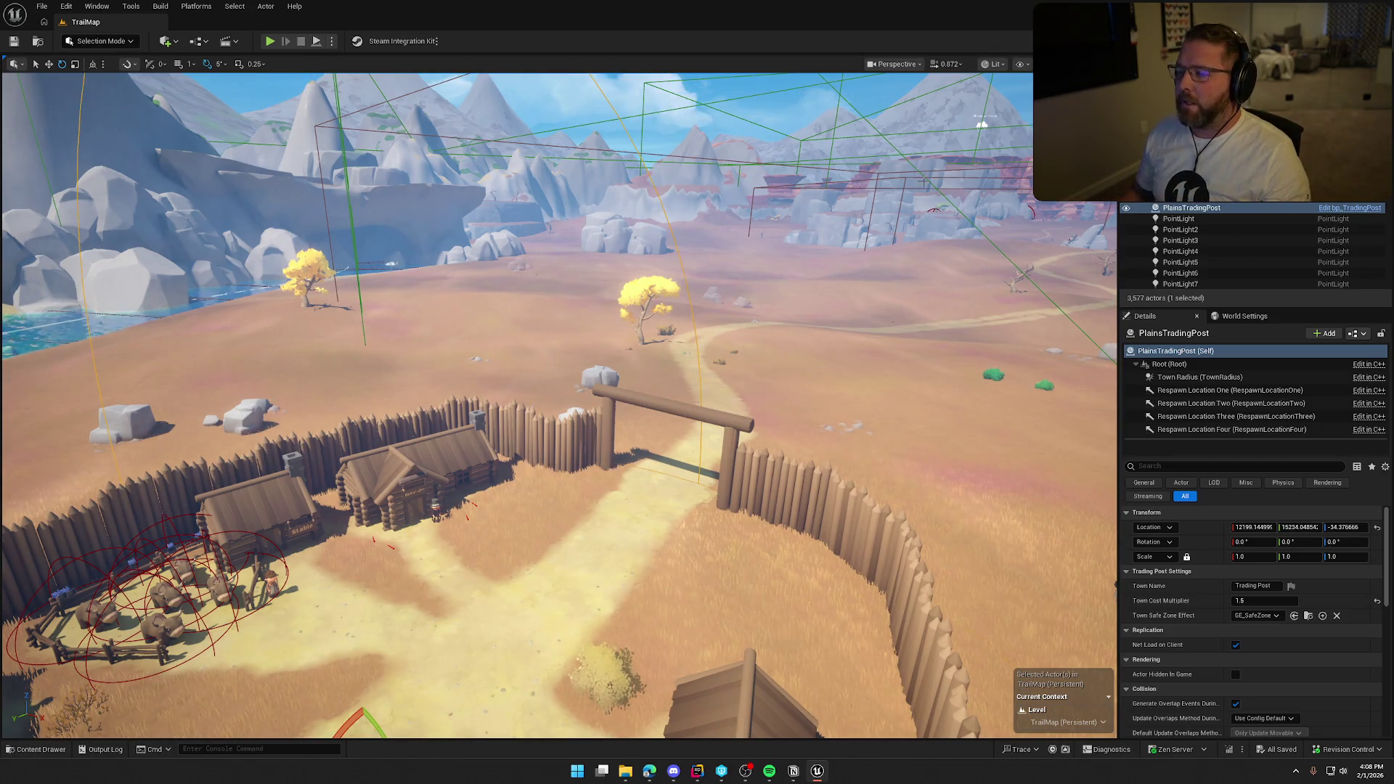
- Deselect, orbit around the plains fort, and look down on it within its red radius circle
{"action": "mouse_move", "coordinate": [761, 346]}
{"action": "left_mouse_down"}
{"action": "mouse_move", "coordinate": [761, 465]}
{"action": "mouse_move", "coordinate": [653, 479]}
{"action": "left_mouse_up"}
{"action": "key", "text": "Escape"}
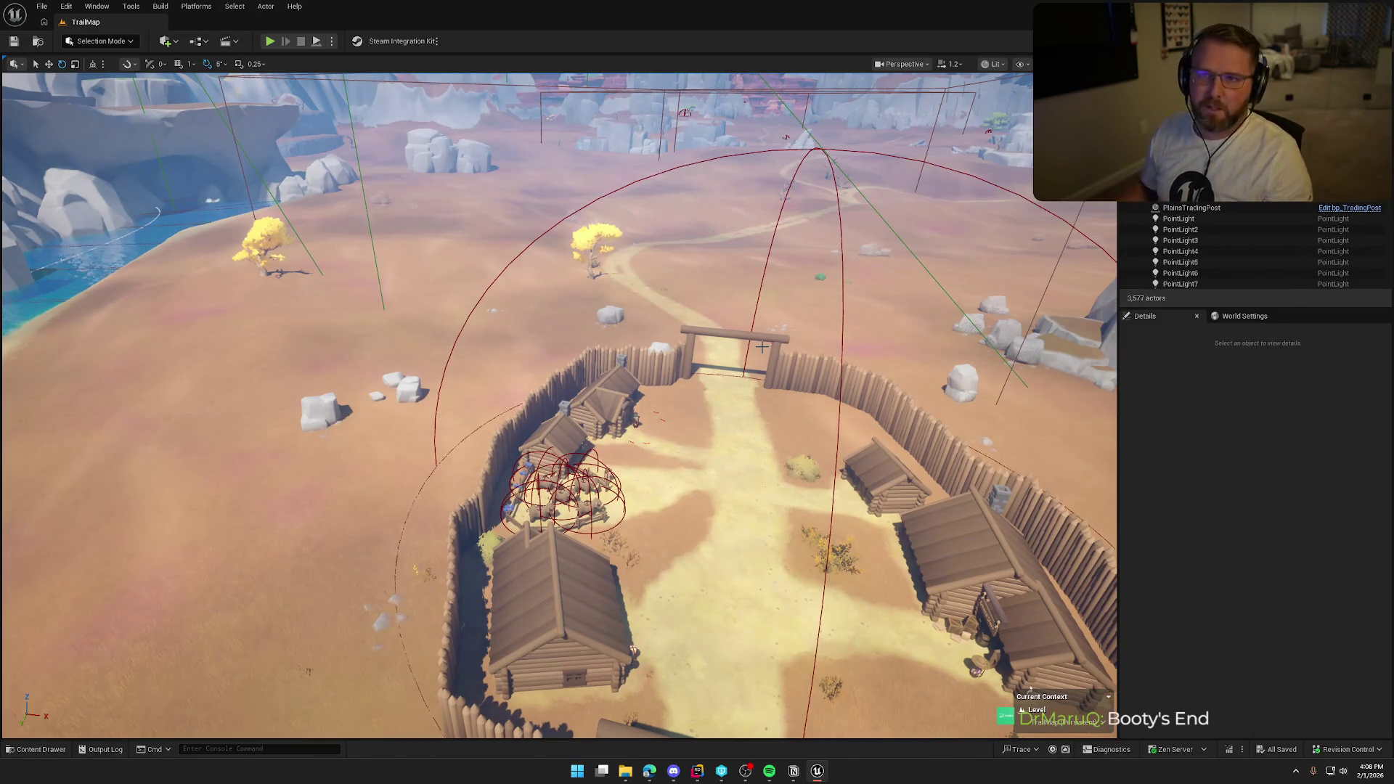
{"action": "mouse_move", "coordinate": [727, 292]}
{"action": "left_mouse_down"}
{"action": "mouse_move", "coordinate": [713, 428]}
{"action": "mouse_move", "coordinate": [699, 374]}
{"action": "left_mouse_up"}
{"action": "left_click", "coordinate": [570, 402]}
{"action": "mouse_move", "coordinate": [570, 402]}
{"action": "left_mouse_down"}
{"action": "mouse_move", "coordinate": [567, 370]}
{"action": "mouse_move", "coordinate": [591, 459]}
{"action": "mouse_move", "coordinate": [519, 448]}
{"action": "mouse_move", "coordinate": [556, 425]}
{"action": "left_mouse_up"}
{"action": "key", "text": "Escape"}
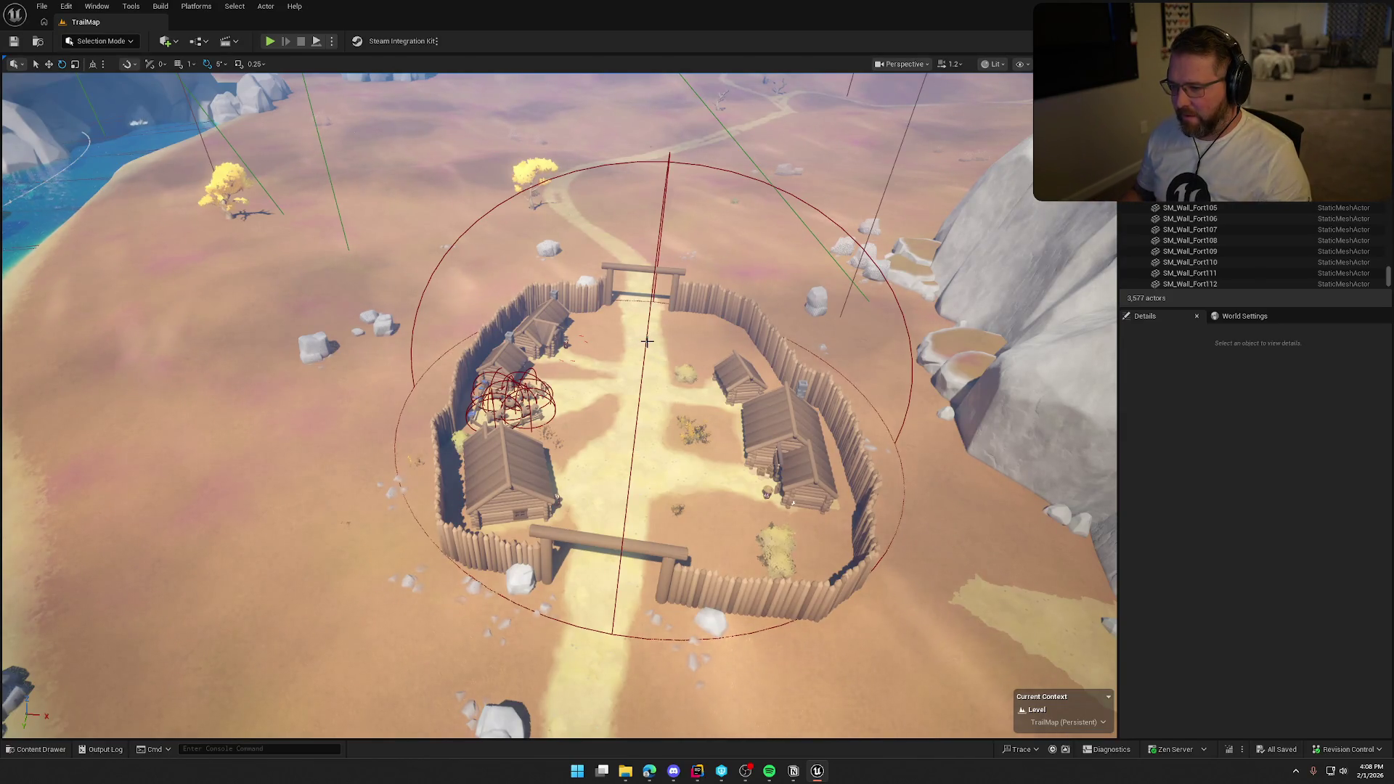
{"action": "left_click", "coordinate": [646, 339]}
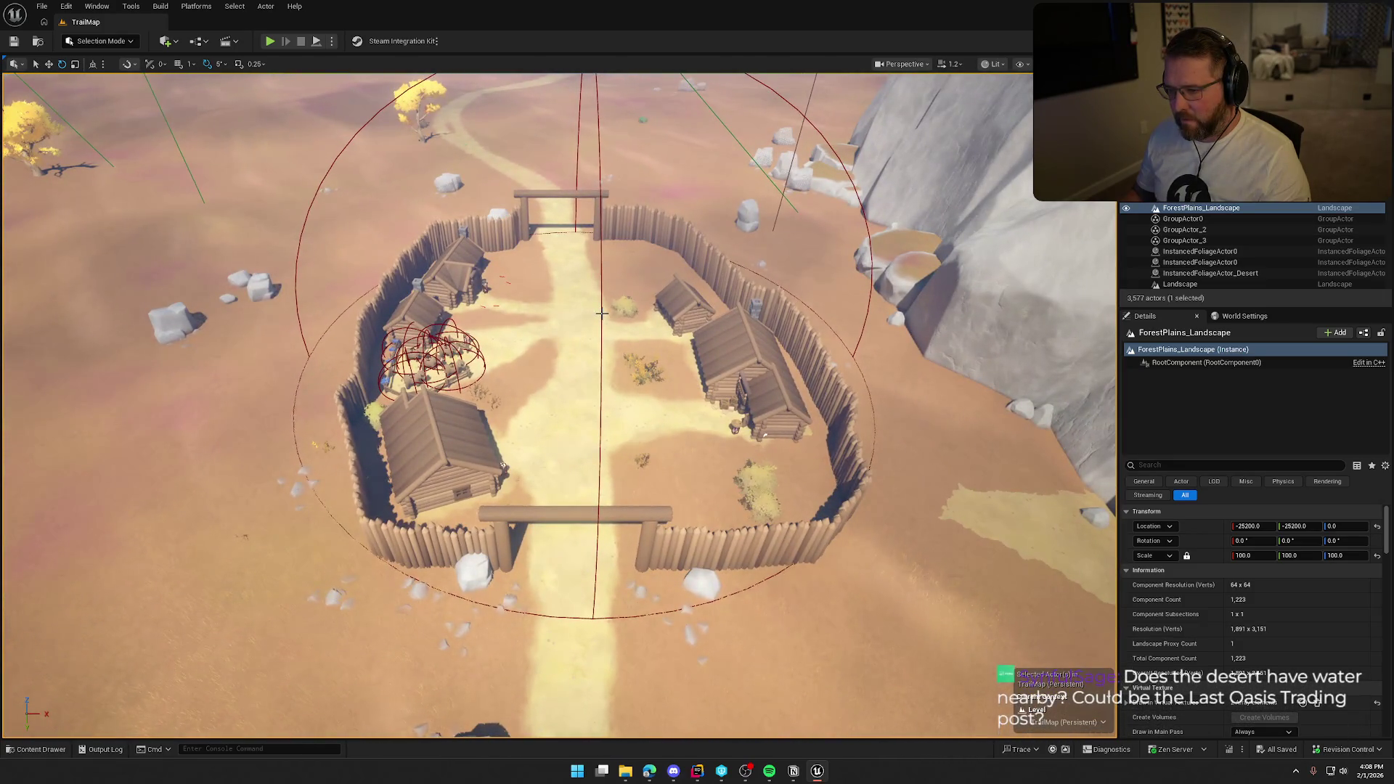
- Nudge PlainsTradingPost's Town Radius sphere about 84 units along X with the move gizmo
{"action": "left_click", "coordinate": [601, 313]}
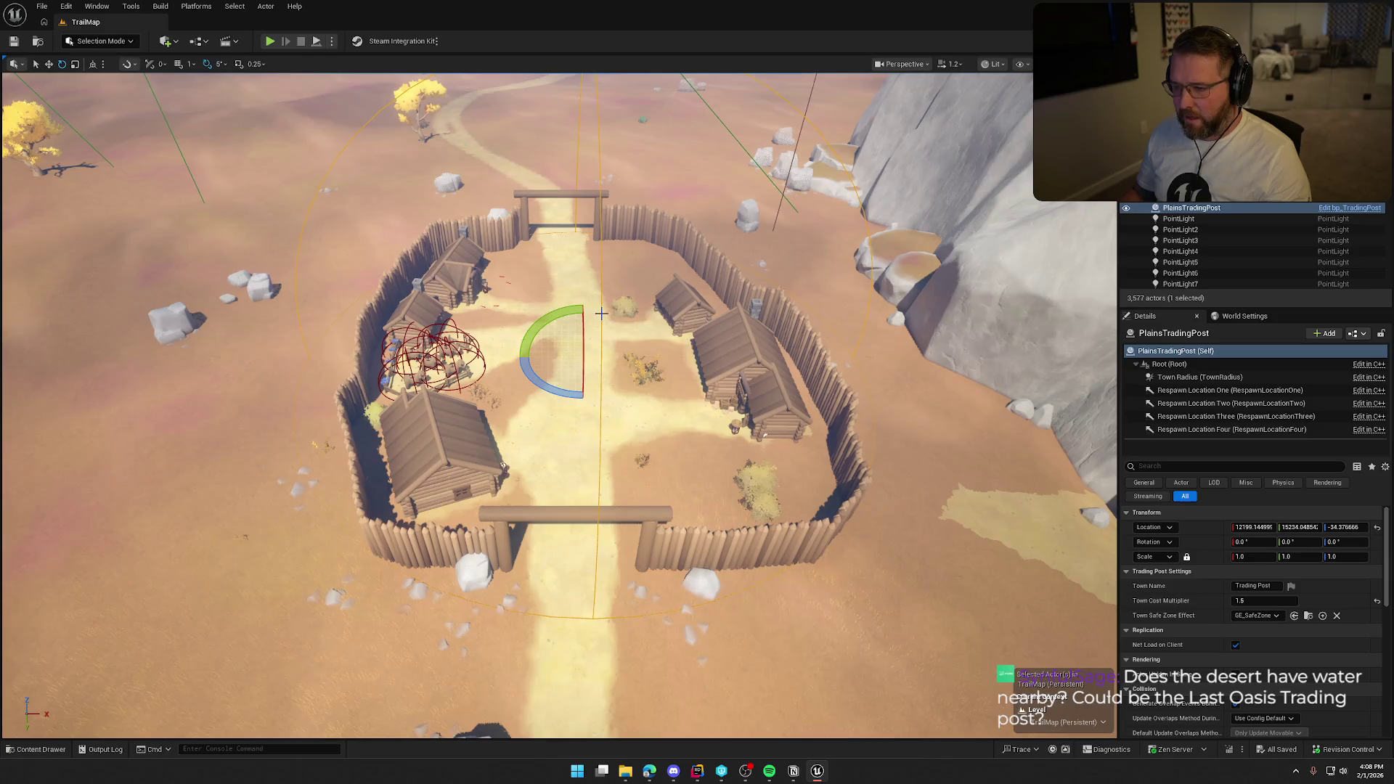
{"action": "key", "text": "w"}
{"action": "left_click_drag", "start_coordinate": [619, 352], "coordinate": [606, 353]}
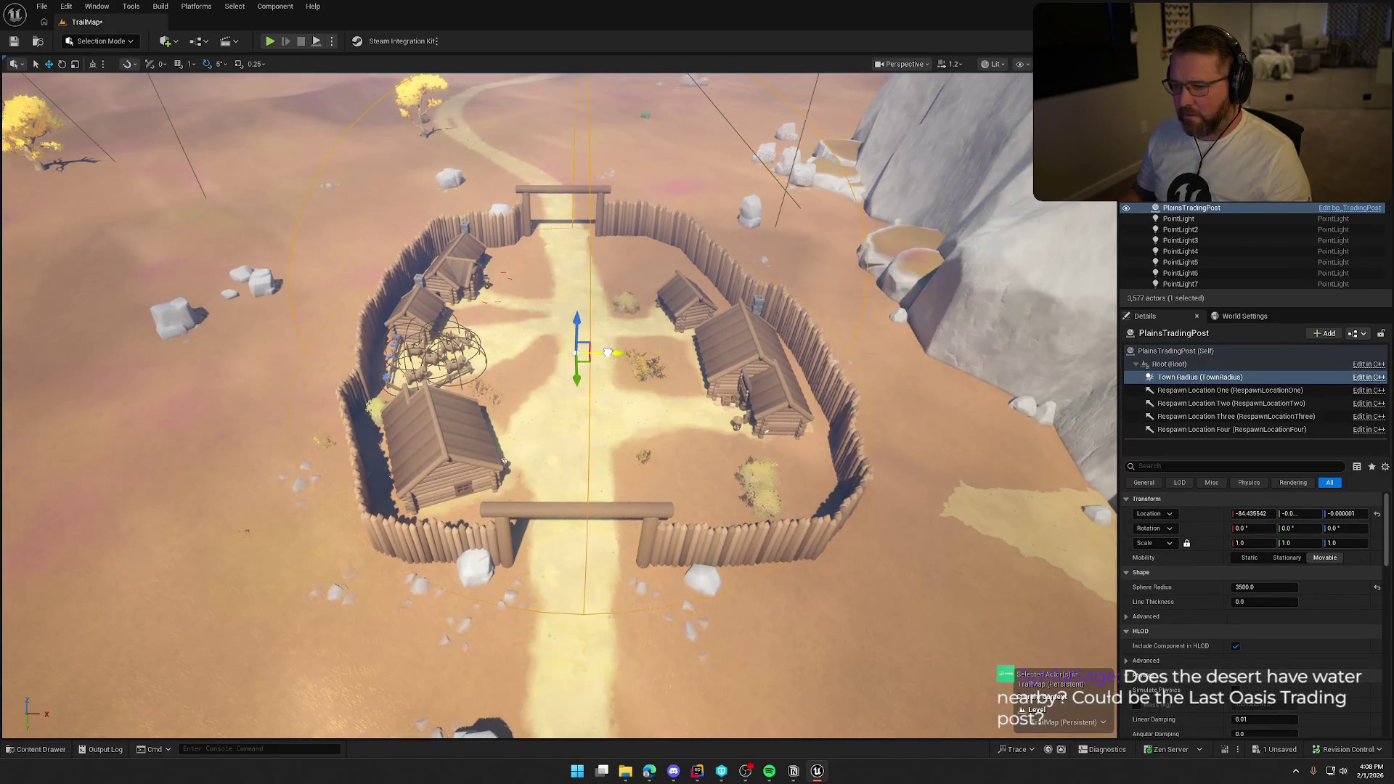
{"action": "key", "text": "Escape"}
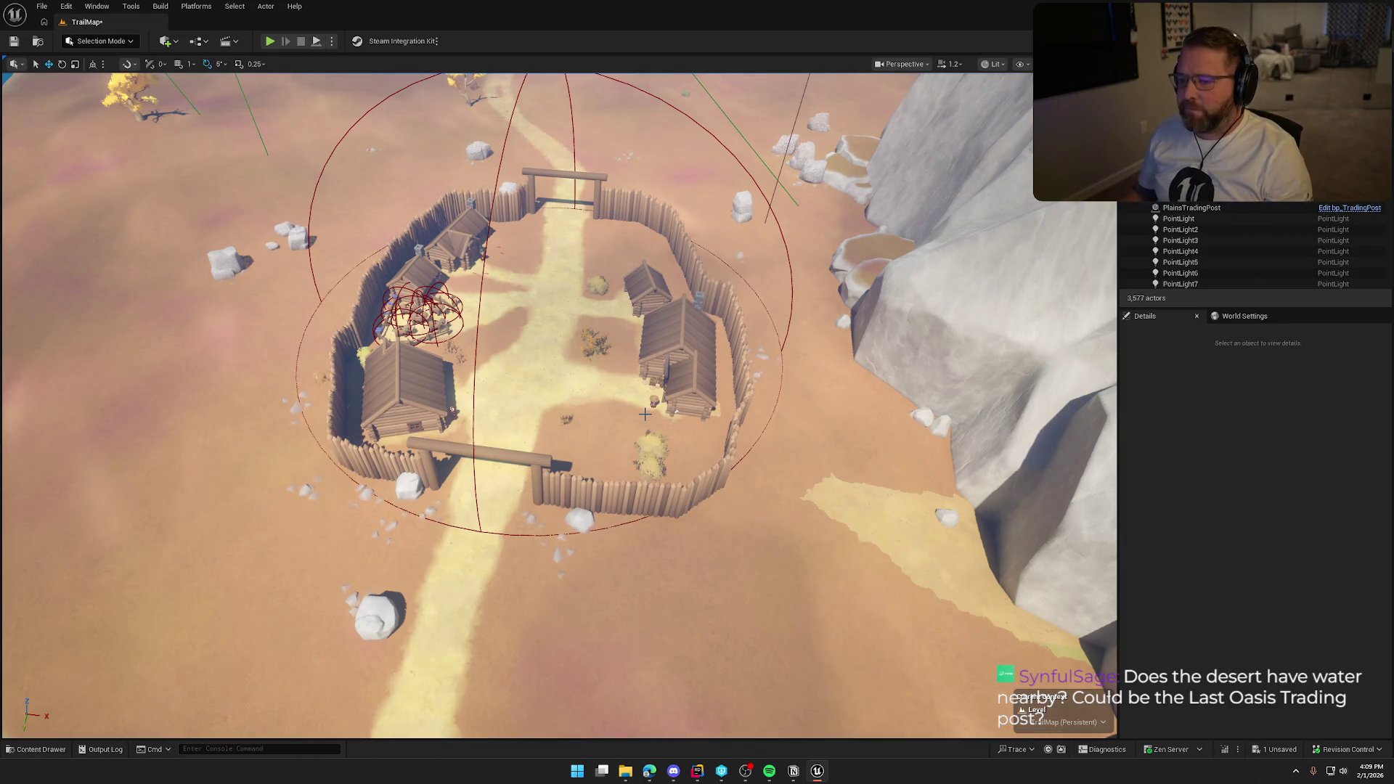
- Raise camera speed and fly over to view the forest fort from above
{"action": "scroll", "coordinate": [645, 414], "scroll_direction": "down", "scroll_amount": 10}
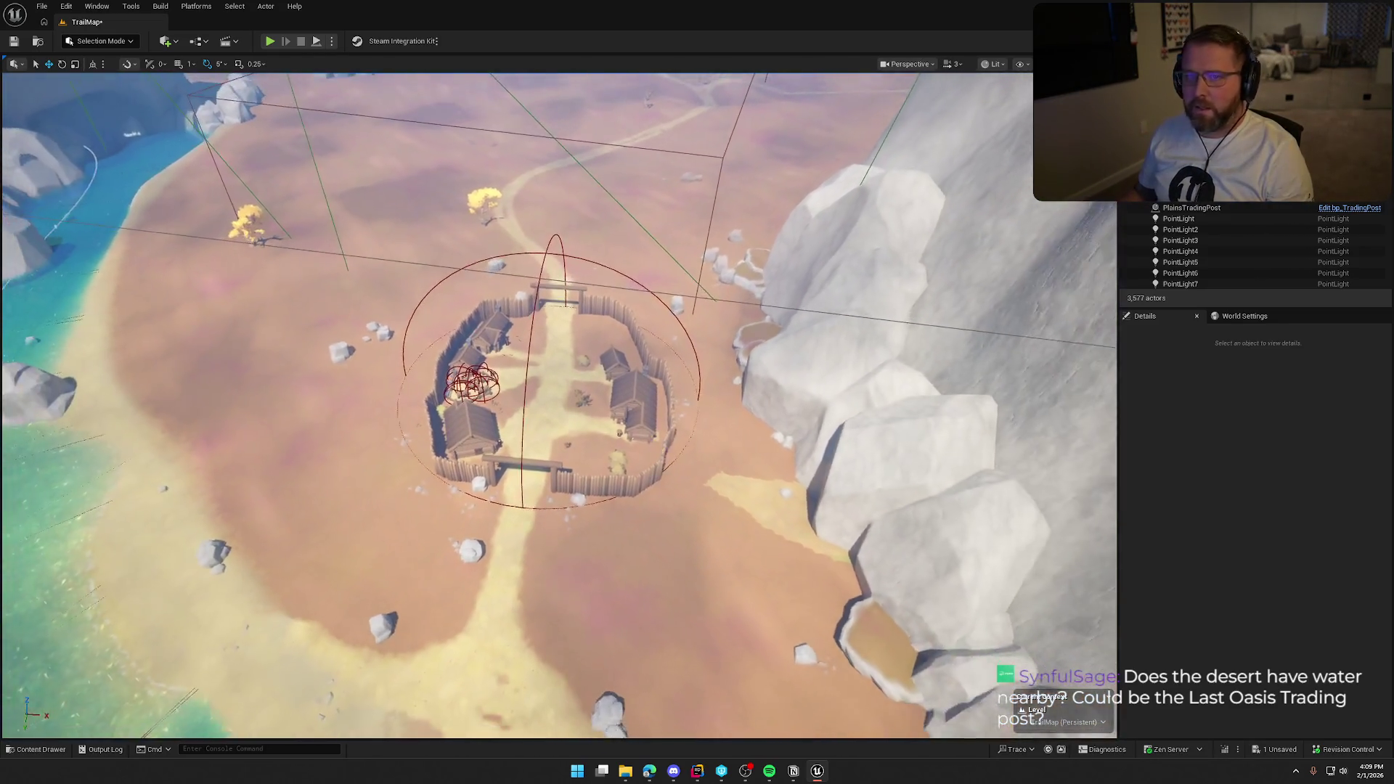
{"action": "left_click_drag", "start_coordinate": [645, 414], "coordinate": [645, 327]}
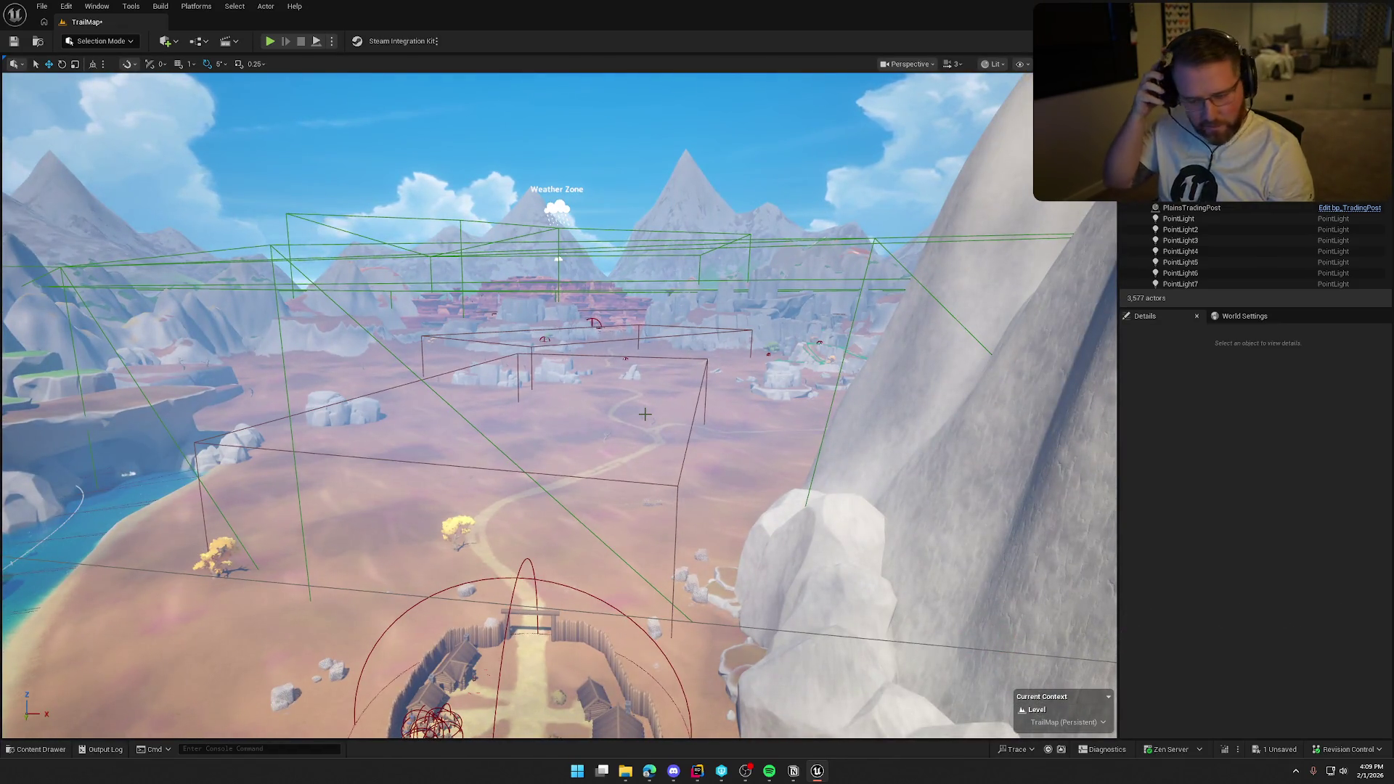
{"action": "left_click_drag", "start_coordinate": [645, 413], "coordinate": [596, 378]}
{"action": "scroll", "coordinate": [559, 405], "scroll_direction": "up", "scroll_amount": 10}
{"action": "scroll", "coordinate": [559, 405], "scroll_direction": "down", "scroll_amount": 3}
{"action": "scroll", "coordinate": [559, 406], "scroll_direction": "down", "scroll_amount": 10}
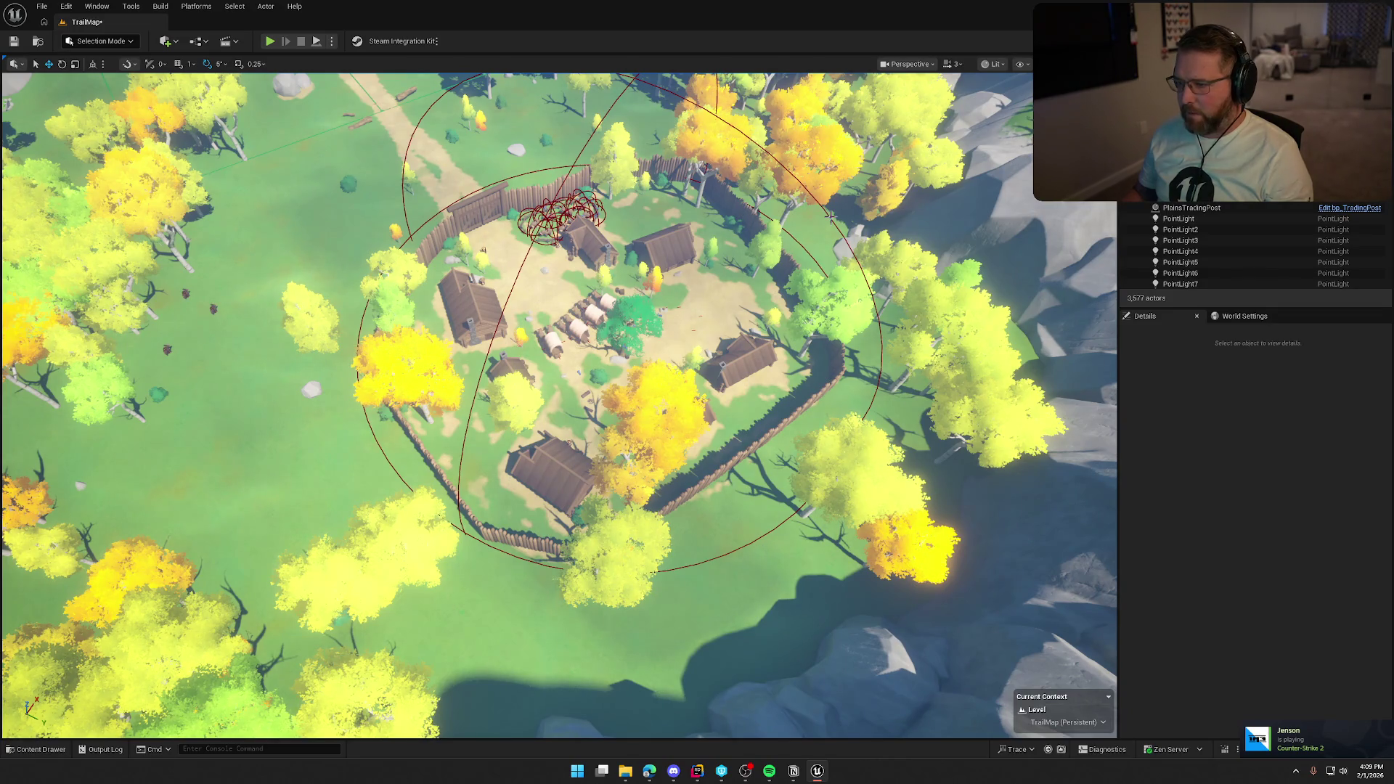
- Select and focus StartingTradingPost, showing Town Name 'Trading Post' in Details
{"action": "left_click", "coordinate": [570, 445]}
{"action": "key", "text": "f"}
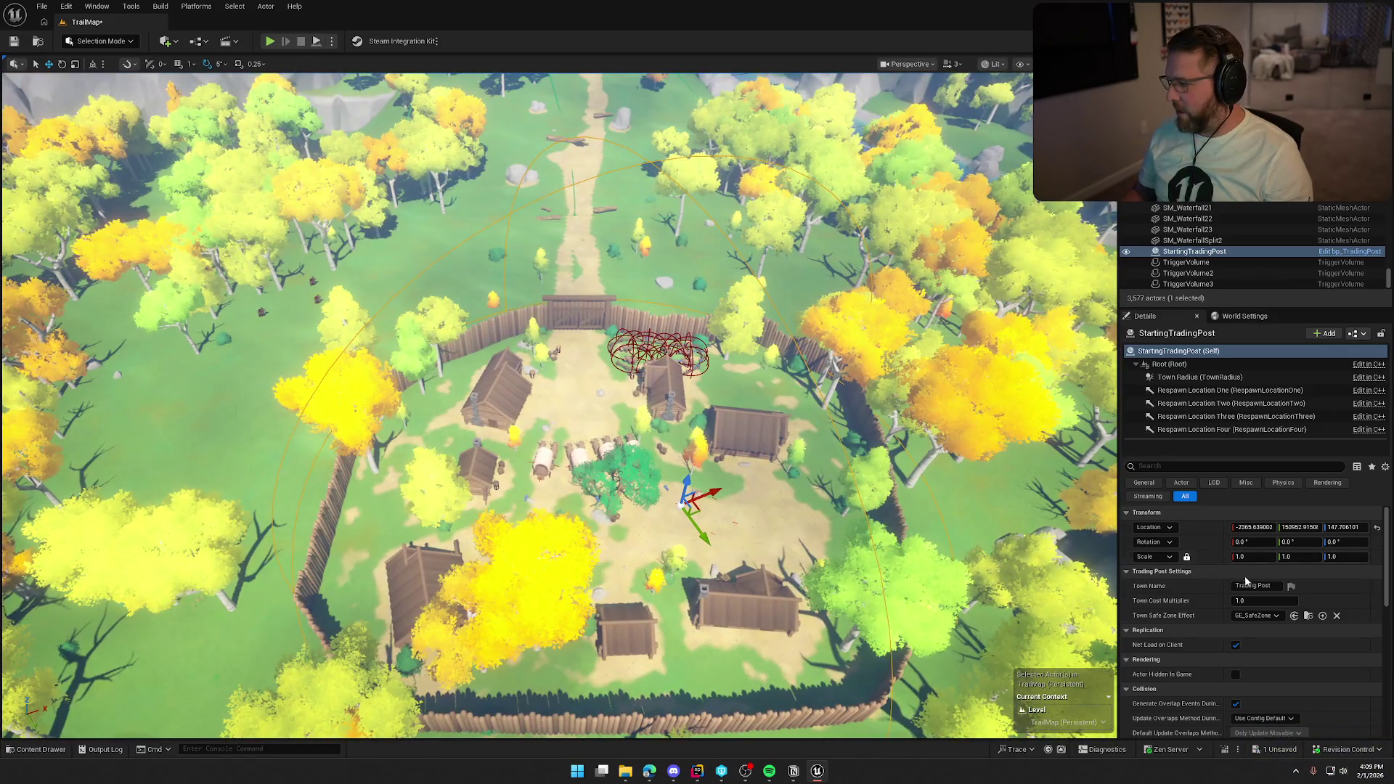
{"action": "left_click", "coordinate": [1255, 585]}
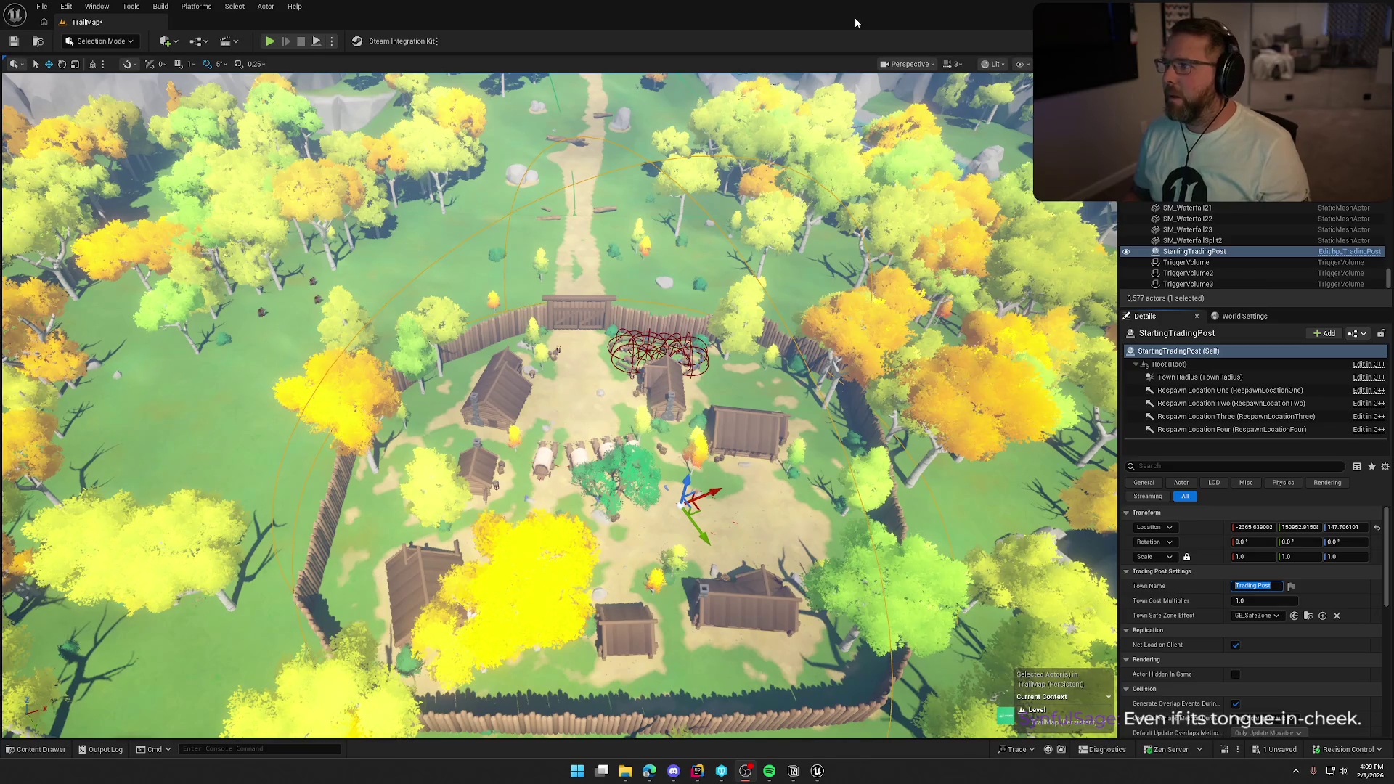
{"action": "left_click_drag", "start_coordinate": [747, 233], "coordinate": [688, 183]}
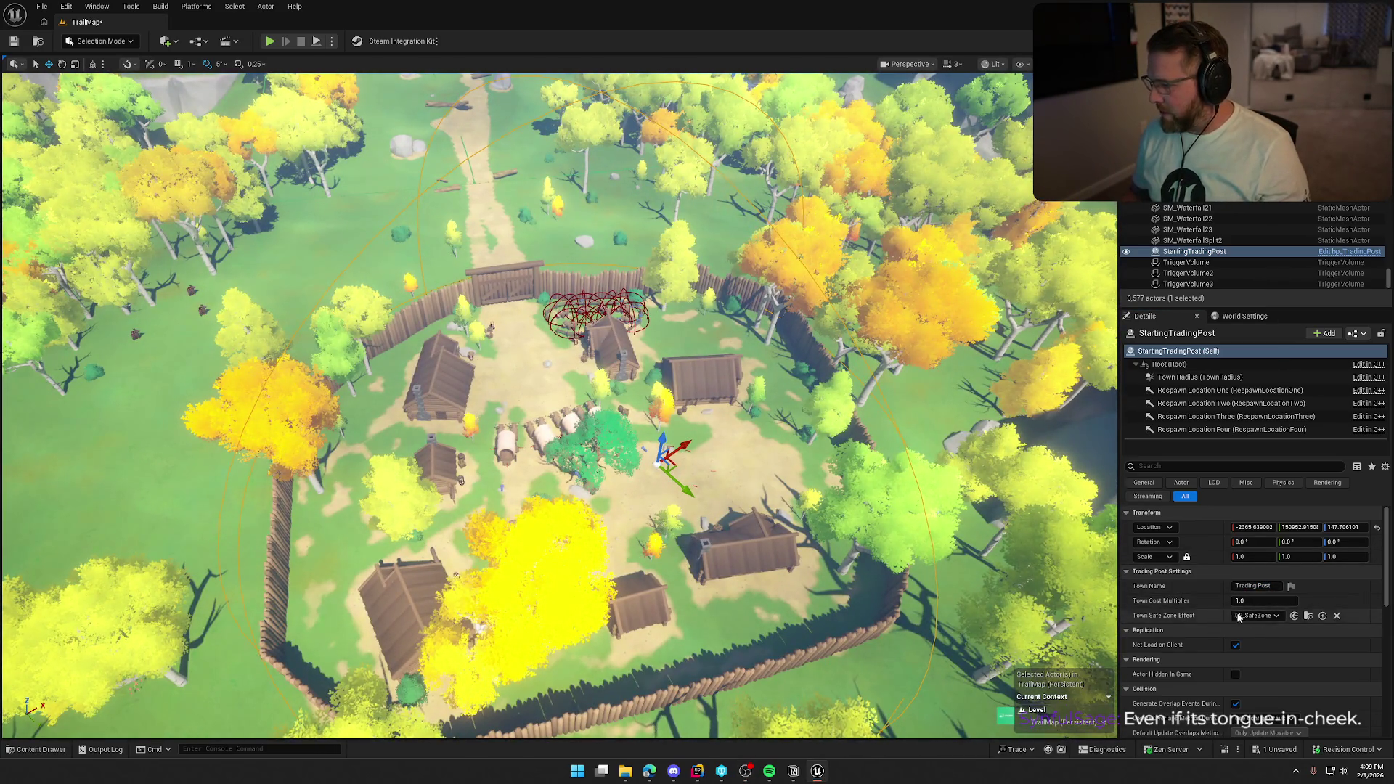
{"action": "scroll", "coordinate": [770, 503], "scroll_direction": "up", "scroll_amount": 1}
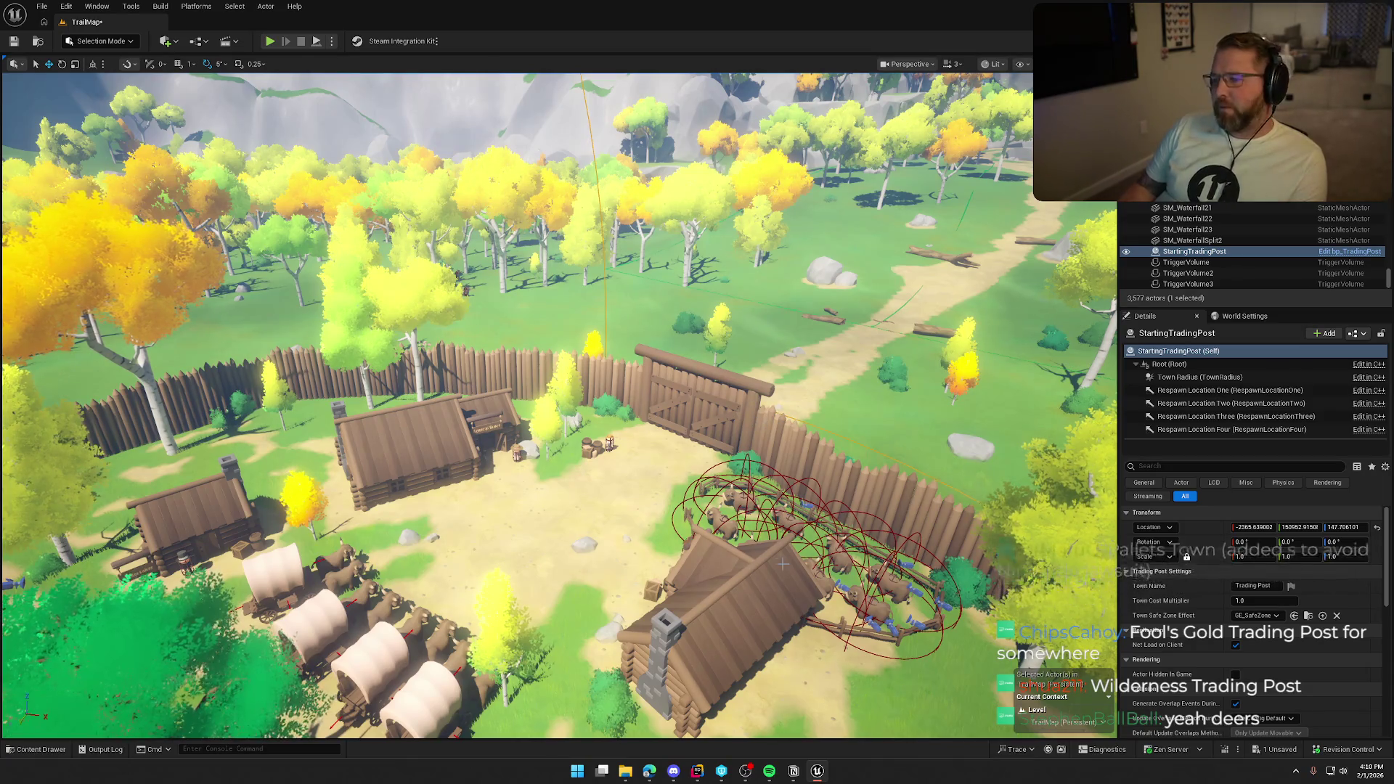
- Fly from the forest post over to the desert canyon town beside the river
{"action": "left_click_drag", "start_coordinate": [559, 406], "coordinate": [537, 465]}
{"action": "left_click_drag", "start_coordinate": [681, 407], "coordinate": [681, 397]}
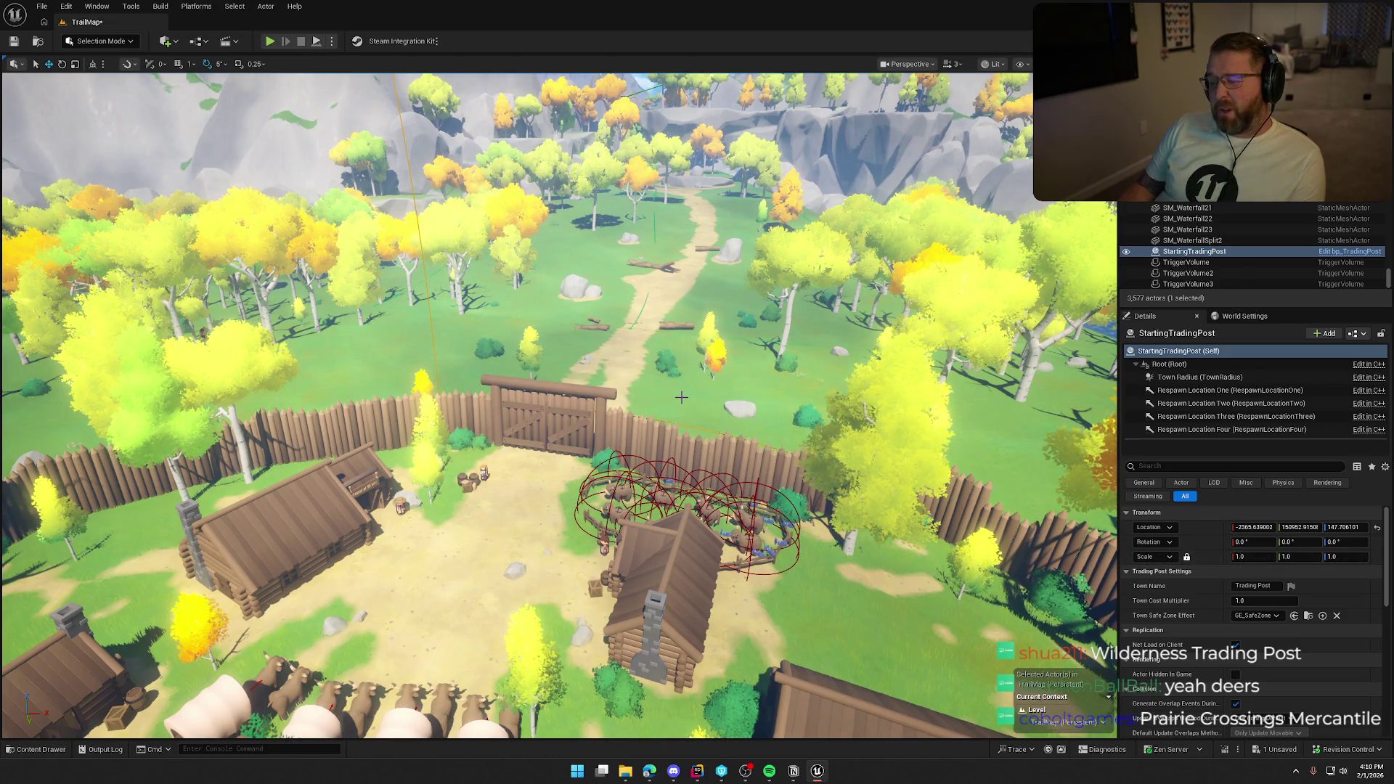
{"action": "mouse_move", "coordinate": [731, 426]}
{"action": "left_mouse_down"}
{"action": "mouse_move", "coordinate": [658, 353]}
{"action": "mouse_move", "coordinate": [730, 425]}
{"action": "left_mouse_up"}
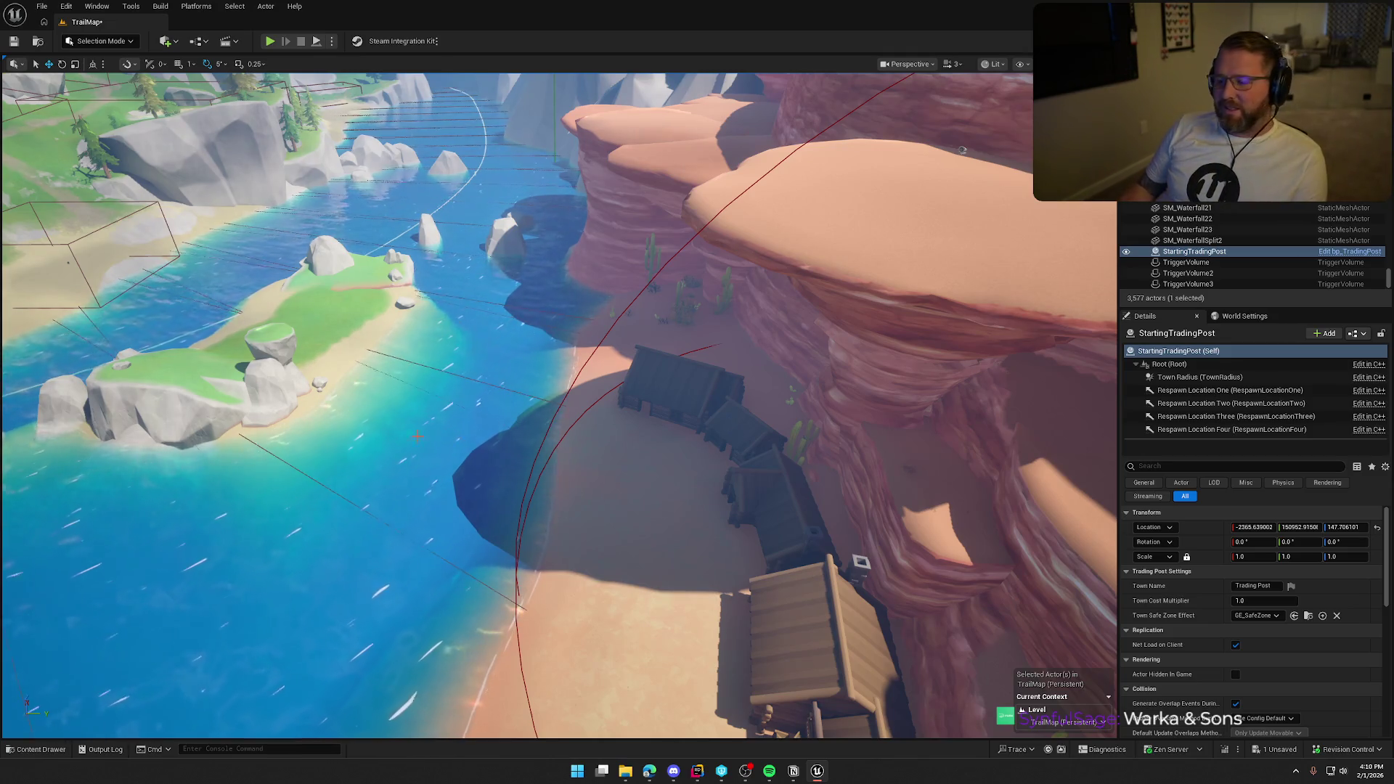
- Refocus StartingTradingPost with F and orbit down over its log-cabin village
{"action": "key", "text": "f"}
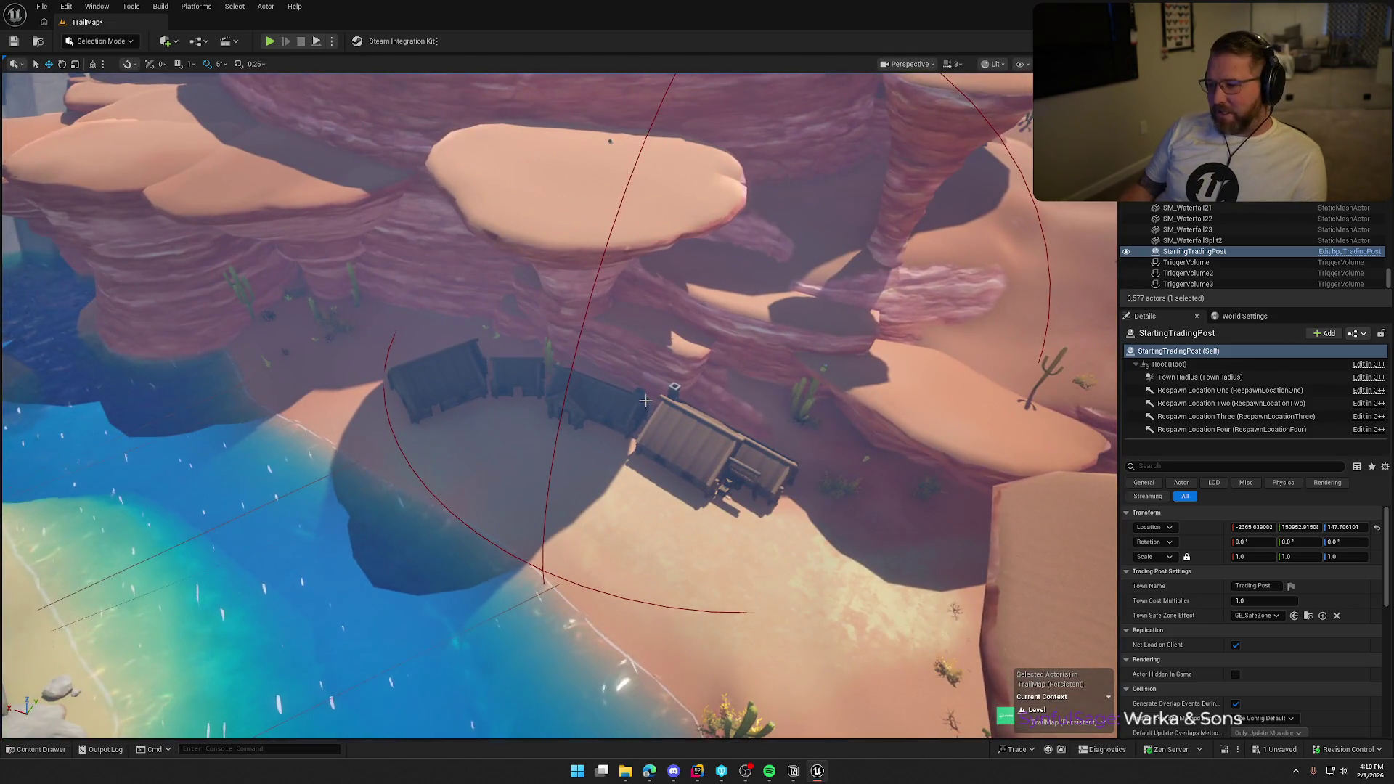
{"action": "mouse_move", "coordinate": [645, 400]}
{"action": "left_mouse_down"}
{"action": "mouse_move", "coordinate": [777, 360]}
{"action": "mouse_move", "coordinate": [666, 238]}
{"action": "left_mouse_up"}
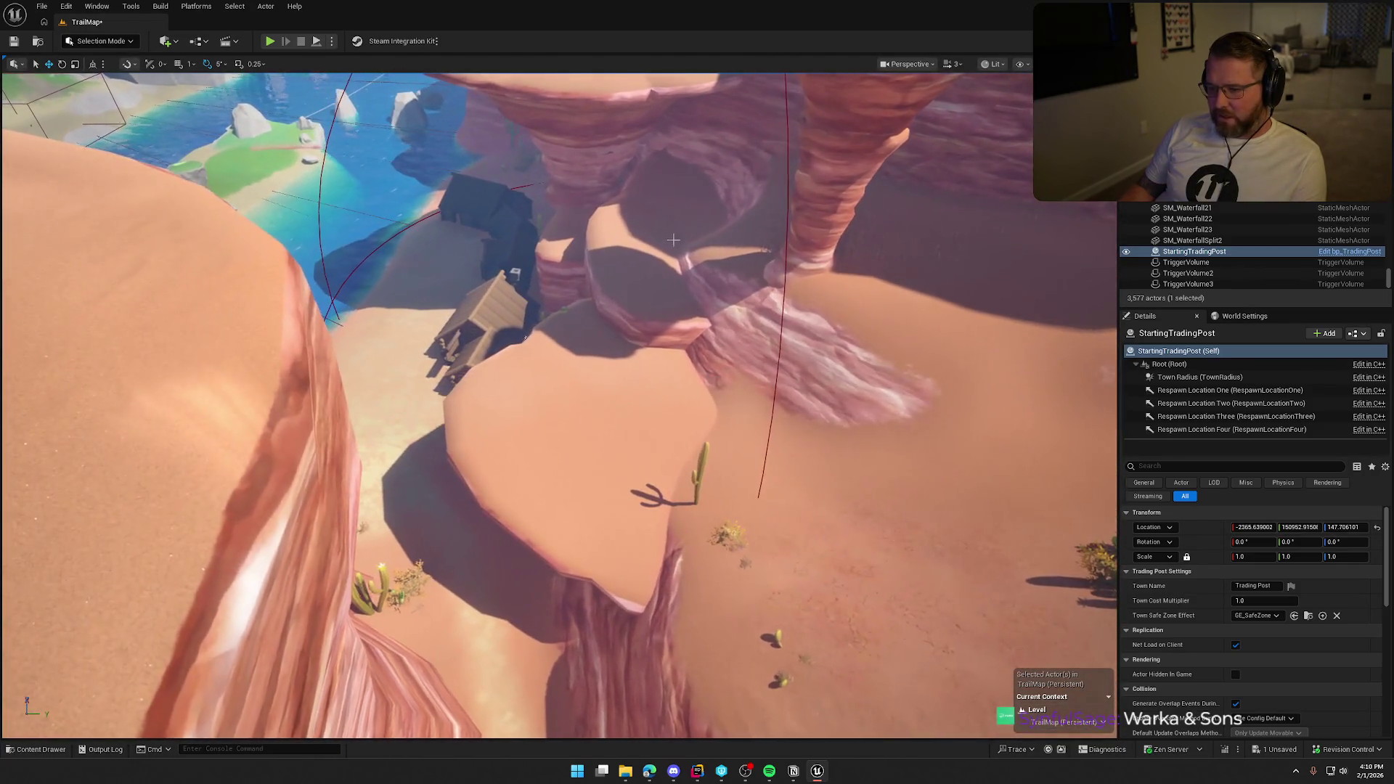
{"action": "left_click_drag", "start_coordinate": [807, 443], "coordinate": [756, 407]}
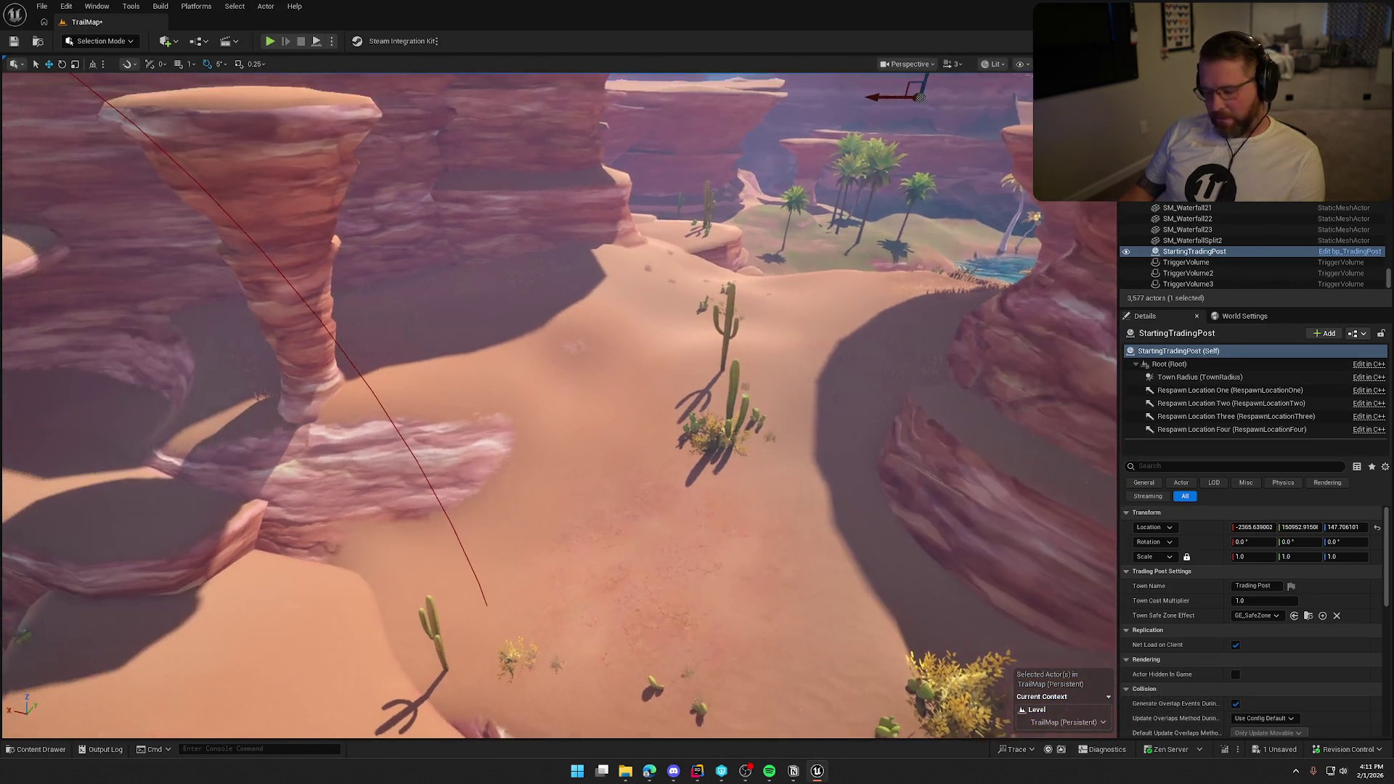
{"action": "key", "text": "f"}
{"action": "left_click_drag", "start_coordinate": [815, 404], "coordinate": [813, 408]}
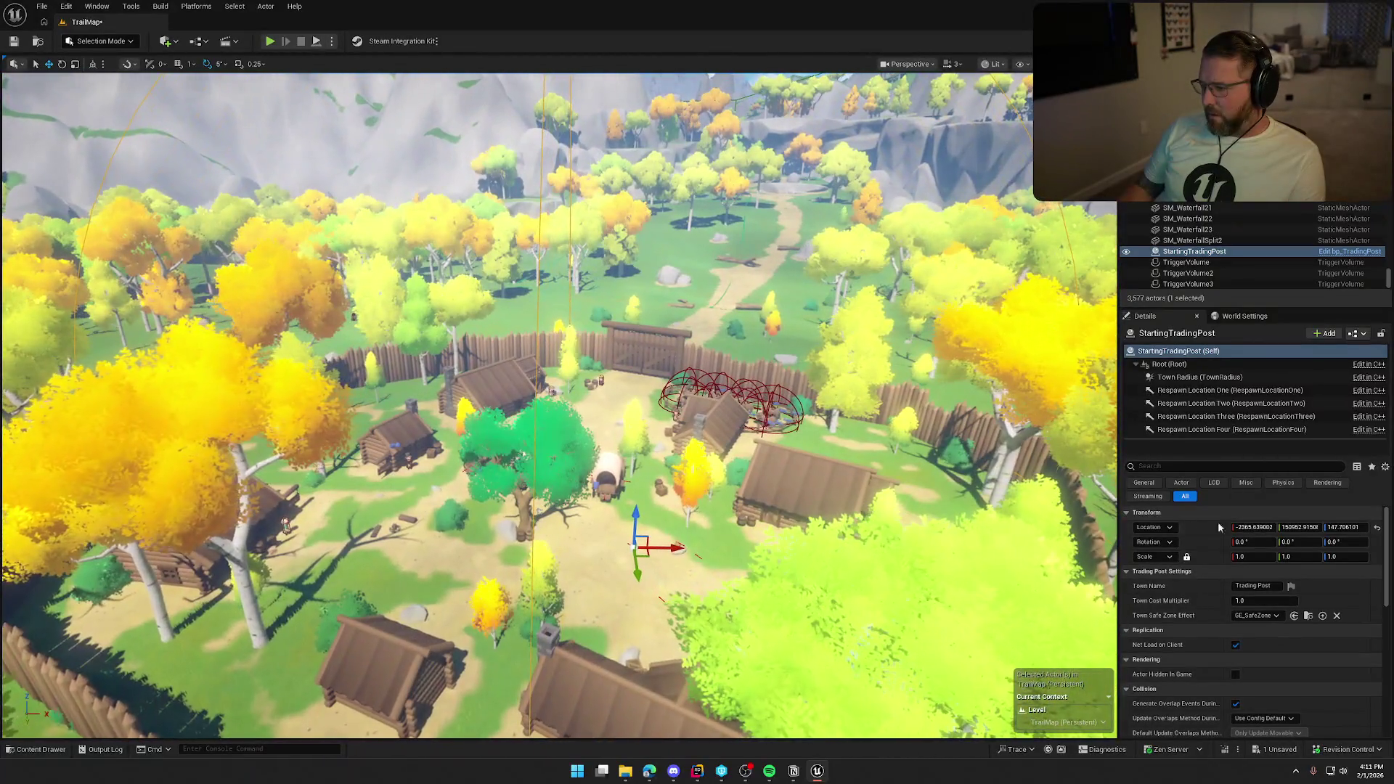
- Fly toward the forest village and adjust the zoom above it
{"action": "left_click", "coordinate": [1267, 586]}
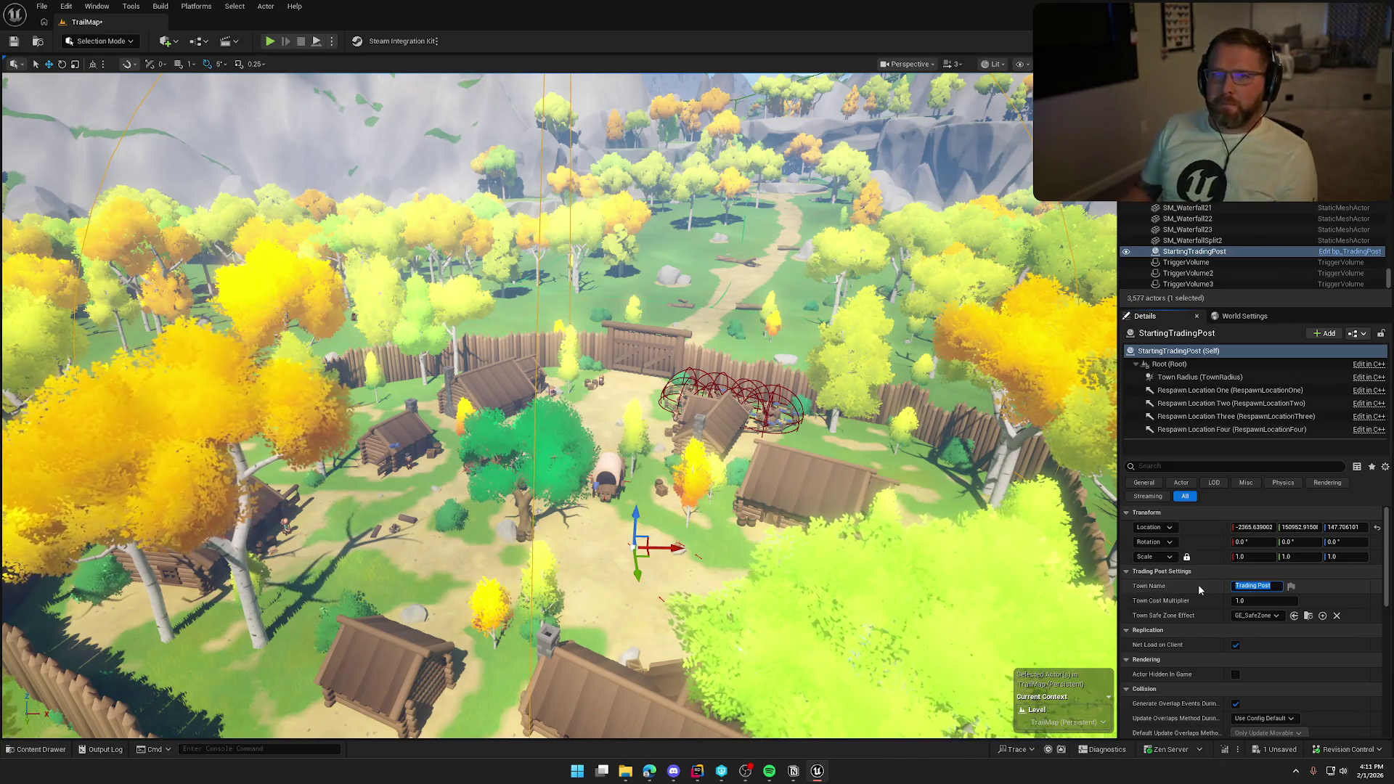
{"action": "left_click_drag", "start_coordinate": [1086, 583], "coordinate": [1078, 509]}
{"action": "left_click_drag", "start_coordinate": [860, 442], "coordinate": [860, 407]}
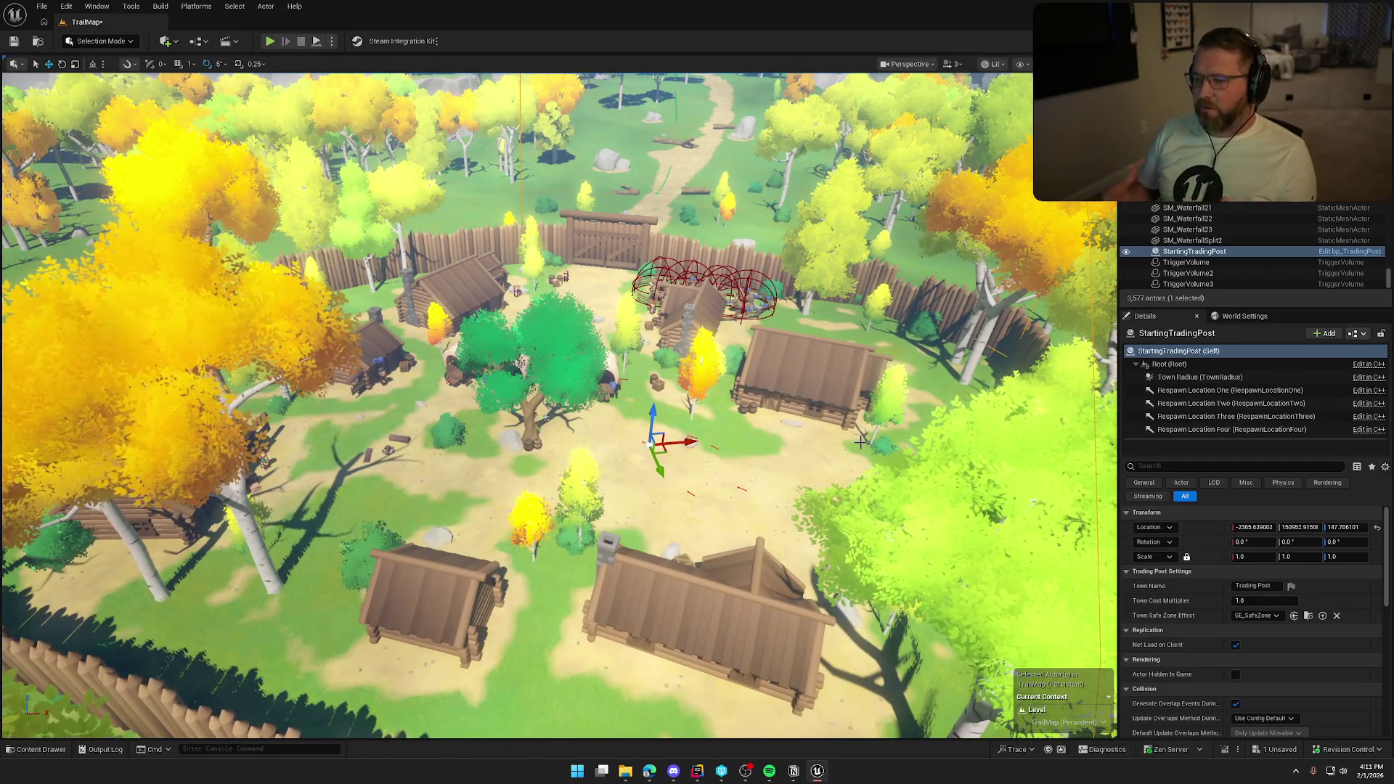
{"action": "mouse_move", "coordinate": [721, 538]}
{"action": "left_mouse_down"}
{"action": "mouse_move", "coordinate": [721, 490]}
{"action": "mouse_move", "coordinate": [721, 539]}
{"action": "left_mouse_up"}
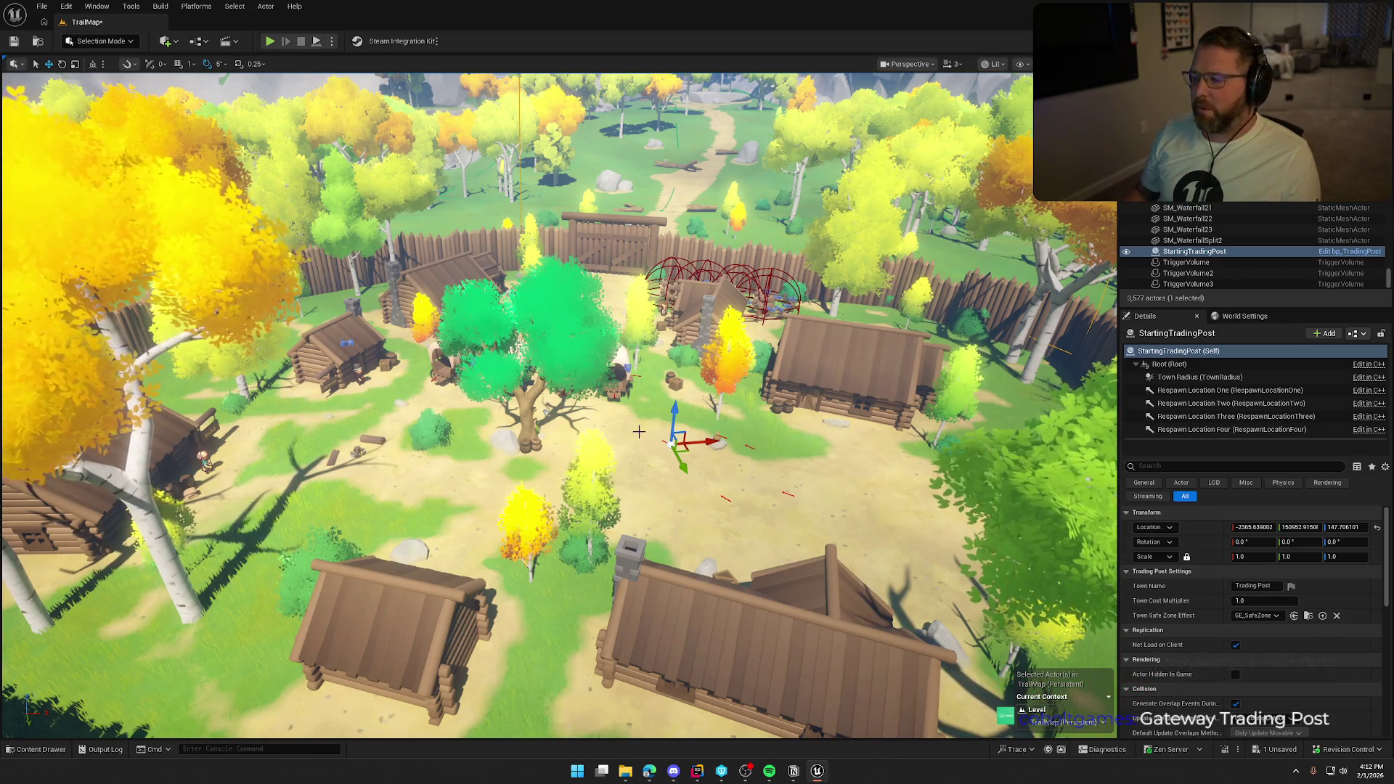
{"action": "scroll", "coordinate": [639, 432], "scroll_direction": "down", "scroll_amount": 3}
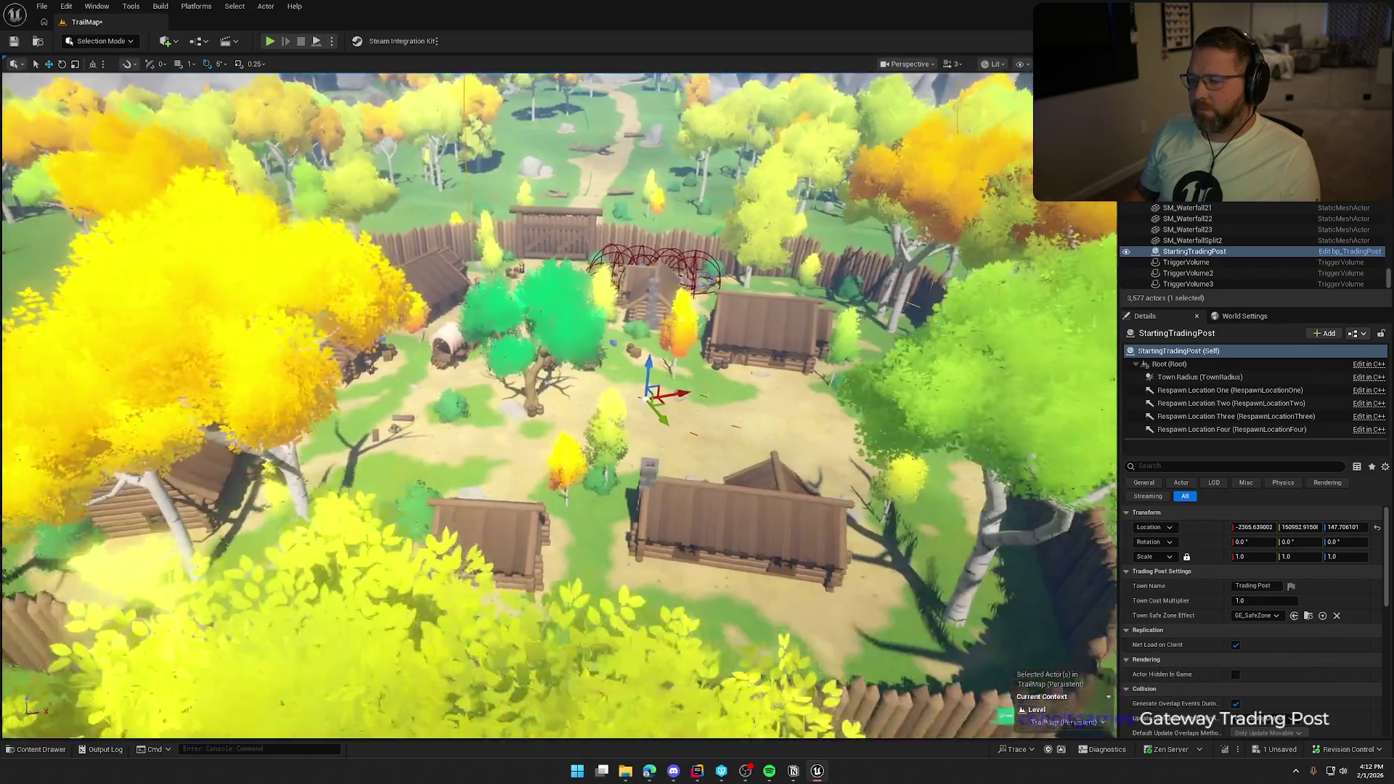
{"action": "scroll", "coordinate": [639, 432], "scroll_direction": "up", "scroll_amount": 2}
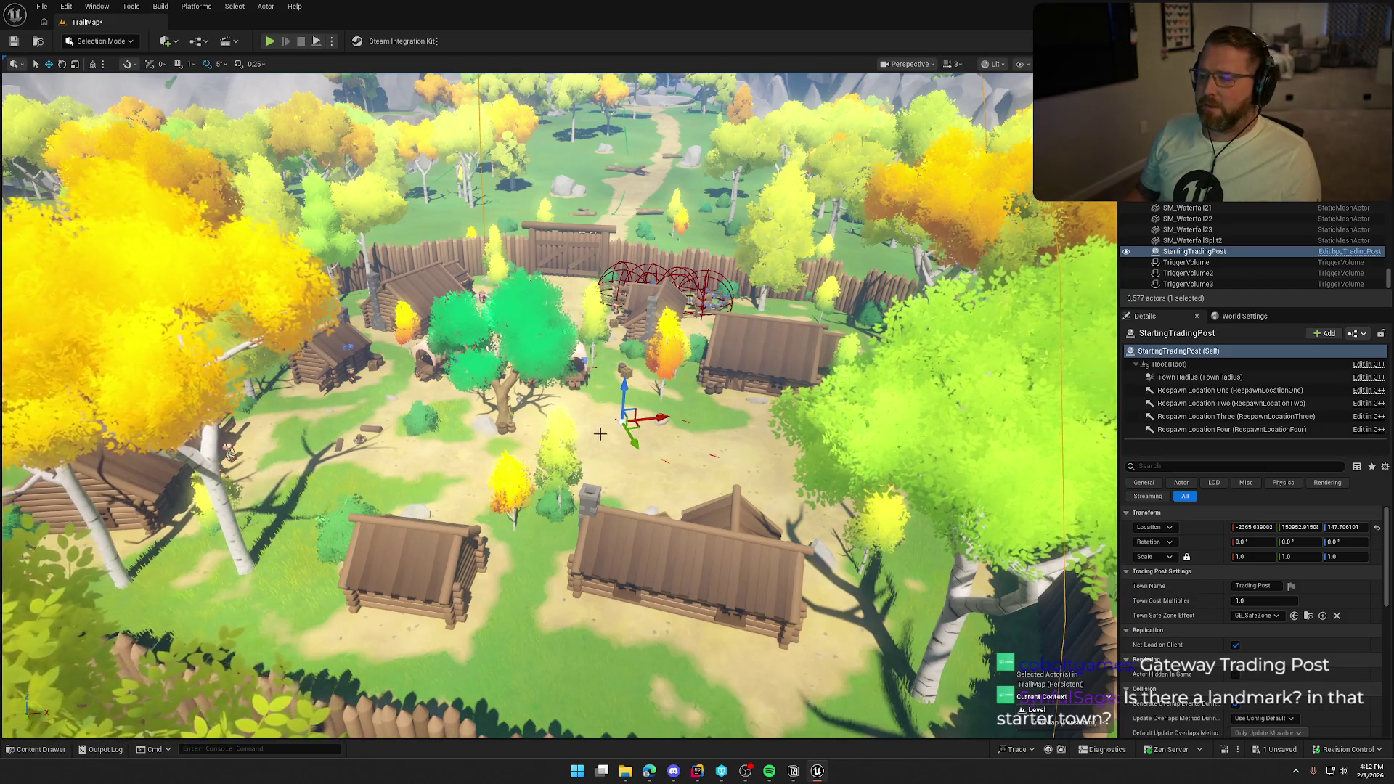
{"action": "scroll", "coordinate": [639, 432], "scroll_direction": "up", "scroll_amount": 3}
{"action": "scroll", "coordinate": [516, 406], "scroll_direction": "up", "scroll_amount": 2}
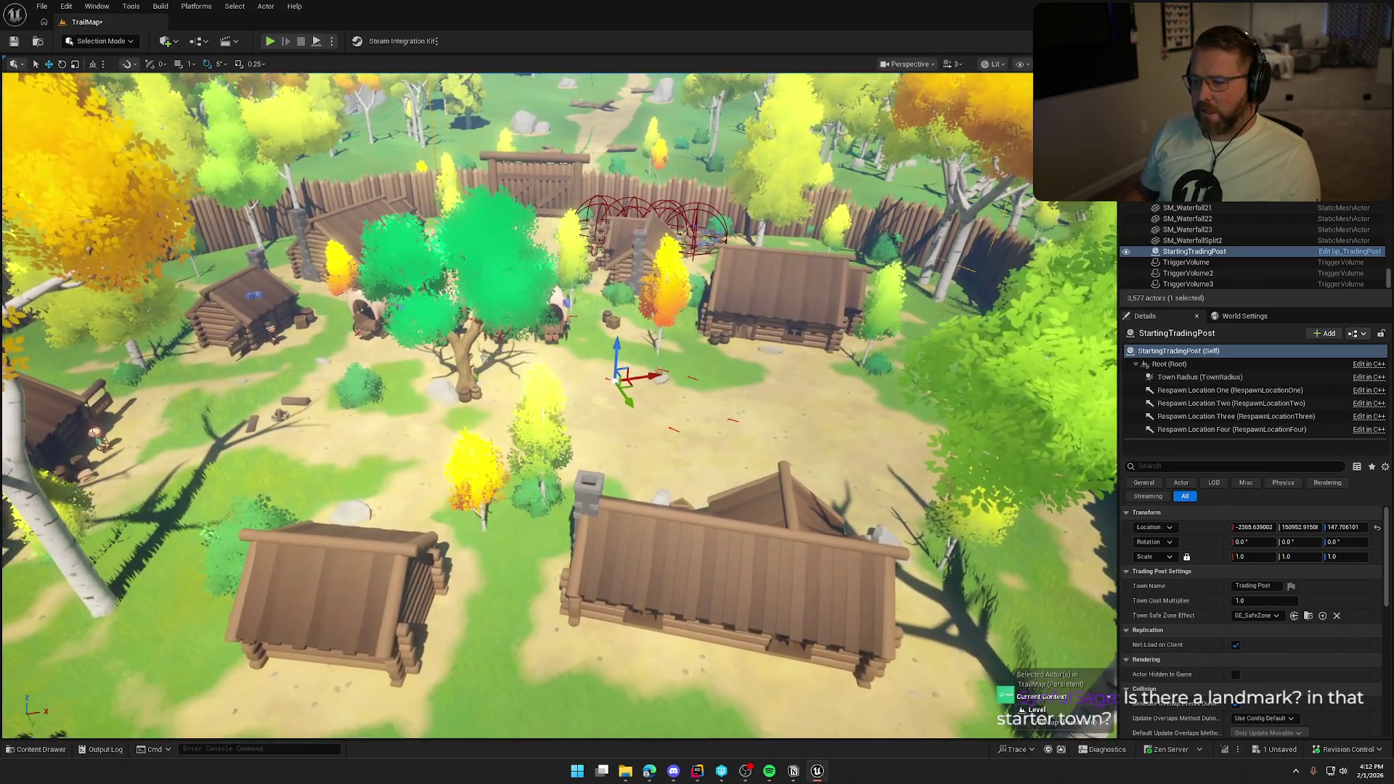
{"action": "scroll", "coordinate": [517, 405], "scroll_direction": "up", "scroll_amount": 3}
{"action": "scroll", "coordinate": [600, 431], "scroll_direction": "down", "scroll_amount": 3}
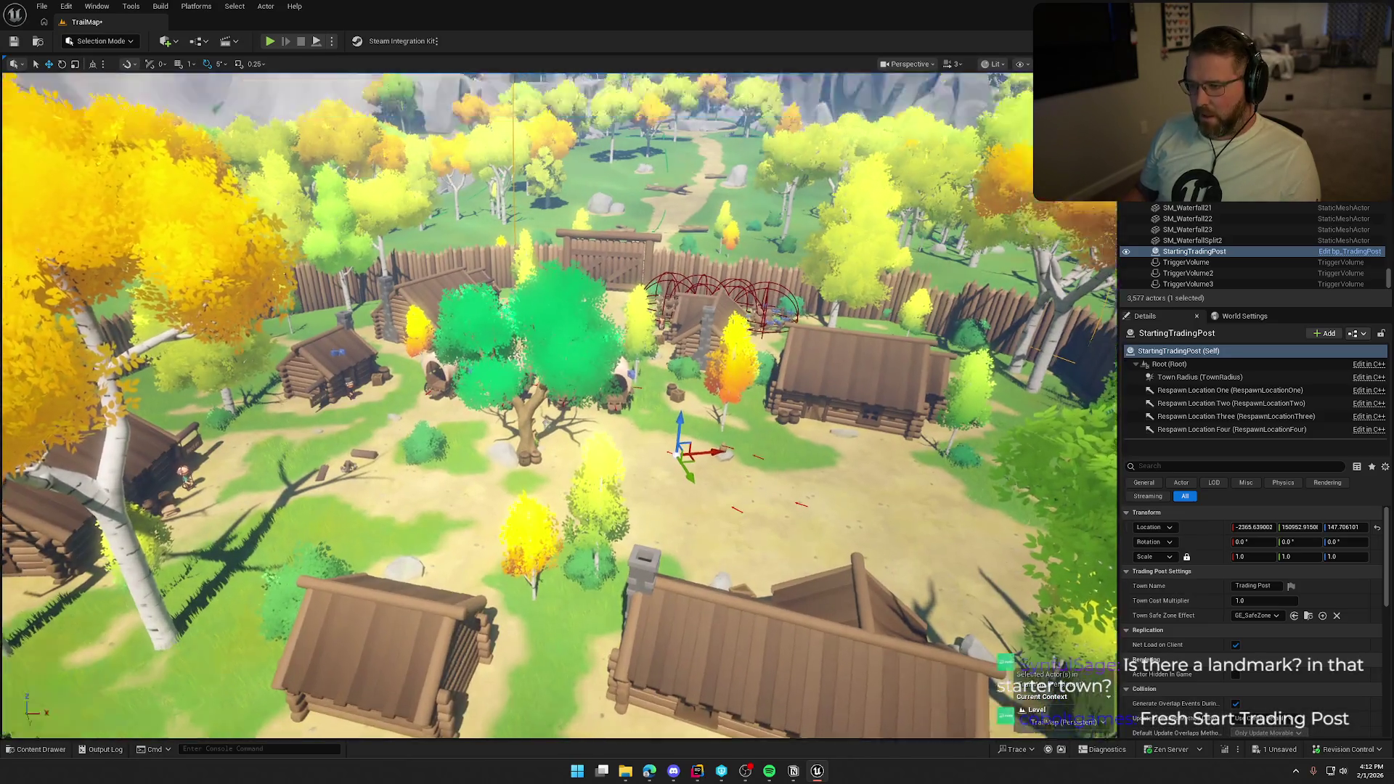
- Drop to a close view of the fence and refocus on StartingTradingPost with F
{"action": "key", "text": "w"}
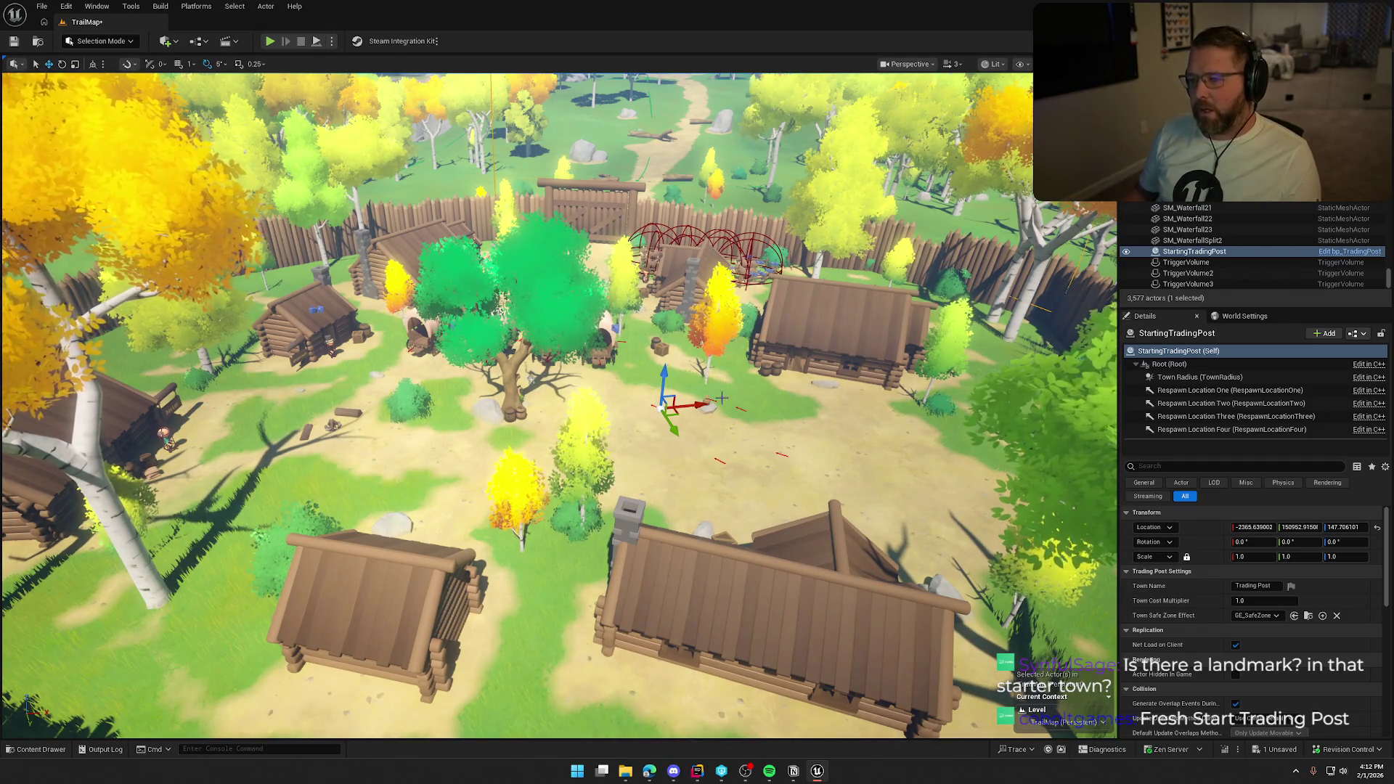
{"action": "scroll", "coordinate": [747, 421], "scroll_direction": "down", "scroll_amount": 3}
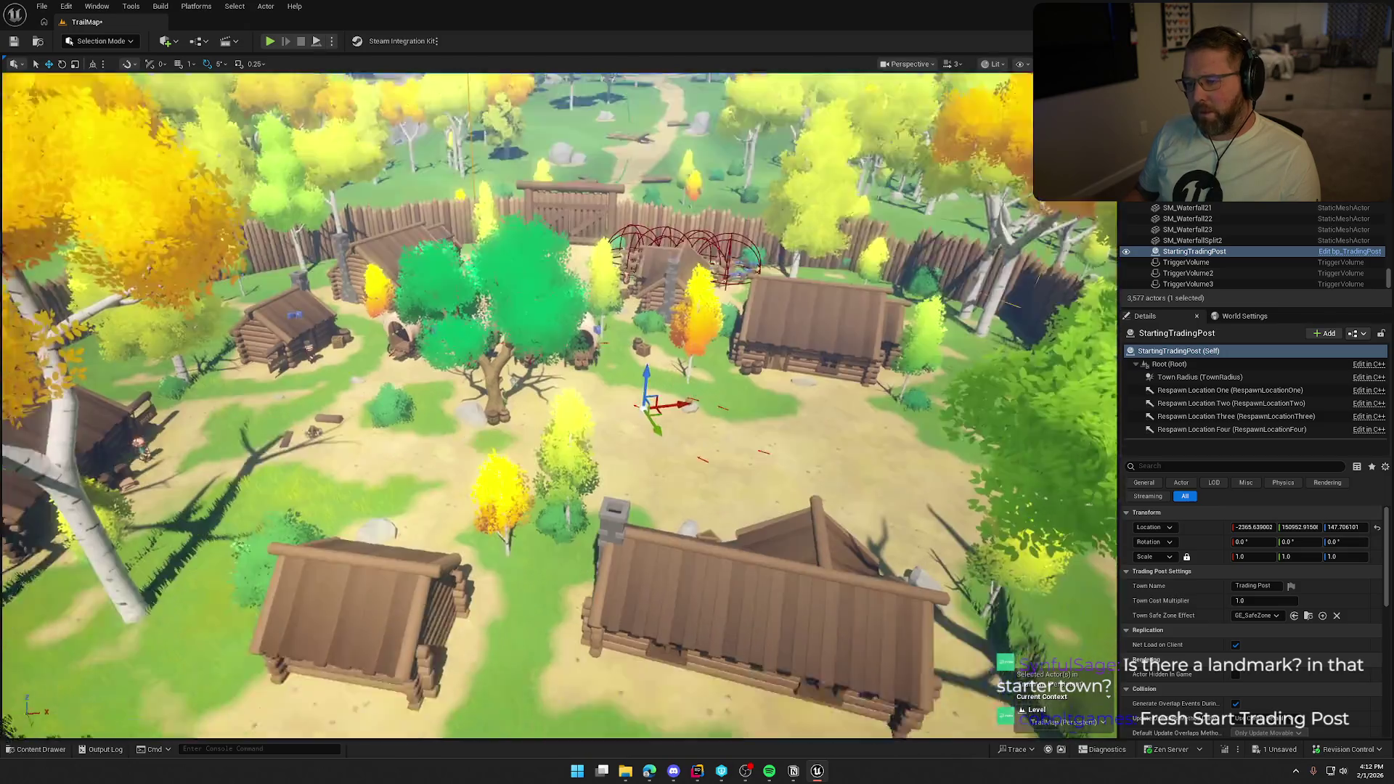
{"action": "left_click_drag", "start_coordinate": [747, 421], "coordinate": [748, 508]}
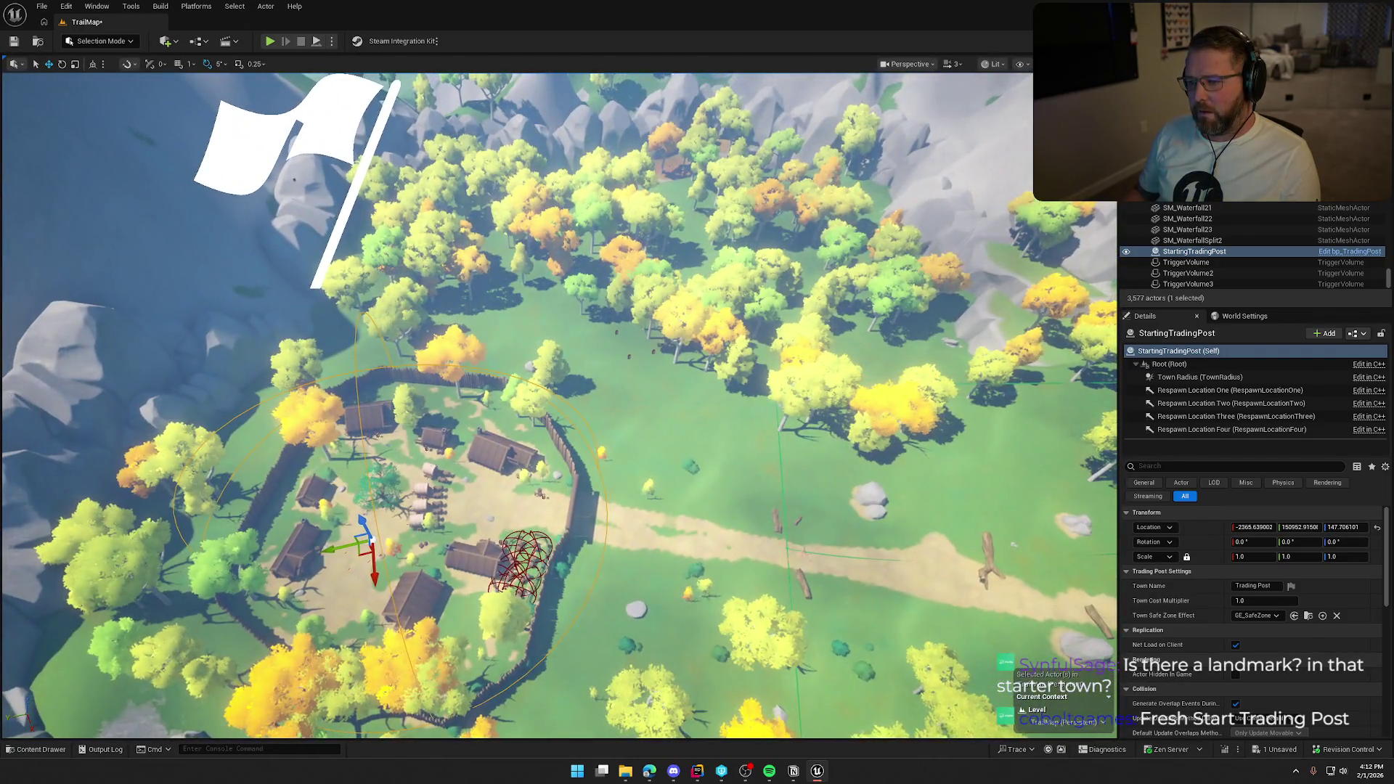
{"action": "mouse_move", "coordinate": [747, 508]}
{"action": "left_mouse_down"}
{"action": "mouse_move", "coordinate": [748, 320]}
{"action": "mouse_move", "coordinate": [654, 320]}
{"action": "mouse_move", "coordinate": [654, 509]}
{"action": "mouse_move", "coordinate": [624, 508]}
{"action": "left_mouse_up"}
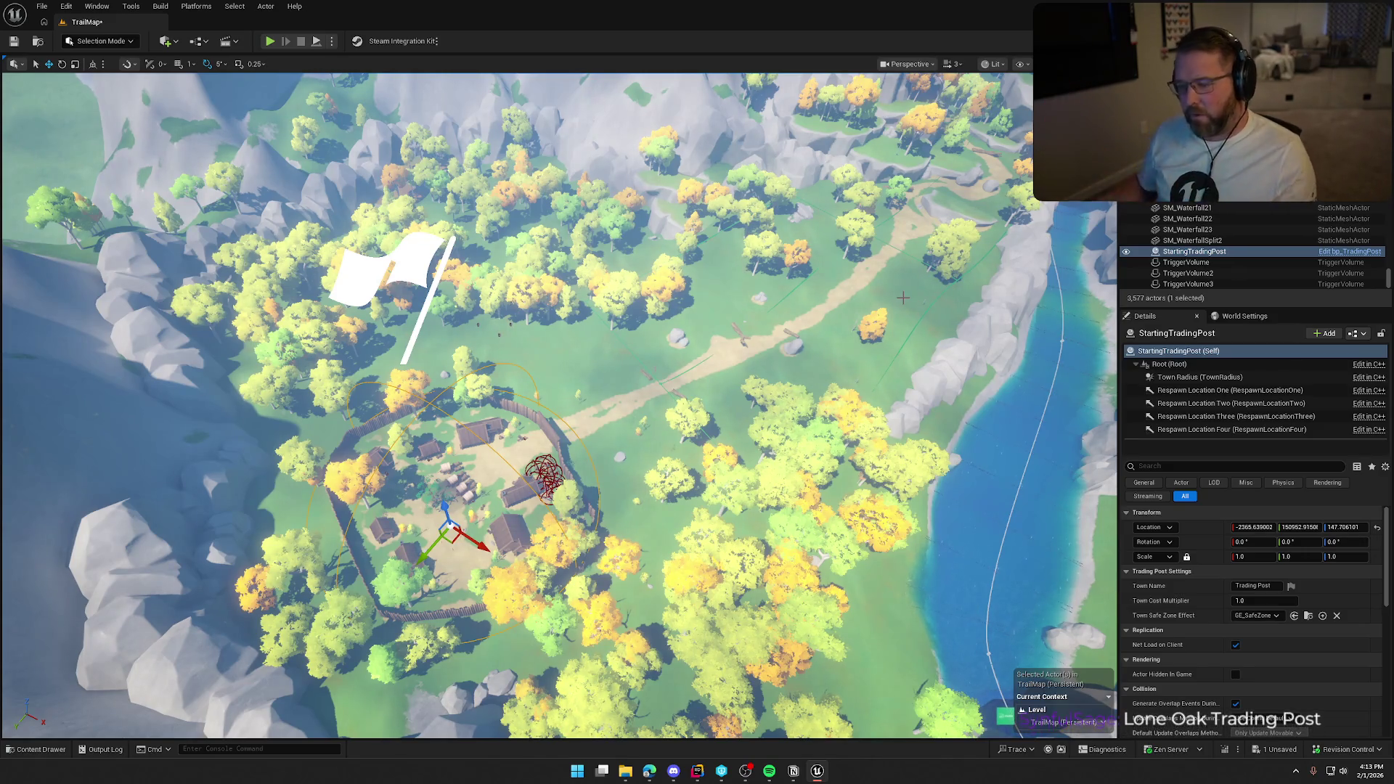
{"action": "key", "text": "f"}
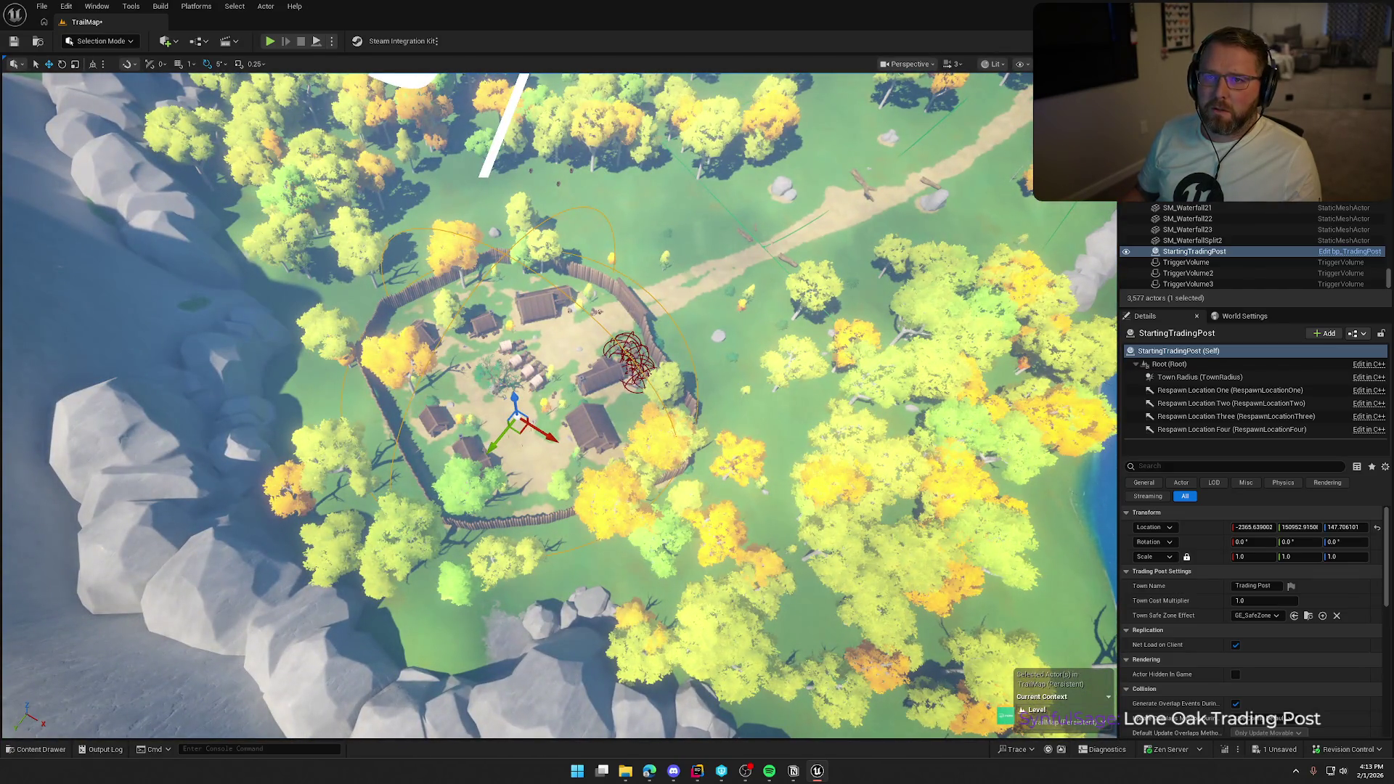
{"action": "key", "text": "f"}
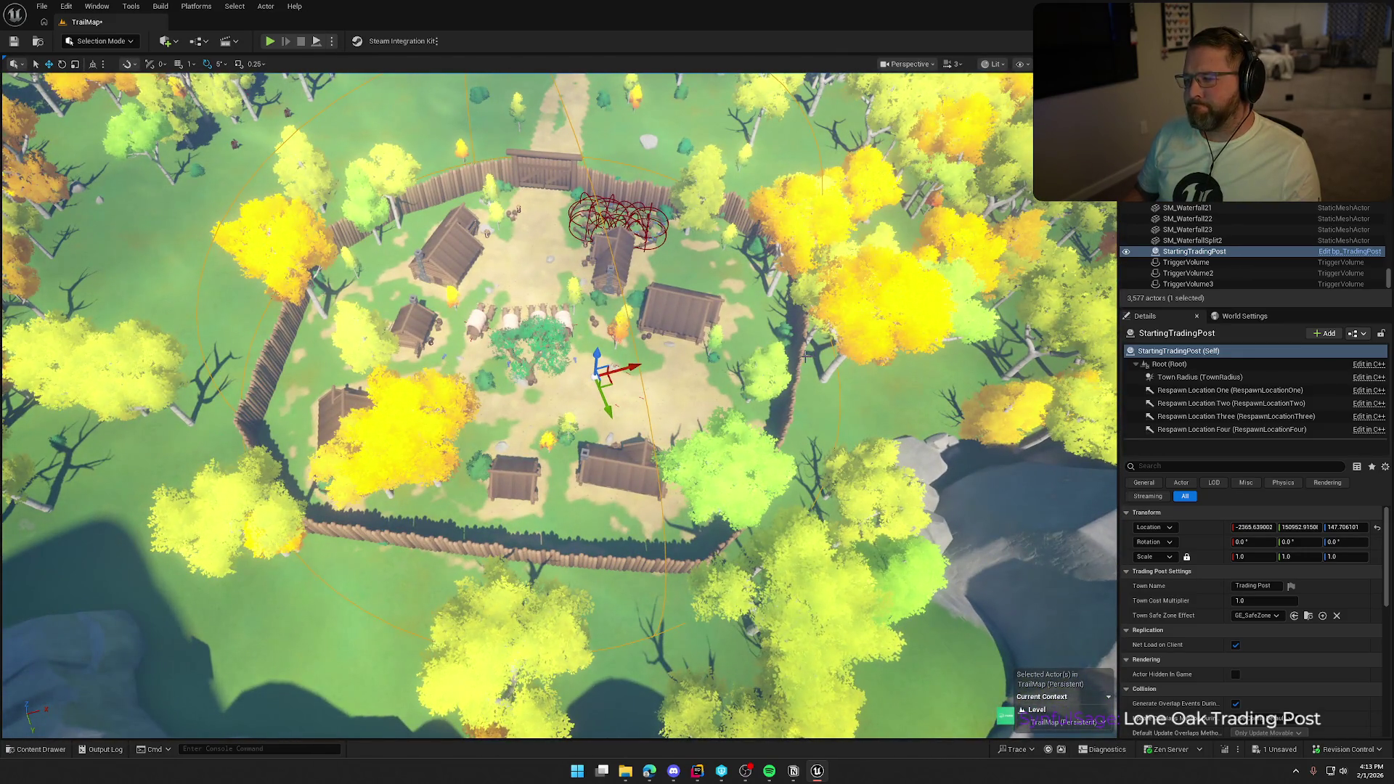
{"action": "key", "text": "f"}
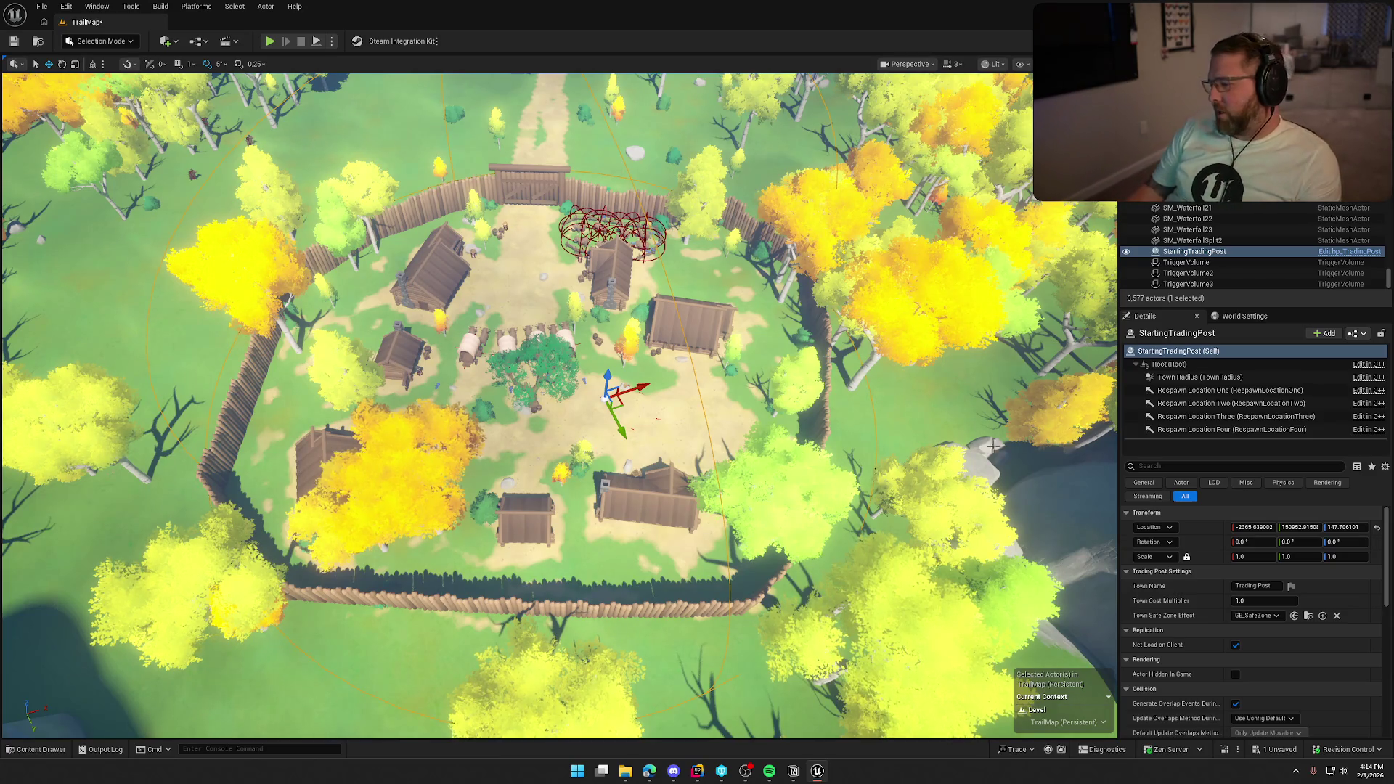
- Change StartingTradingPost's Town Name to 'Trailhead Trading Post'
{"action": "left_click", "coordinate": [1236, 586]}
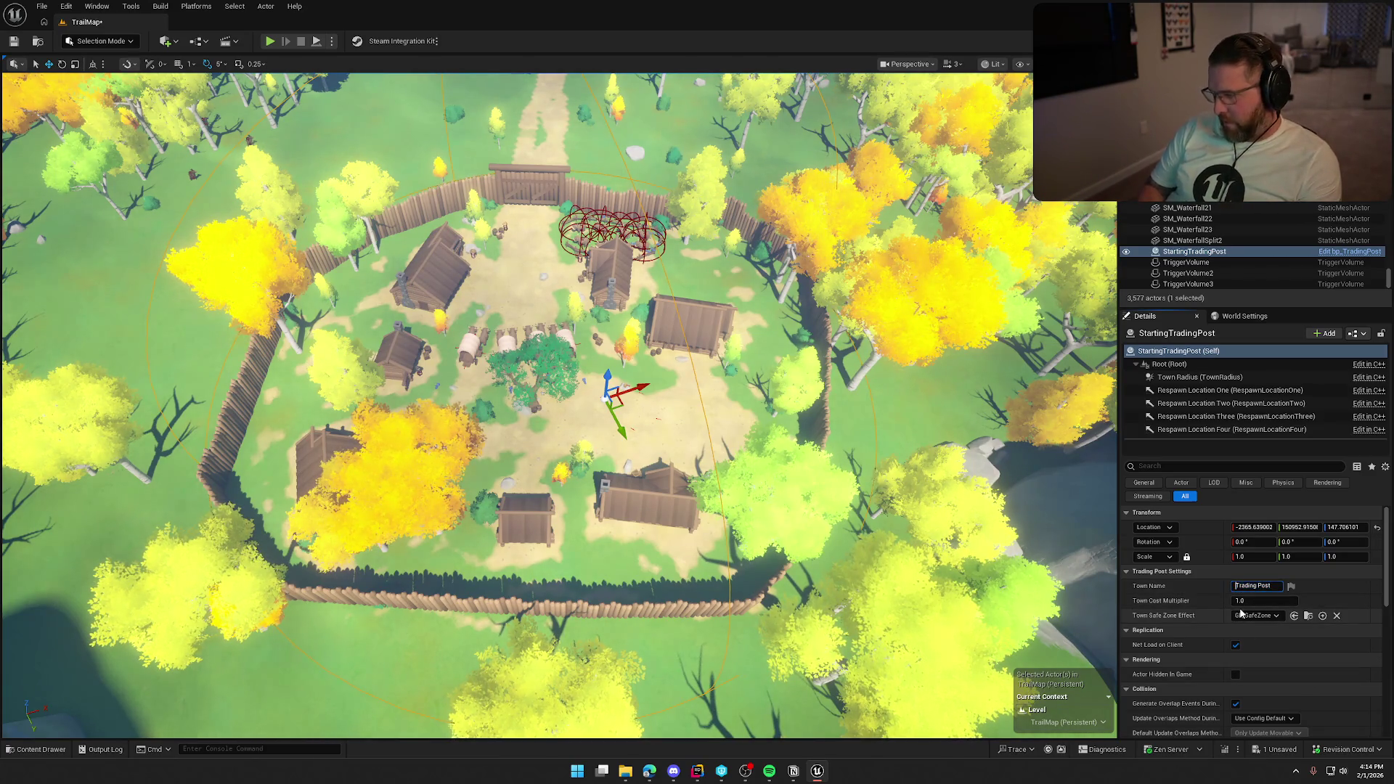
{"action": "type", "text": "Trail Head"}
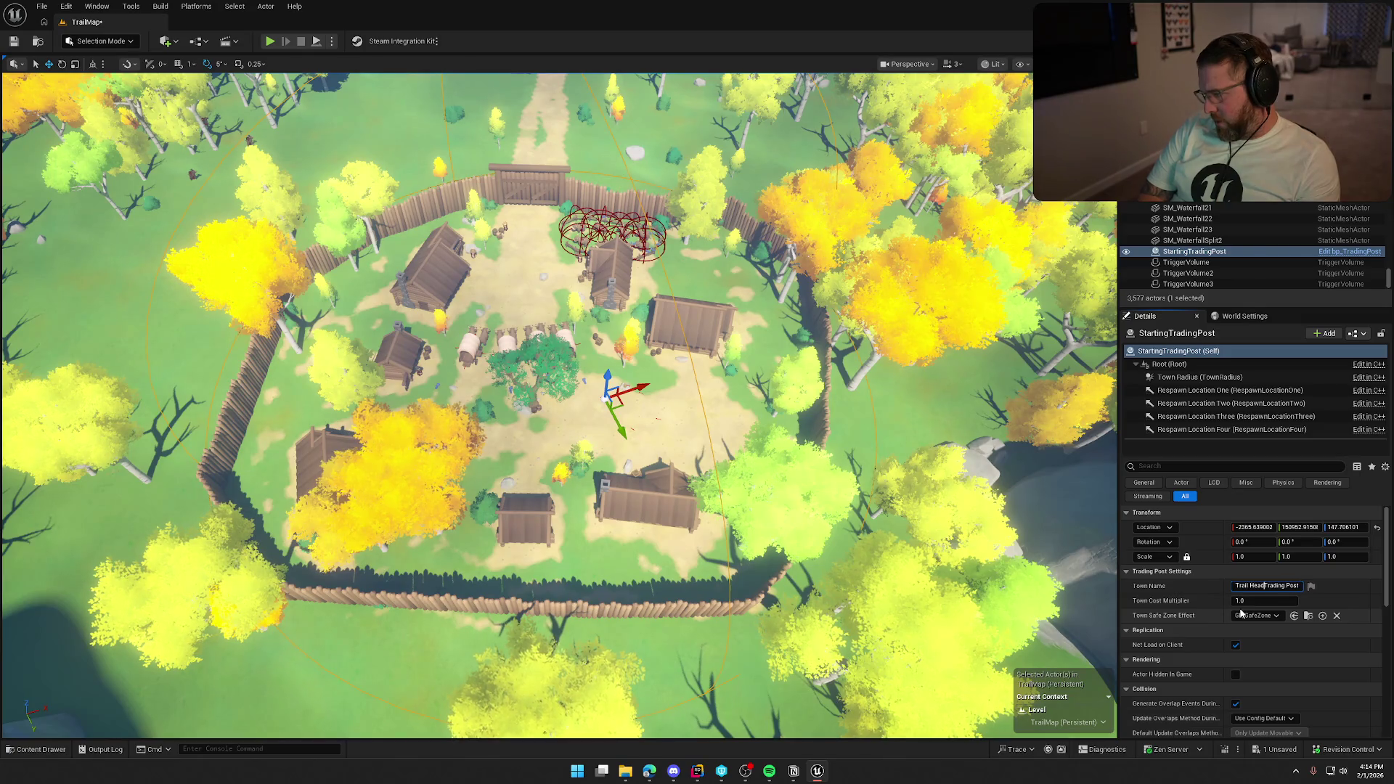
{"action": "key", "text": "Return"}
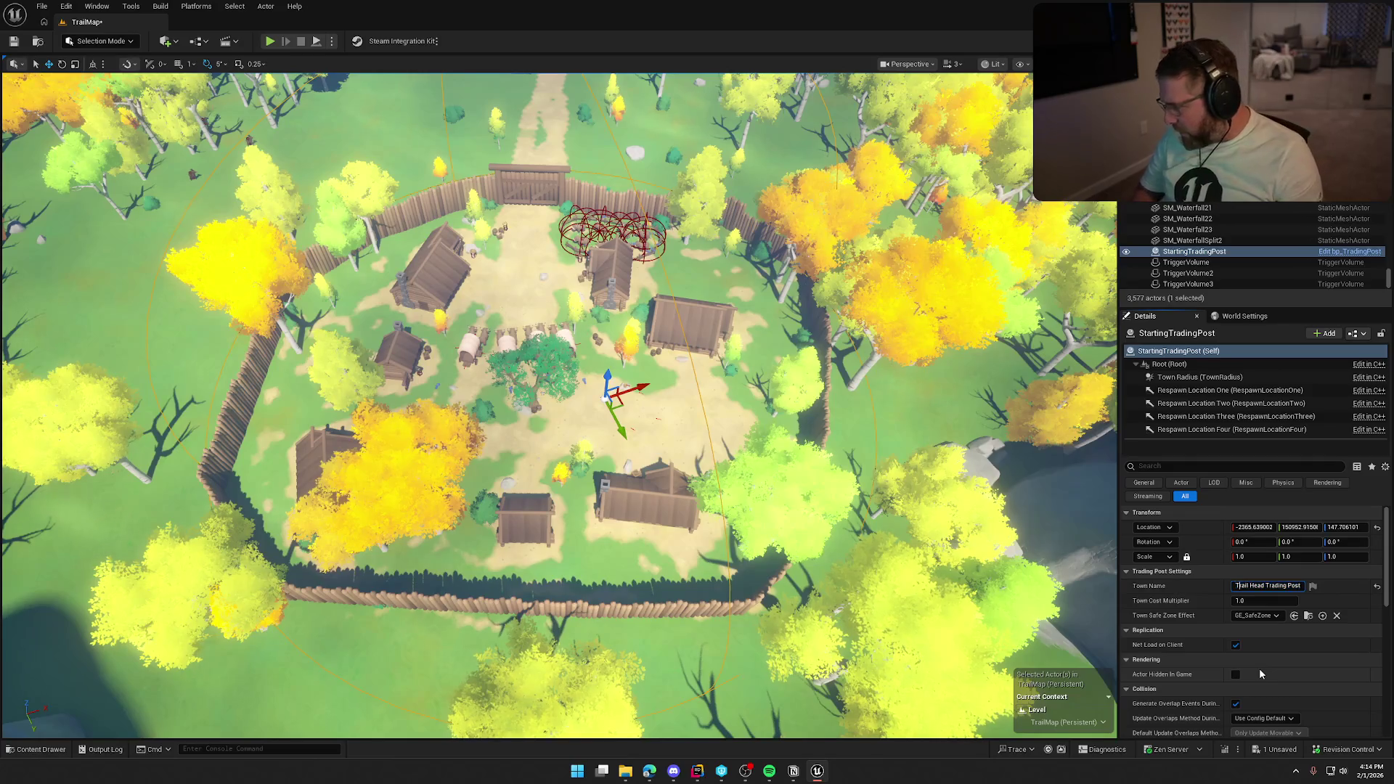
{"action": "key", "text": "Delete"}
{"action": "key", "text": "Delete"}
{"action": "type", "text": "h"}
- Save TrailMap and confirm the save
{"action": "key", "text": "Return"}
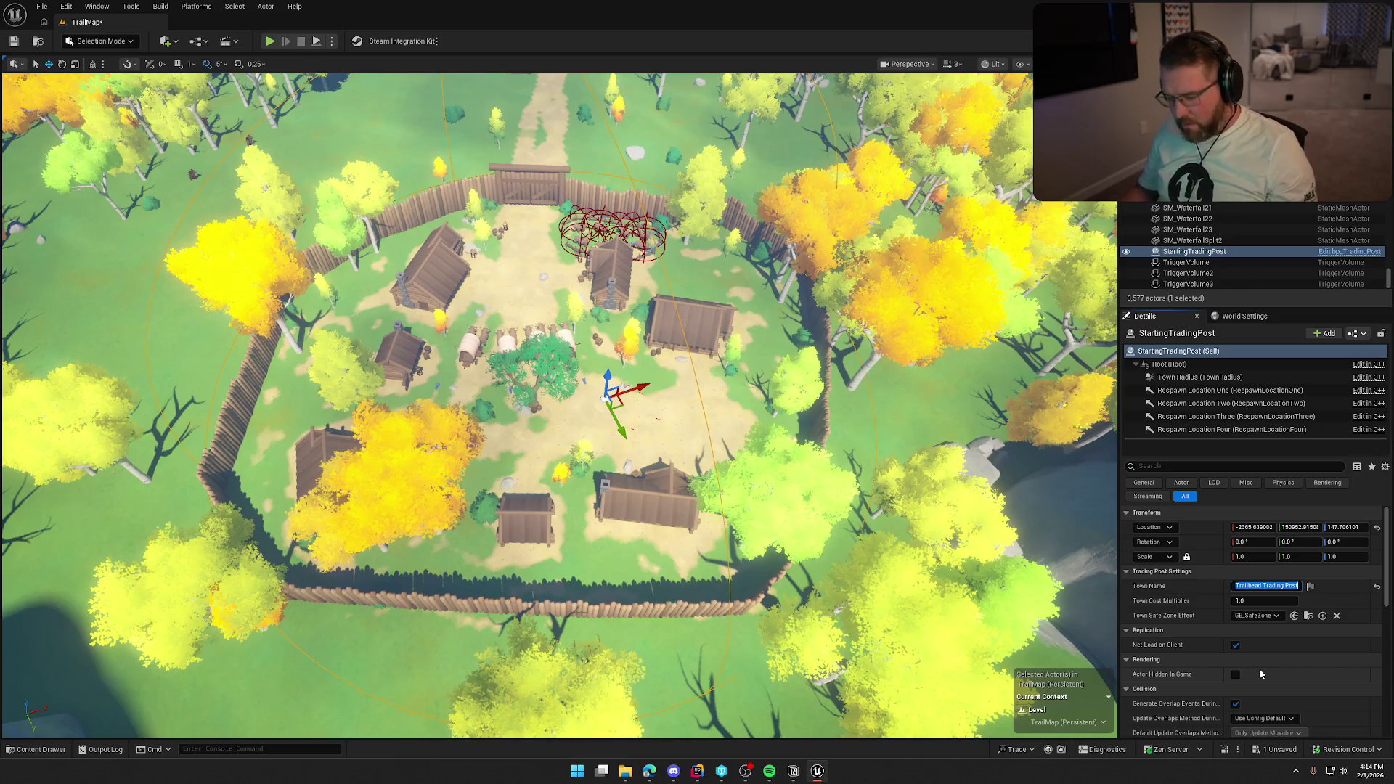
{"action": "left_click", "coordinate": [719, 509]}
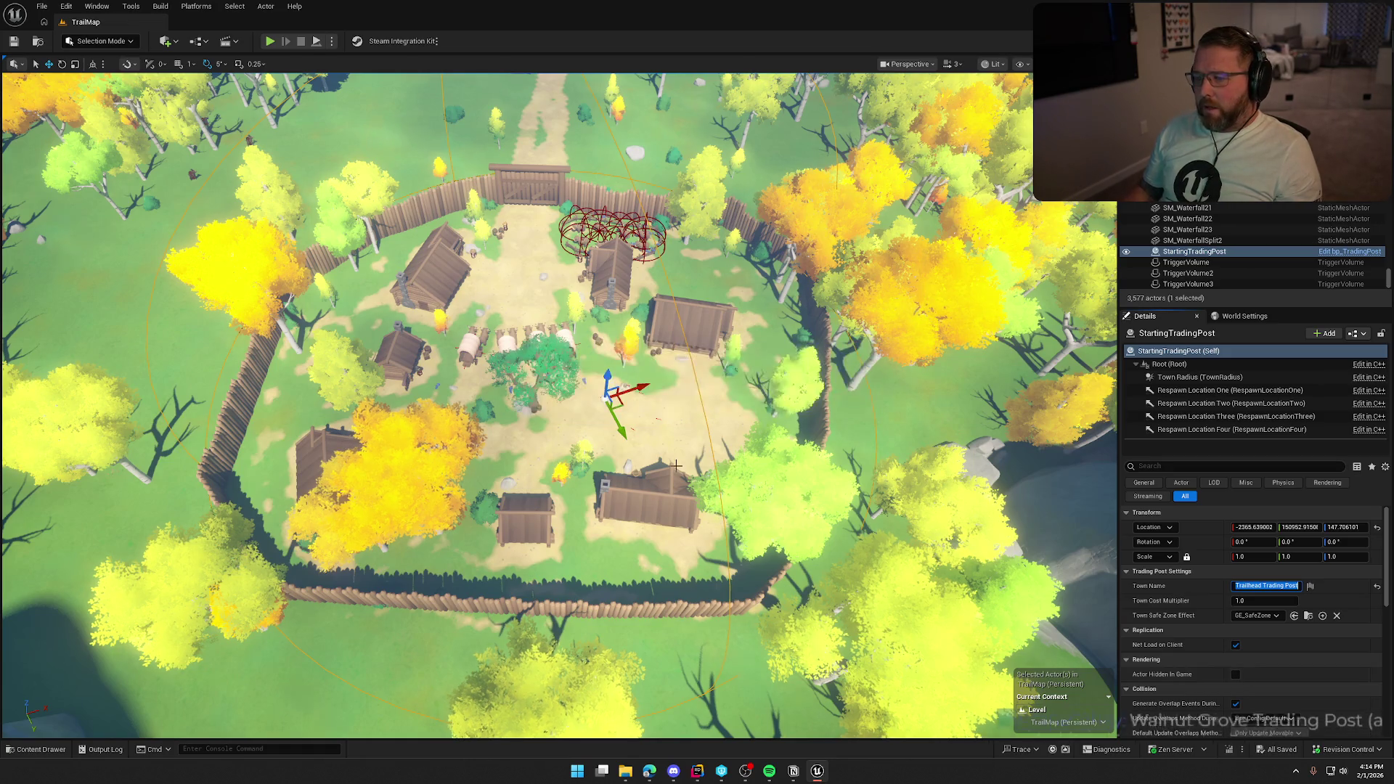
{"action": "mouse_move", "coordinate": [711, 514]}
{"action": "left_mouse_down"}
{"action": "mouse_move", "coordinate": [699, 297]}
{"action": "mouse_move", "coordinate": [699, 414]}
{"action": "mouse_move", "coordinate": [699, 341]}
{"action": "left_mouse_up"}
- Select TriggerVolume3 from a top-down view and switch to Brush Editing mode
{"action": "left_click", "coordinate": [347, 329]}
{"action": "left_click_drag", "start_coordinate": [381, 335], "coordinate": [65, 386]}
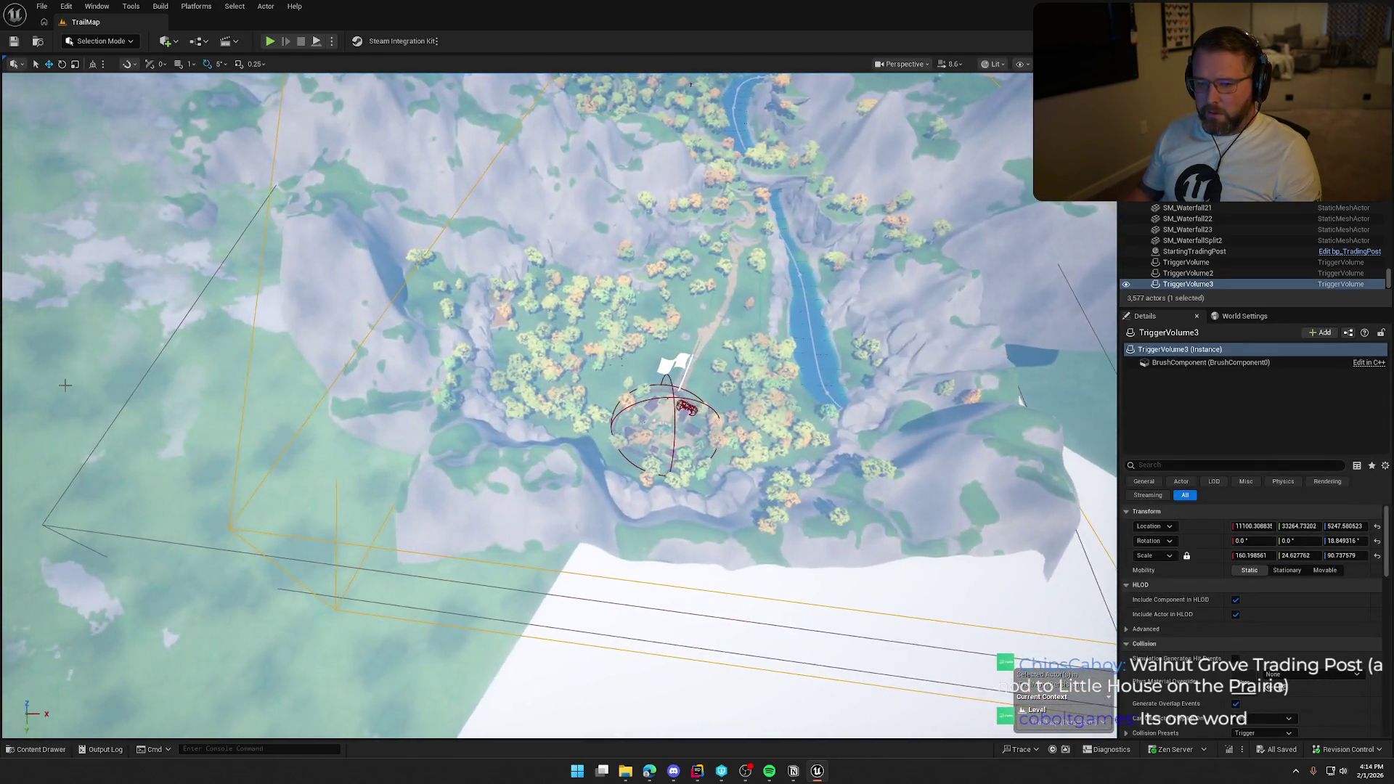
{"action": "left_click", "coordinate": [122, 409]}
{"action": "mouse_move", "coordinate": [335, 422]}
{"action": "left_mouse_down"}
{"action": "mouse_move", "coordinate": [336, 385]}
{"action": "mouse_move", "coordinate": [336, 464]}
{"action": "left_mouse_up"}
{"action": "left_click_drag", "start_coordinate": [564, 614], "coordinate": [563, 601]}
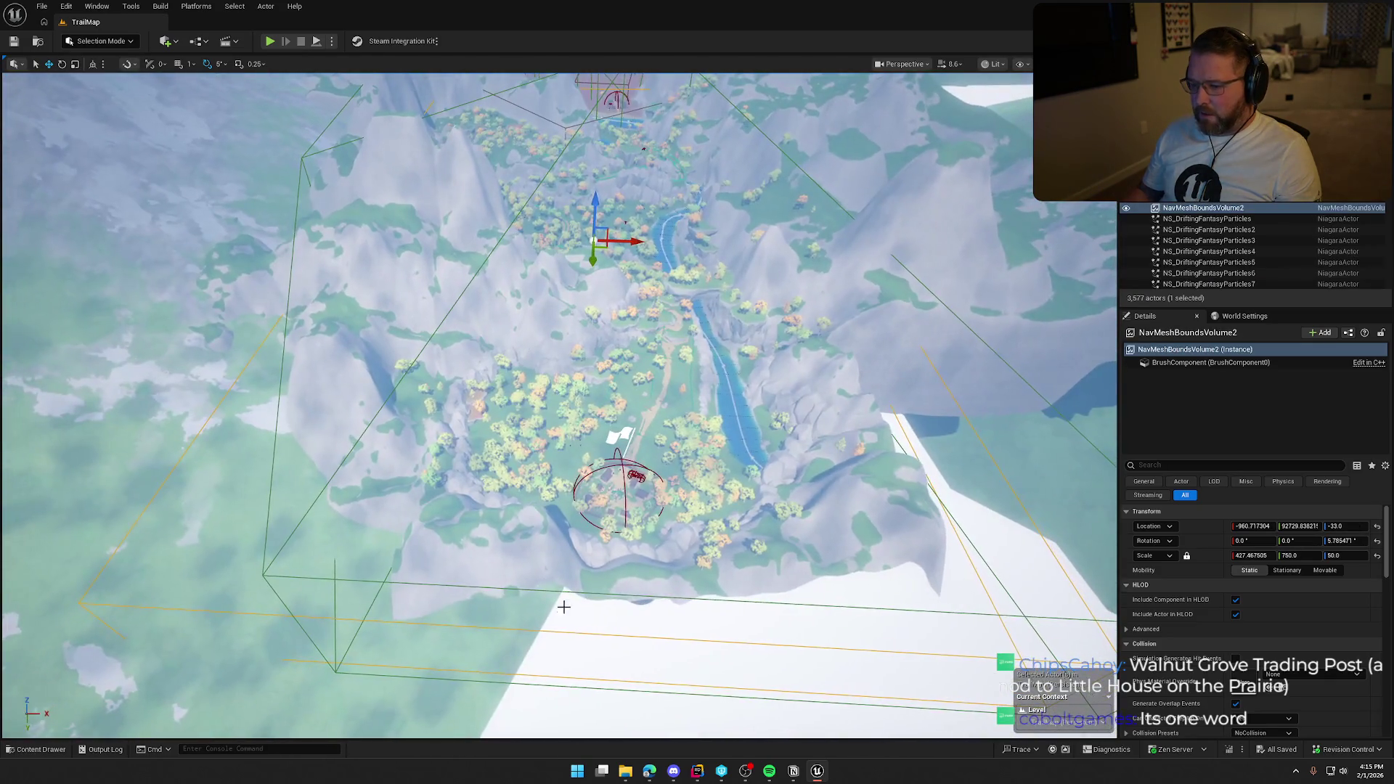
{"action": "left_click", "coordinate": [960, 339]}
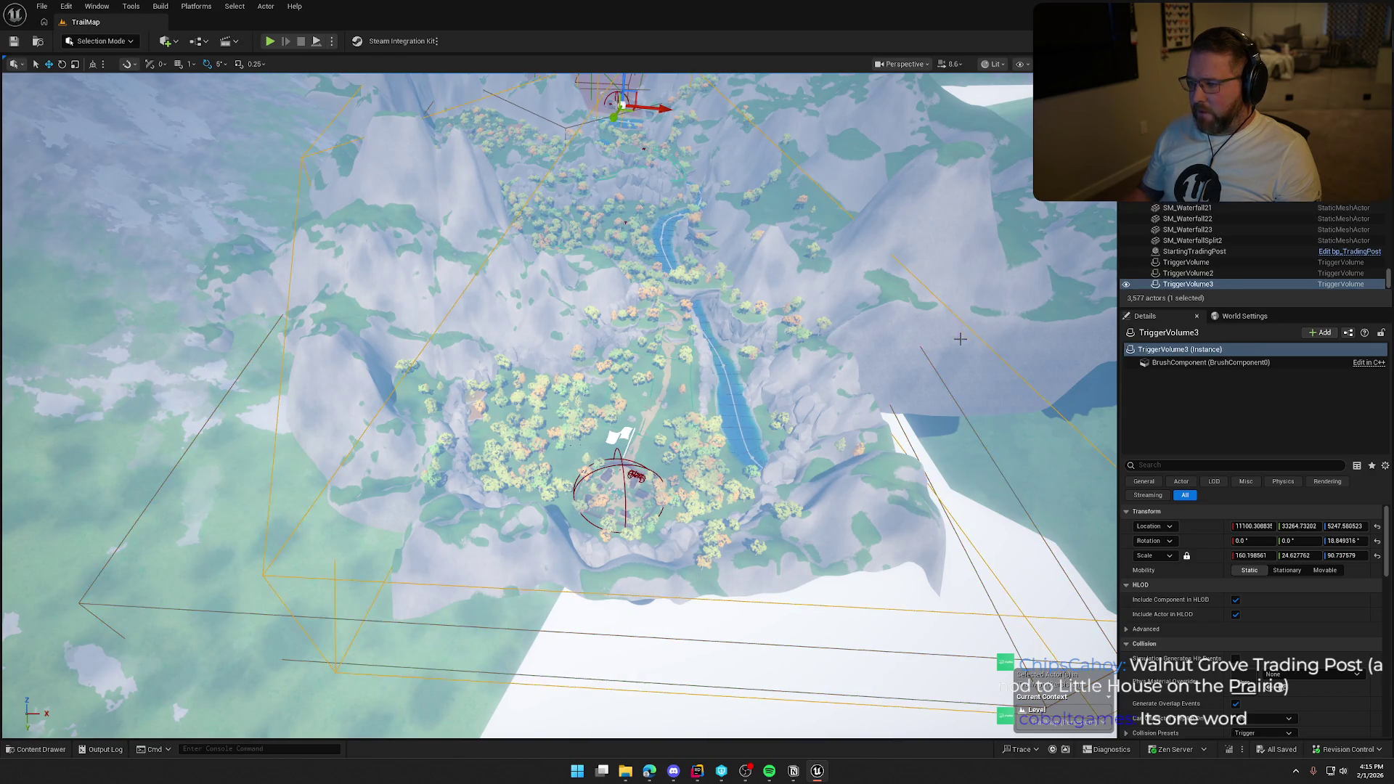
{"action": "left_click", "coordinate": [101, 41]}
{"action": "left_click", "coordinate": [109, 129]}
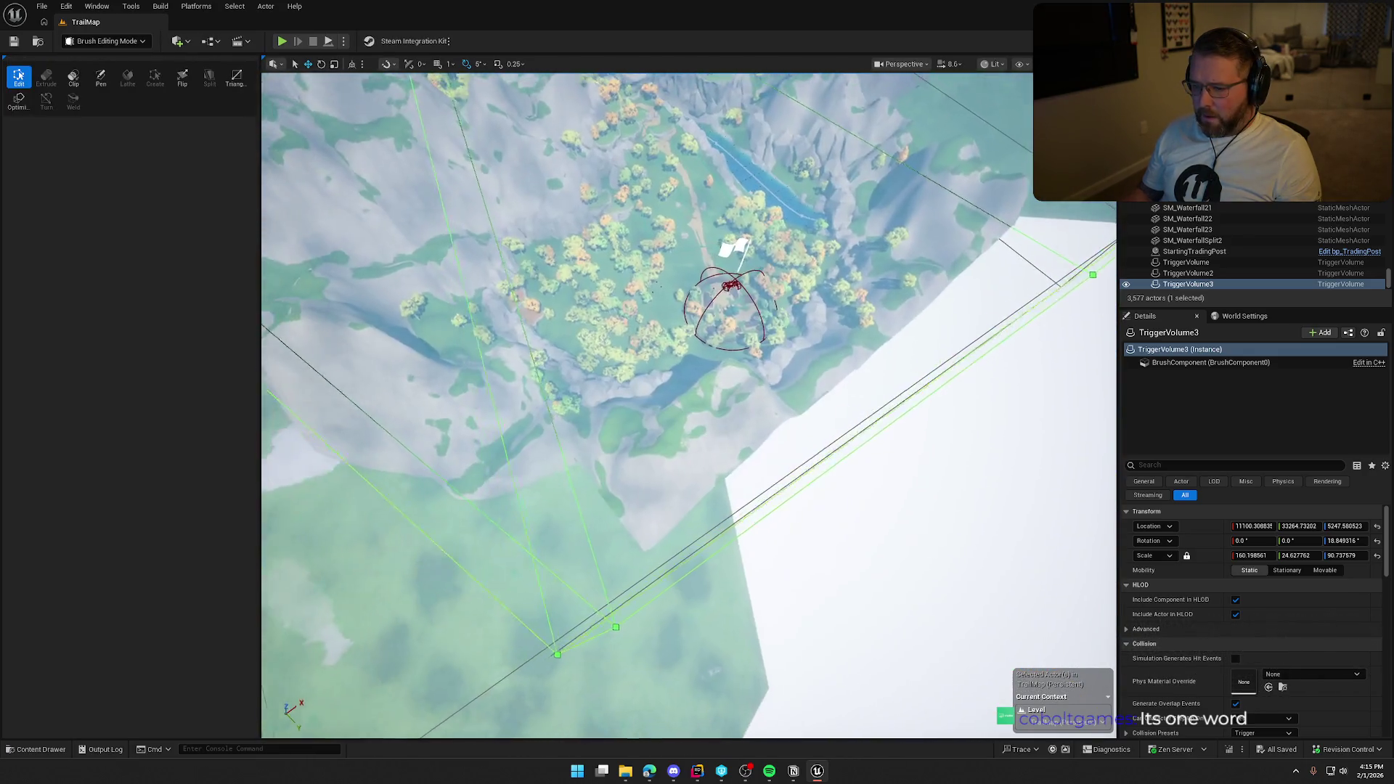
- Drag the brush's bottom corner vertex inward toward the valley, then select the other corner vertices
{"action": "left_click", "coordinate": [618, 606]}
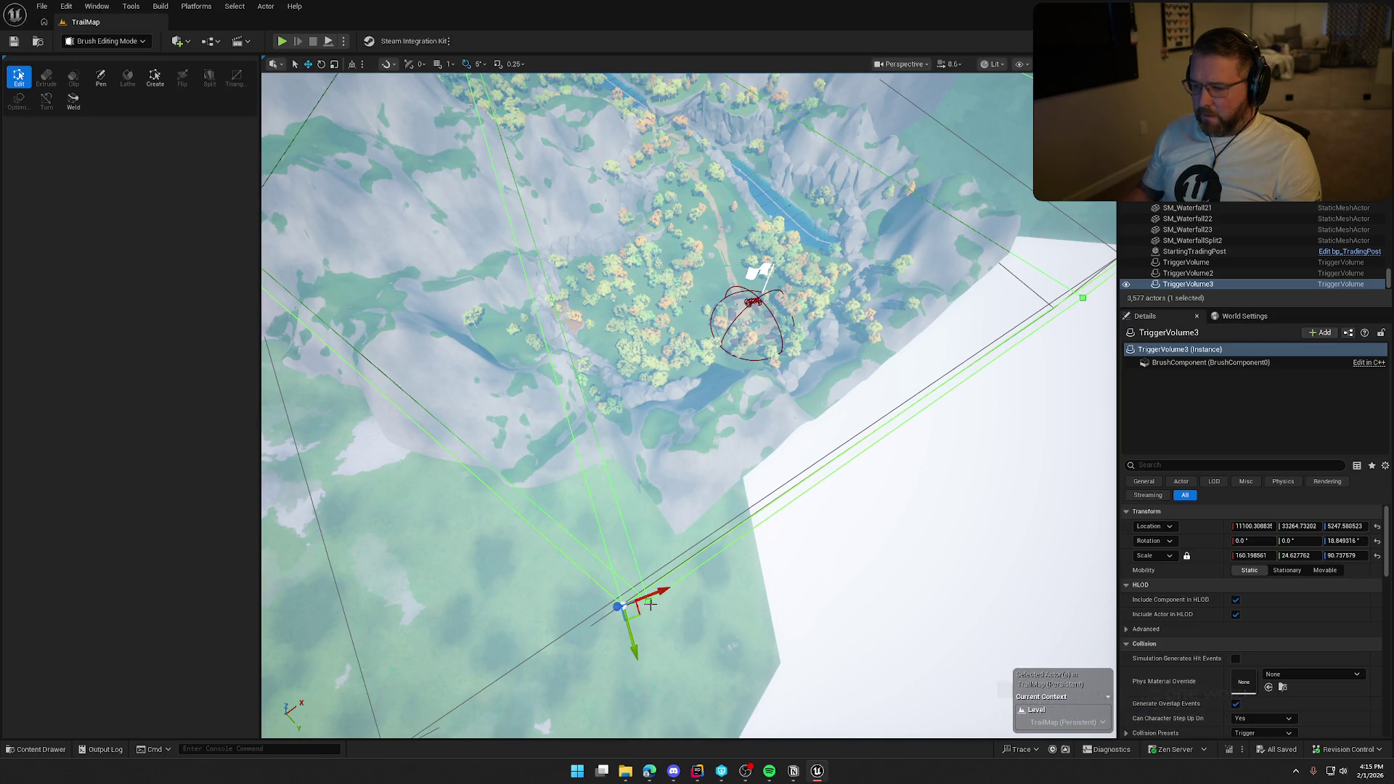
{"action": "mouse_move", "coordinate": [639, 617]}
{"action": "left_mouse_down"}
{"action": "mouse_move", "coordinate": [649, 572]}
{"action": "mouse_move", "coordinate": [601, 423]}
{"action": "mouse_move", "coordinate": [604, 398]}
{"action": "mouse_move", "coordinate": [619, 403]}
{"action": "left_mouse_up"}
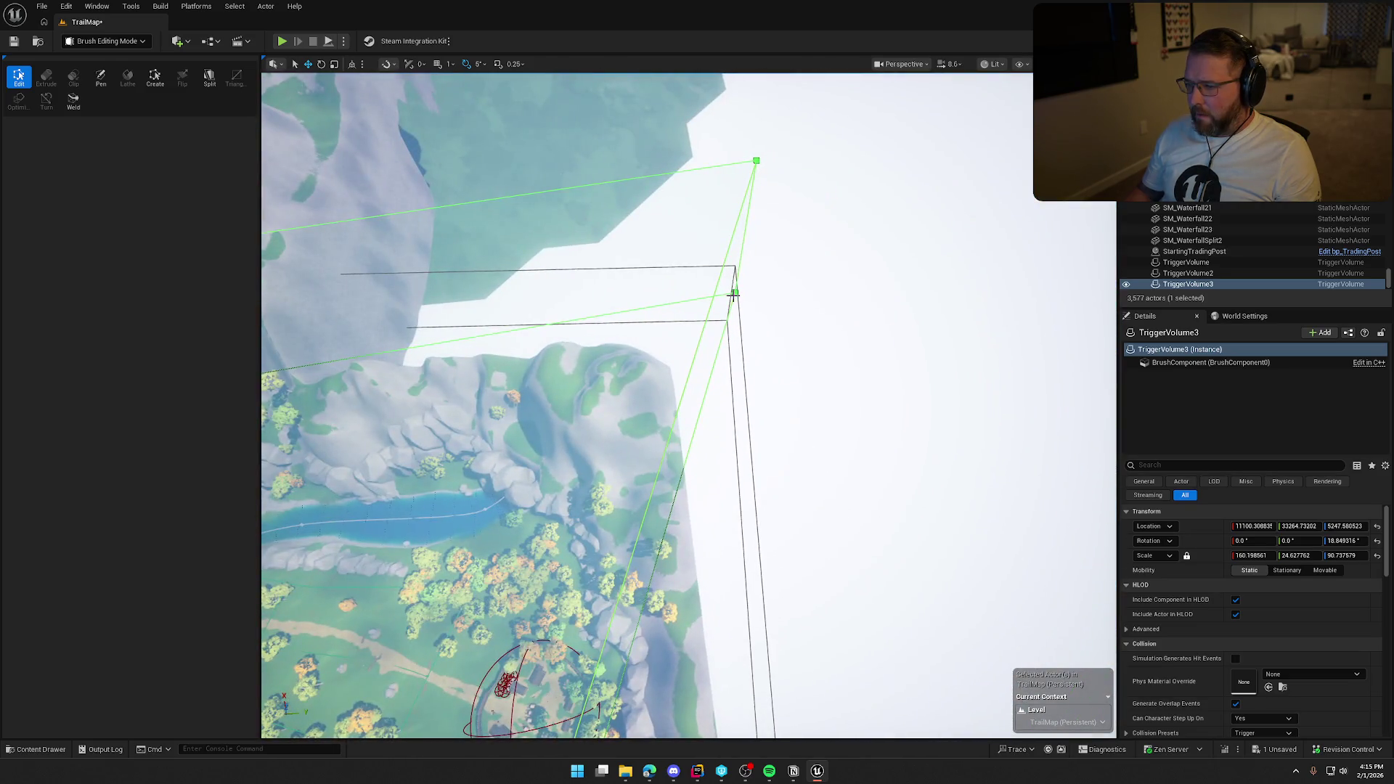
{"action": "left_click", "coordinate": [734, 293]}
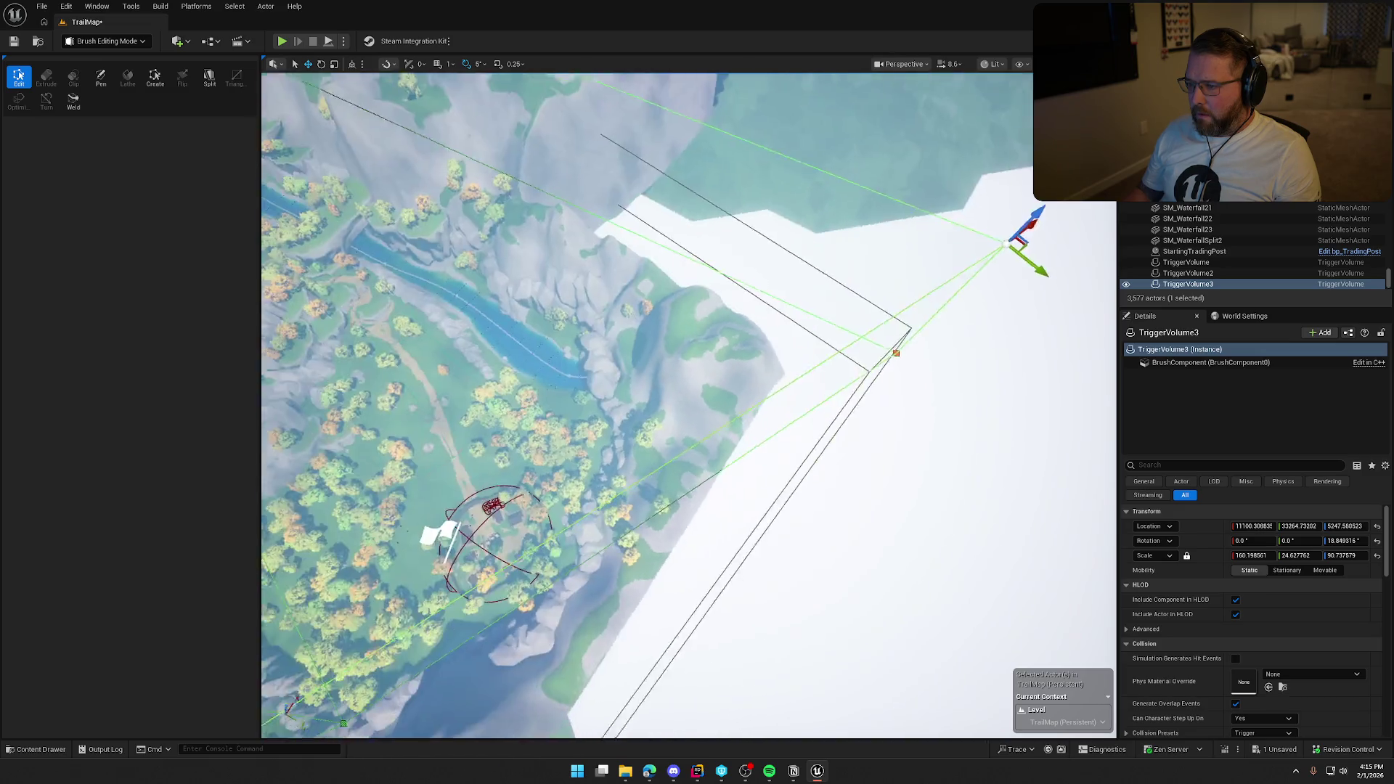
{"action": "left_click", "coordinate": [715, 337]}
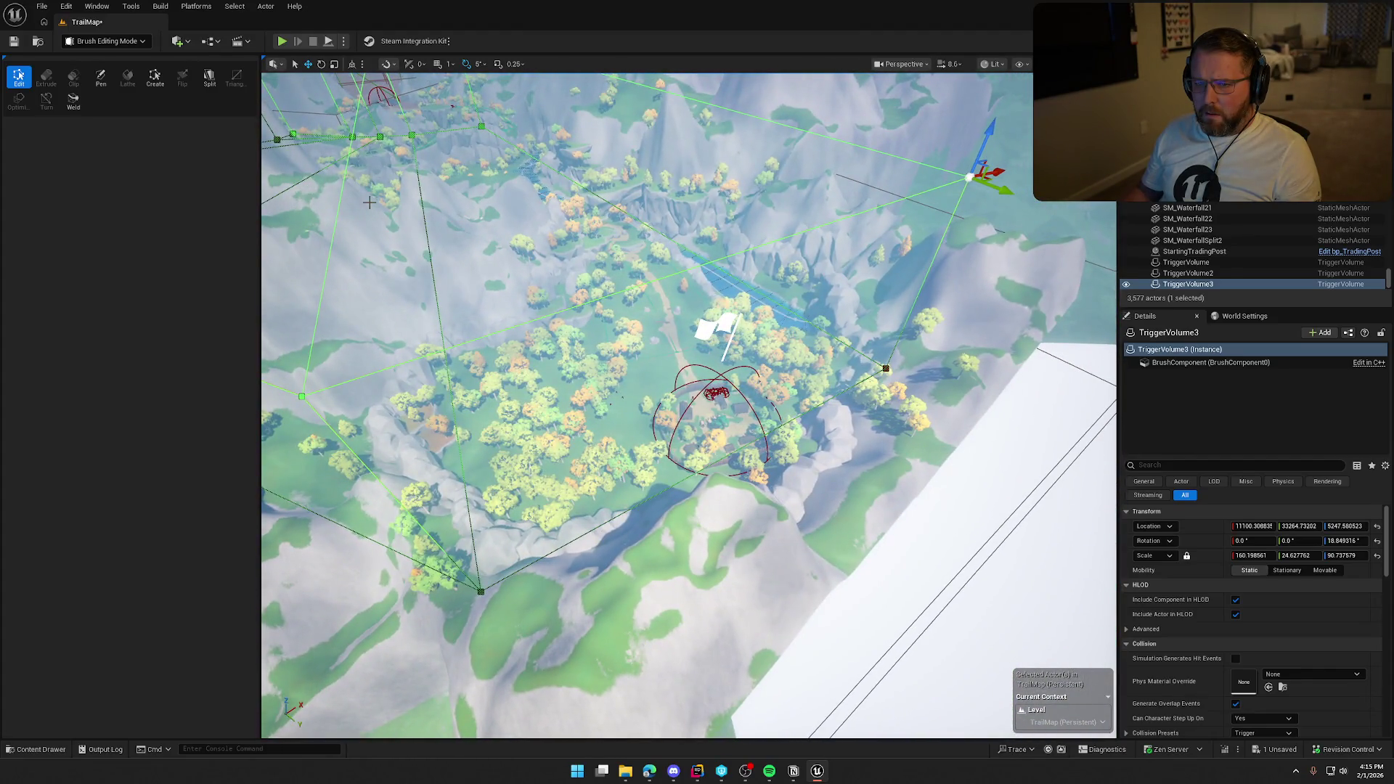
{"action": "scroll", "coordinate": [505, 463], "scroll_direction": "down", "scroll_amount": 3}
{"action": "left_click", "coordinate": [361, 385]}
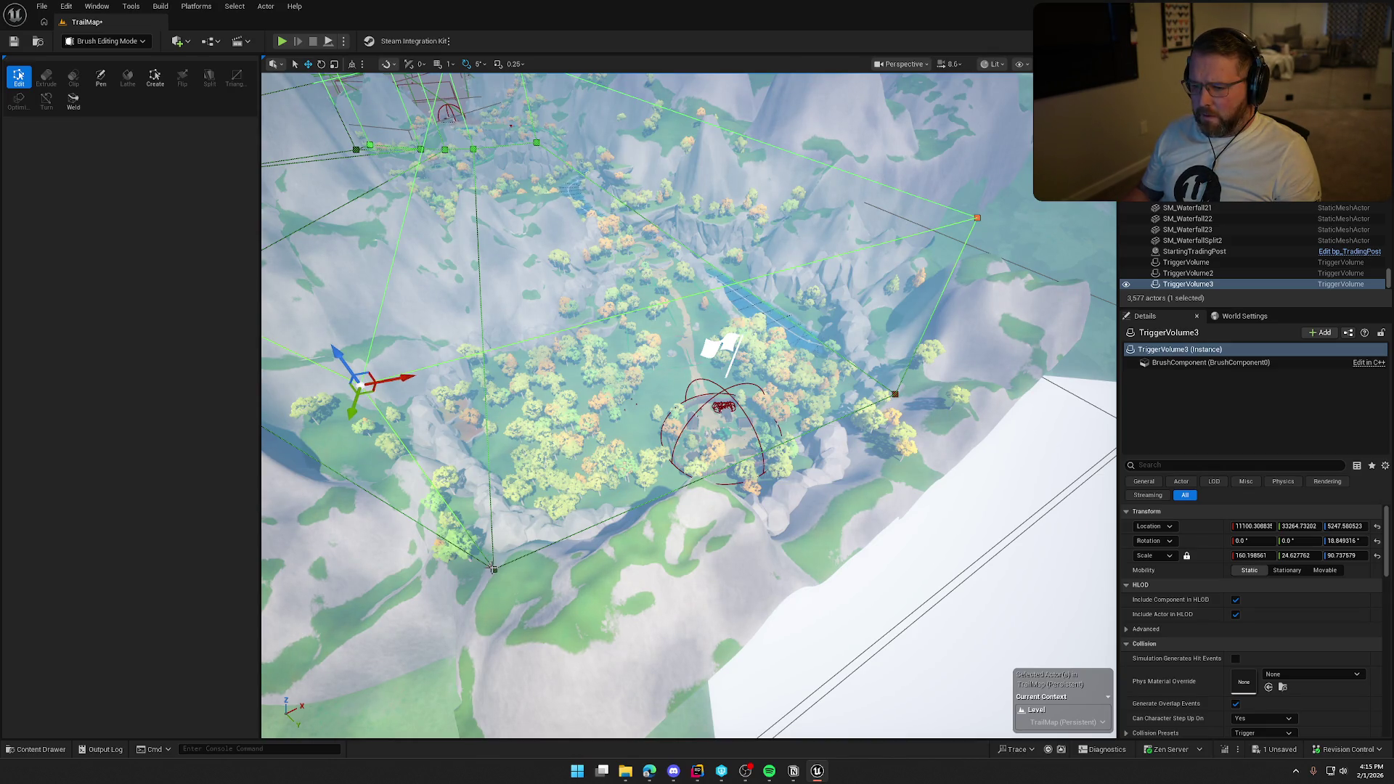
{"action": "left_click", "coordinate": [494, 568]}
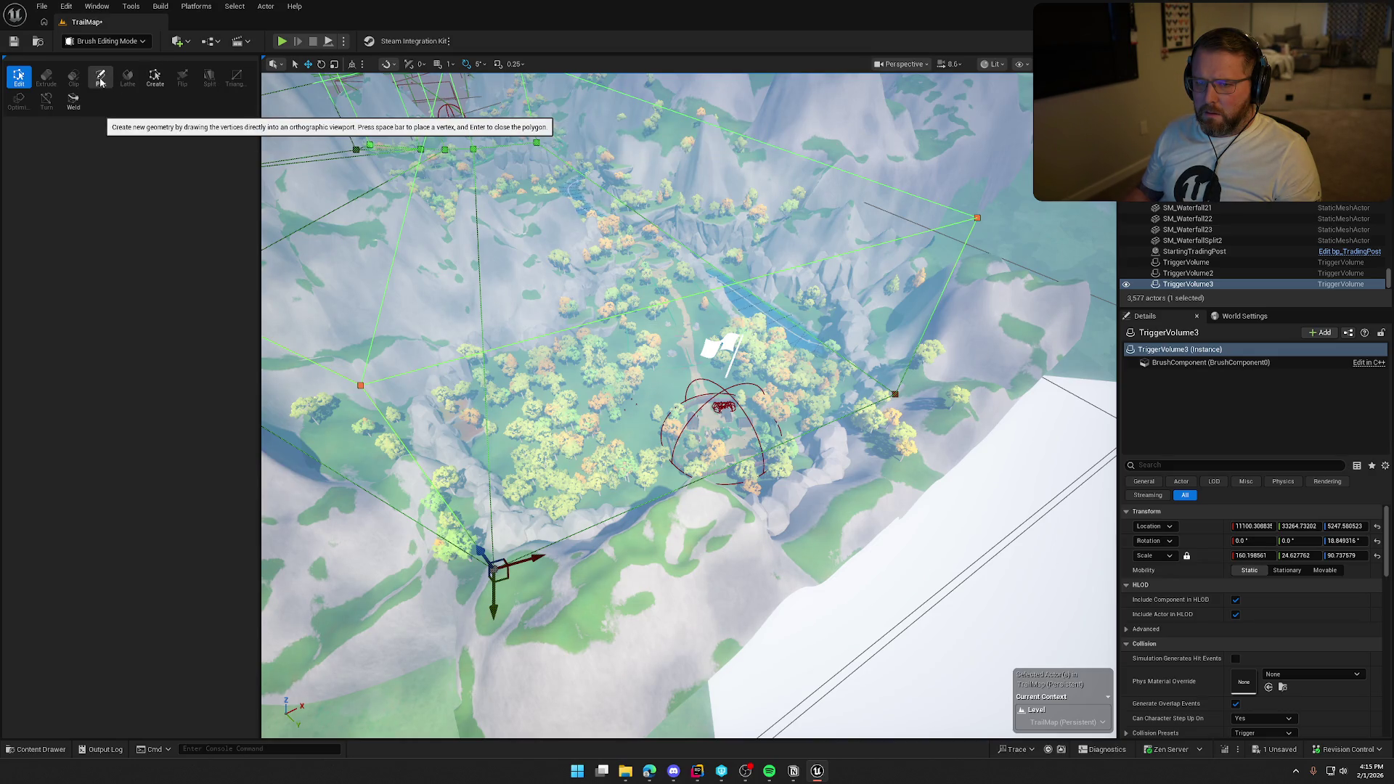
- Widen TriggerVolume3 by moving its right edge outward over the valley, and undo the accidental split
{"action": "left_click_drag", "start_coordinate": [508, 363], "coordinate": [494, 268]}
{"action": "left_click_drag", "start_coordinate": [686, 427], "coordinate": [687, 427]}
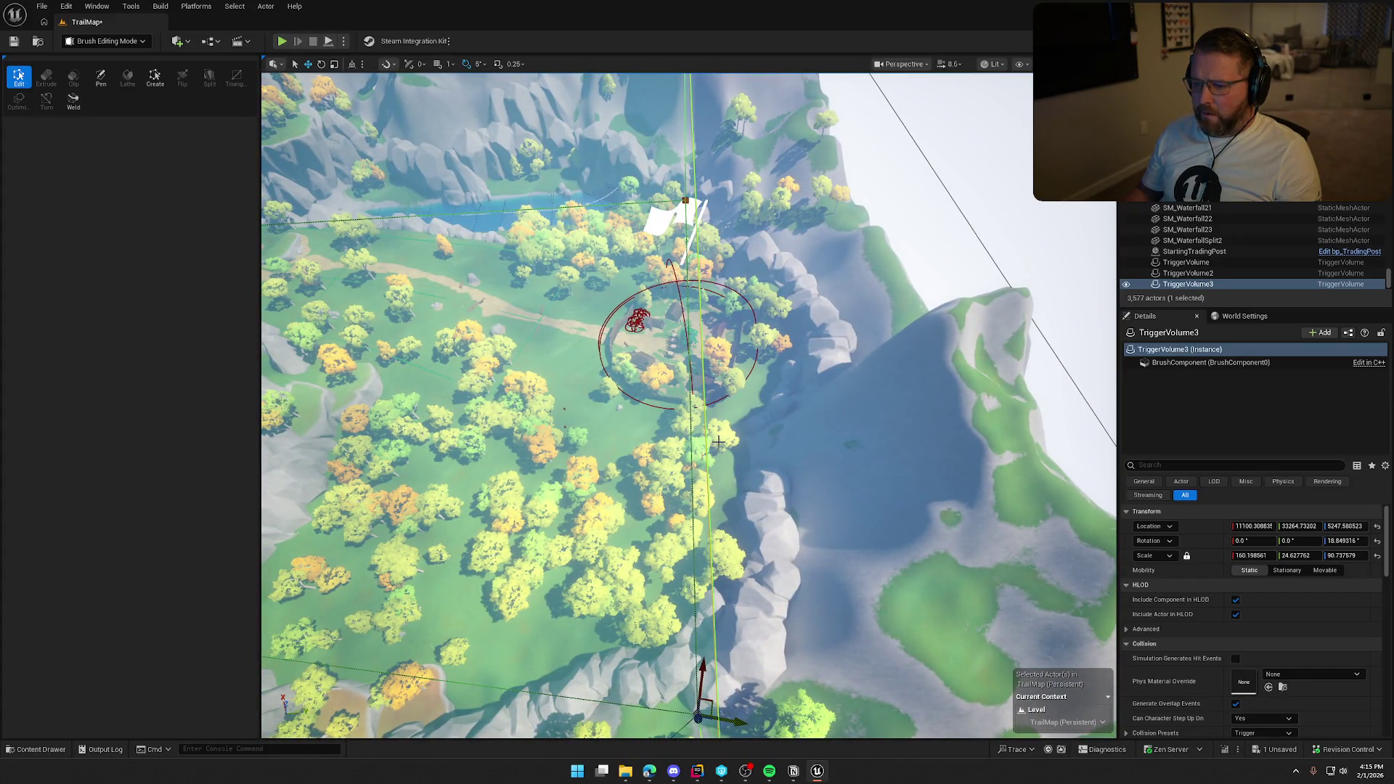
{"action": "left_click_drag", "start_coordinate": [625, 415], "coordinate": [571, 379]}
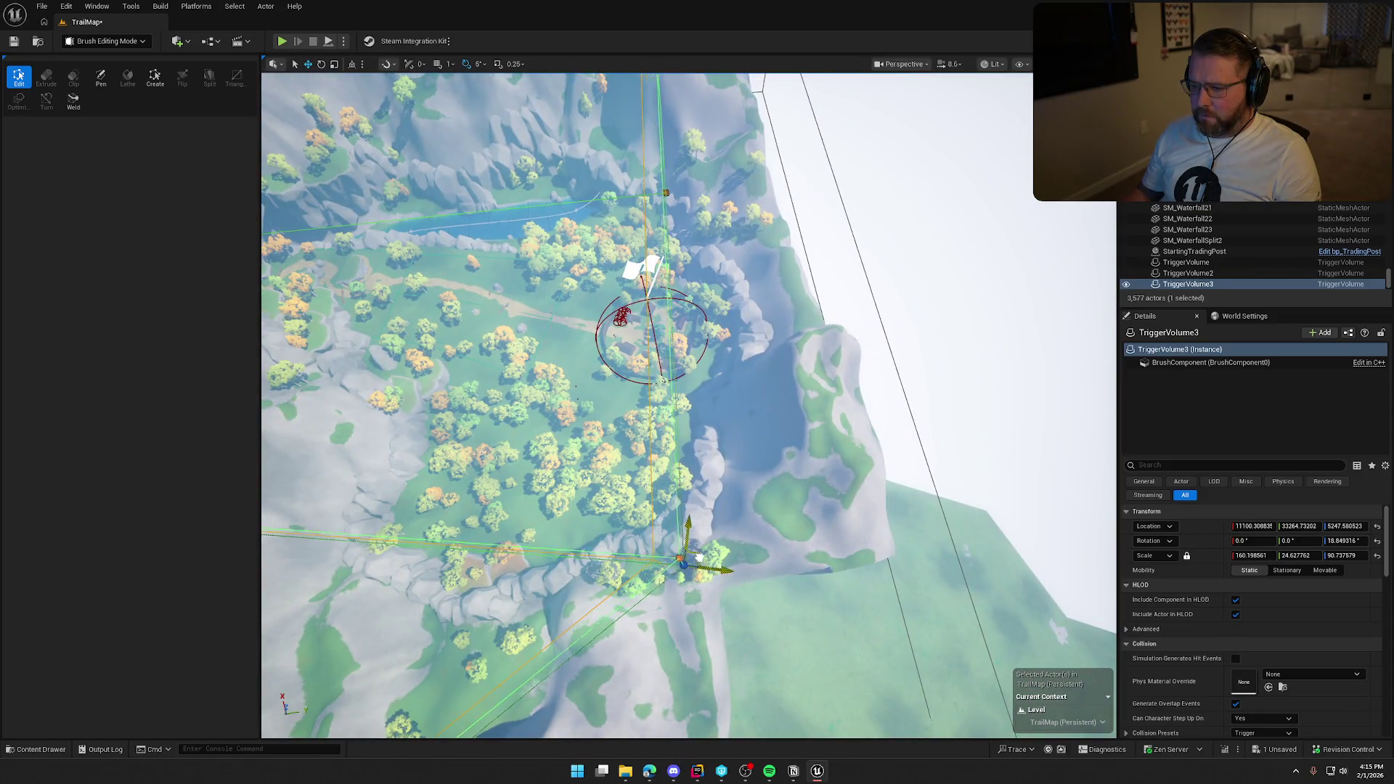
{"action": "left_click_drag", "start_coordinate": [715, 554], "coordinate": [752, 554]}
{"action": "mouse_move", "coordinate": [404, 201]}
{"action": "left_mouse_down"}
{"action": "mouse_move", "coordinate": [425, 207]}
{"action": "mouse_move", "coordinate": [404, 202]}
{"action": "left_mouse_up"}
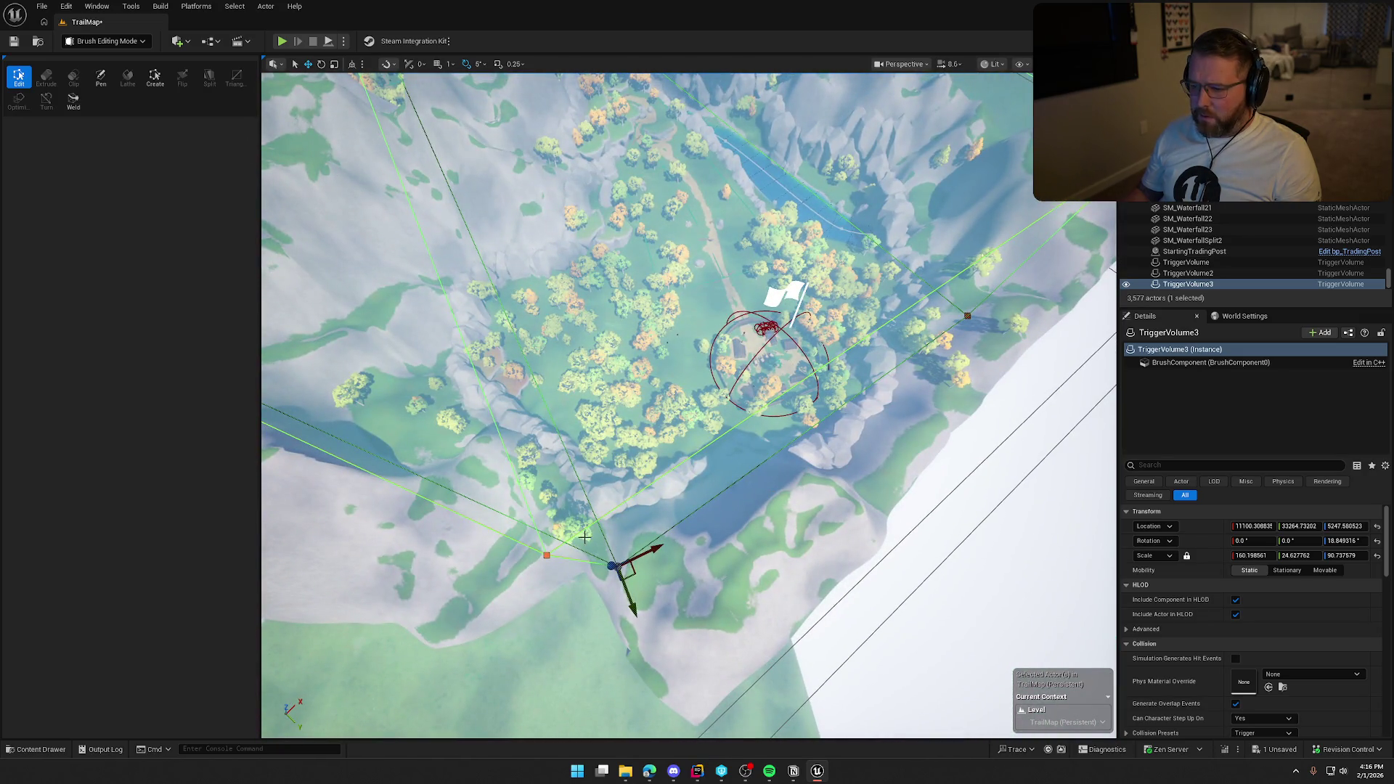
{"action": "mouse_move", "coordinate": [554, 564]}
{"action": "left_mouse_down"}
{"action": "mouse_move", "coordinate": [880, 218]}
{"action": "mouse_move", "coordinate": [591, 508]}
{"action": "left_mouse_up"}
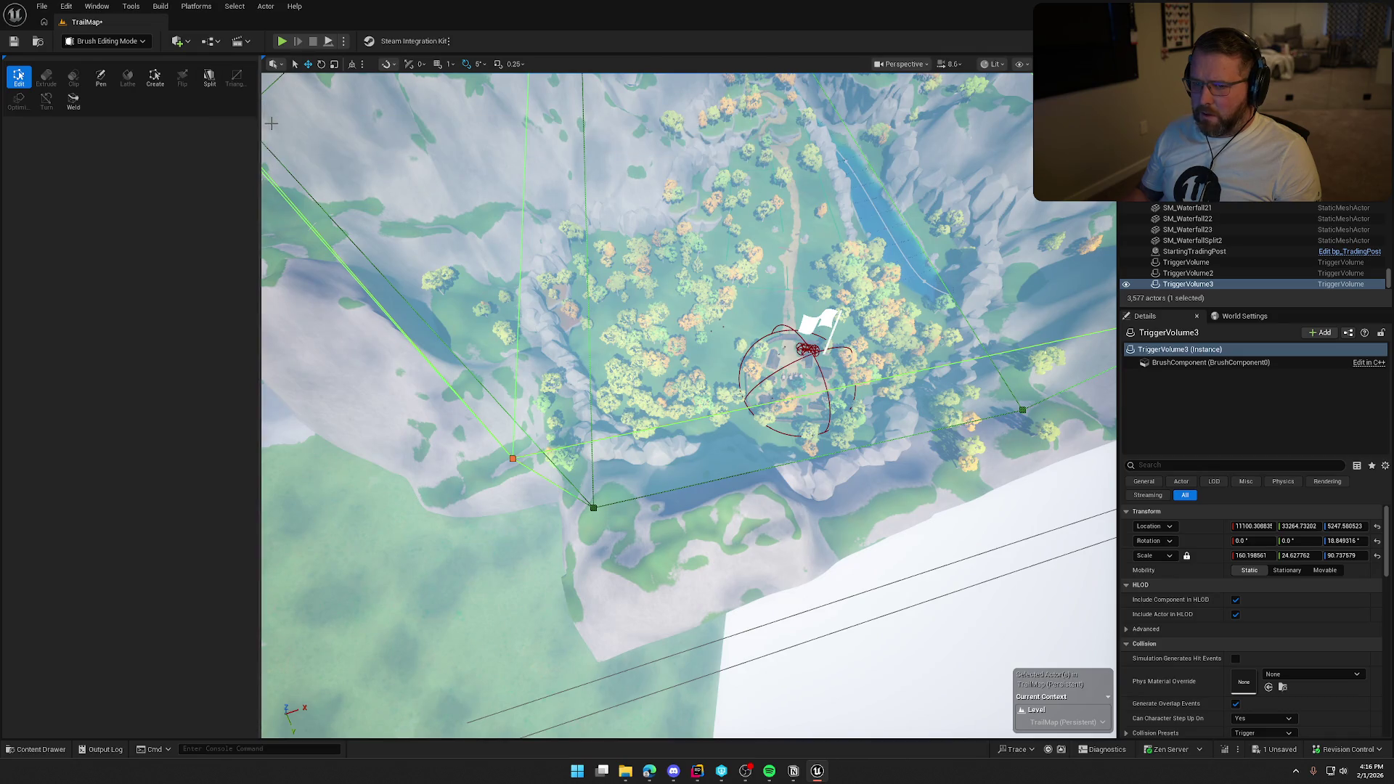
{"action": "left_click_drag", "start_coordinate": [595, 436], "coordinate": [508, 378]}
{"action": "mouse_move", "coordinate": [718, 299]}
{"action": "left_mouse_down"}
{"action": "mouse_move", "coordinate": [690, 299]}
{"action": "mouse_move", "coordinate": [718, 298]}
{"action": "left_mouse_up"}
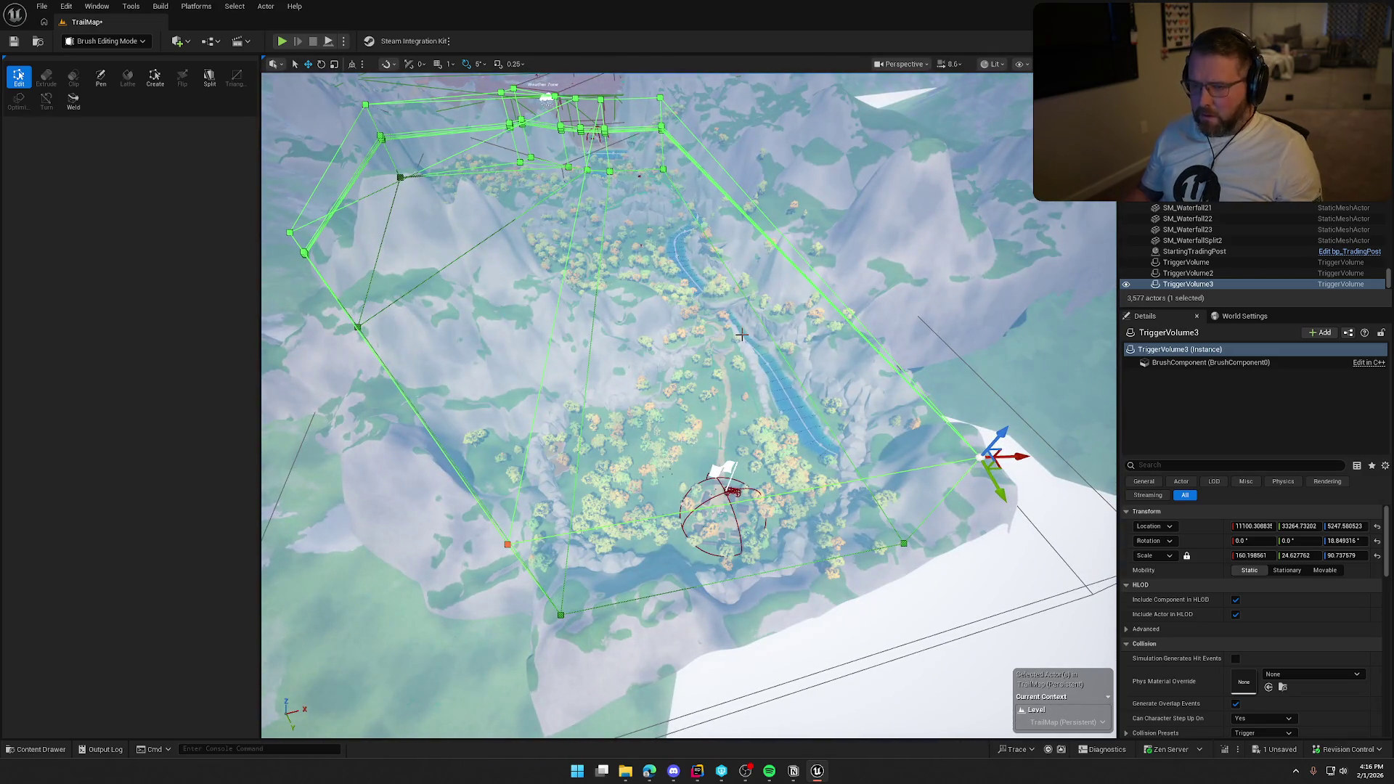
{"action": "key", "text": "ctrl+z"}
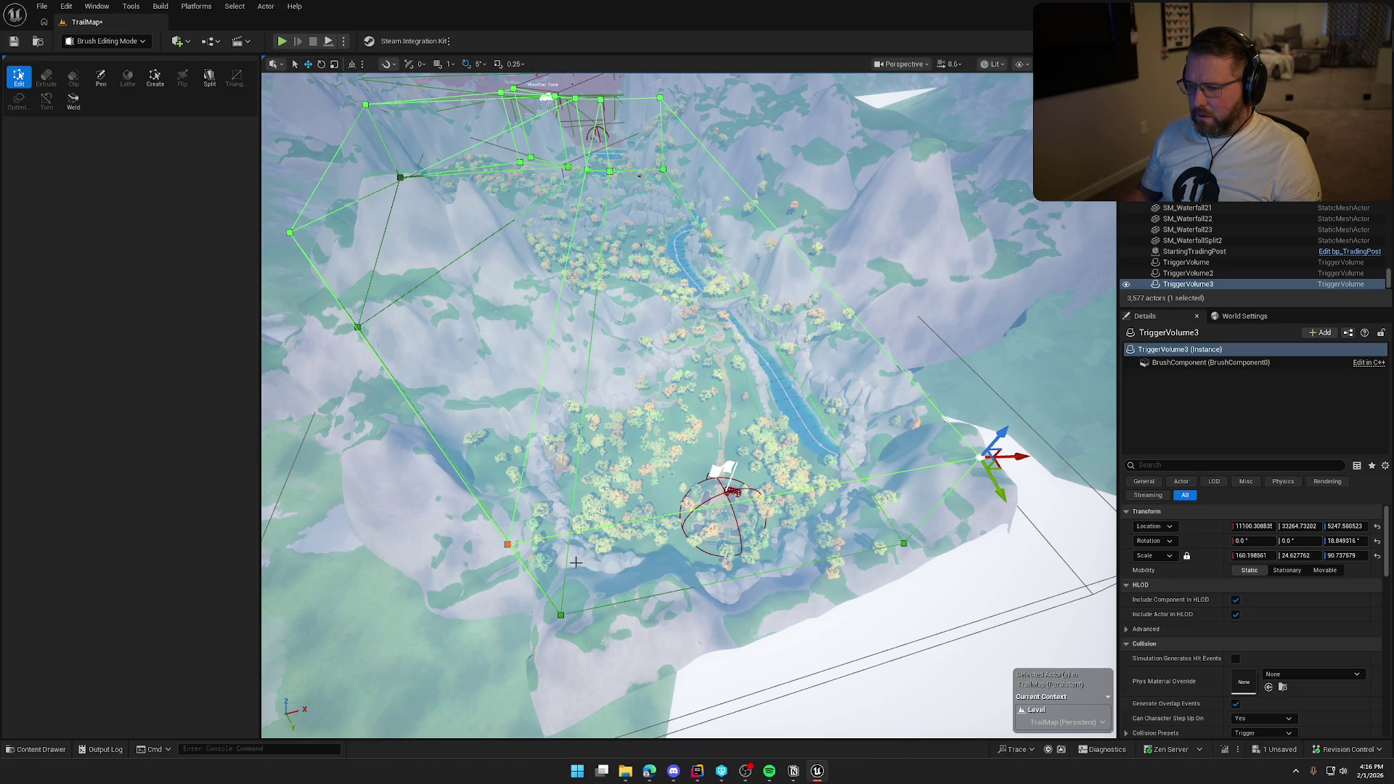
- Select two lower-right brush vertices and split between them, undoing the split both times
{"action": "left_click", "coordinate": [903, 545]}
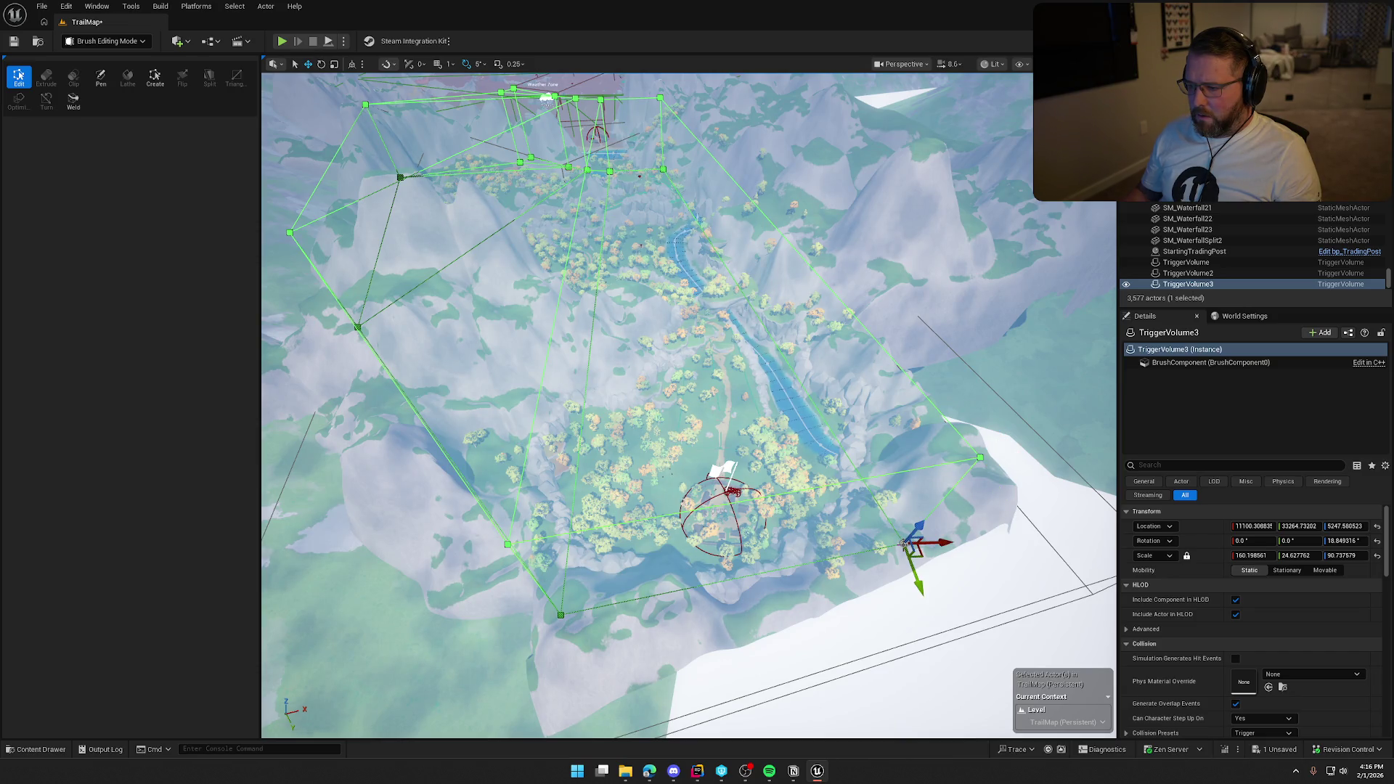
{"action": "left_click", "coordinate": [979, 459]}
{"action": "left_click", "coordinate": [213, 84]}
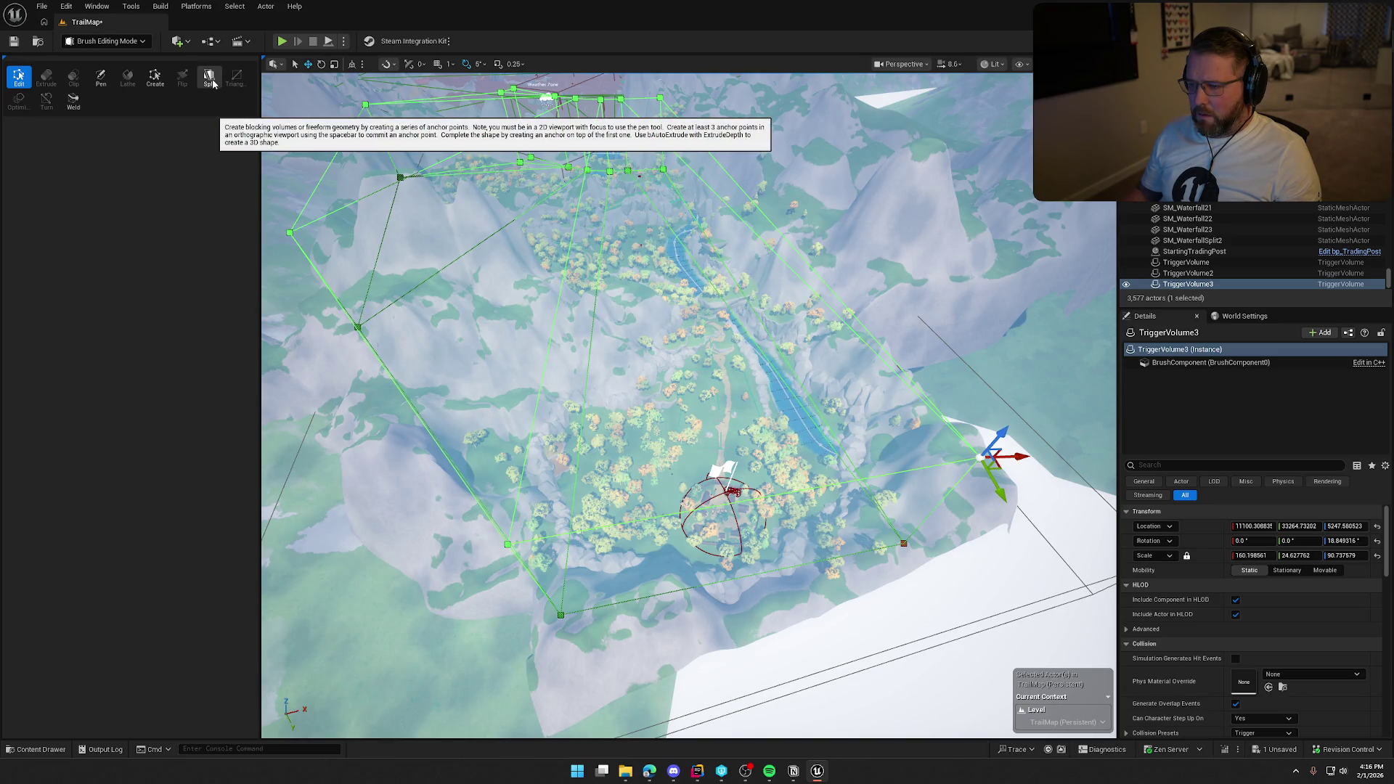
{"action": "key", "text": "ctrl+z"}
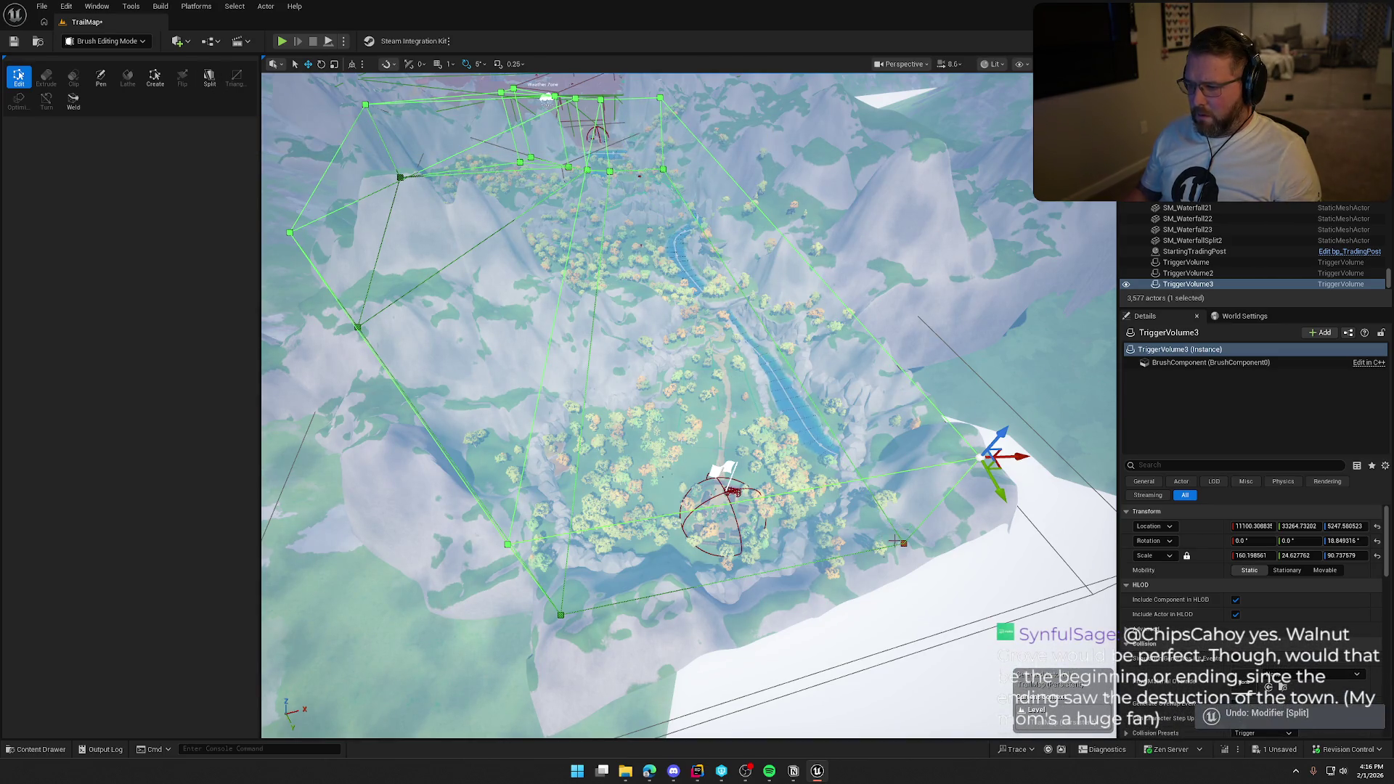
{"action": "left_click", "coordinate": [904, 545]}
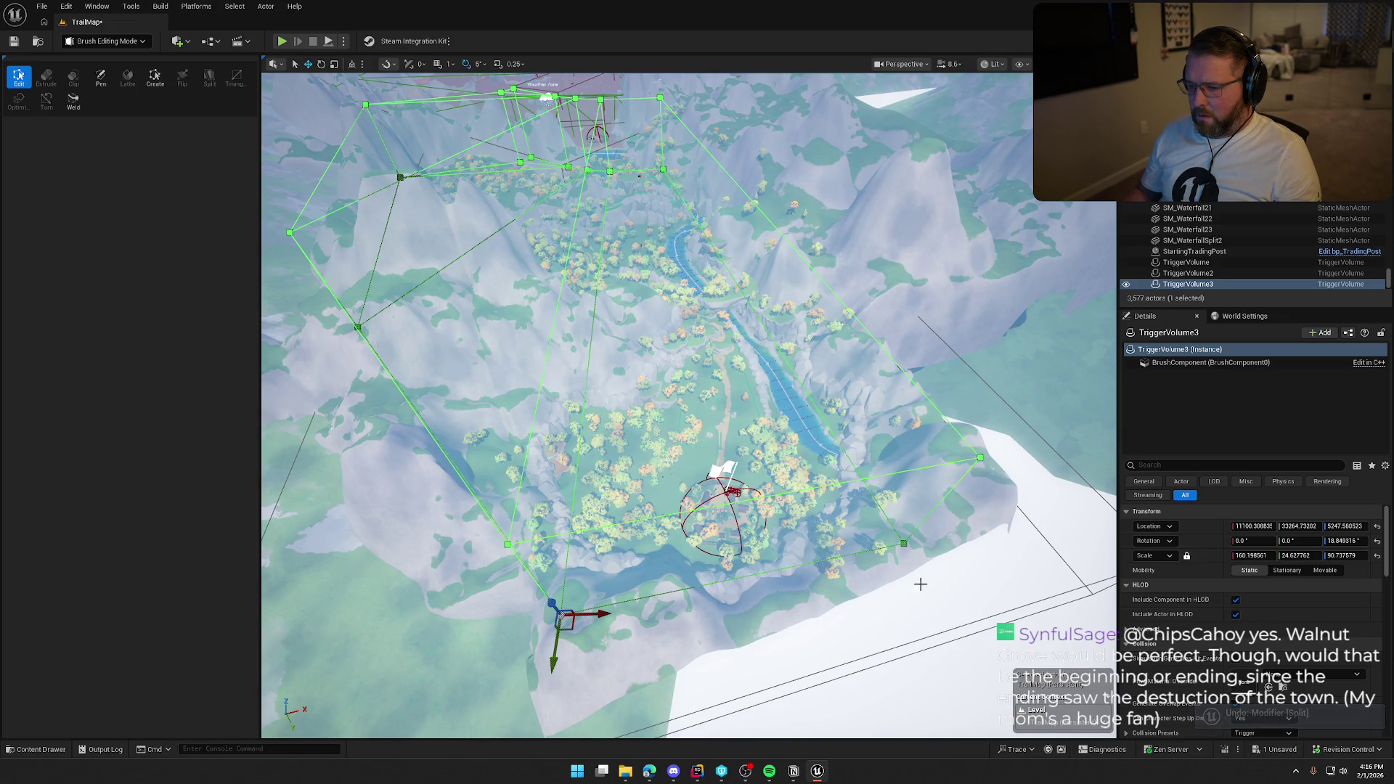
{"action": "left_click", "coordinate": [905, 544]}
{"action": "left_click", "coordinate": [209, 74]}
{"action": "key", "text": "ctrl+z"}
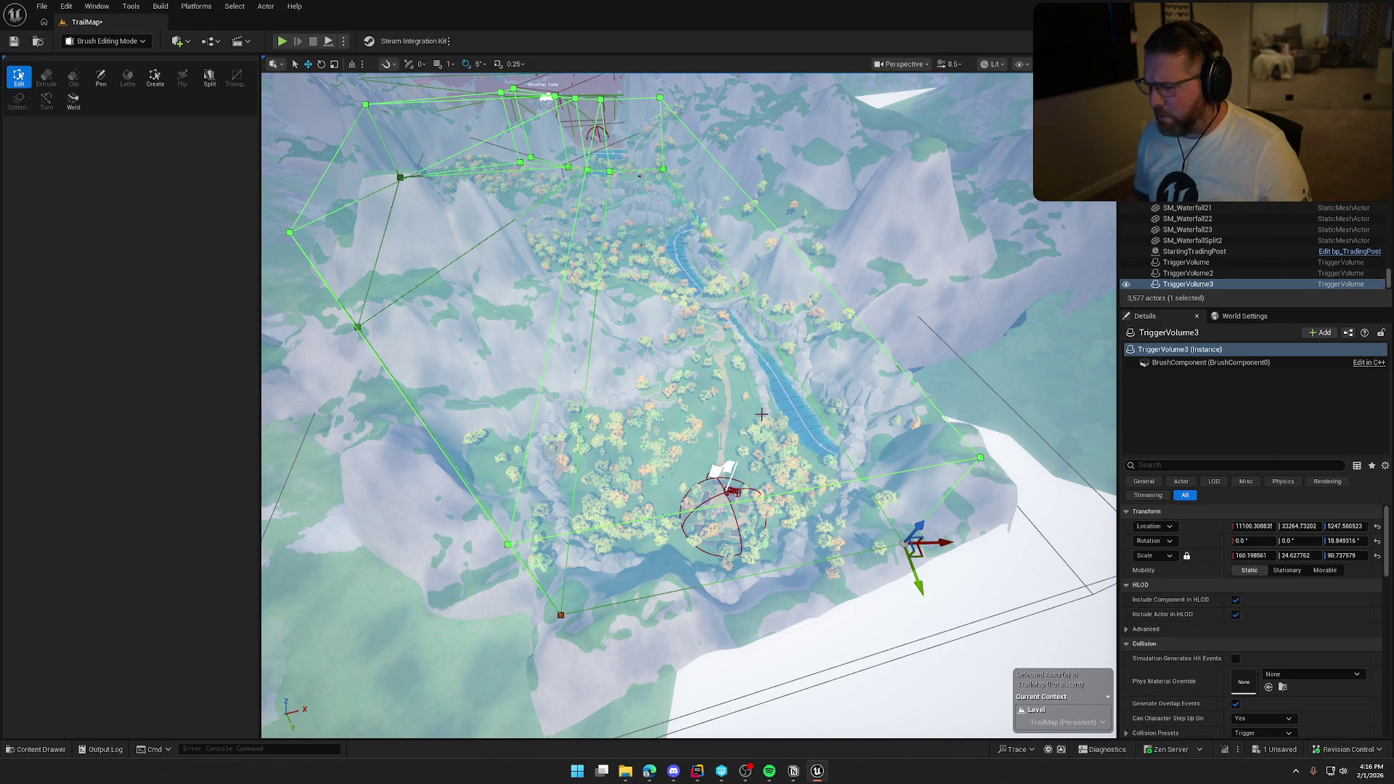
- Select the volume's lower face beside the trading post and fly the view toward the flag
{"action": "scroll", "coordinate": [748, 398], "scroll_direction": "up", "scroll_amount": 1}
{"action": "key", "text": "ctrl+space"}
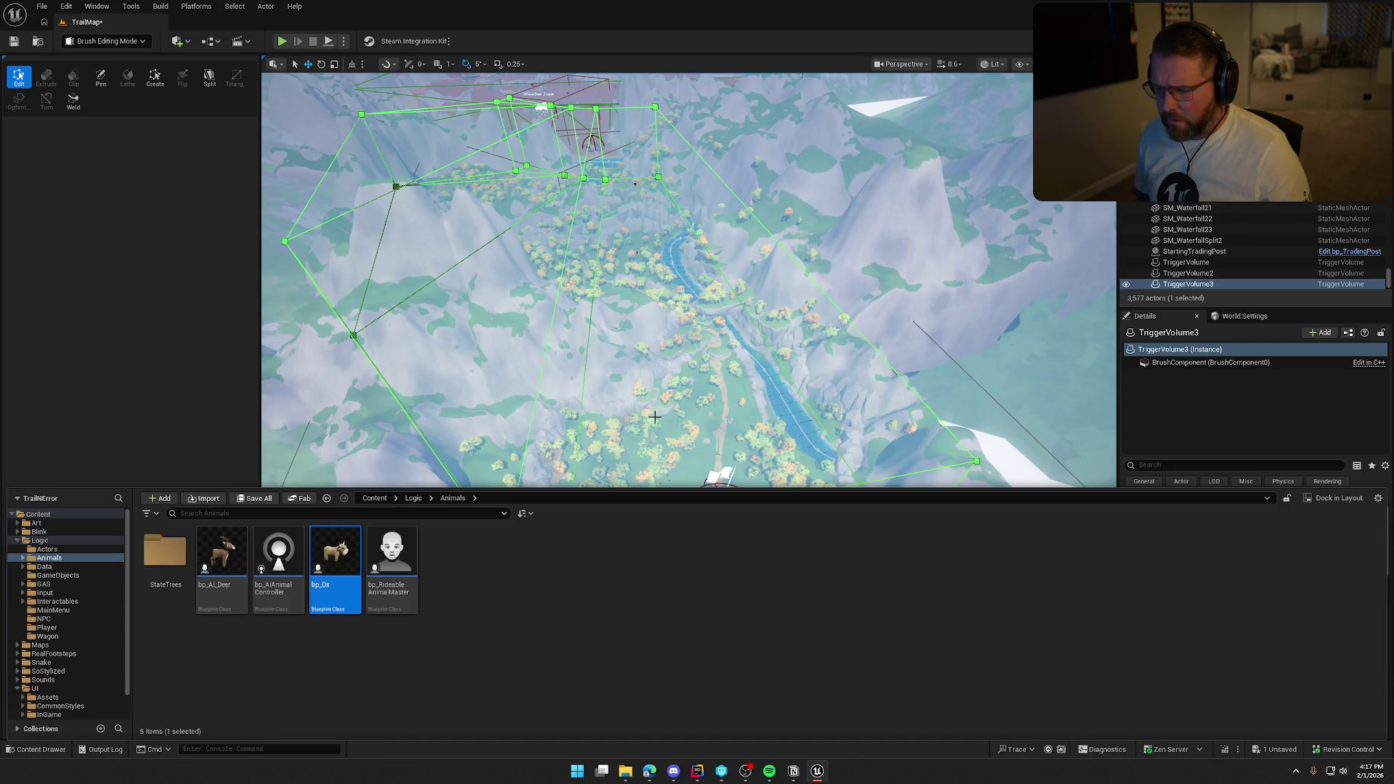
{"action": "left_click", "coordinate": [664, 393]}
{"action": "left_click_drag", "start_coordinate": [706, 407], "coordinate": [719, 362]}
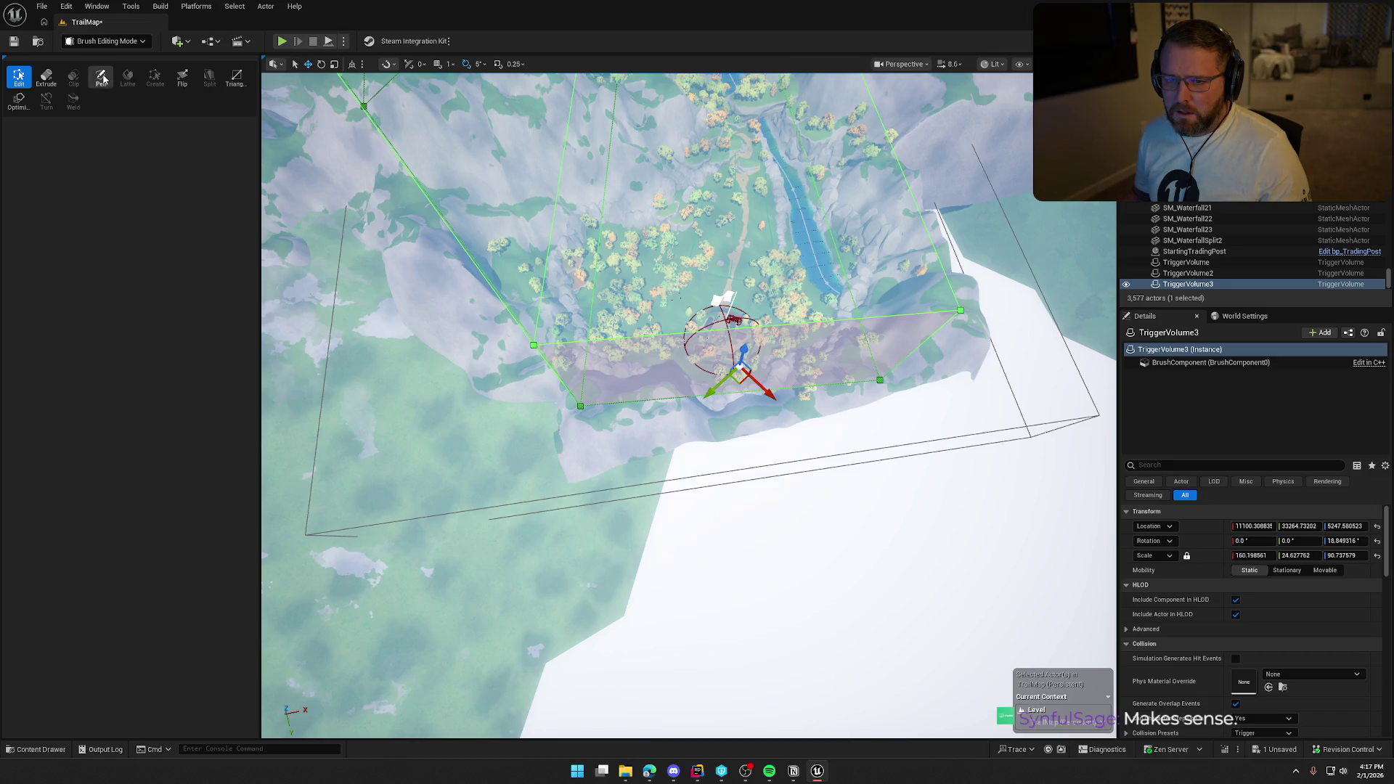
{"action": "left_click", "coordinate": [101, 77]}
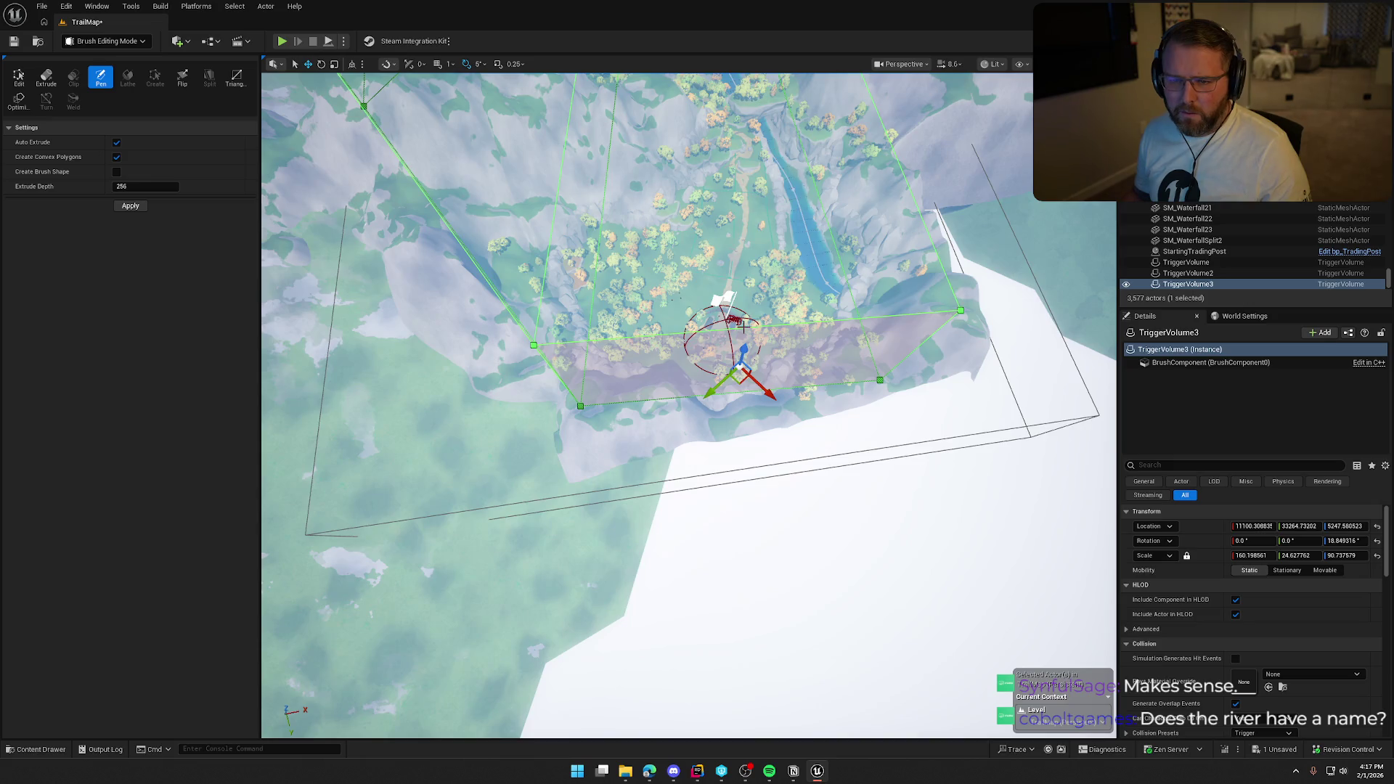
{"action": "left_click", "coordinate": [19, 77]}
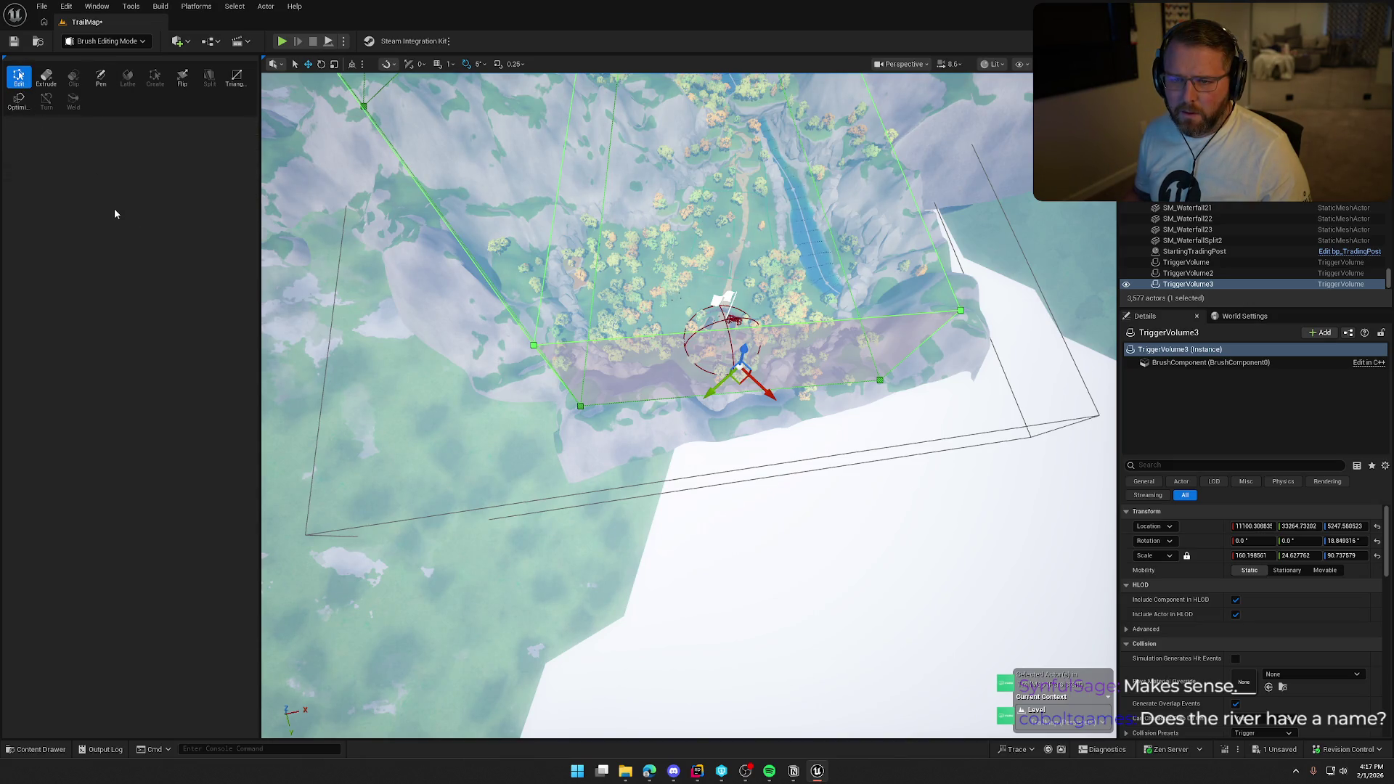
{"action": "mouse_move", "coordinate": [775, 442]}
{"action": "left_mouse_down"}
{"action": "mouse_move", "coordinate": [748, 356]}
{"action": "mouse_move", "coordinate": [661, 356]}
{"action": "mouse_move", "coordinate": [708, 477]}
{"action": "left_mouse_up"}
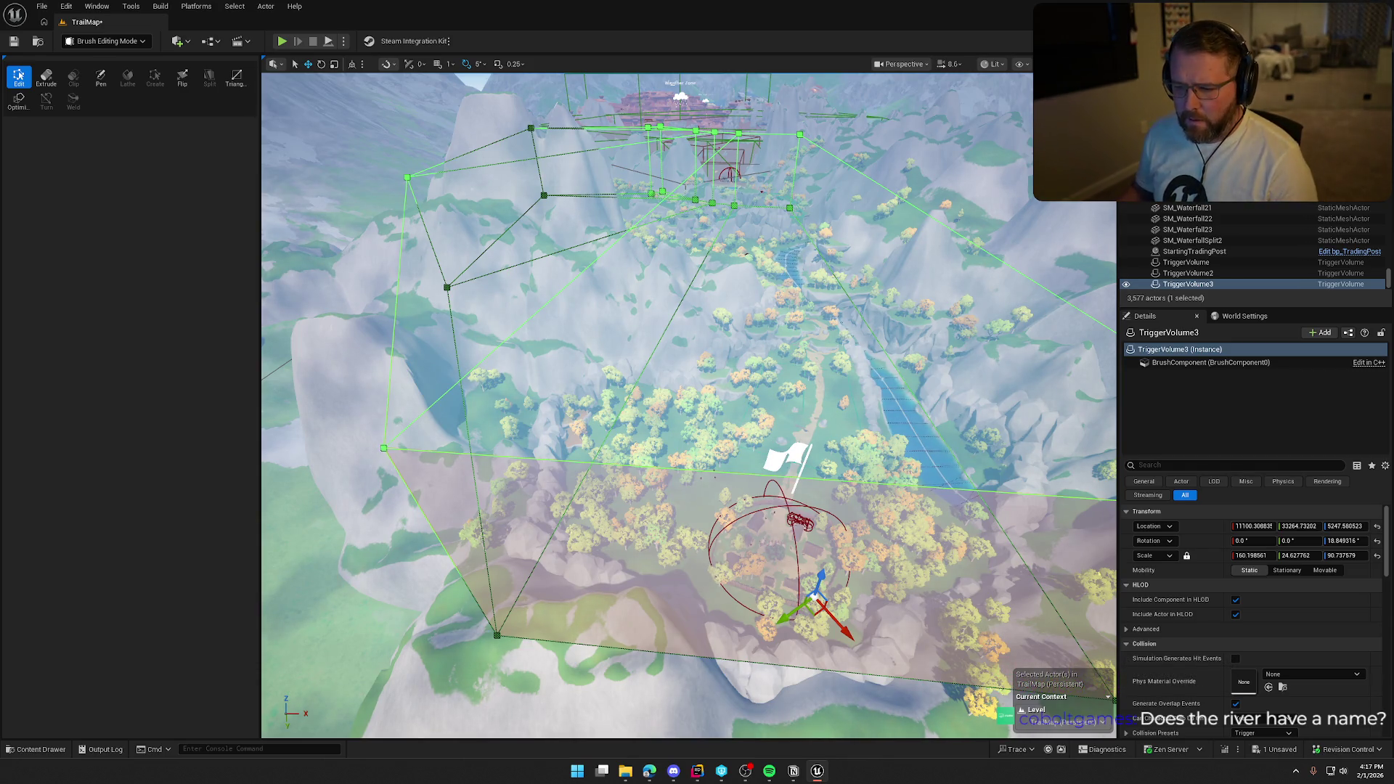
{"action": "left_click", "coordinate": [383, 449]}
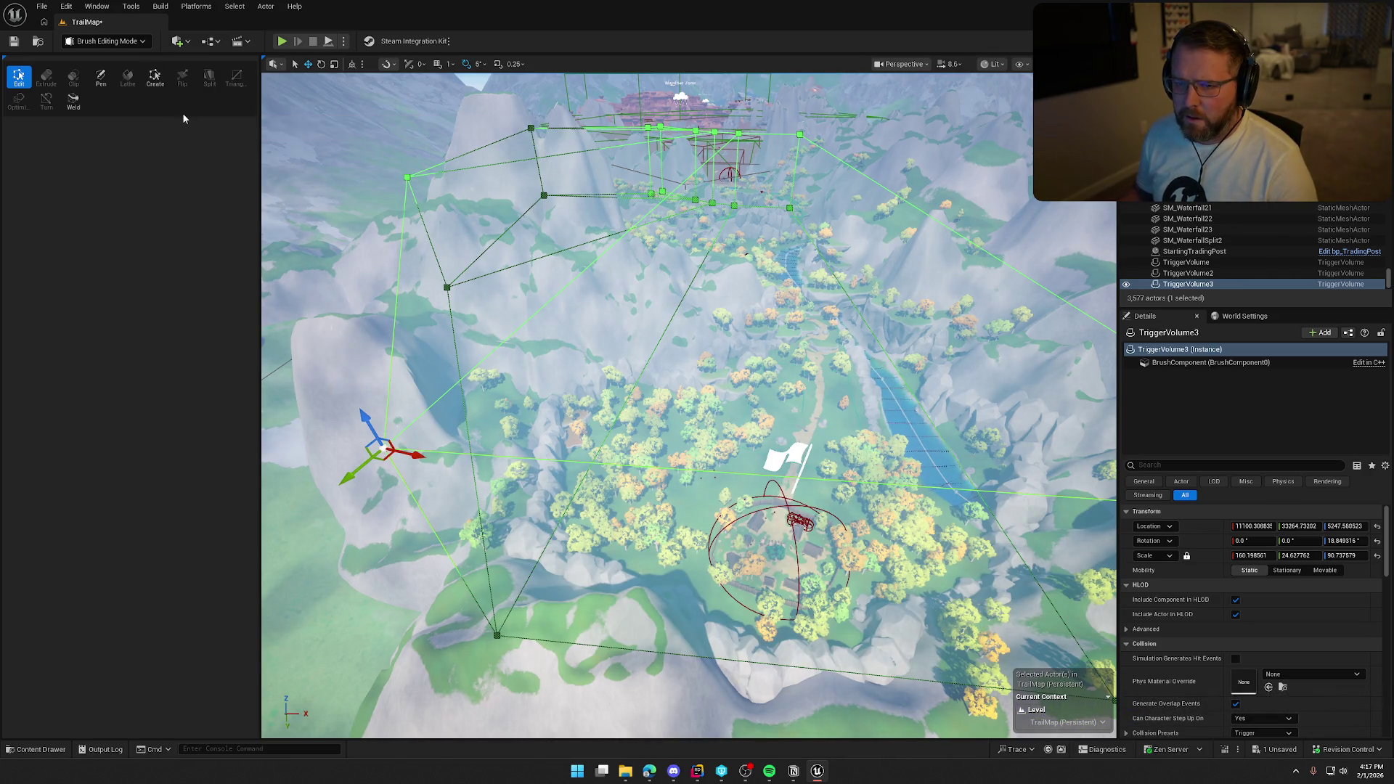
{"action": "mouse_move", "coordinate": [702, 517]}
{"action": "left_mouse_down"}
{"action": "mouse_move", "coordinate": [702, 556]}
{"action": "mouse_move", "coordinate": [701, 518]}
{"action": "left_mouse_up"}
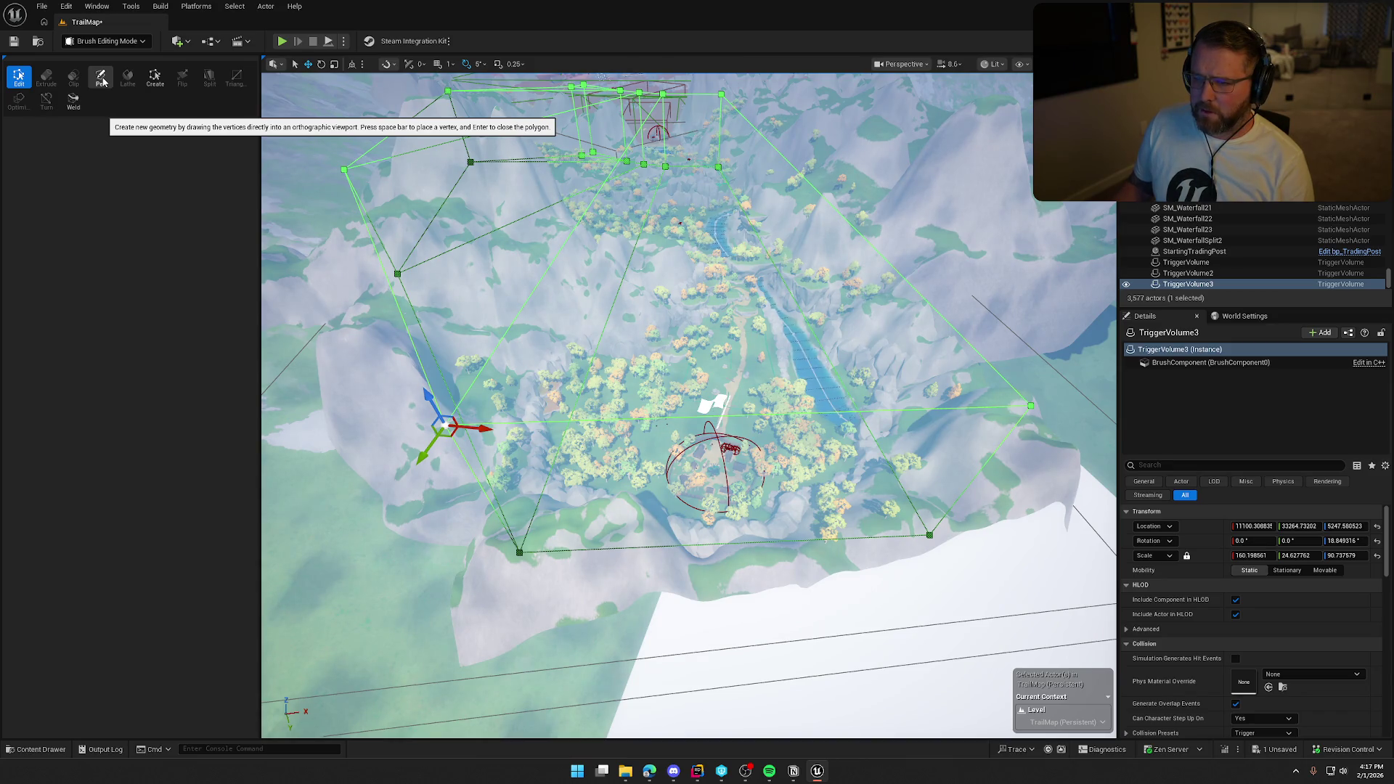
{"action": "left_click", "coordinate": [103, 82]}
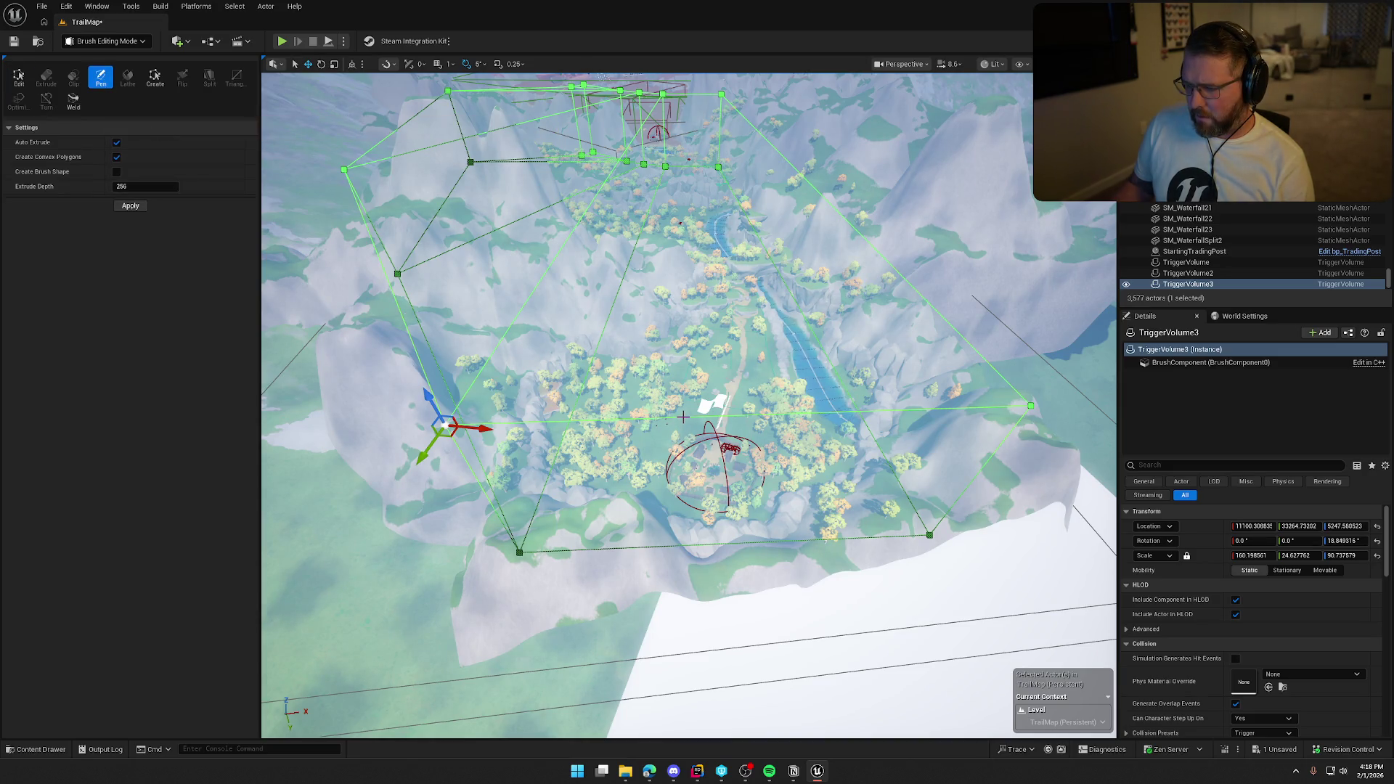
- Cycle the gizmo between rotate and move, undo the accidental changes, and reframe the village and volume
{"action": "key", "text": "e"}
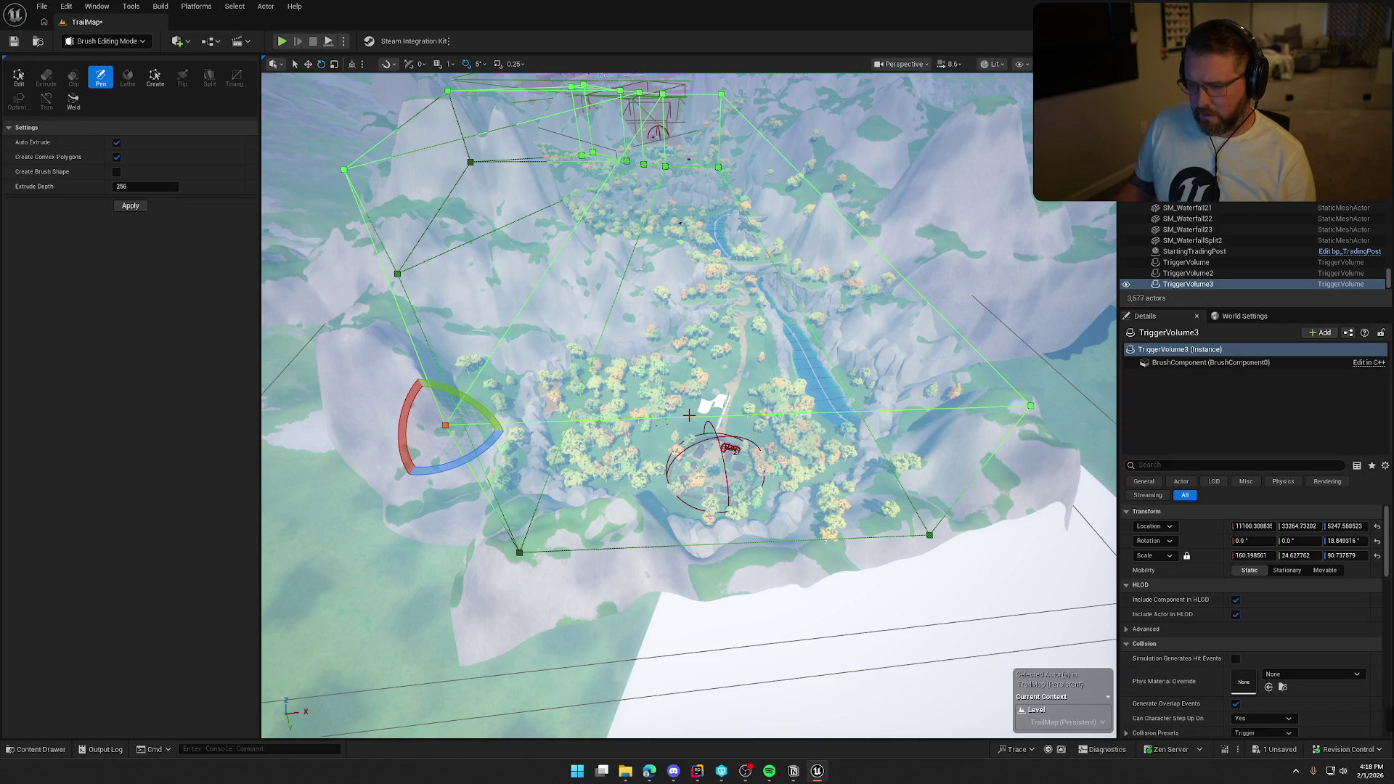
{"action": "key", "text": "ctrl+z"}
{"action": "key", "text": "w"}
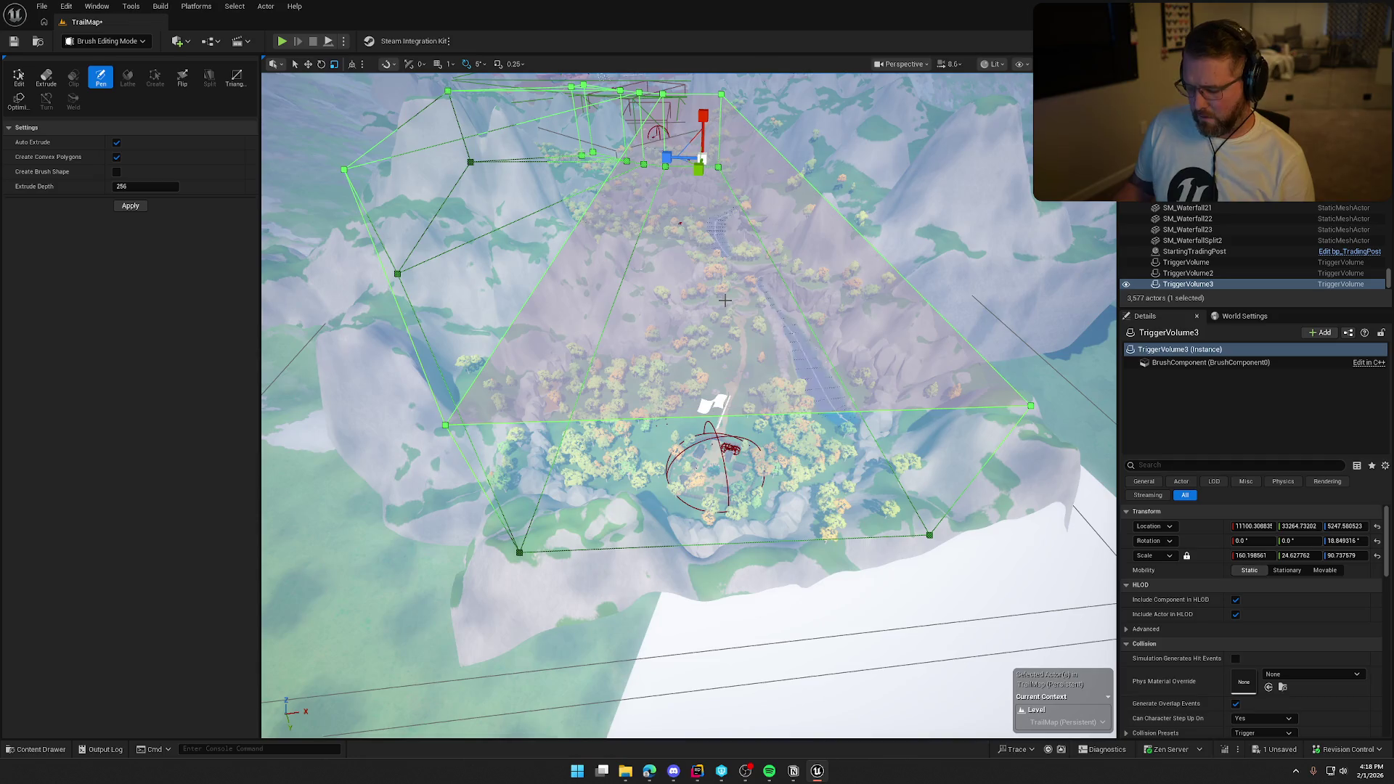
{"action": "key", "text": "w"}
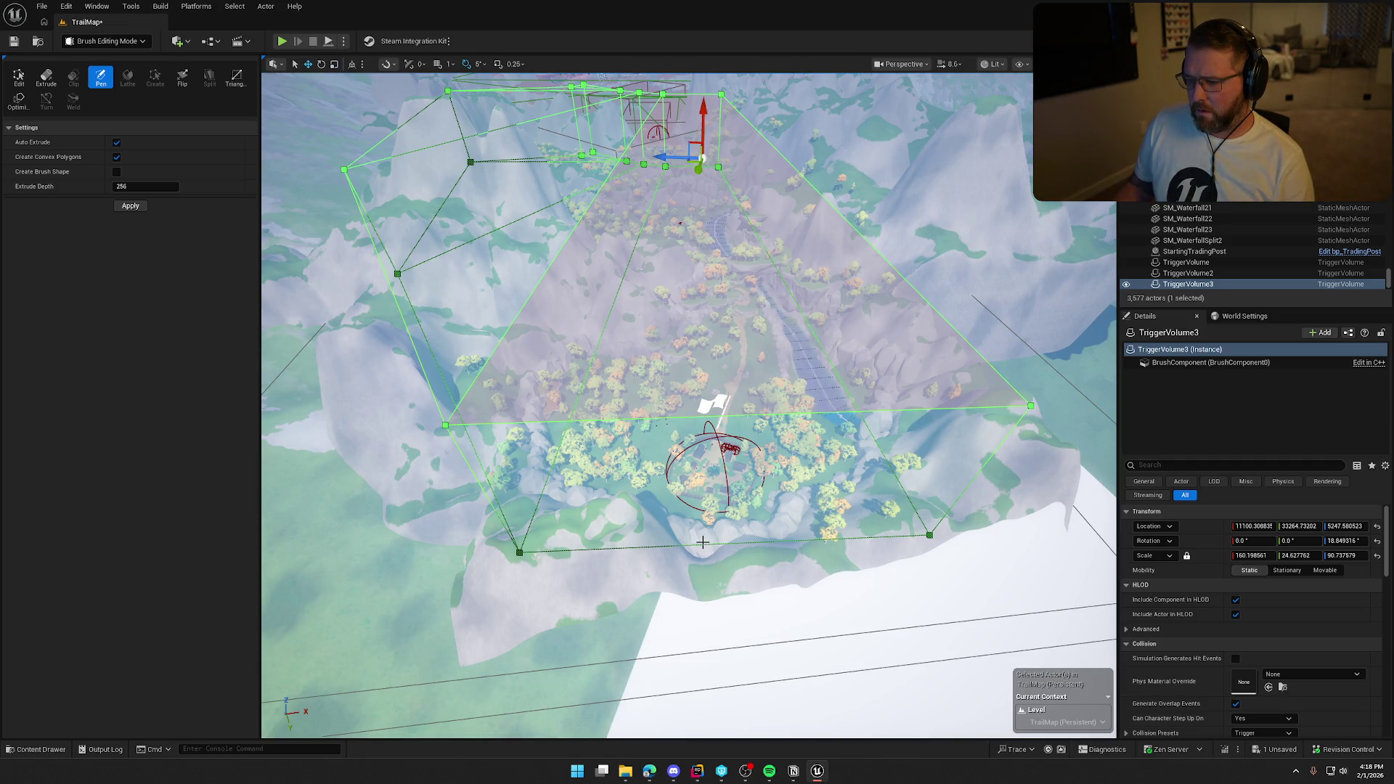
{"action": "key", "text": "ctrl+z"}
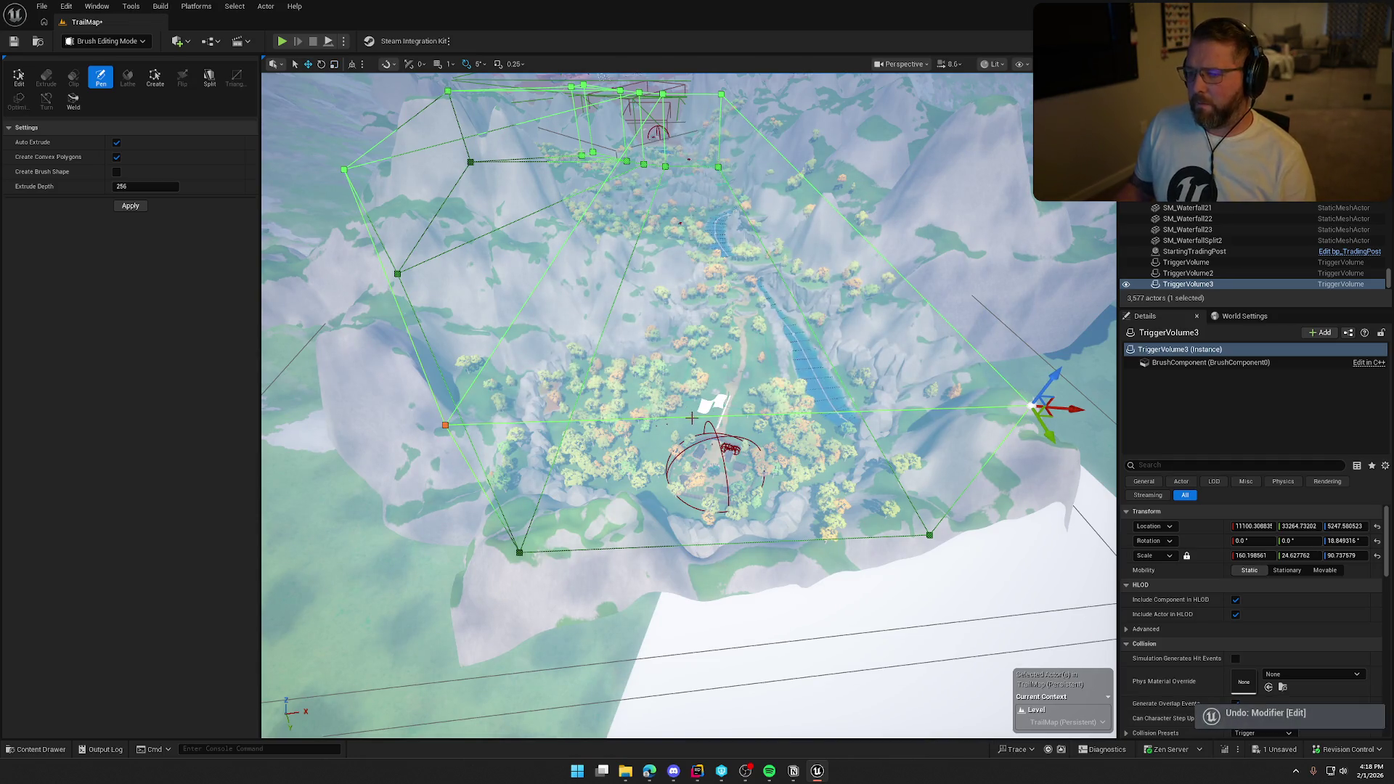
{"action": "mouse_move", "coordinate": [691, 368]}
{"action": "left_mouse_down"}
{"action": "mouse_move", "coordinate": [703, 494]}
{"action": "mouse_move", "coordinate": [766, 335]}
{"action": "left_mouse_up"}
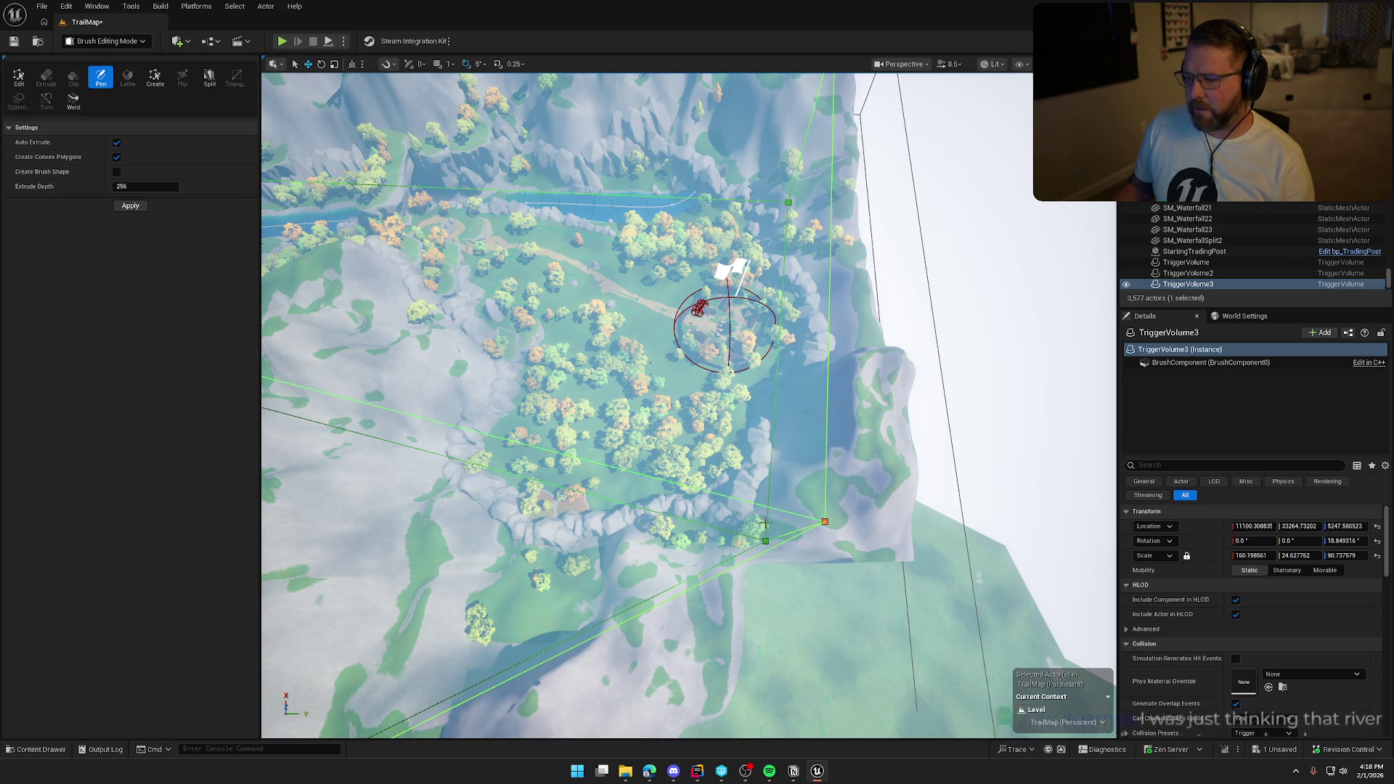
{"action": "mouse_move", "coordinate": [898, 334]}
{"action": "left_mouse_down"}
{"action": "mouse_move", "coordinate": [851, 371]}
{"action": "mouse_move", "coordinate": [840, 362]}
{"action": "left_mouse_up"}
{"action": "scroll", "coordinate": [853, 372], "scroll_direction": "up", "scroll_amount": 3}
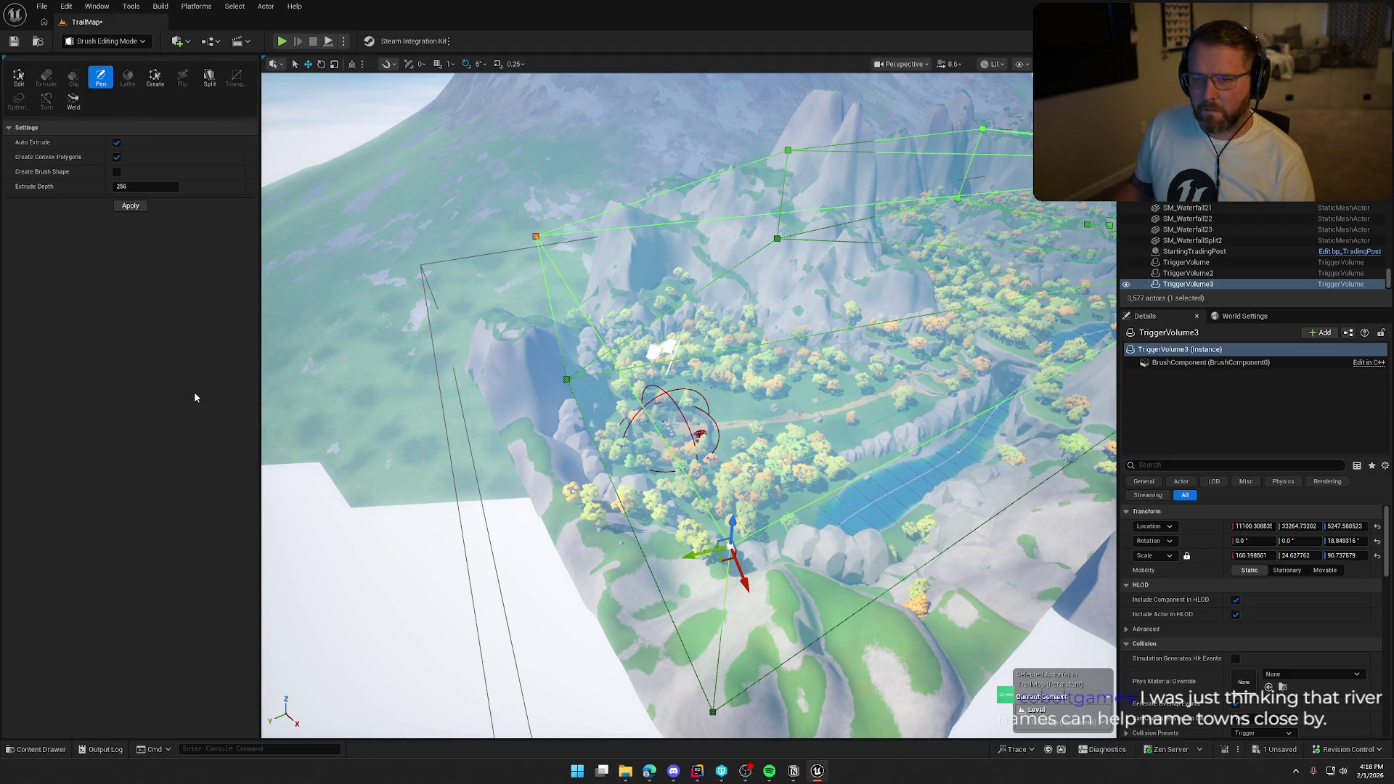
- Clear the vertex selection and split a long volume edge over the river to add a vertex
{"action": "left_click", "coordinate": [732, 546]}
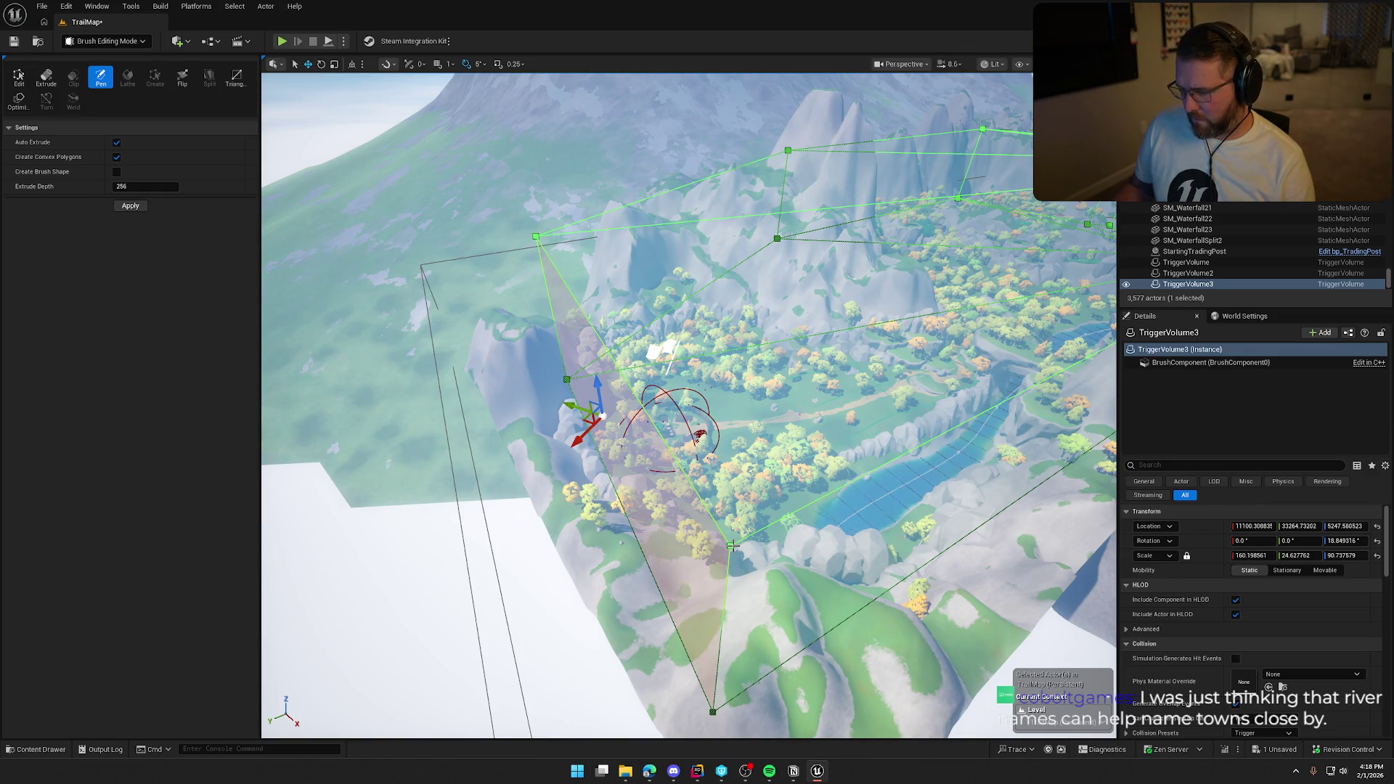
{"action": "left_click_drag", "start_coordinate": [808, 531], "coordinate": [575, 480]}
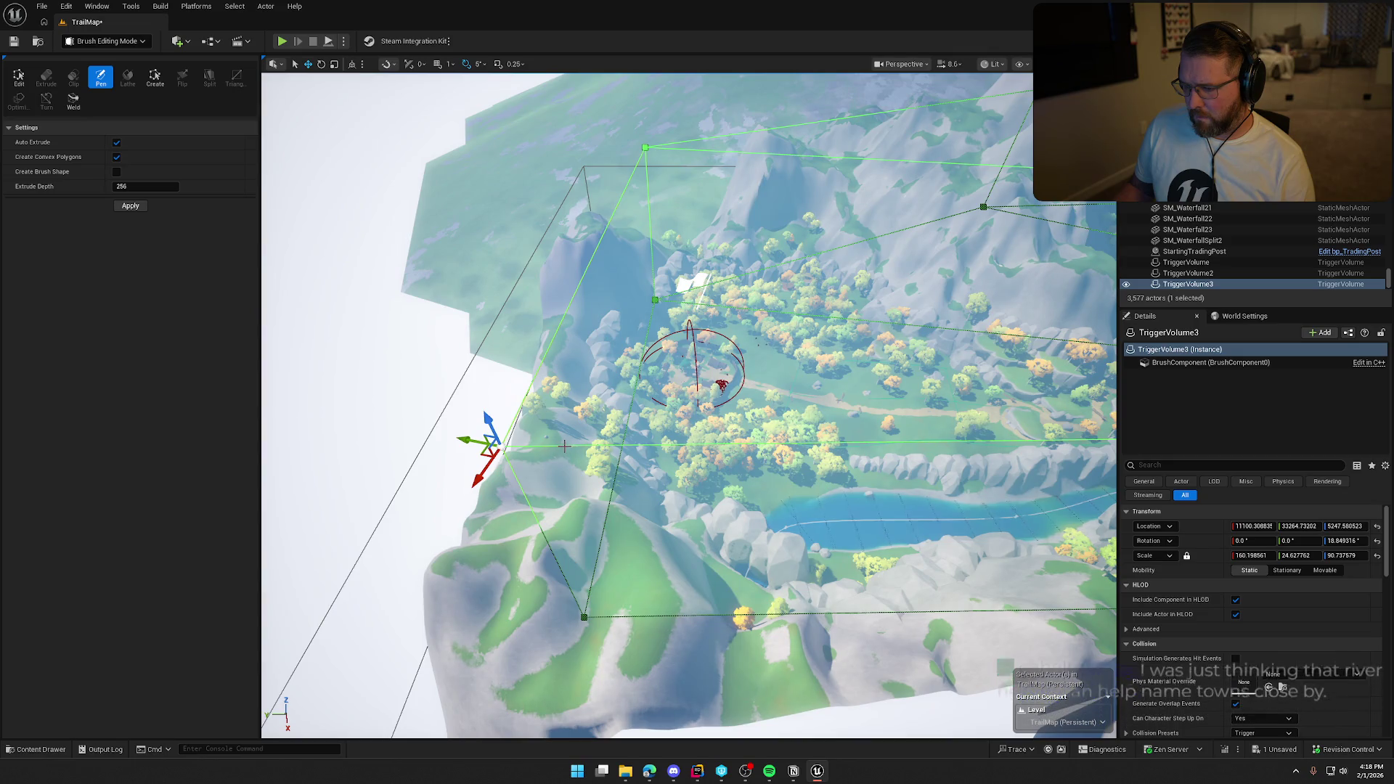
{"action": "mouse_move", "coordinate": [567, 444]}
{"action": "left_mouse_down"}
{"action": "mouse_move", "coordinate": [486, 327]}
{"action": "mouse_move", "coordinate": [498, 327]}
{"action": "left_mouse_up"}
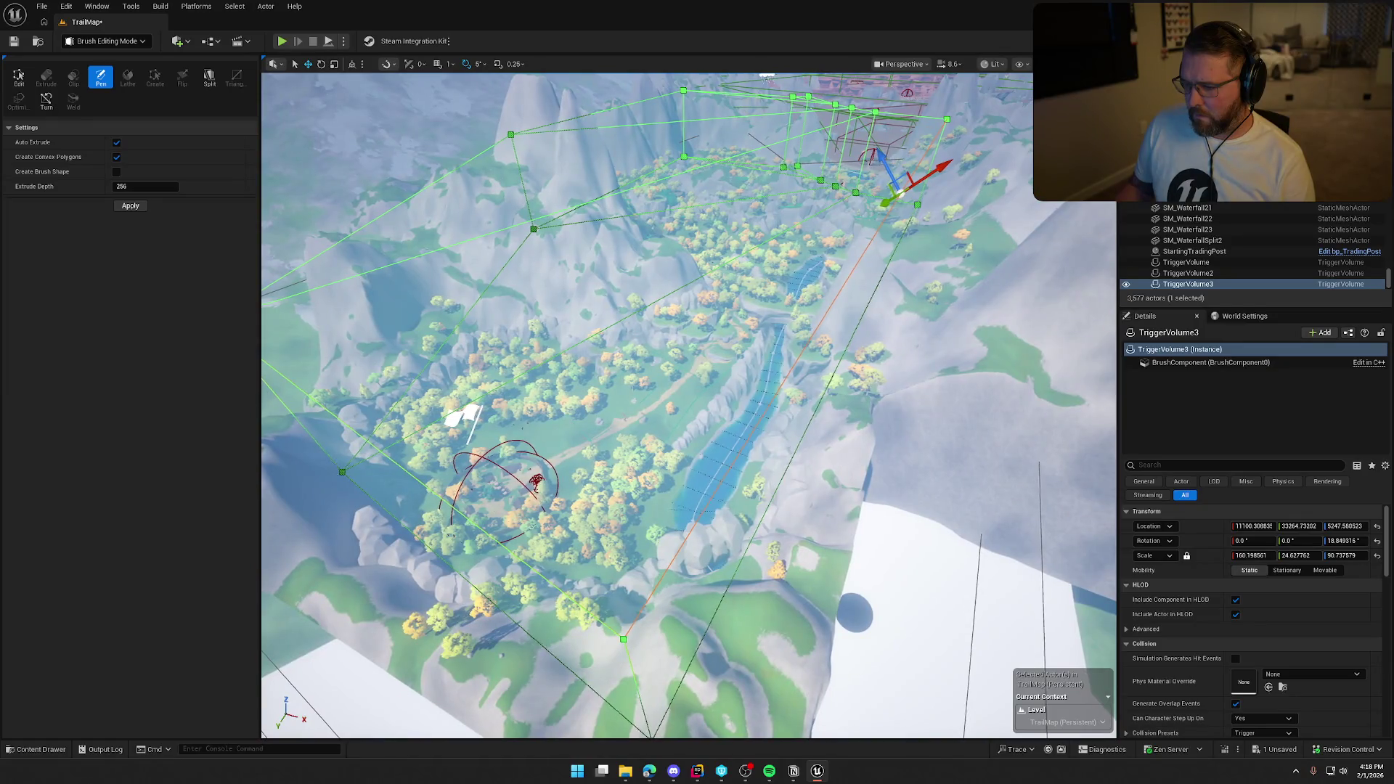
{"action": "scroll", "coordinate": [530, 486], "scroll_direction": "up", "scroll_amount": 5}
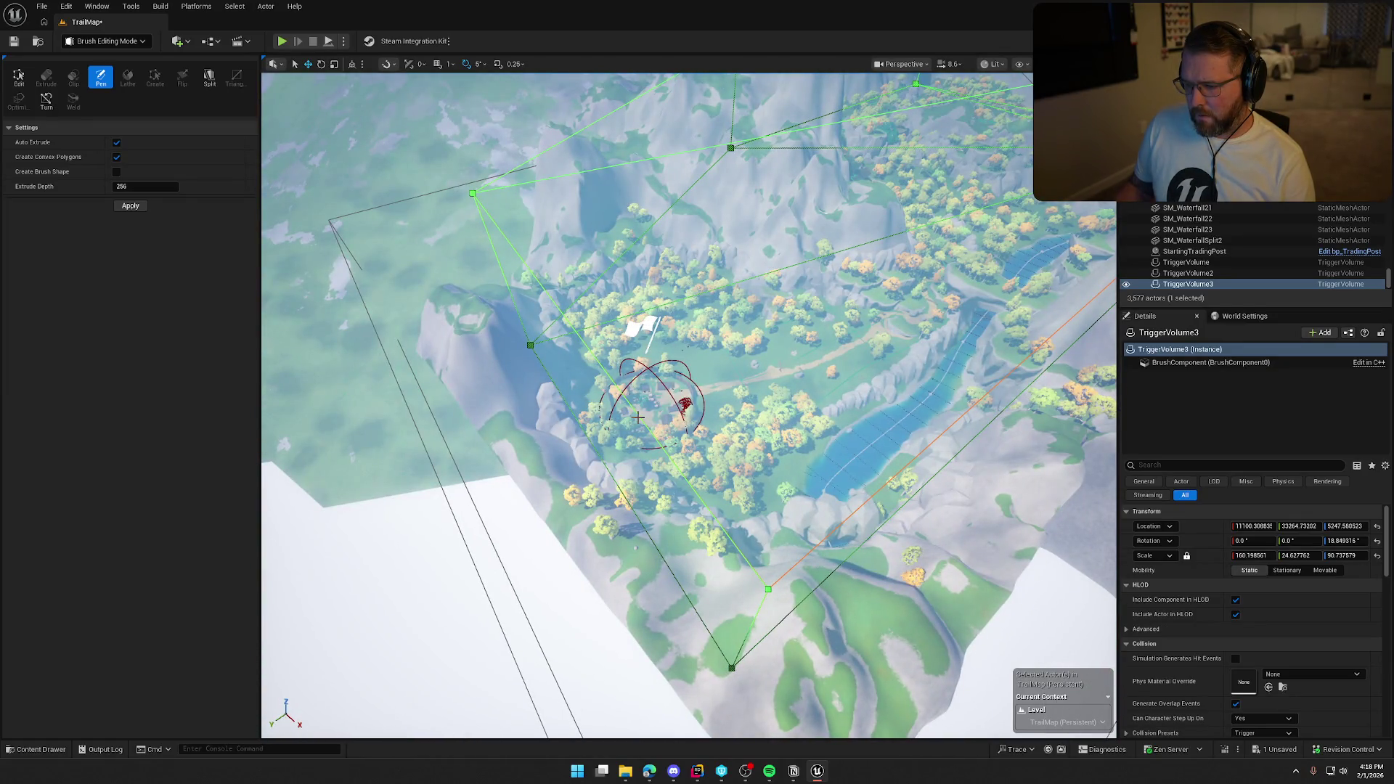
{"action": "left_click", "coordinate": [559, 320]}
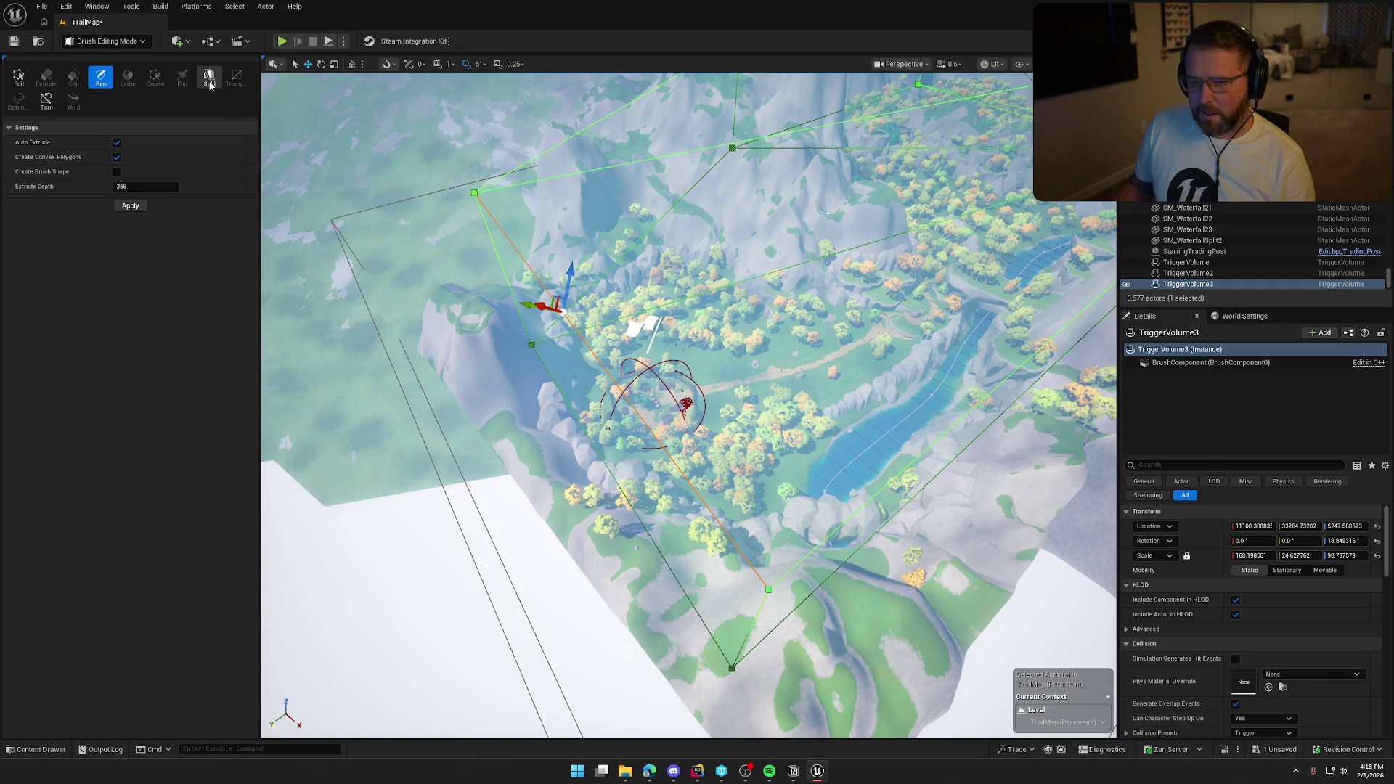
{"action": "mouse_move", "coordinate": [654, 436]}
{"action": "left_mouse_down"}
{"action": "mouse_move", "coordinate": [643, 393]}
{"action": "mouse_move", "coordinate": [643, 450]}
{"action": "mouse_move", "coordinate": [574, 439]}
{"action": "mouse_move", "coordinate": [844, 454]}
{"action": "left_mouse_up"}
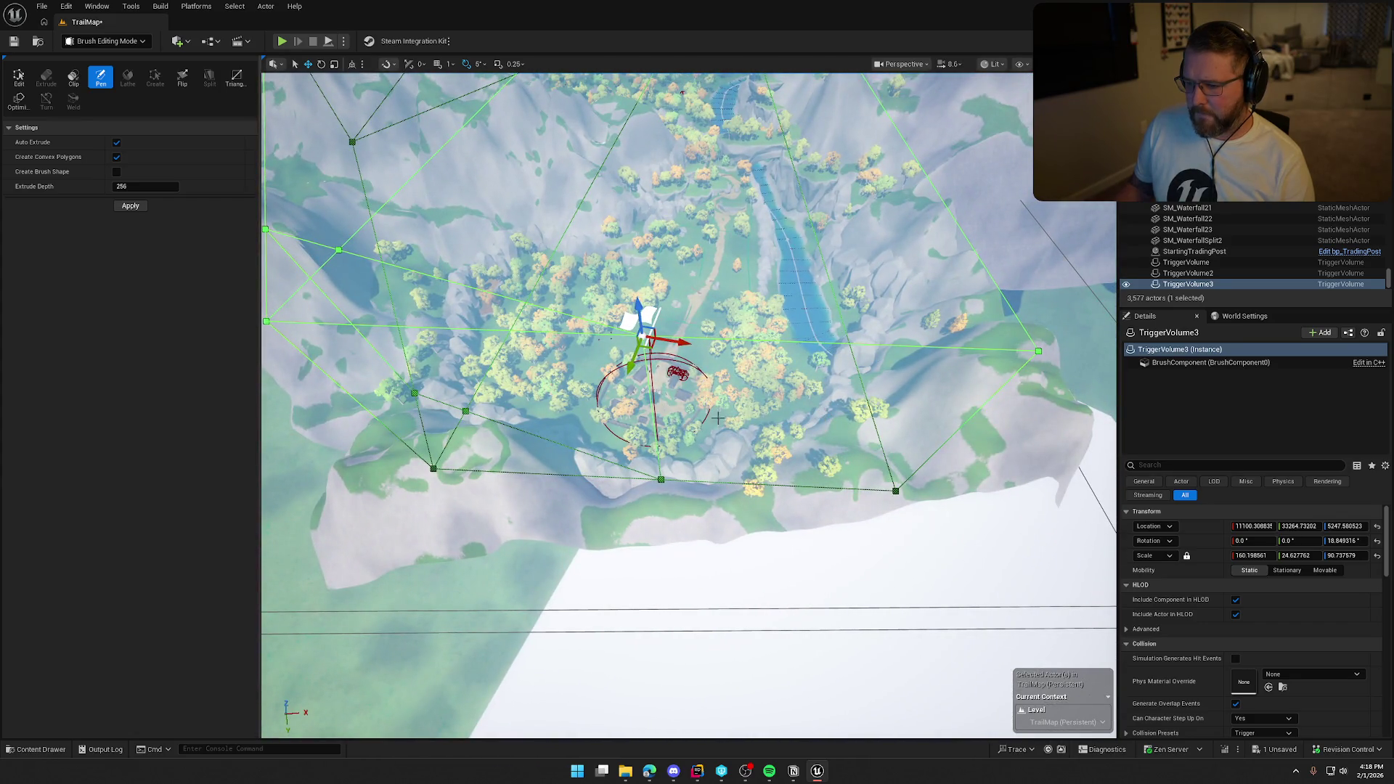
- Pull two bottom corner vertices in toward the trading post and move another vertex down-left
{"action": "left_click", "coordinate": [661, 478]}
{"action": "left_click", "coordinate": [642, 335], "text": "ctrl"}
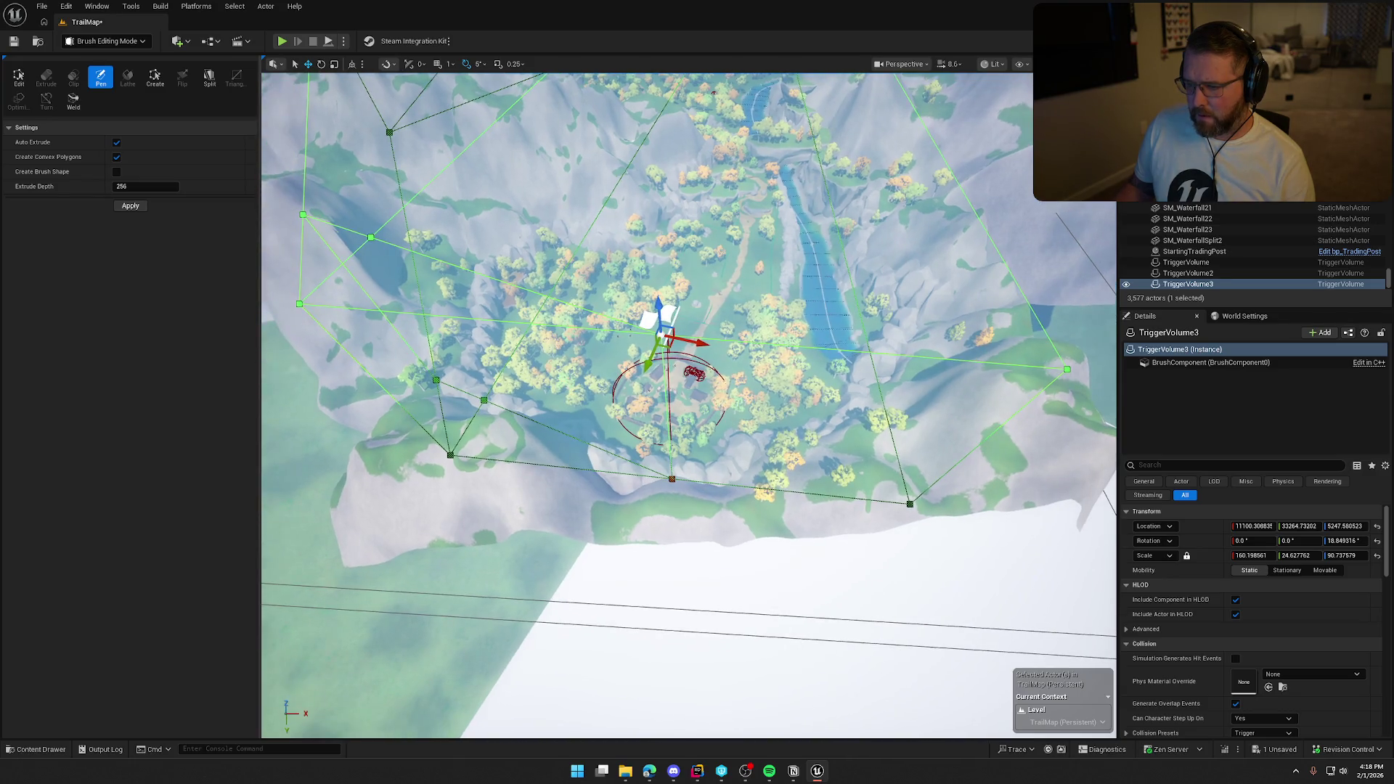
{"action": "mouse_move", "coordinate": [665, 335]}
{"action": "left_mouse_down"}
{"action": "mouse_move", "coordinate": [472, 186]}
{"action": "mouse_move", "coordinate": [629, 335]}
{"action": "left_mouse_up"}
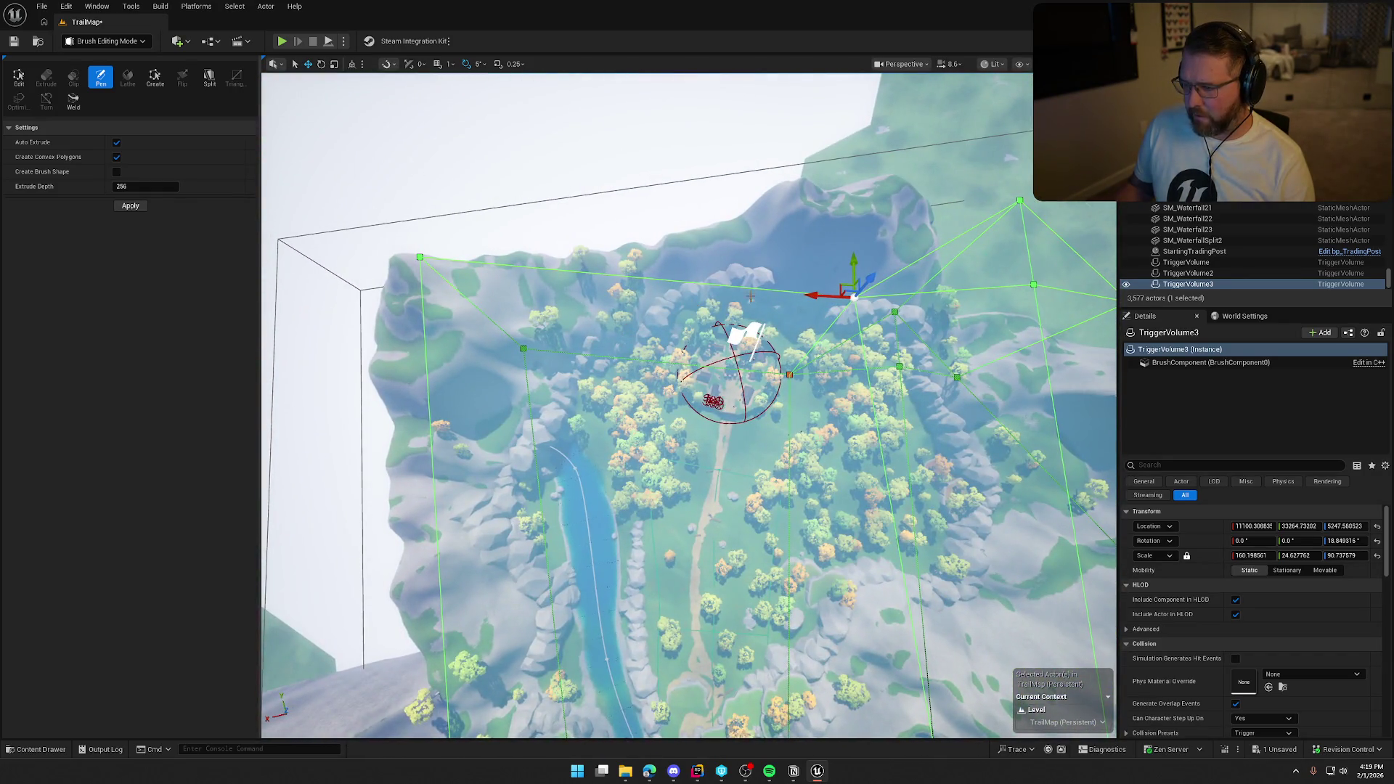
{"action": "left_click_drag", "start_coordinate": [840, 286], "coordinate": [799, 354]}
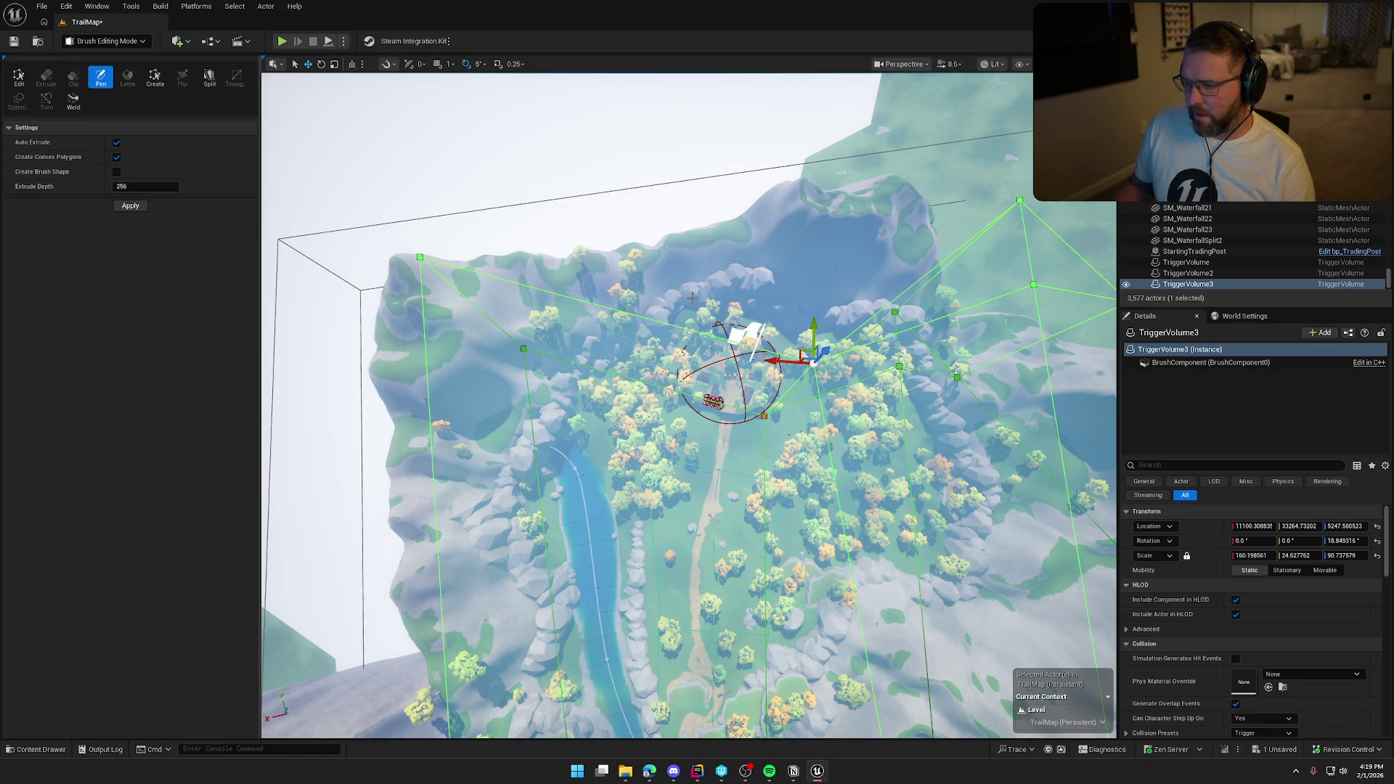
{"action": "mouse_move", "coordinate": [852, 438]}
{"action": "left_mouse_down"}
{"action": "mouse_move", "coordinate": [719, 323]}
{"action": "mouse_move", "coordinate": [644, 323]}
{"action": "left_mouse_up"}
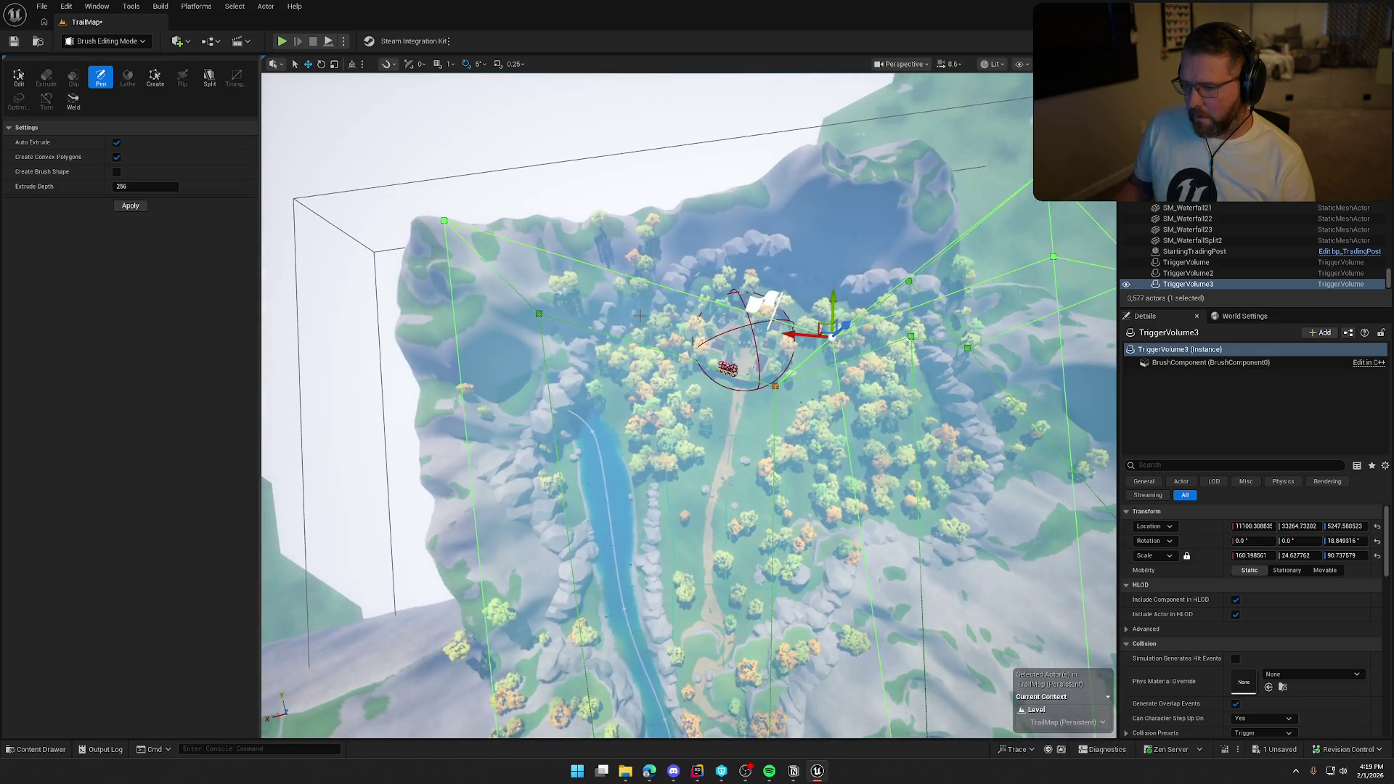
- Select two vertices on the volume's upper-left edge, check the fit, and undo the last vertex move
{"action": "left_click", "coordinate": [651, 283]}
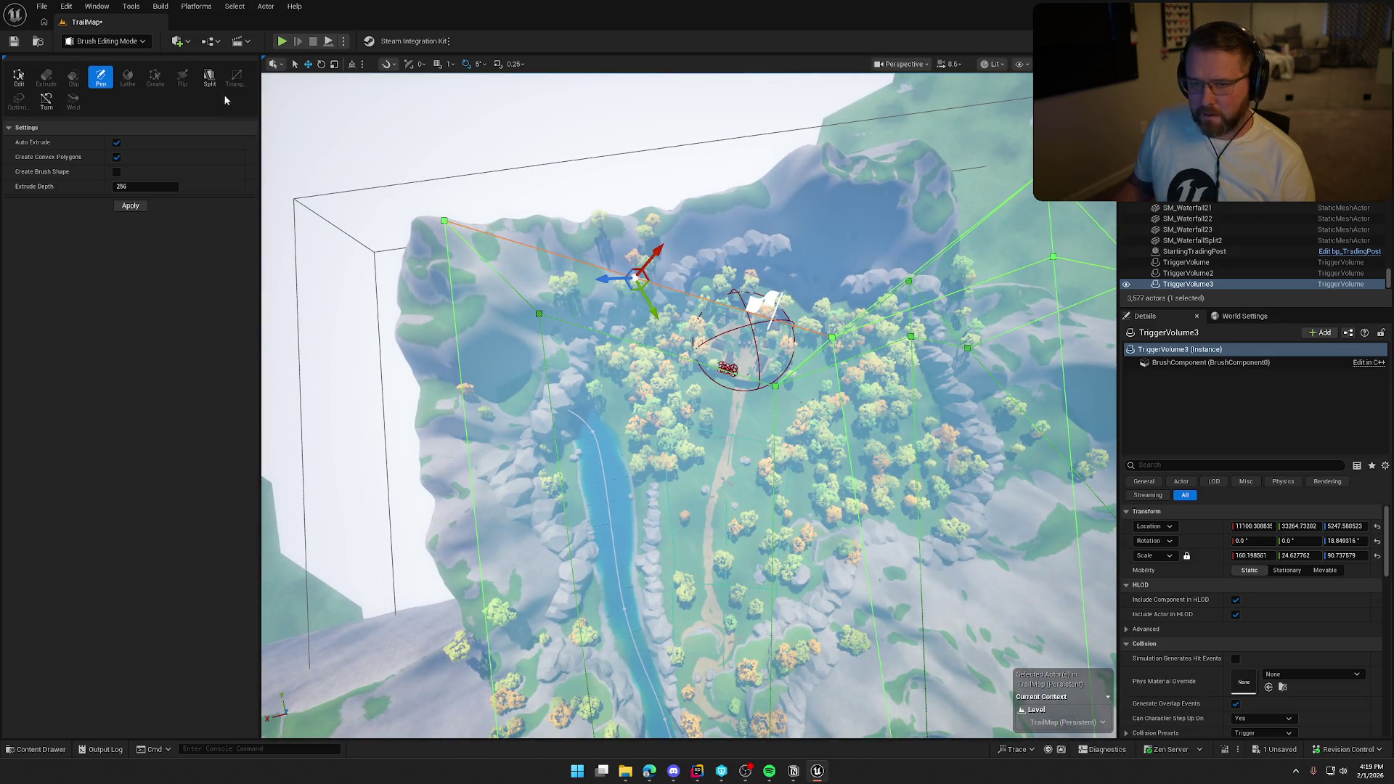
{"action": "left_click", "coordinate": [655, 350]}
{"action": "left_click_drag", "start_coordinate": [669, 310], "coordinate": [603, 276]}
{"action": "left_click_drag", "start_coordinate": [847, 265], "coordinate": [777, 286]}
{"action": "key", "text": "ctrl+z"}
{"action": "left_click_drag", "start_coordinate": [922, 392], "coordinate": [715, 394]}
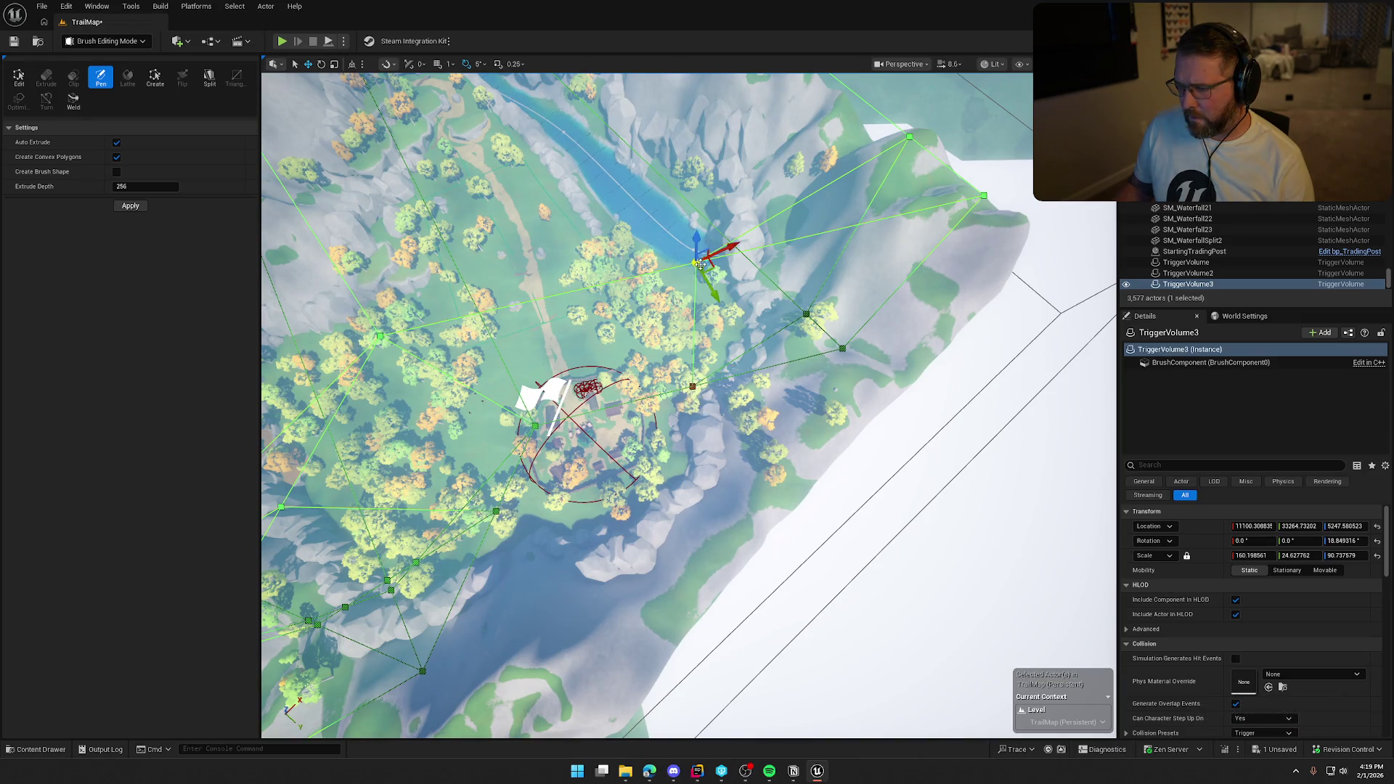
{"action": "mouse_move", "coordinate": [716, 271]}
{"action": "left_mouse_down"}
{"action": "mouse_move", "coordinate": [769, 283]}
{"action": "mouse_move", "coordinate": [739, 251]}
{"action": "mouse_move", "coordinate": [592, 198]}
{"action": "mouse_move", "coordinate": [666, 220]}
{"action": "mouse_move", "coordinate": [667, 236]}
{"action": "mouse_move", "coordinate": [603, 182]}
{"action": "mouse_move", "coordinate": [632, 247]}
{"action": "left_mouse_up"}
- Split the edge running to the top-right vertex, then select a vertex near the trading post
{"action": "left_click", "coordinate": [719, 240]}
{"action": "left_click", "coordinate": [209, 78]}
{"action": "left_click", "coordinate": [708, 459]}
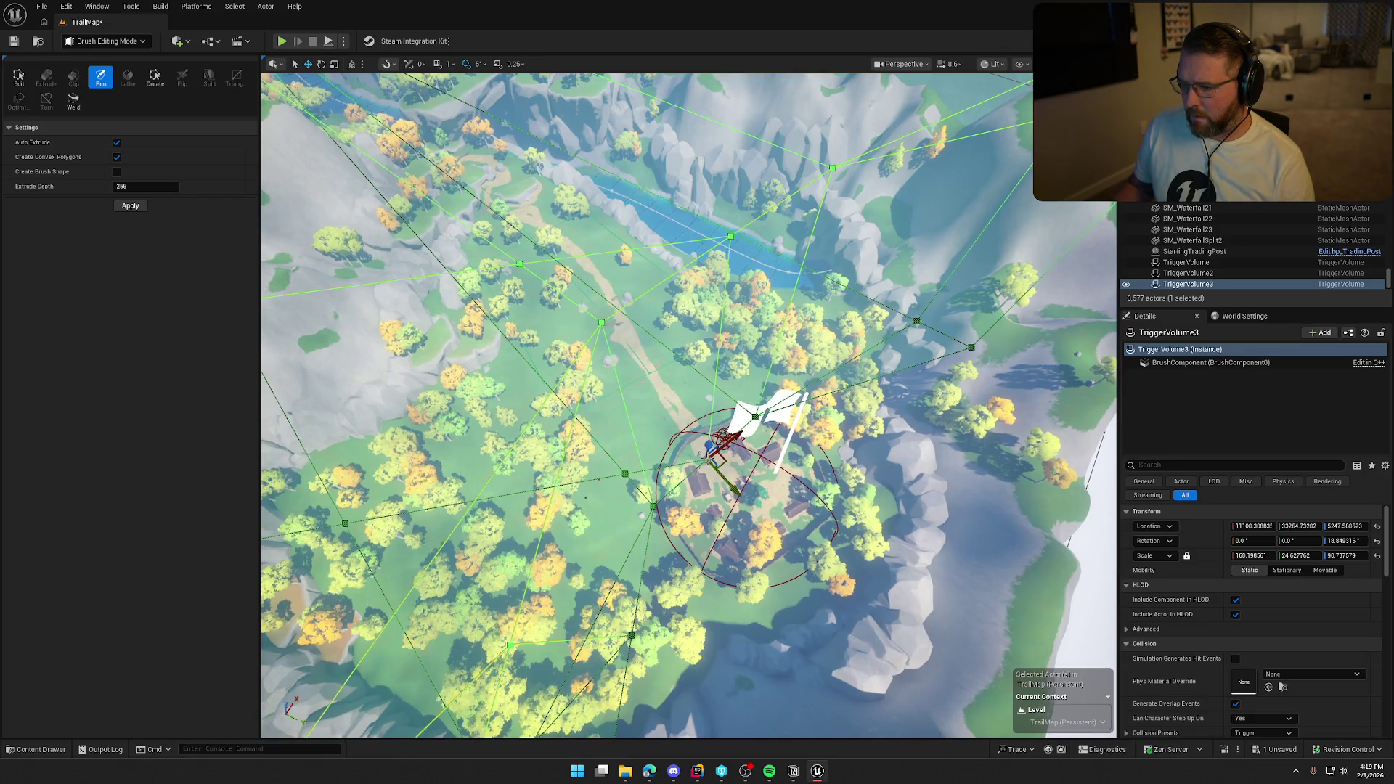